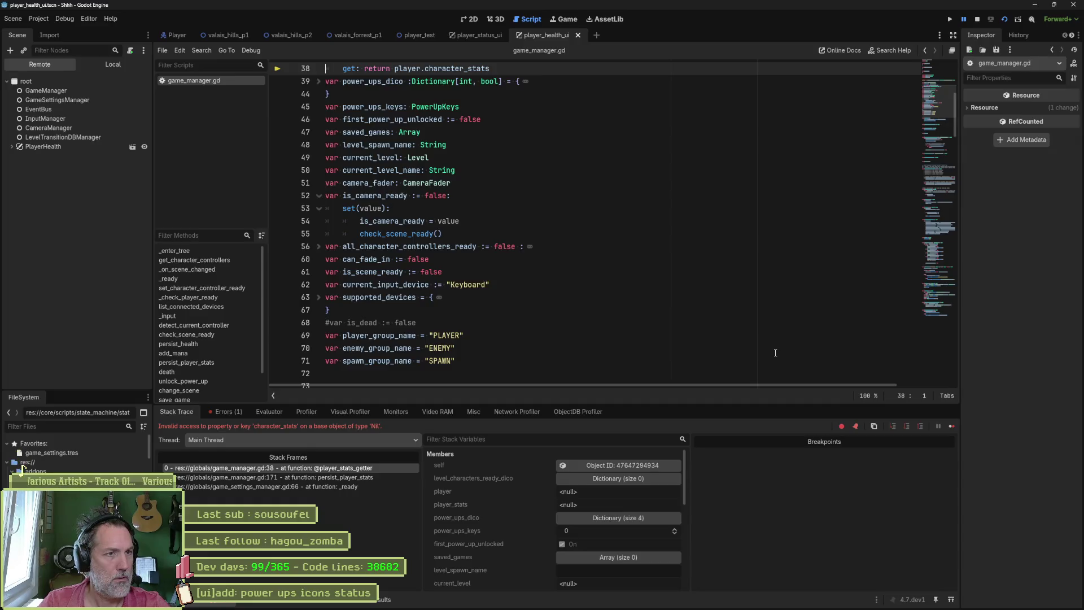
Step: Relaunch the game and run the player left and right across the level, attacking once
key(F8)
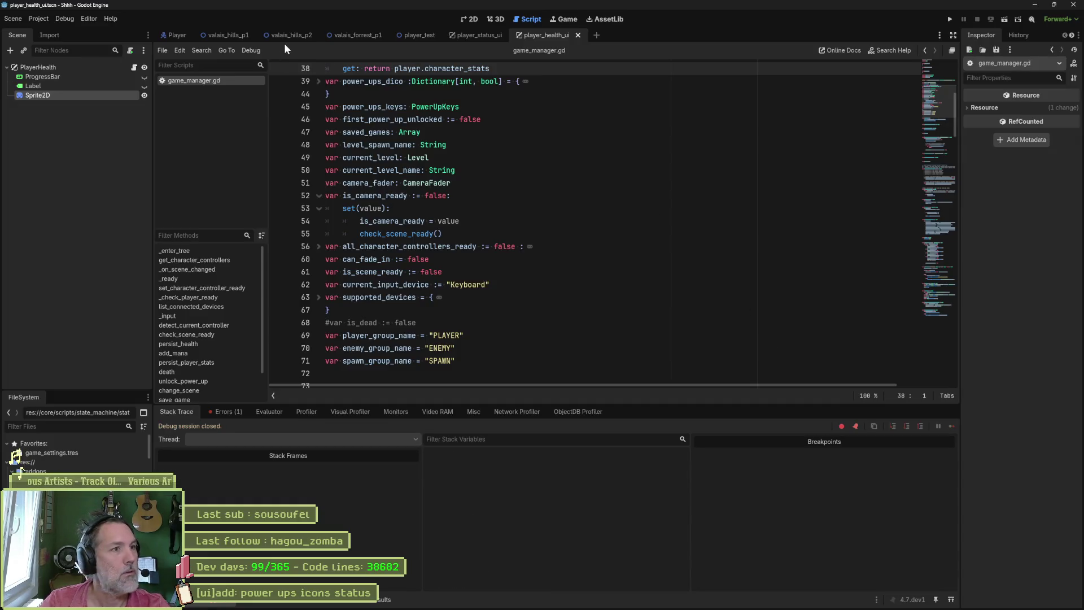
key(F5)
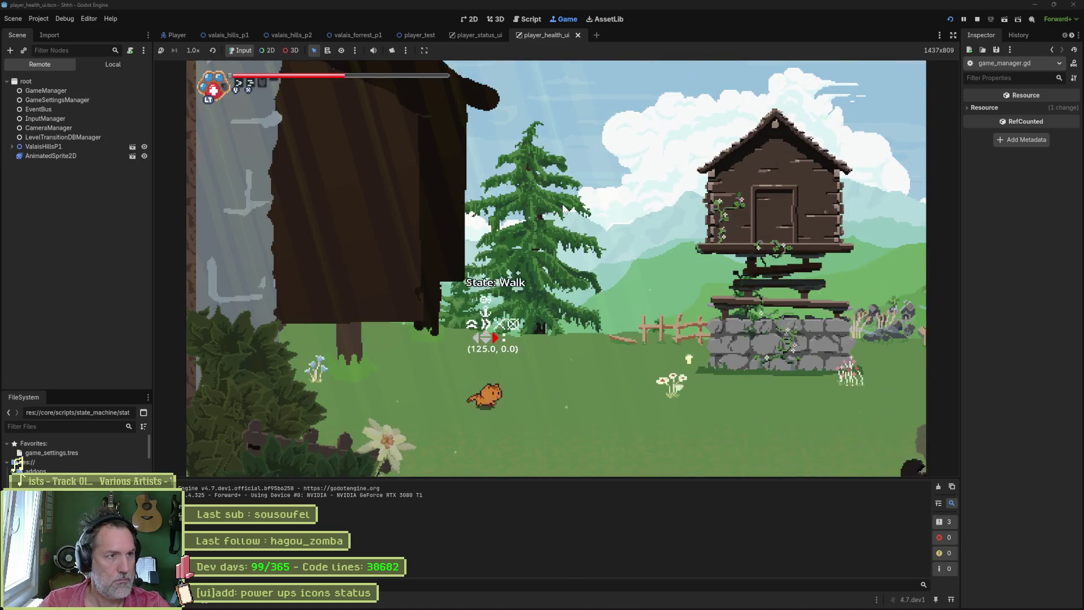
key(Right)
key(Left)
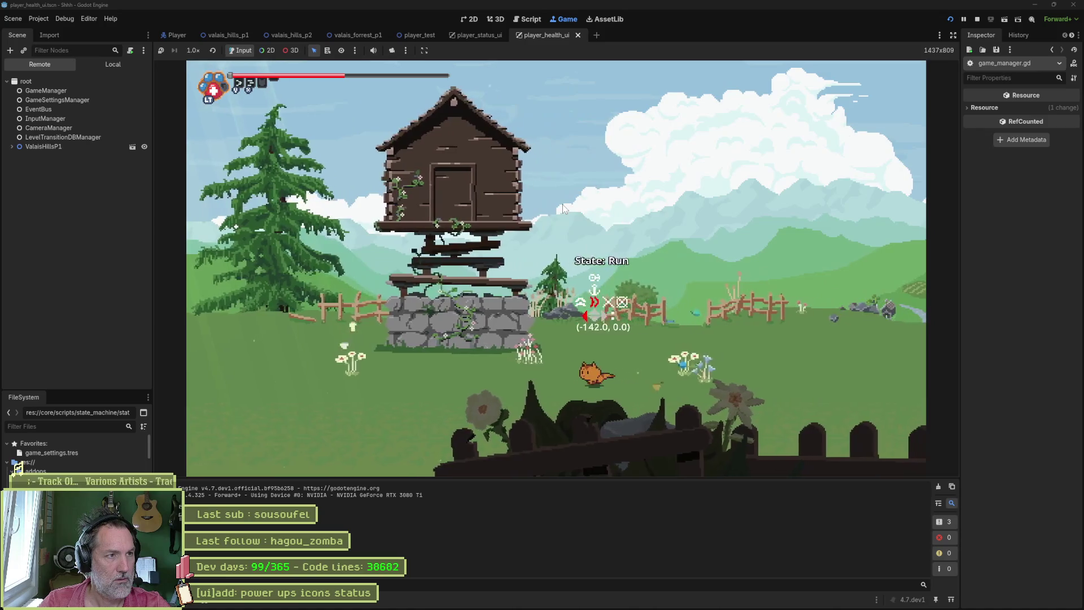
key(Right)
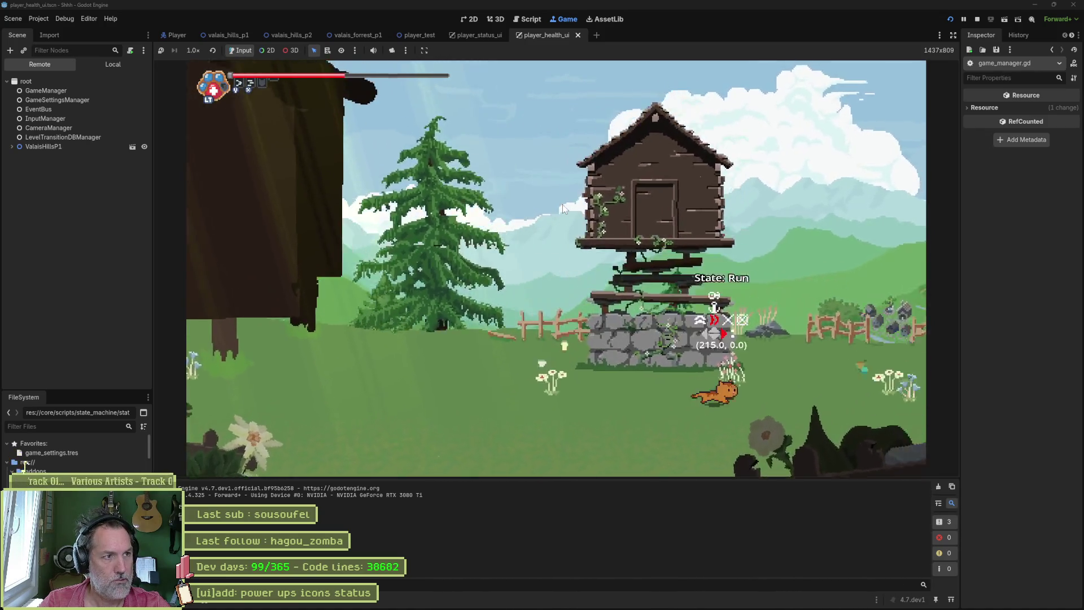
key(Left)
key(Left)
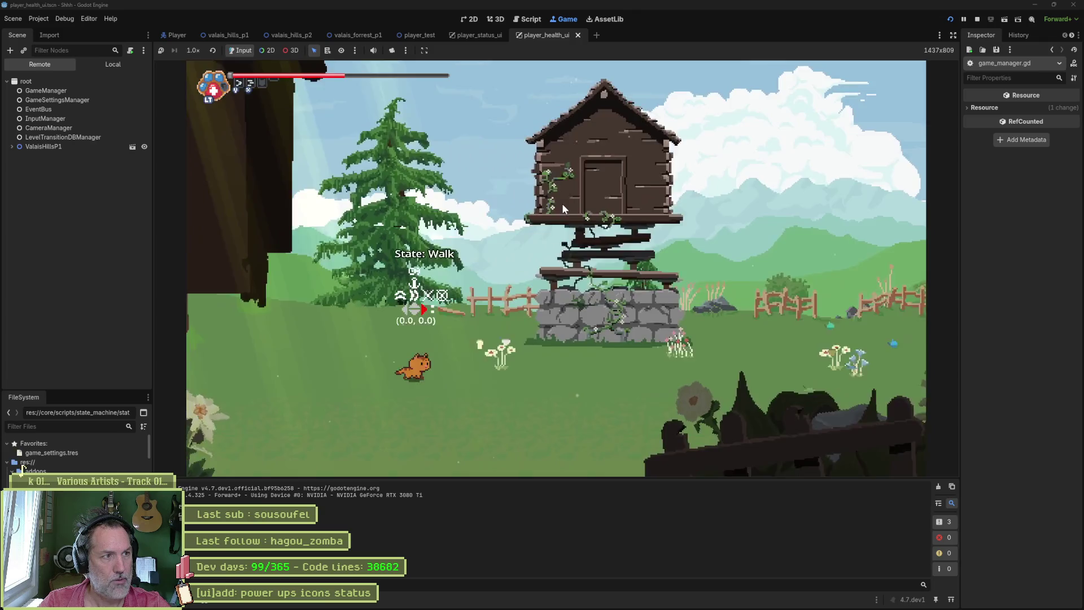
key(Right)
key(Right)
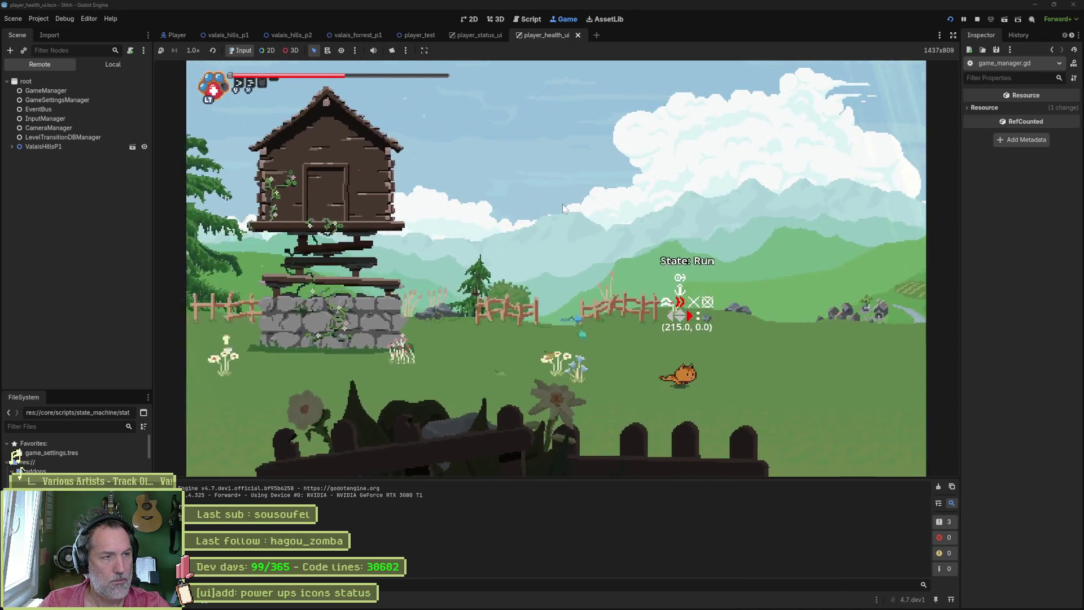
key(x)
Step: Test jumping and the Kameha attack, then stop the running game
key(Left)
key(Left)
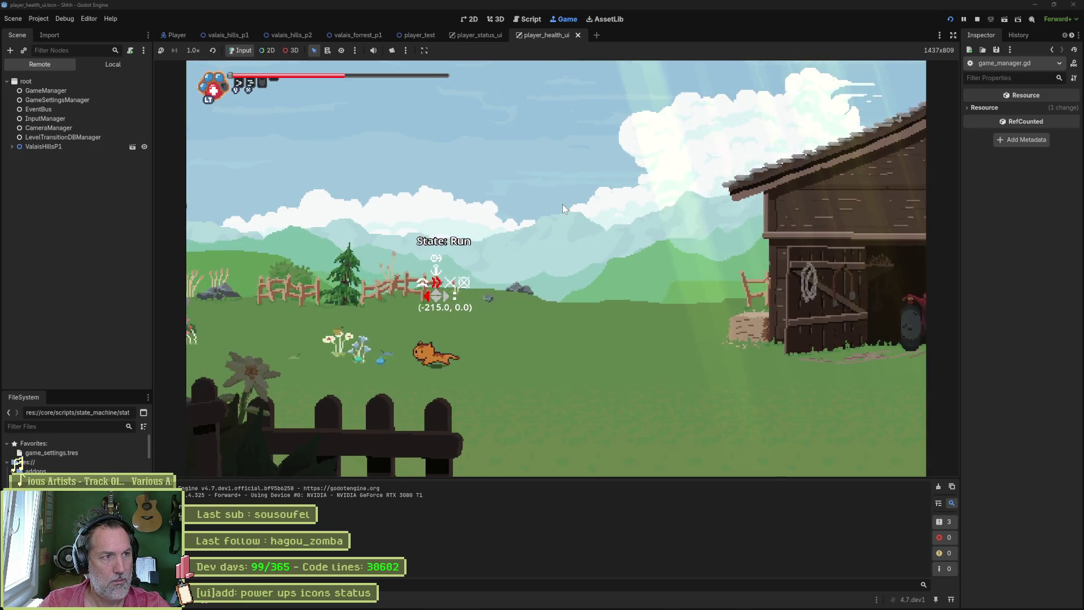
key(Right)
key(space)
key(Right)
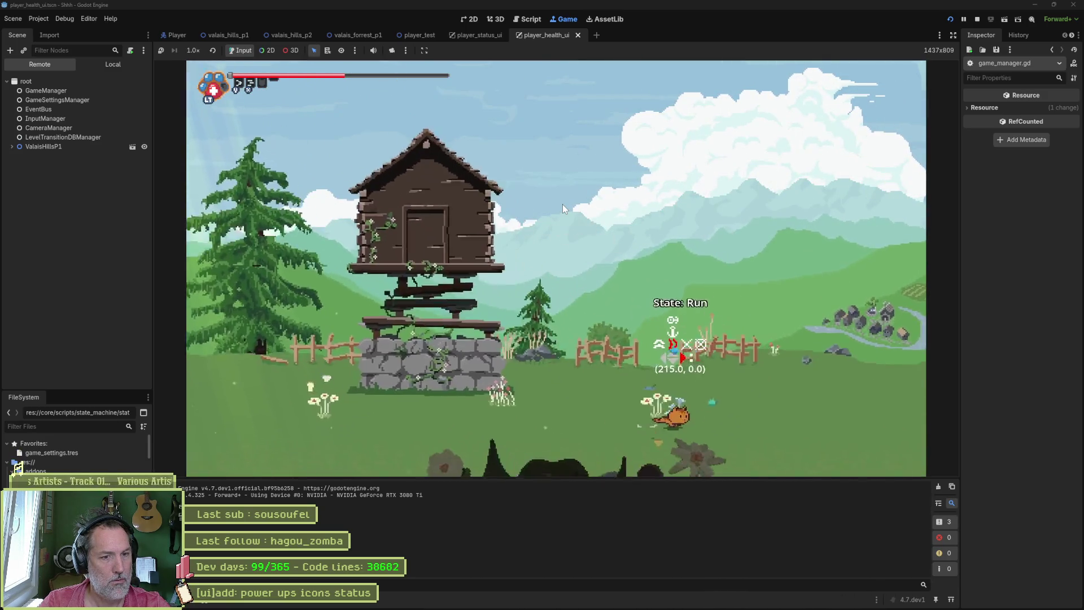
key(Right)
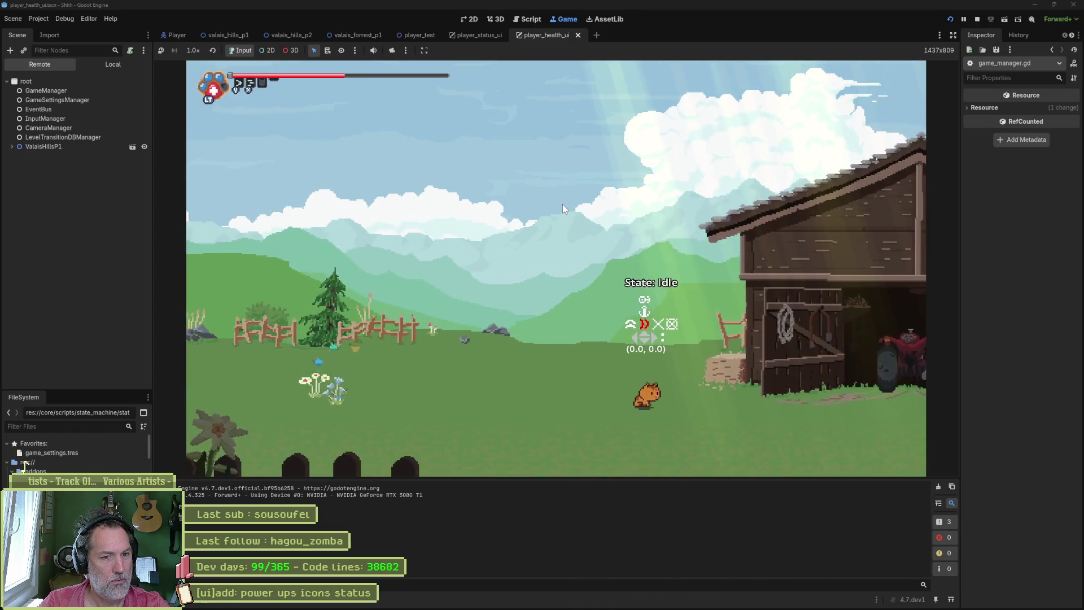
key(x)
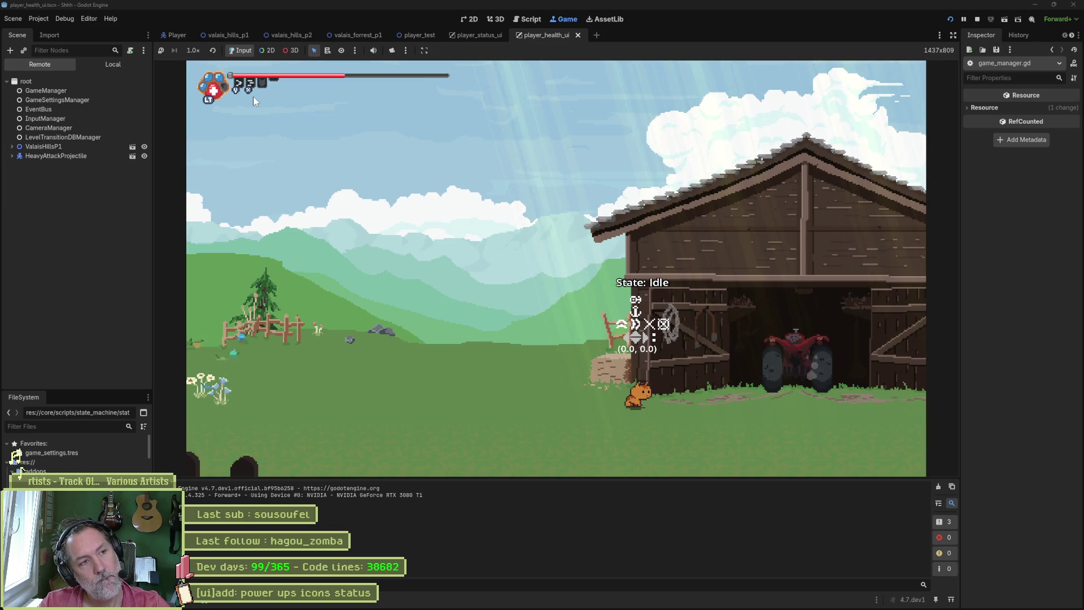
key(F8)
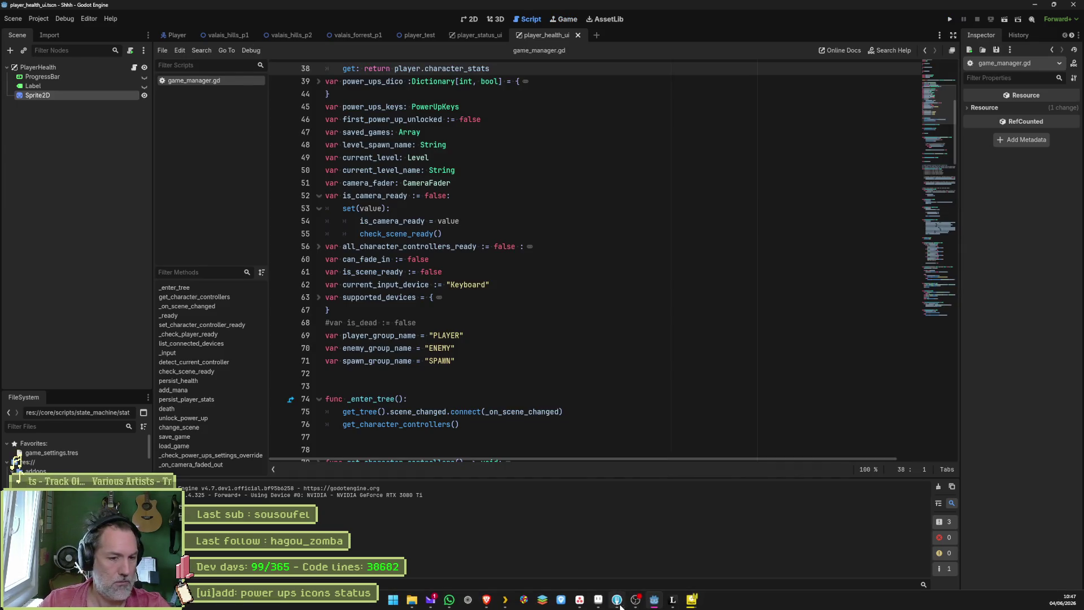
Step: Bring up the HUD sprite in Aseprite and bucket-fill both key cards' white symbols beige
click(618, 600)
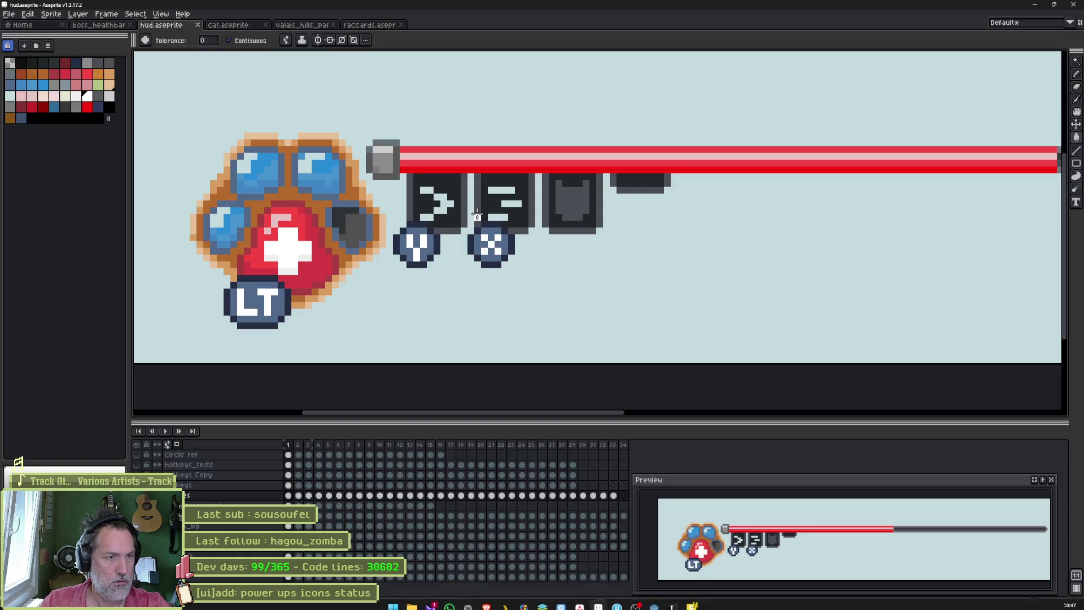
scroll(457, 200, up, 1)
click(449, 201)
key(i)
key(g)
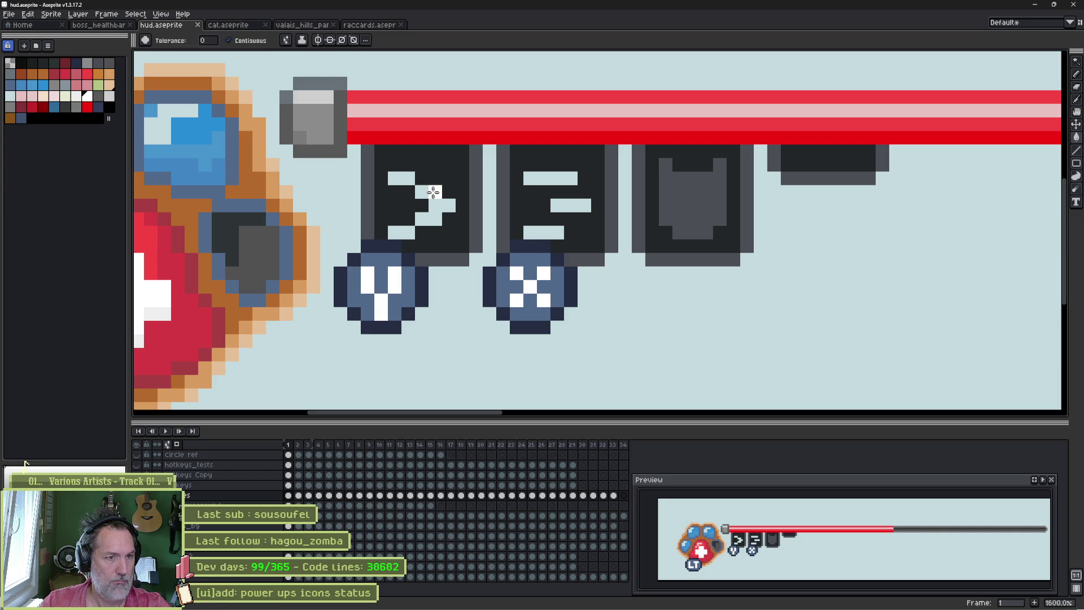
click(49, 101)
click(450, 205)
click(433, 205)
click(405, 180)
click(397, 231)
click(538, 232)
click(570, 206)
click(557, 179)
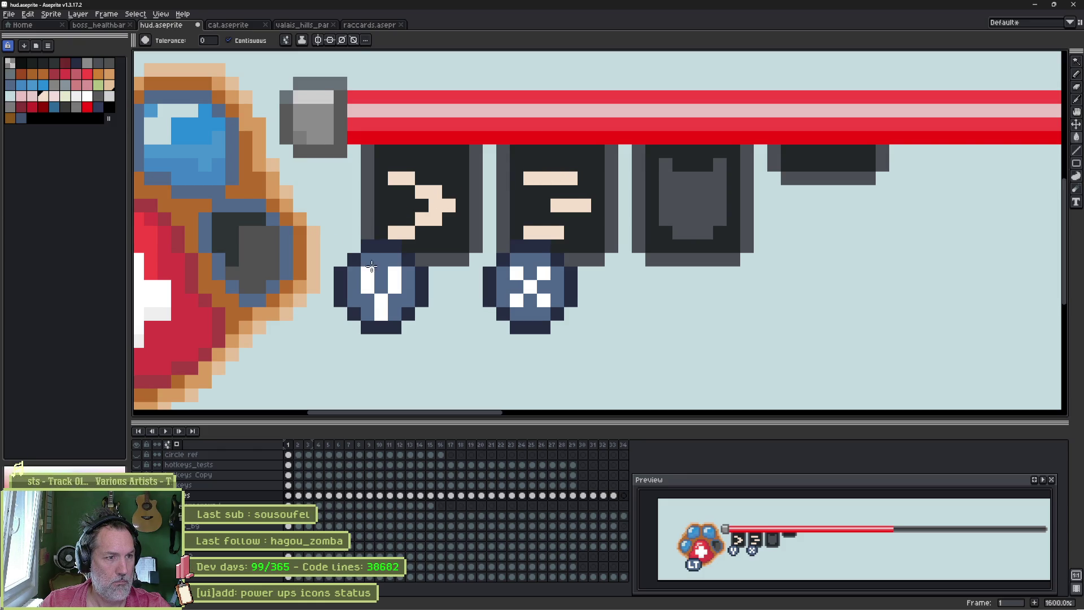
Step: Fill both card interiors white and recolour all beige symbol lines dark grey
click(437, 233)
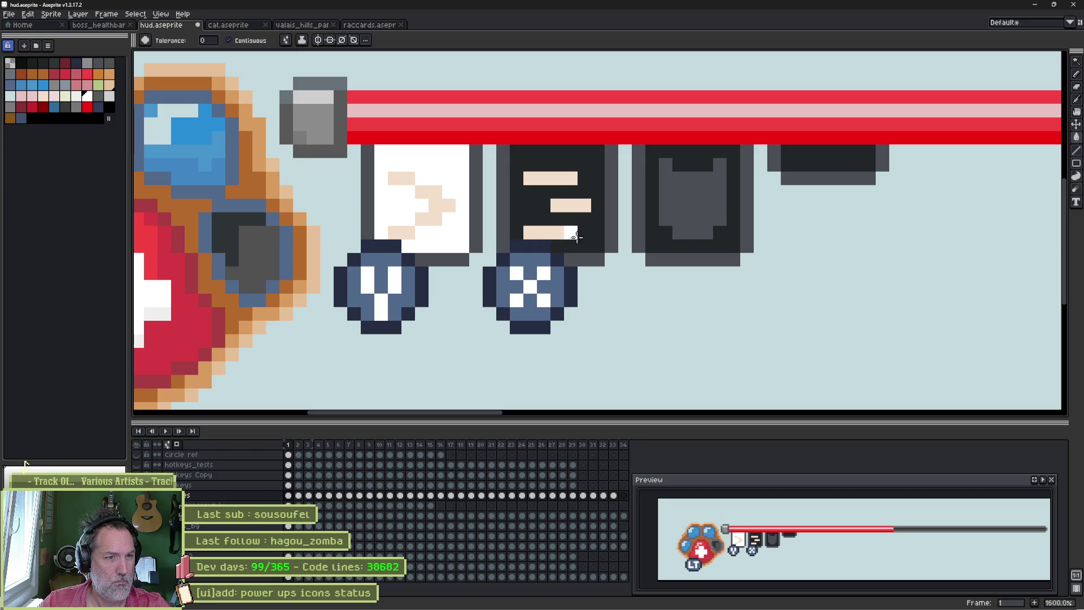
click(591, 234)
alt+click(684, 204)
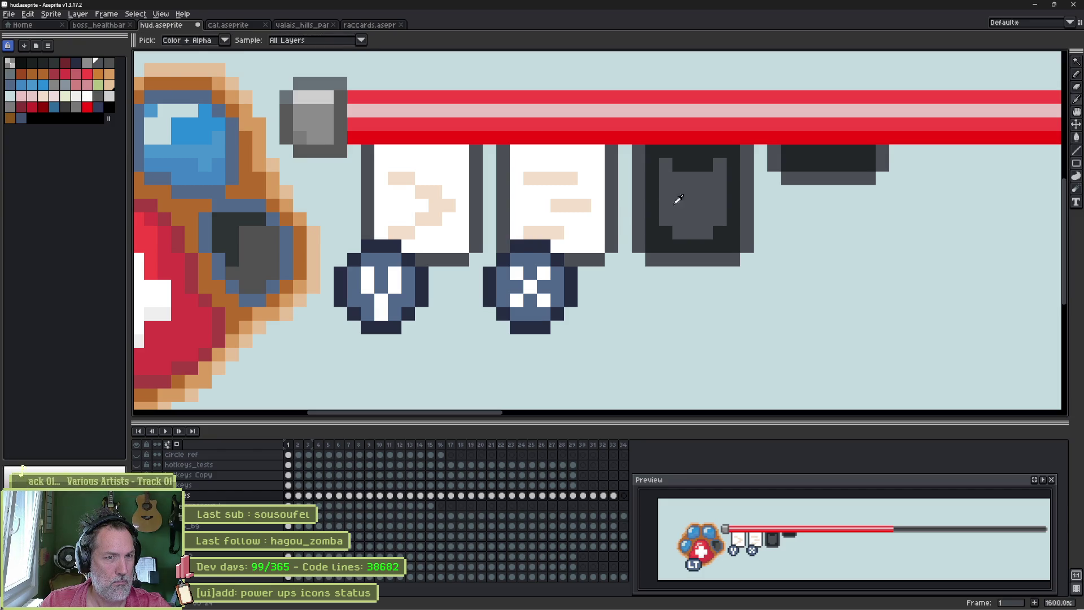
click(551, 178)
click(570, 207)
click(543, 231)
click(459, 217)
click(437, 204)
click(407, 221)
click(406, 199)
click(395, 180)
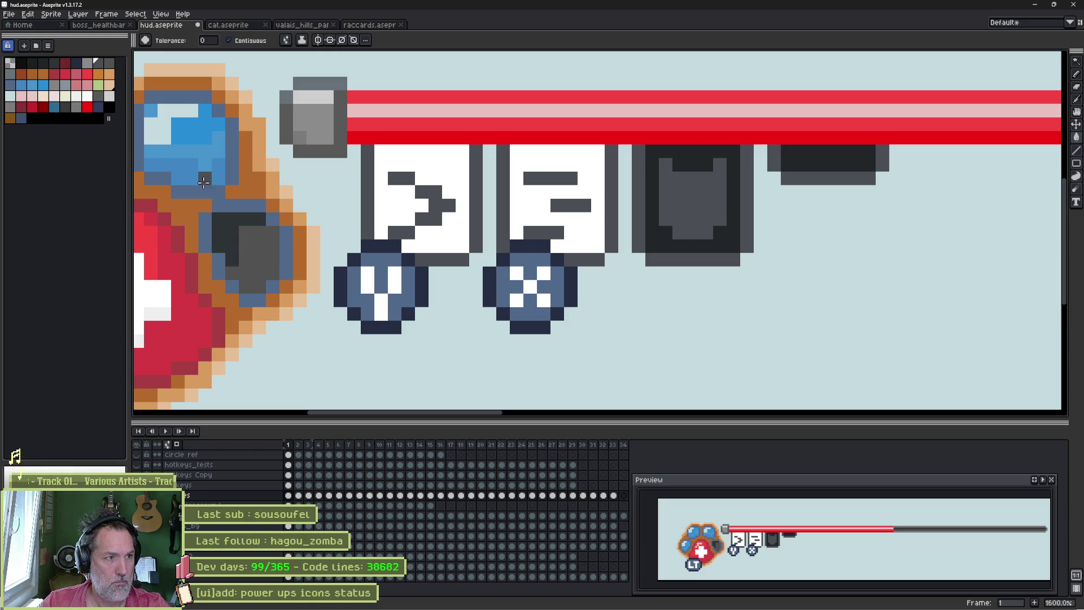
Step: Try slate blue inside the left card, then clear both card interiors to the light background colour
alt+click(199, 183)
click(396, 206)
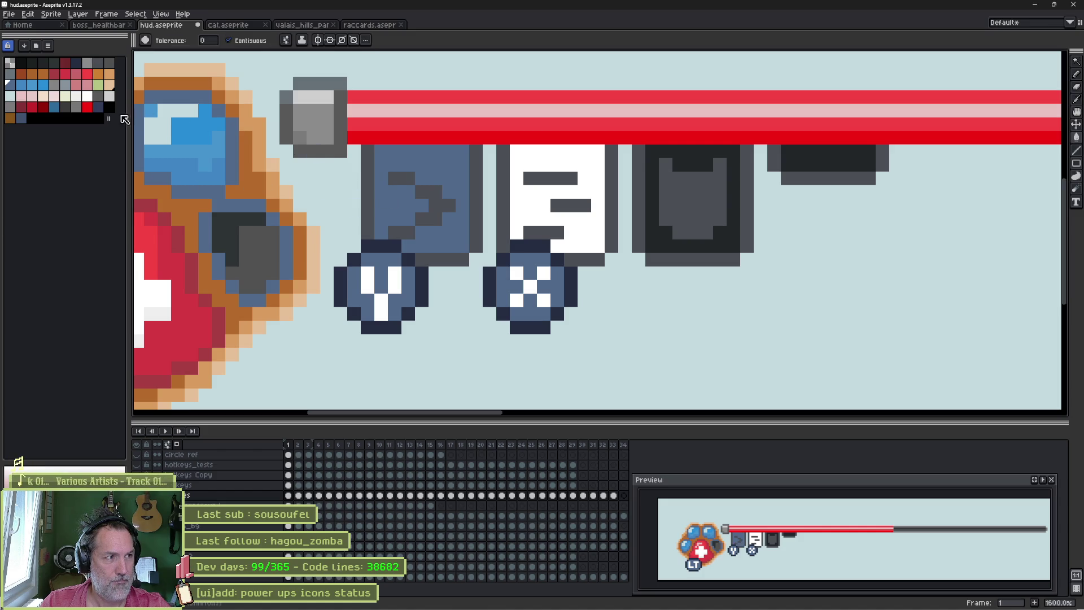
click(21, 106)
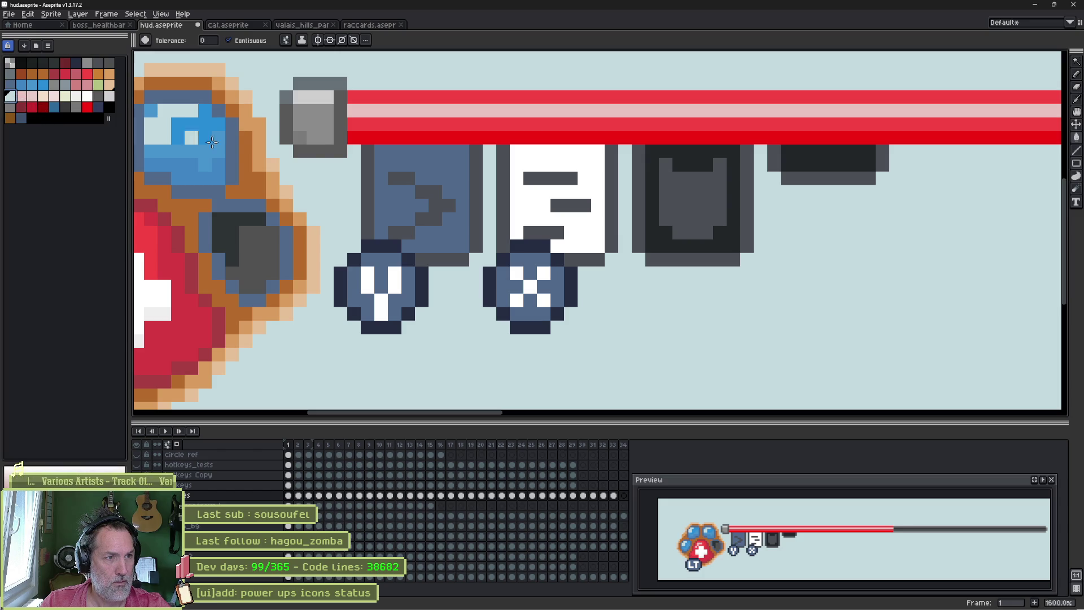
click(394, 188)
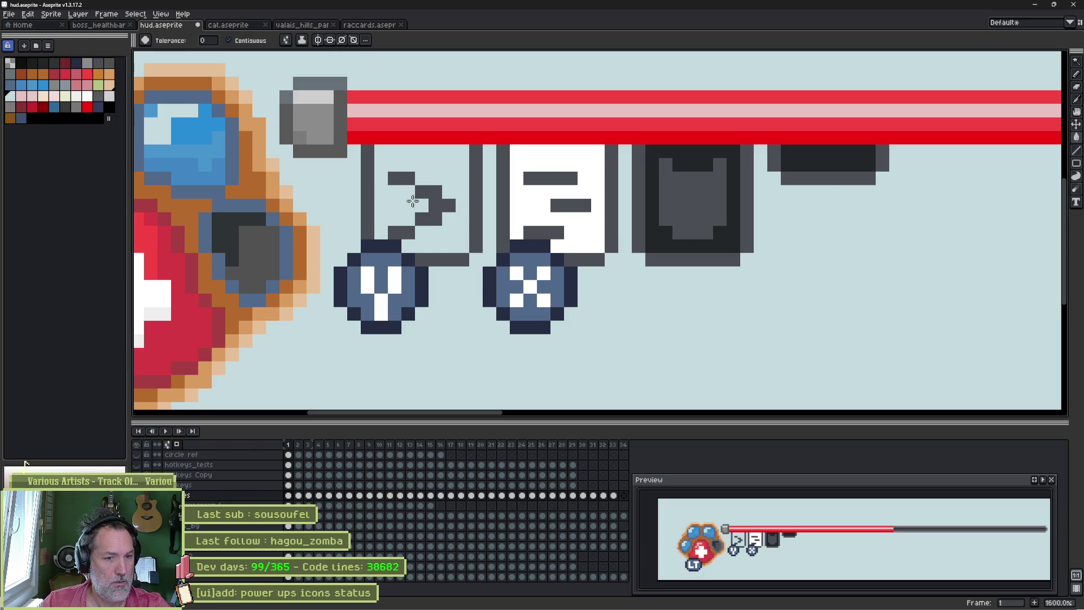
click(547, 166)
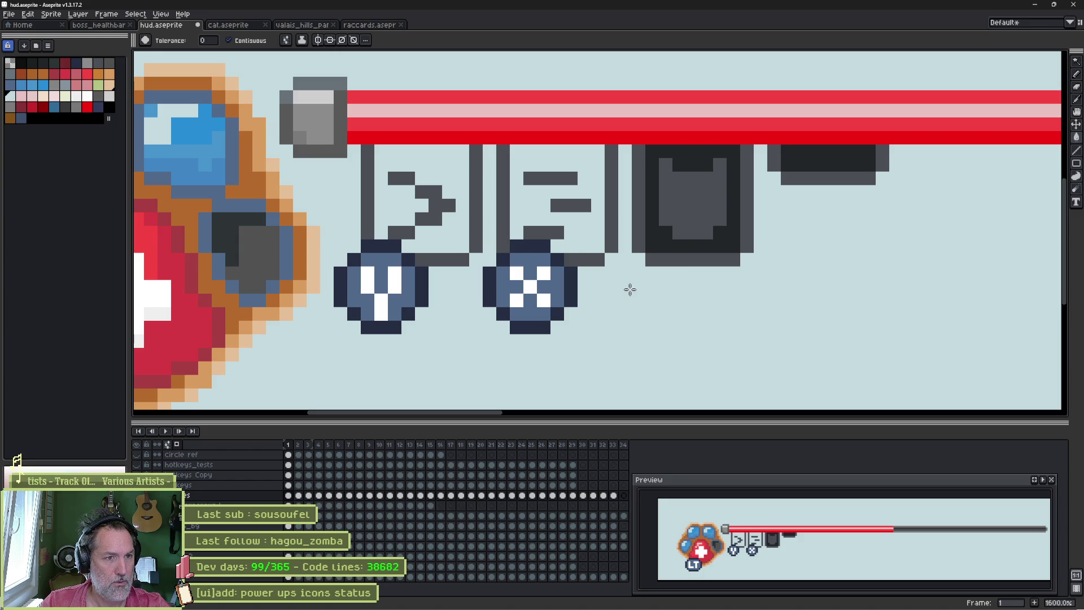
ctrl+click(398, 314)
Step: Drag the V and X icons down one pixel and hide the background layer, ending with a stray blue fill
mouse_move(393, 324)
mouse_down()
mouse_move(384, 336)
mouse_move(398, 335)
mouse_up()
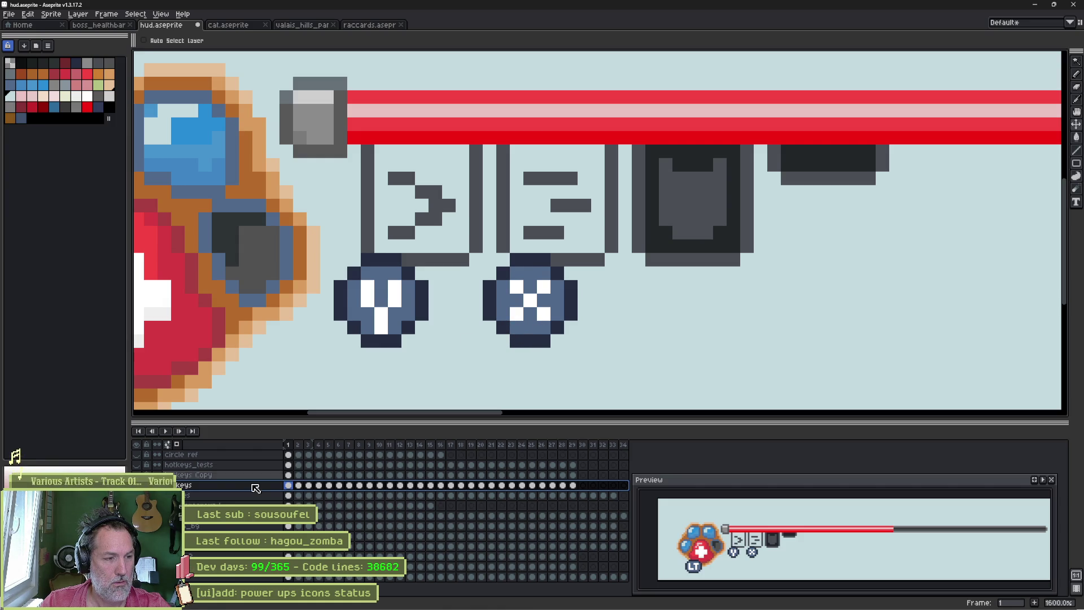
key(shift+x)
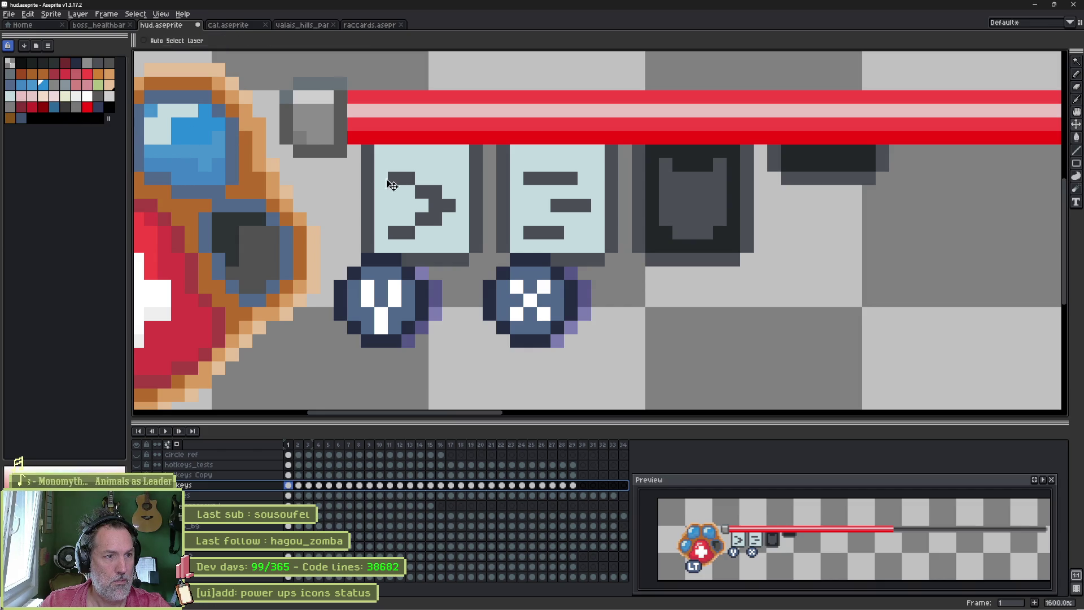
click(398, 177)
Step: Undo the stray fill and repaint the arrow and bars symbols on both cards blue
key(ctrl+z)
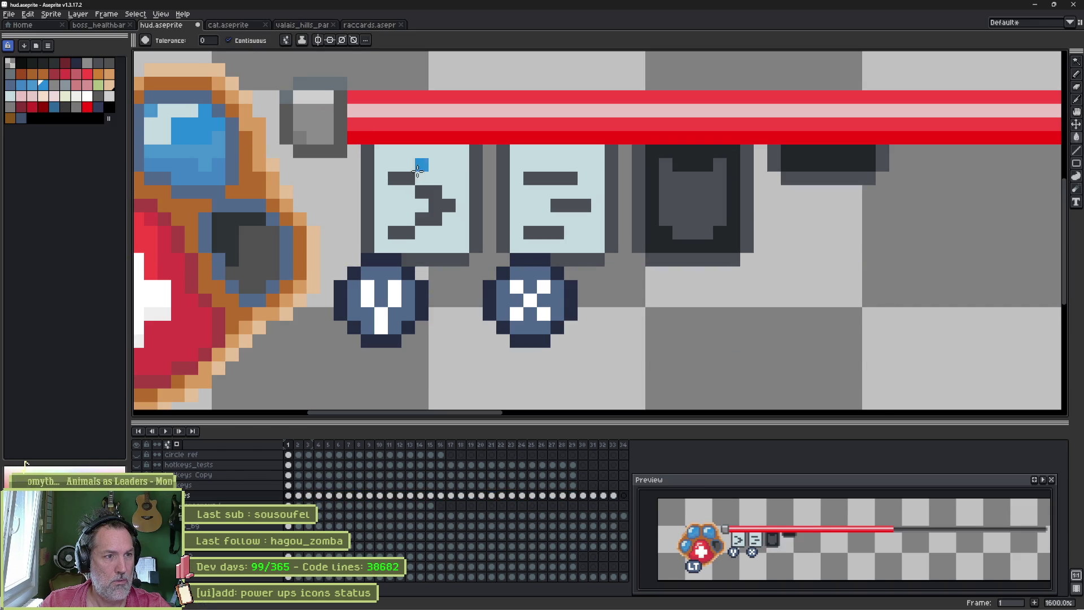
drag(400, 177, 471, 229)
click(547, 230)
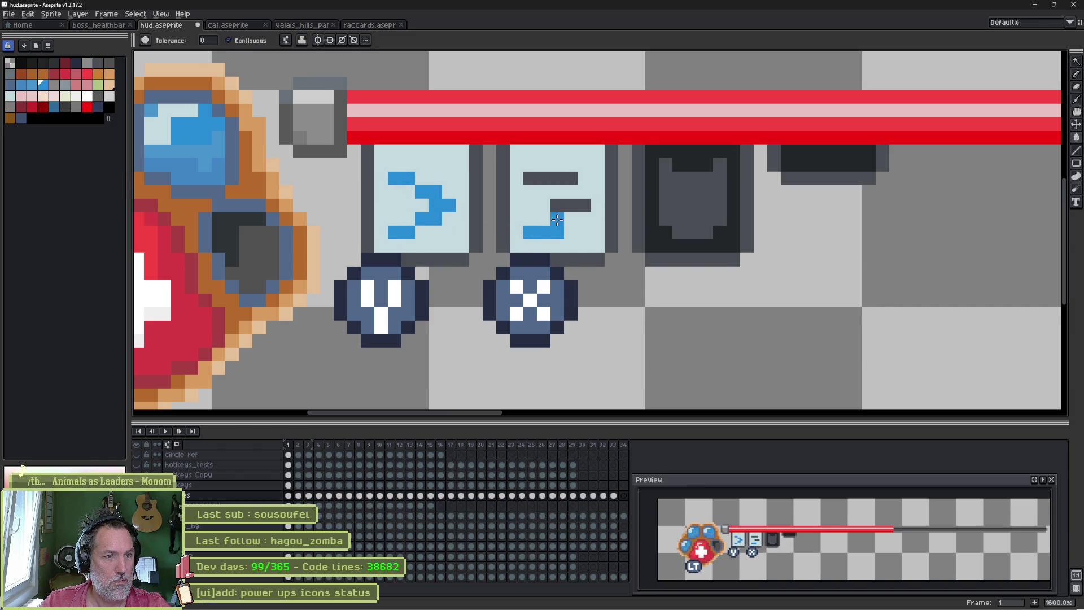
click(569, 206)
click(552, 178)
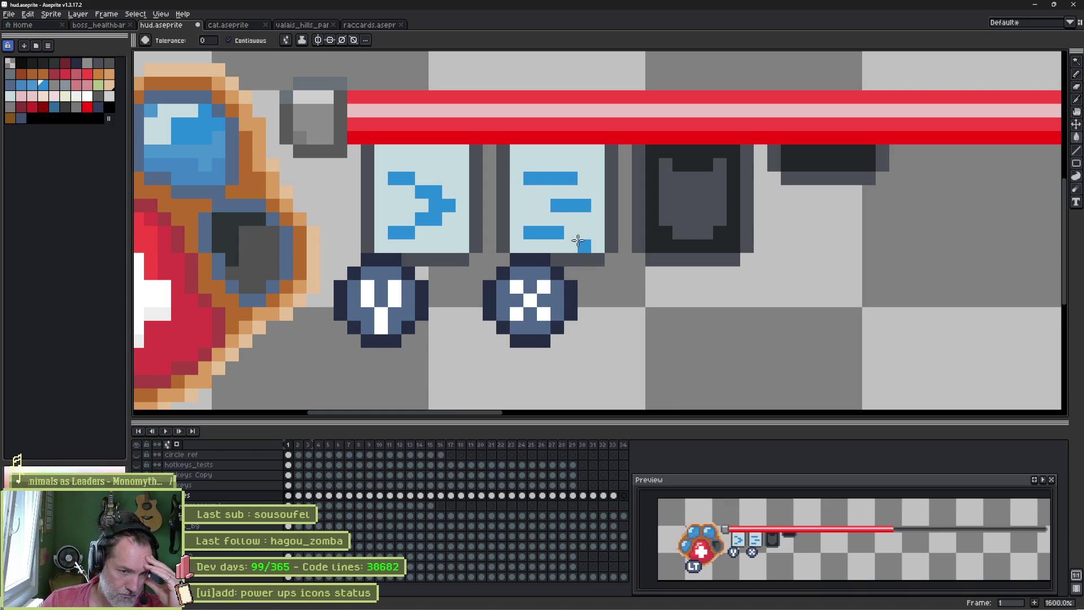
Step: Nudge the V and X button icons up and left on their layer and commit the move
click(219, 494)
key(v)
mouse_move(390, 321)
mouse_down()
mouse_move(403, 321)
mouse_move(383, 296)
mouse_up()
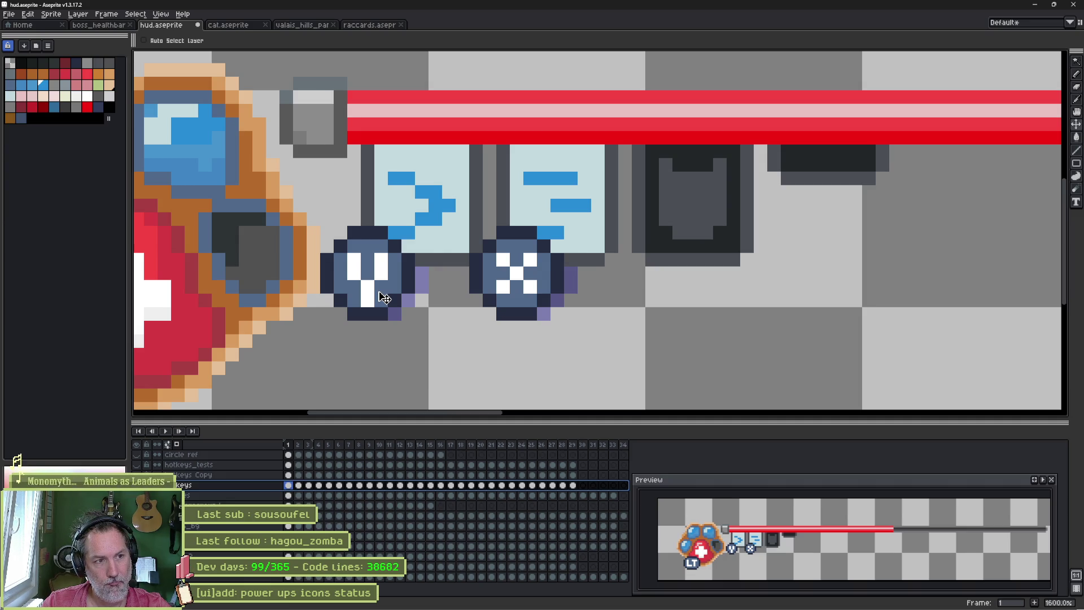
click(444, 246)
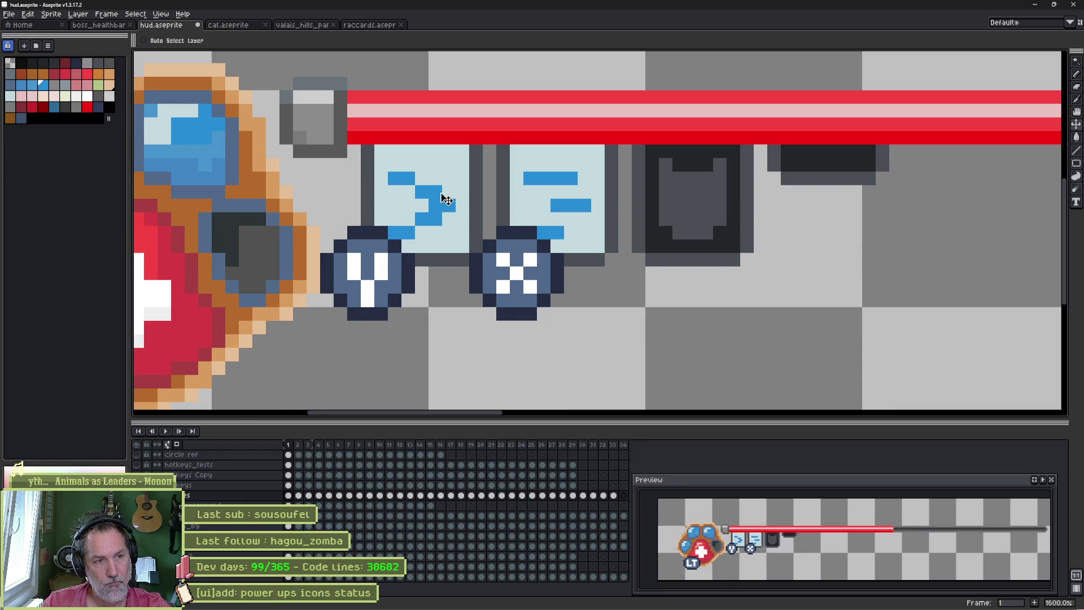
Step: Shift the key-card icon pixels into alignment and erase the purple rows under the first two icons
key(m)
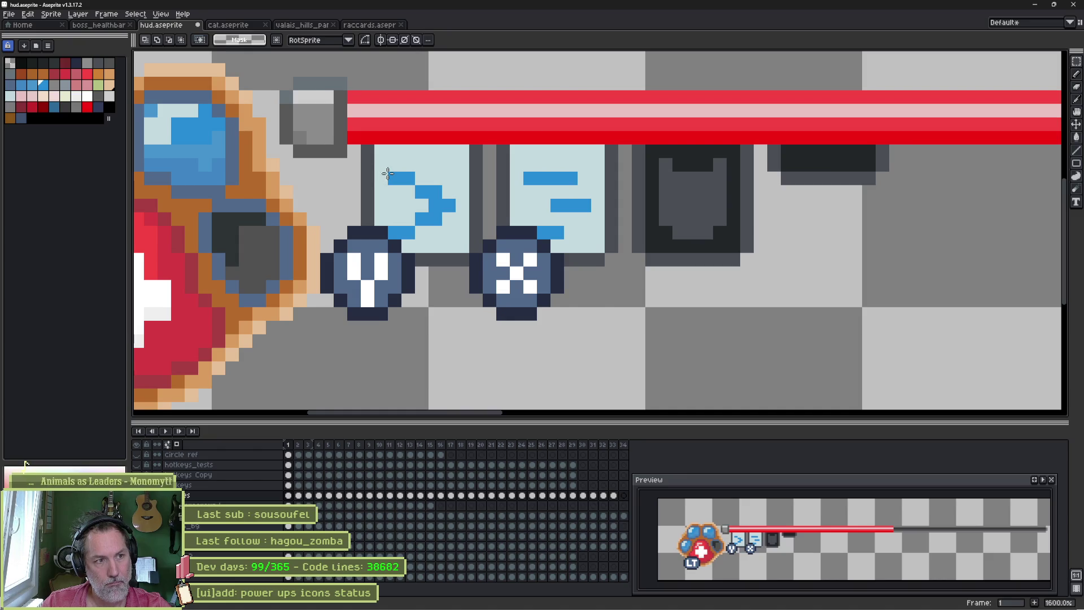
mouse_move(380, 174)
mouse_down()
mouse_move(452, 236)
mouse_move(443, 214)
mouse_up()
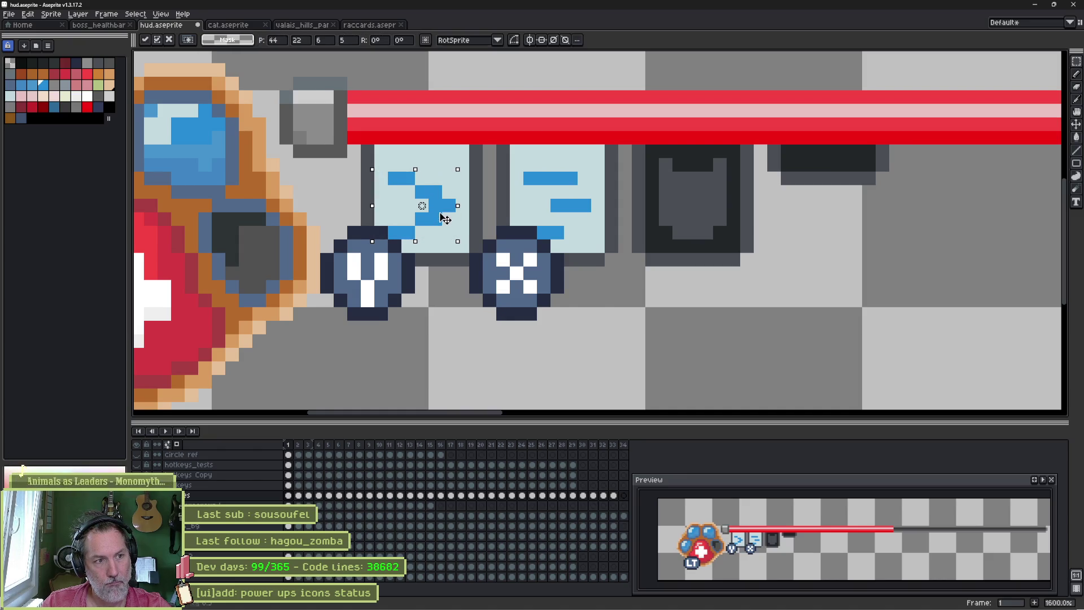
key(ctrl+d)
mouse_move(521, 174)
mouse_down()
mouse_move(592, 242)
mouse_move(556, 191)
mouse_up()
key(ctrl+d)
key(b)
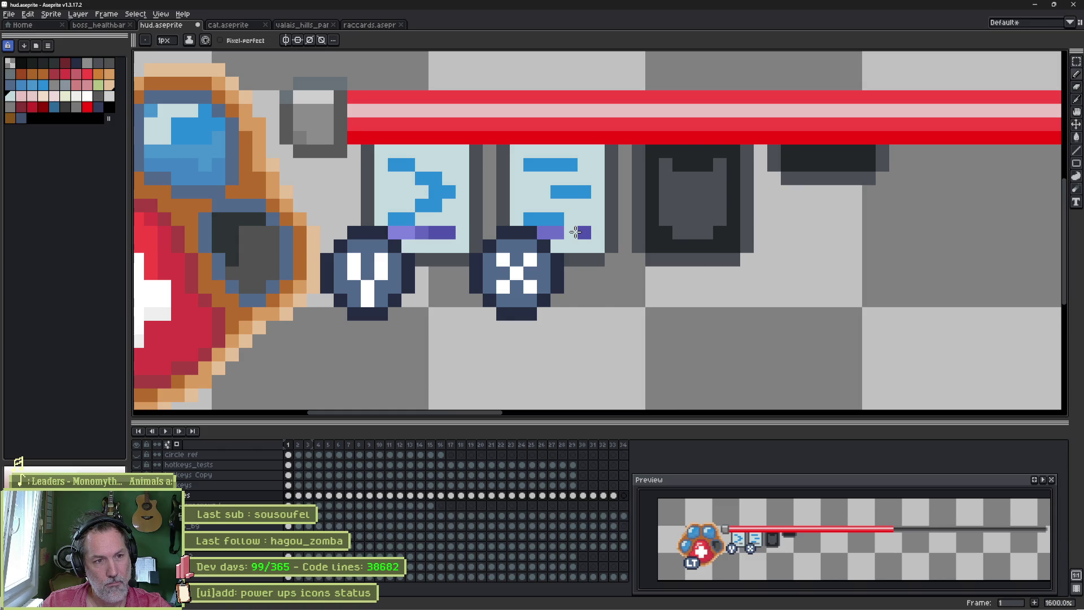
key(e)
drag(585, 233, 543, 232)
drag(455, 232, 395, 233)
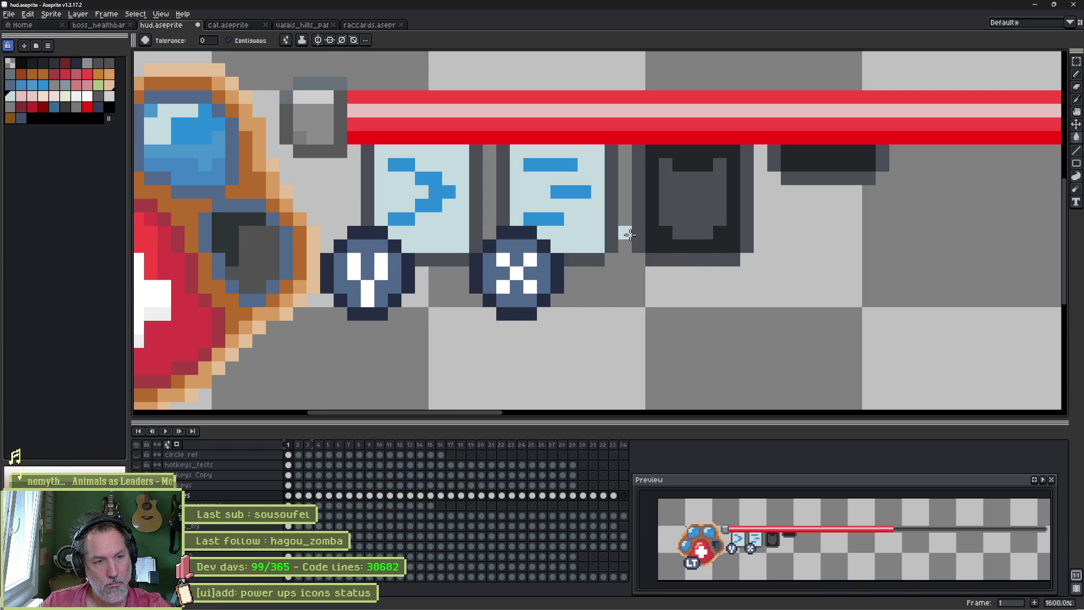
Step: Select the pixel strip beneath the tiles and move it up one pixel
key(m)
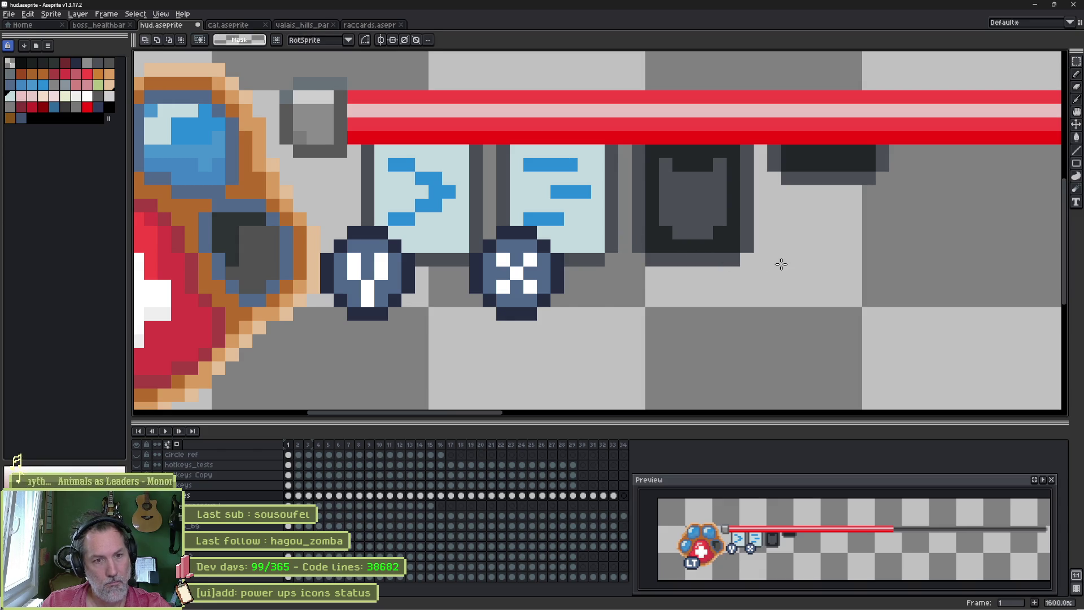
mouse_move(788, 261)
mouse_down()
mouse_move(370, 235)
mouse_move(348, 254)
mouse_up()
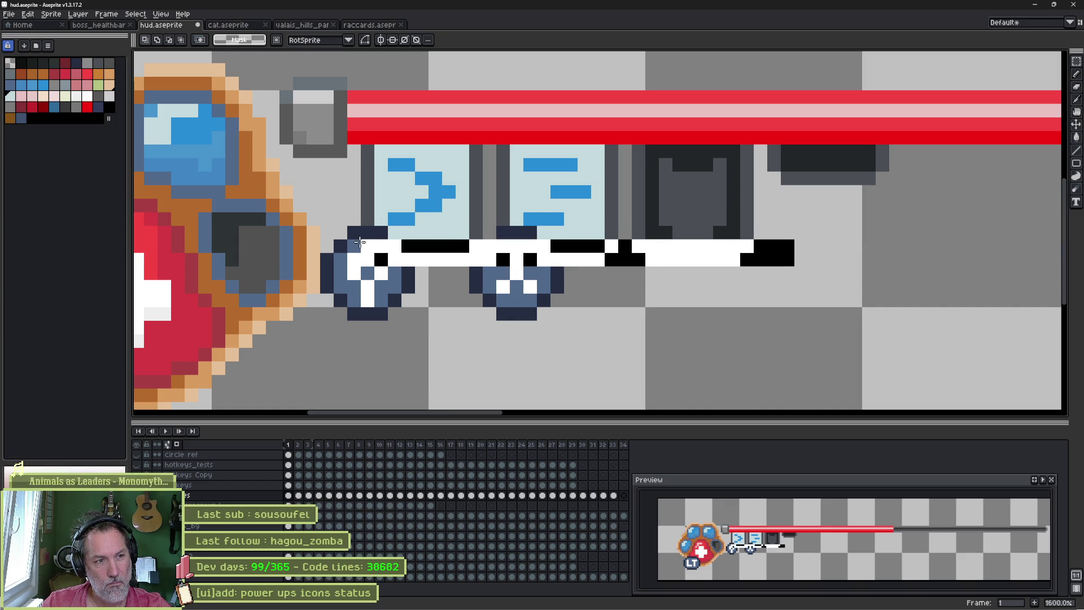
key(Delete)
key(Up)
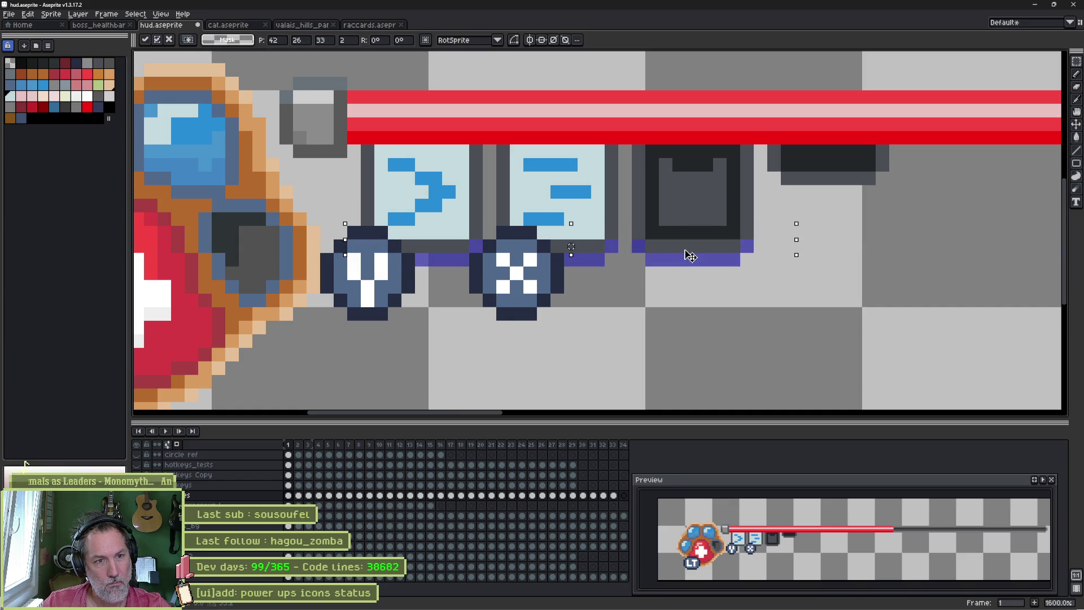
key(ctrl+d)
key(b)
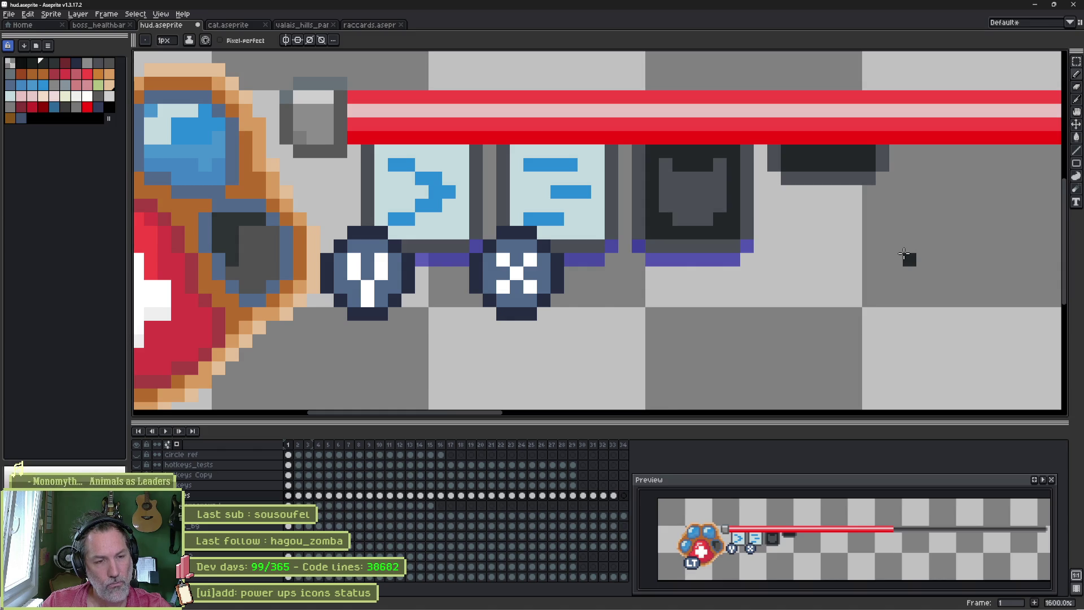
scroll(905, 255, down, 2)
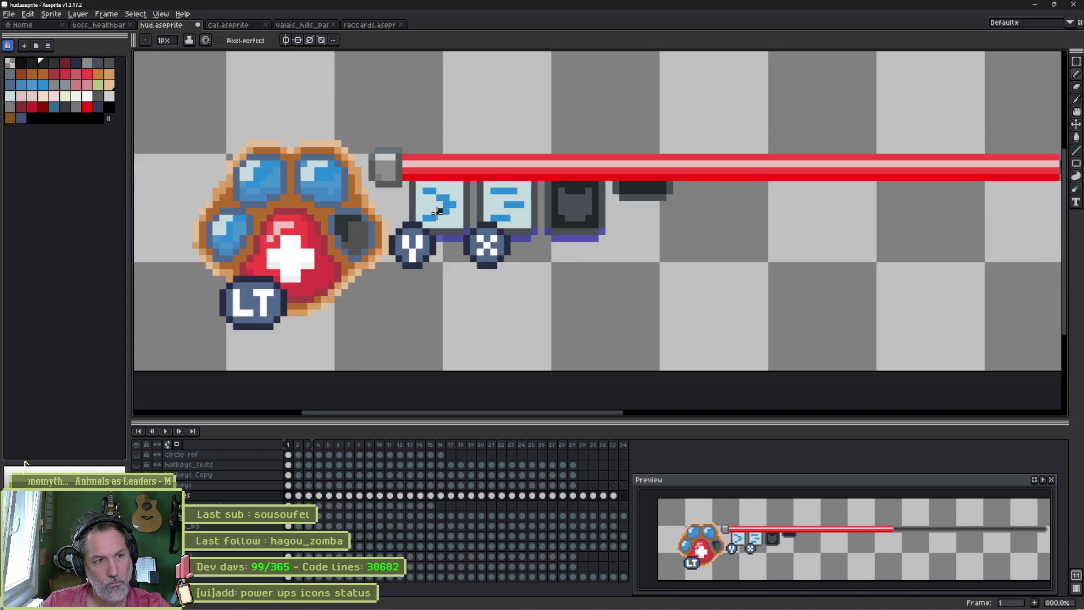
scroll(508, 212, down, 2)
key(v)
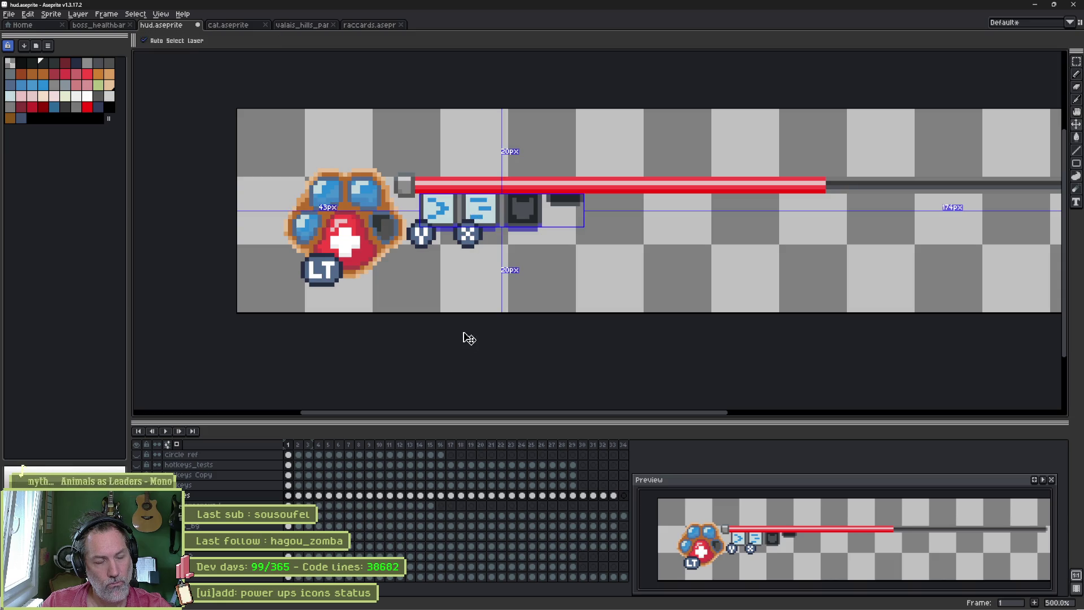
key(b)
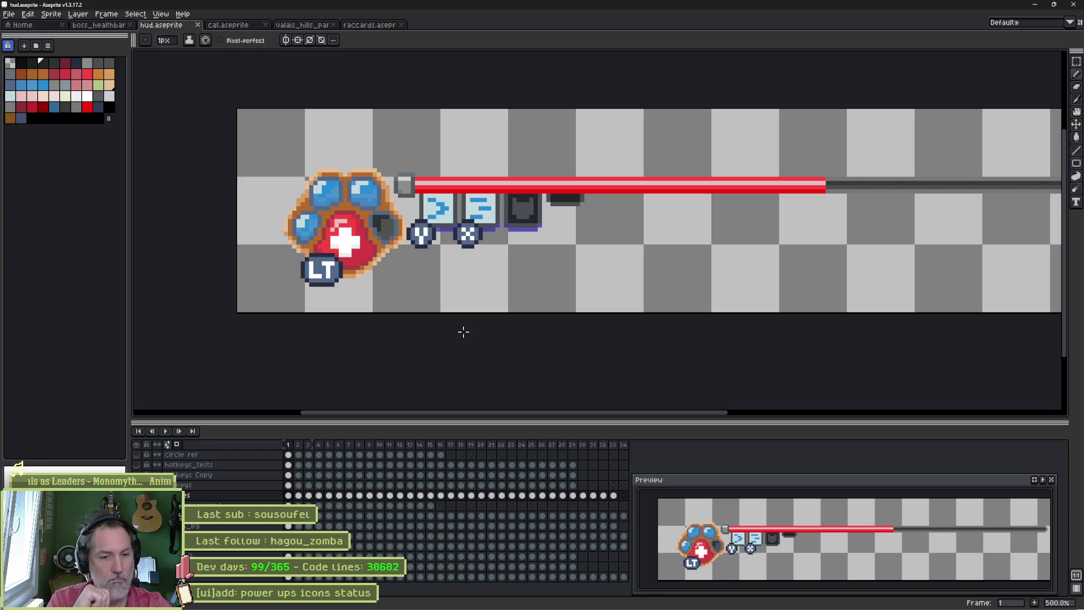
scroll(421, 234, up, 3)
key(v)
click(646, 148)
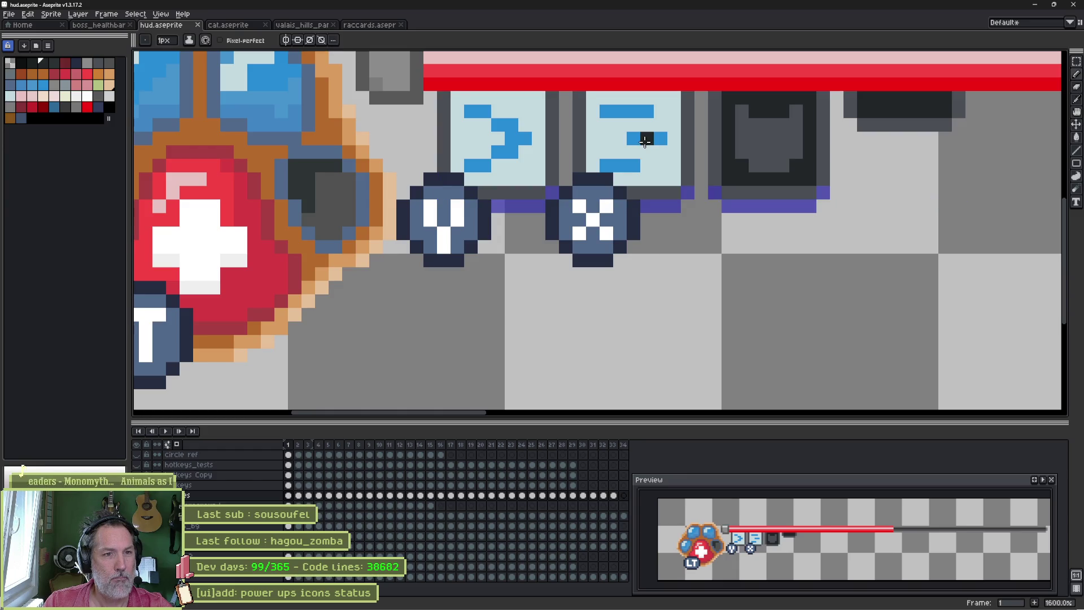
Step: Bucket-fill the equals bars and the arrow symbol black
key(g)
click(626, 111)
click(647, 138)
click(619, 166)
click(524, 148)
click(478, 112)
click(479, 164)
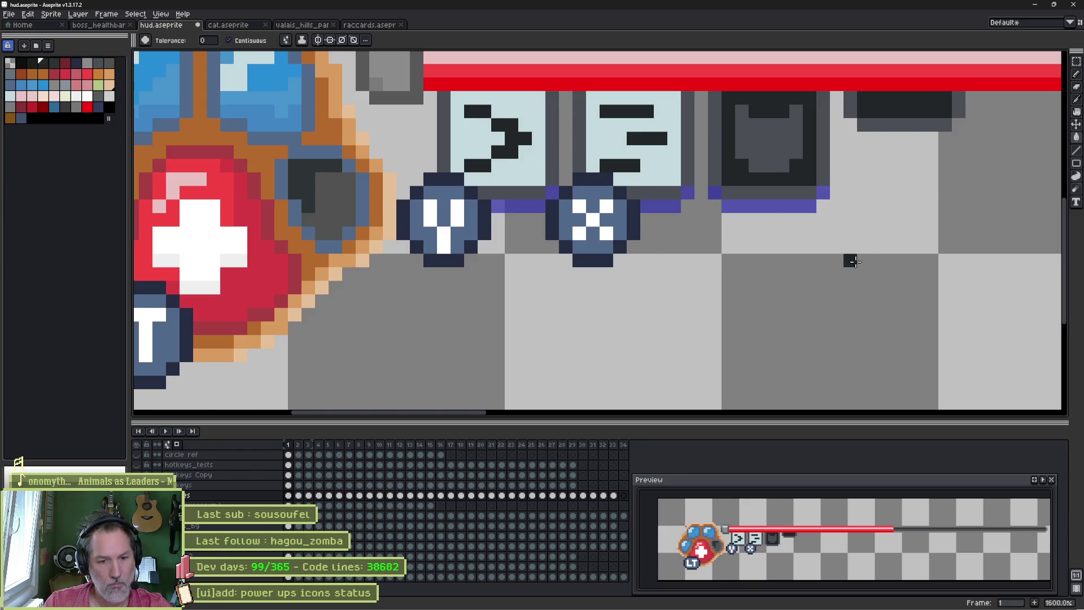
Step: Recolour the equals and arrow symbols grey and extend the purple underline by one pixel
alt+click(765, 153)
click(632, 112)
click(643, 136)
click(619, 164)
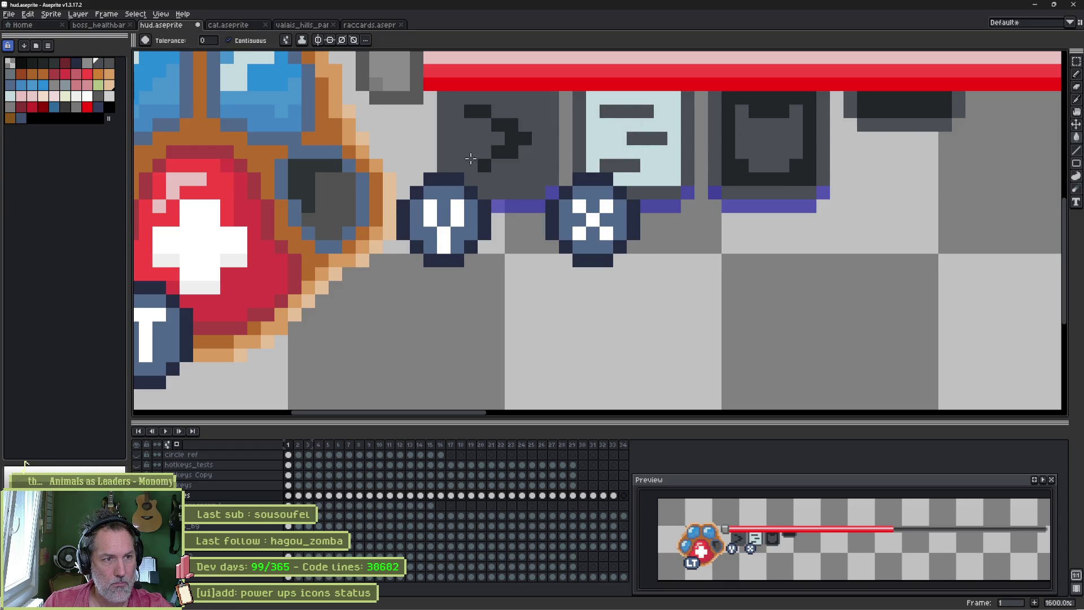
click(509, 139)
click(485, 112)
click(485, 152)
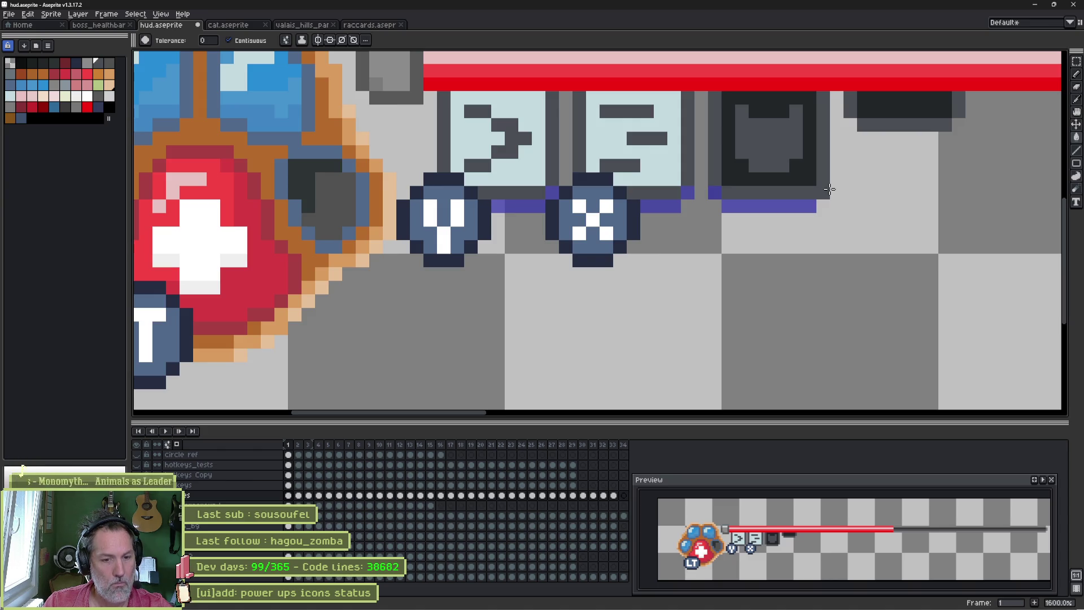
click(829, 188)
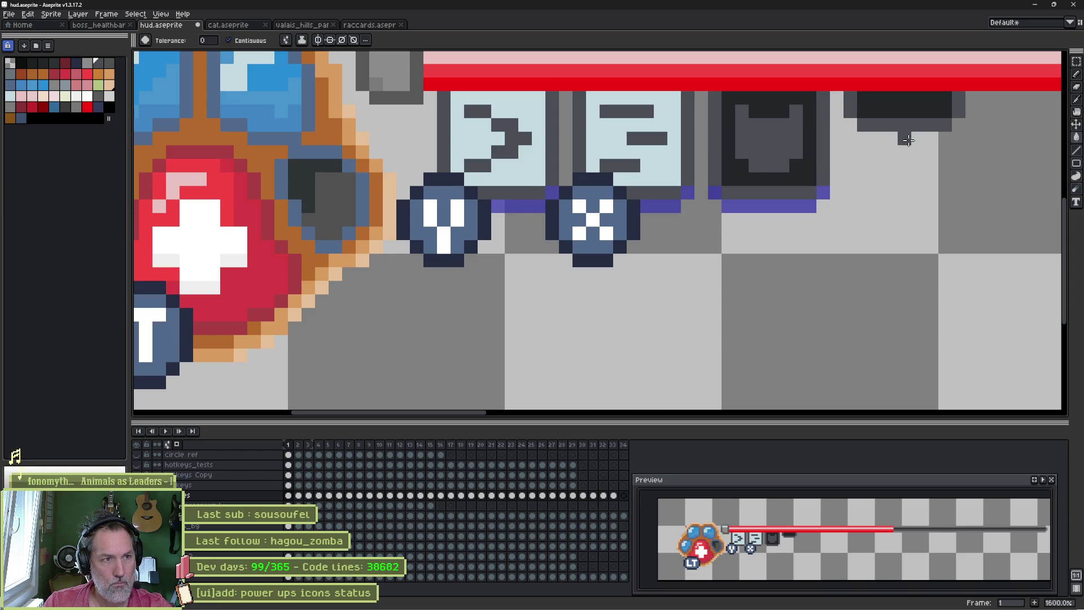
scroll(907, 140, down, 2)
scroll(848, 169, up, 1)
scroll(848, 169, down, 1)
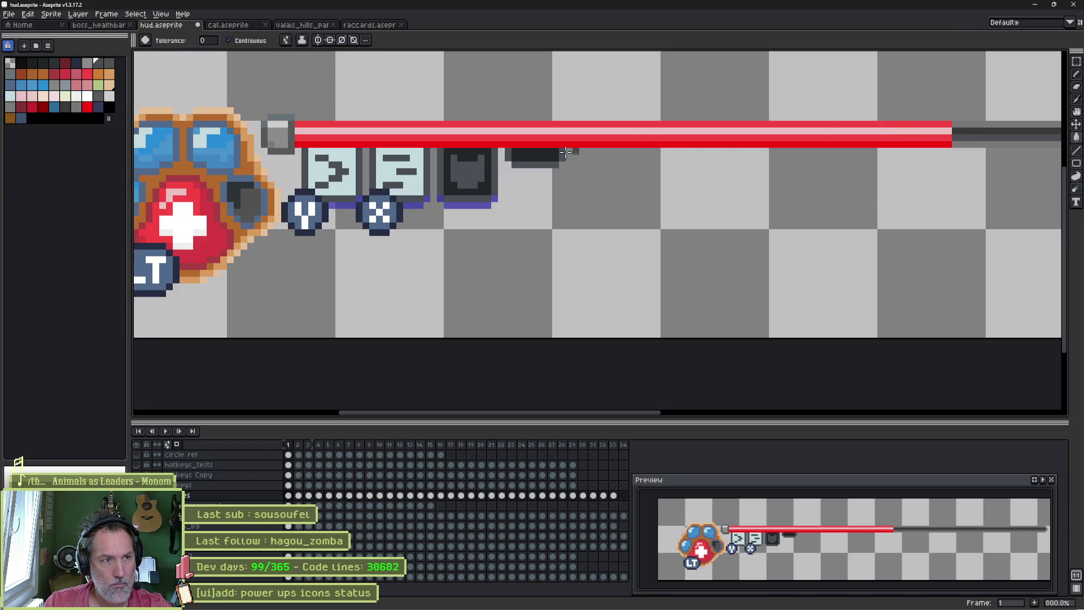
Step: Fill both tile backgrounds dark grey, turn the symbols white, then darken the backgrounds further
key(alt)
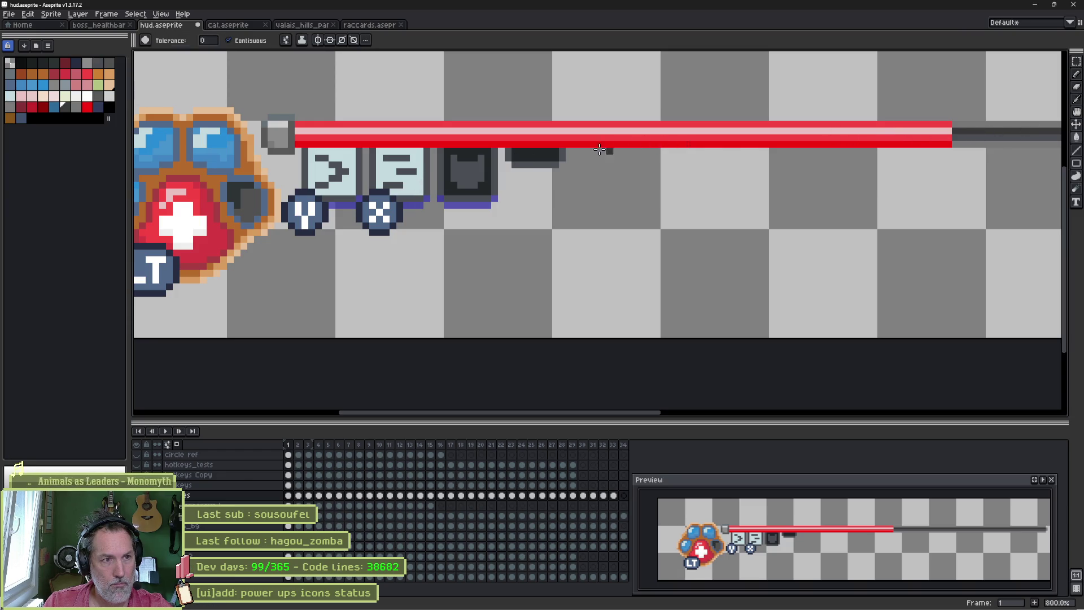
click(419, 187)
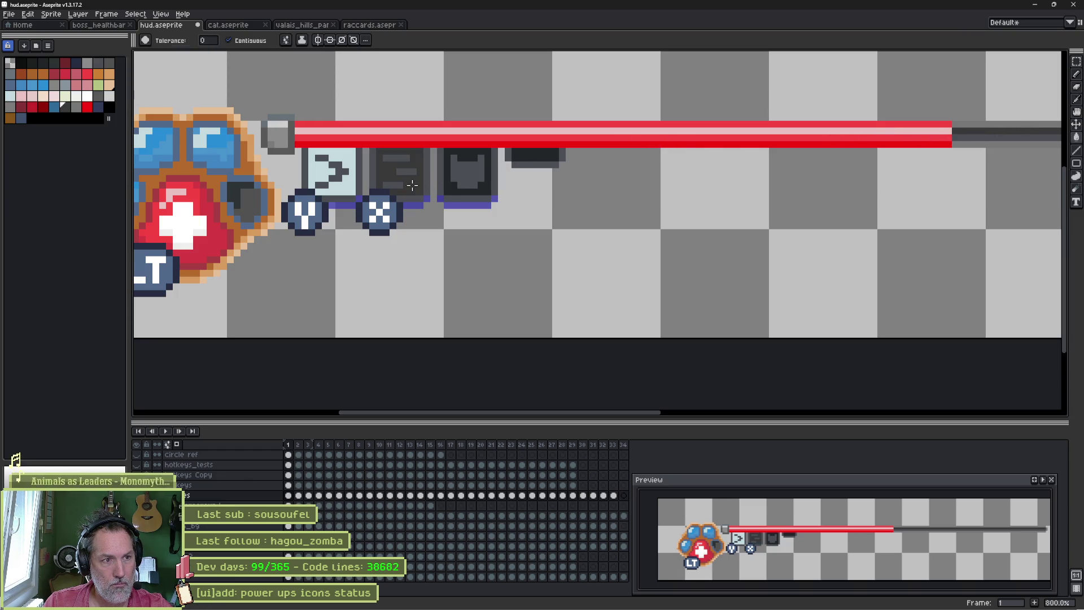
click(345, 190)
scroll(325, 160, up, 2)
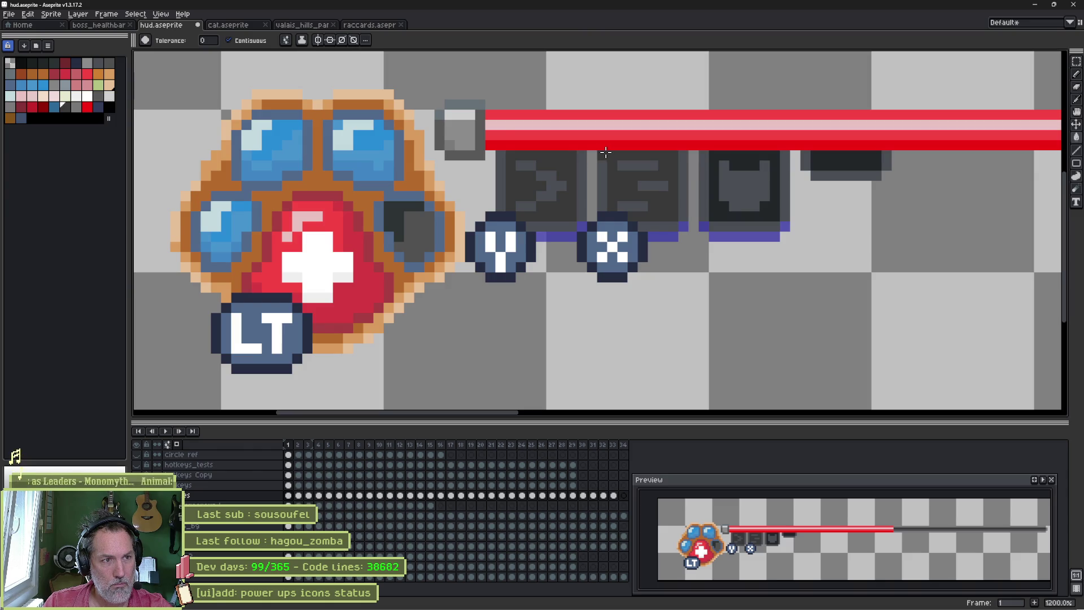
click(543, 173)
click(530, 199)
click(634, 203)
click(654, 187)
click(652, 163)
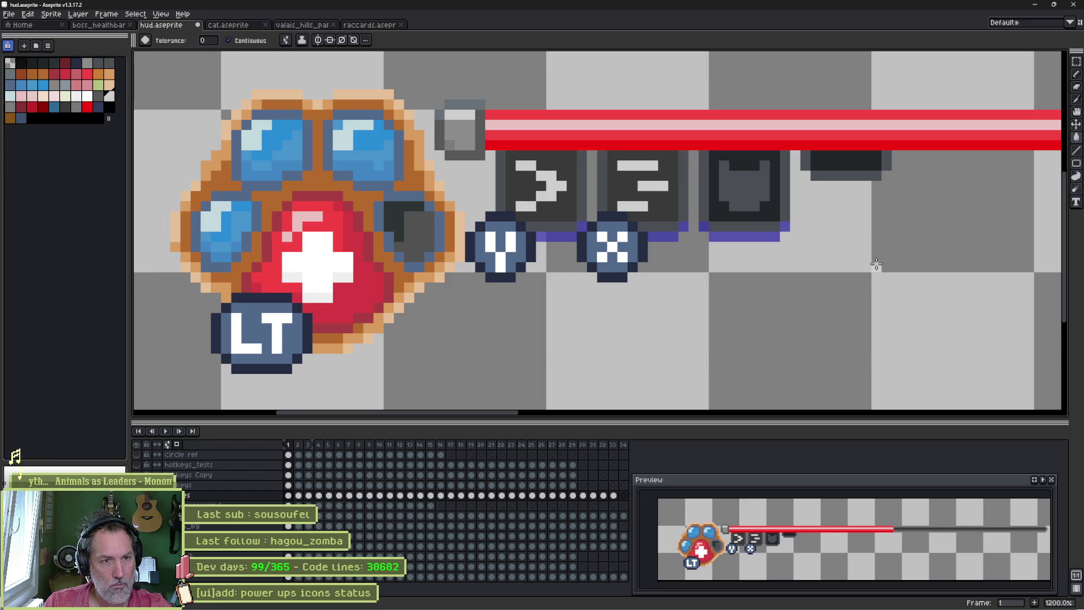
click(659, 199)
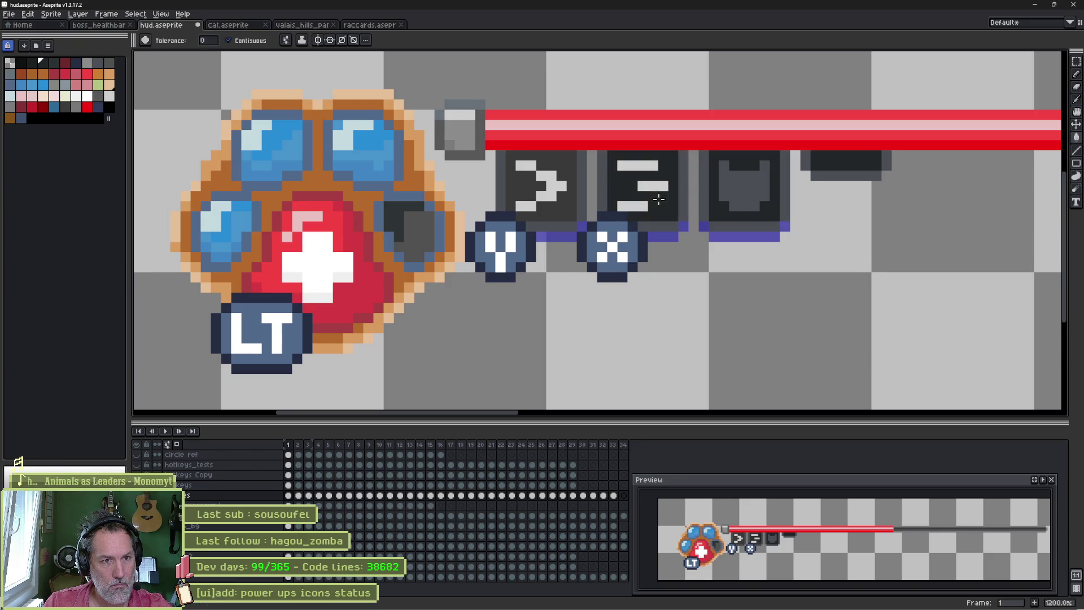
click(566, 196)
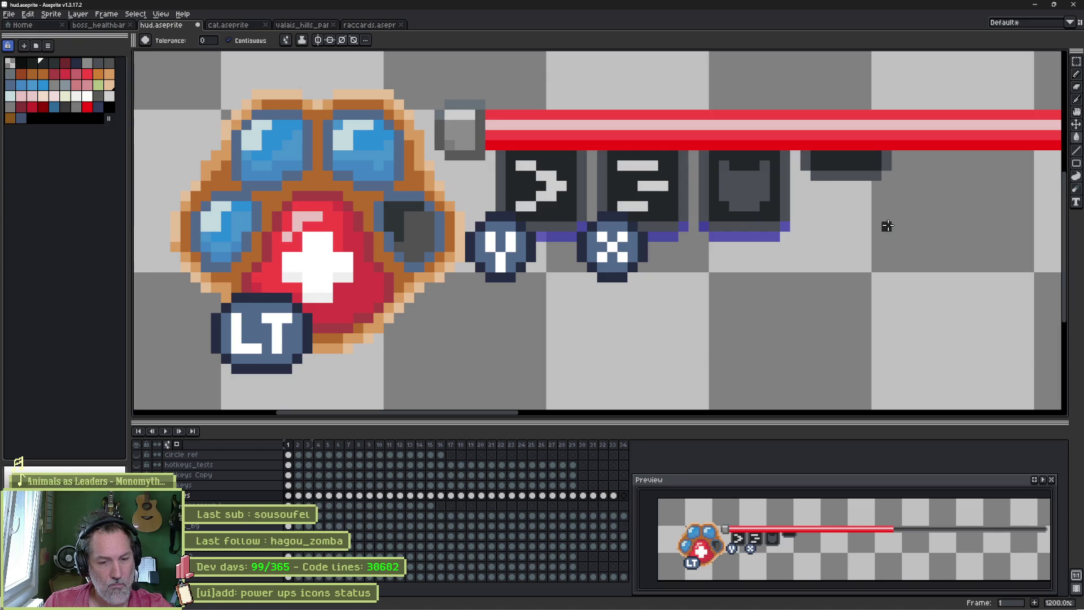
Step: Recolour the arrow and equals symbols grey from the palette, then switch back to Godot
key(alt)
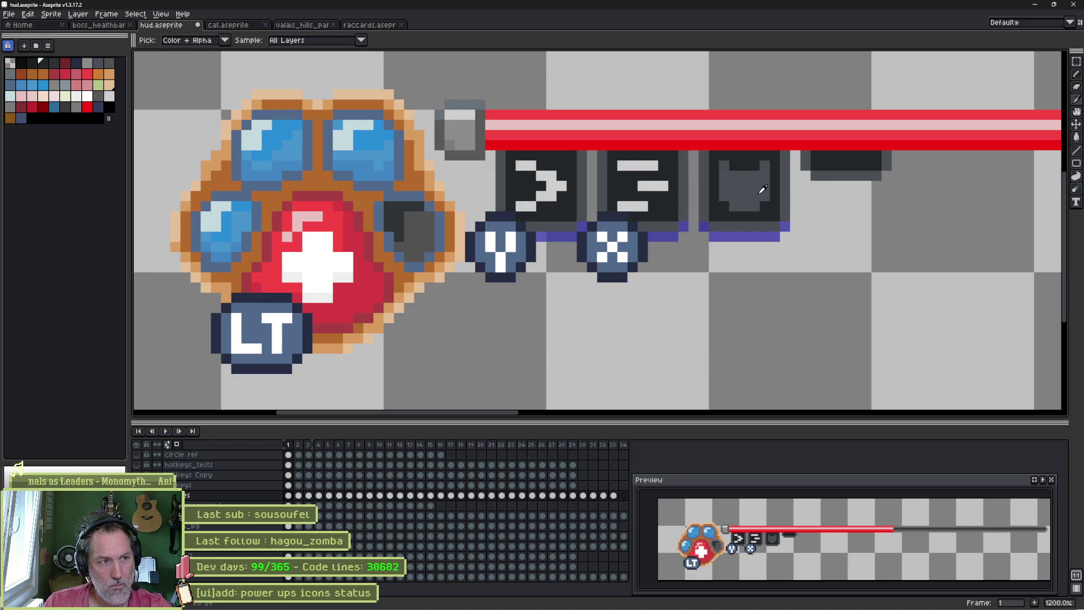
key(alt)
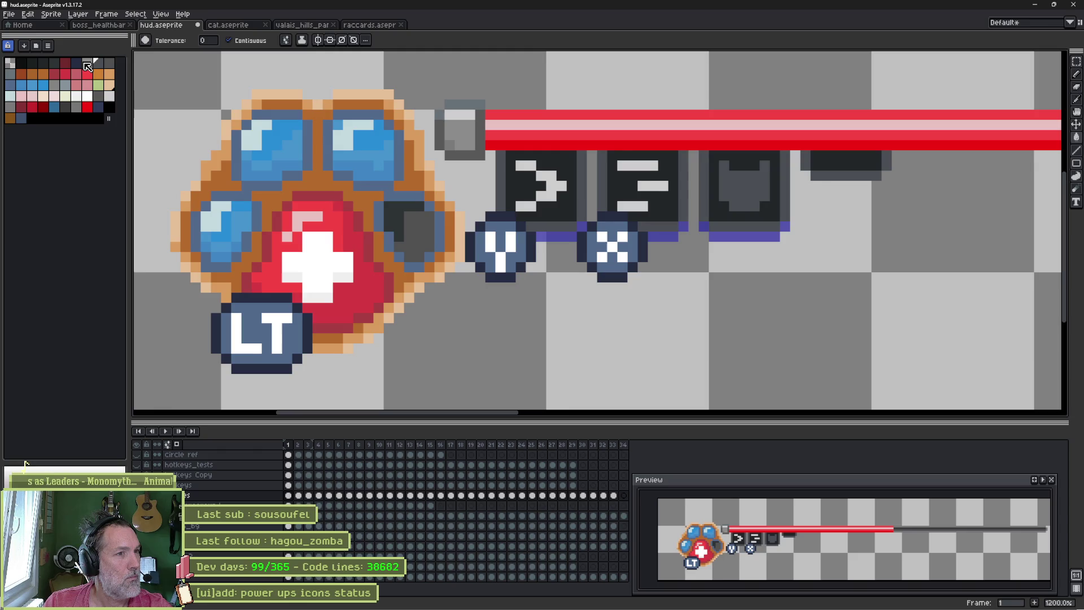
click(91, 65)
click(540, 175)
click(524, 165)
click(553, 178)
click(523, 206)
click(557, 202)
click(623, 204)
click(651, 194)
click(651, 169)
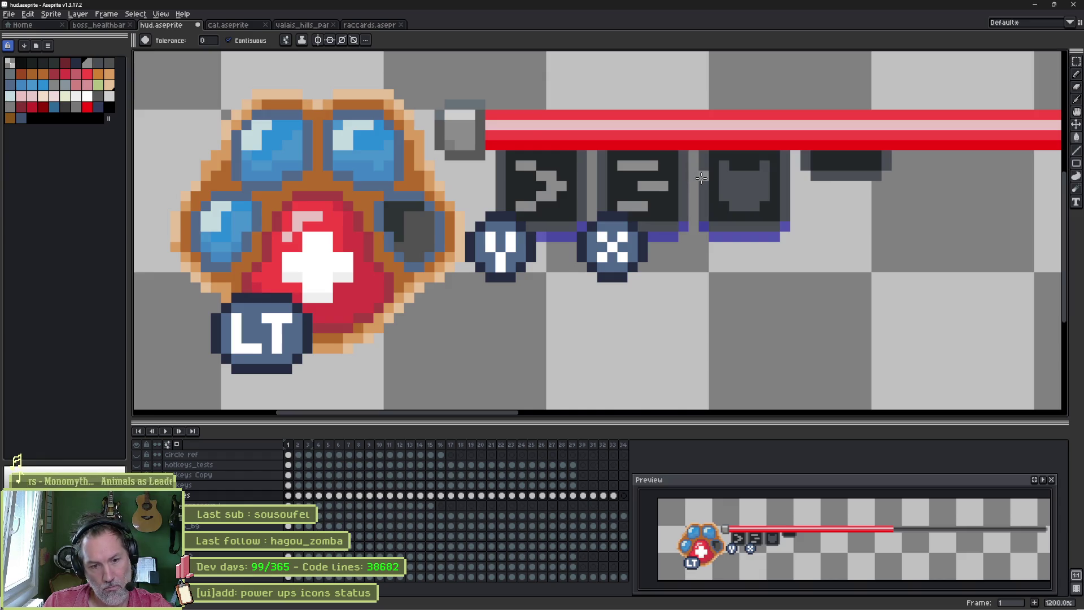
scroll(720, 178, down, 3)
scroll(724, 180, down, 2)
key(alt+Tab)
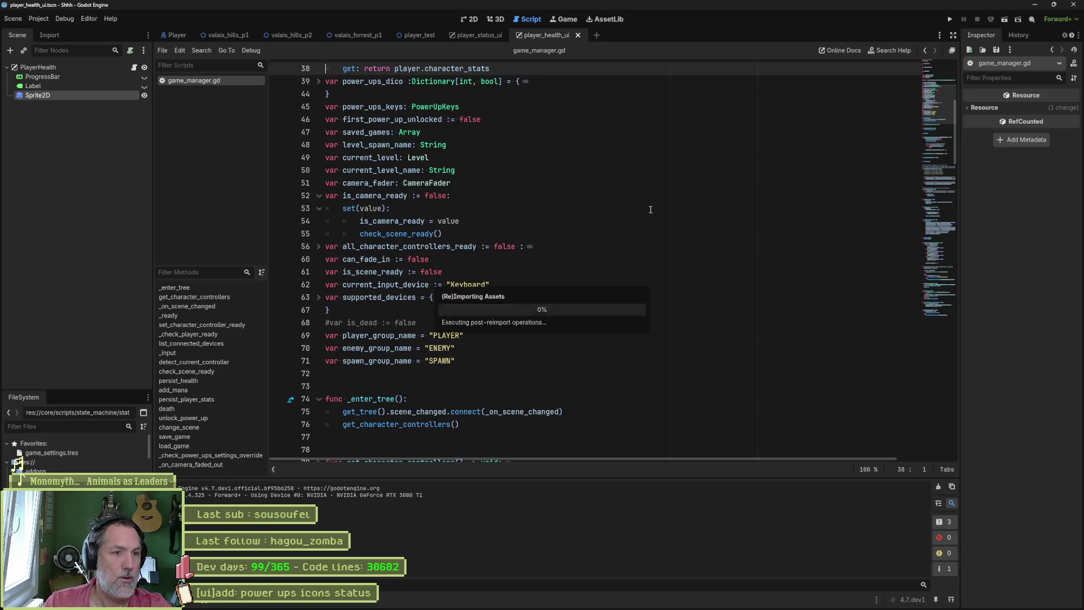
Step: Show the 2D health UI scene, inspect the Sprite2D node, and run the game
click(471, 19)
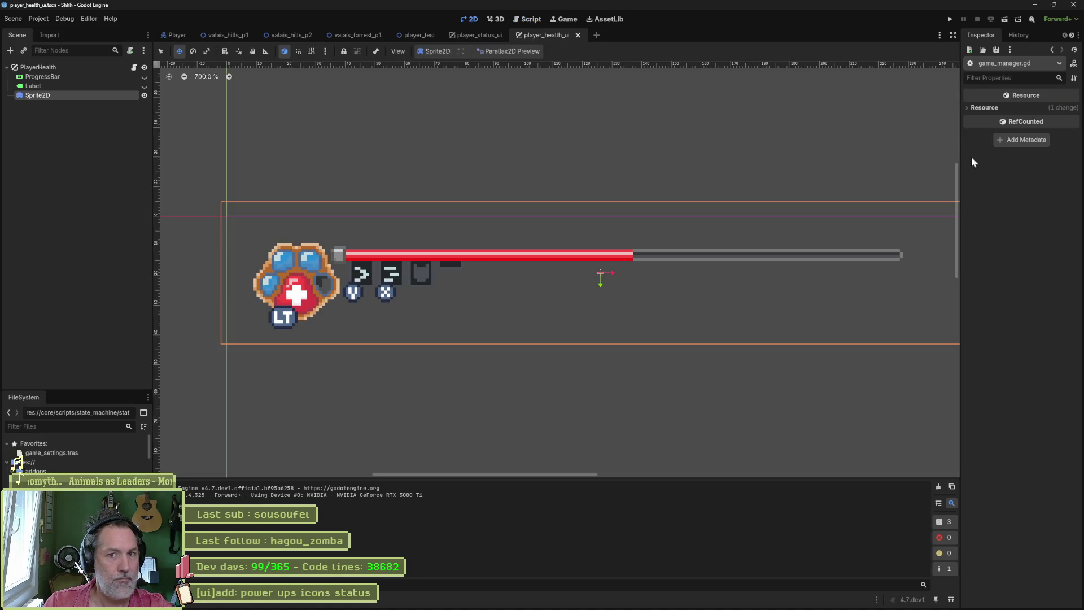
click(108, 95)
click(1021, 588)
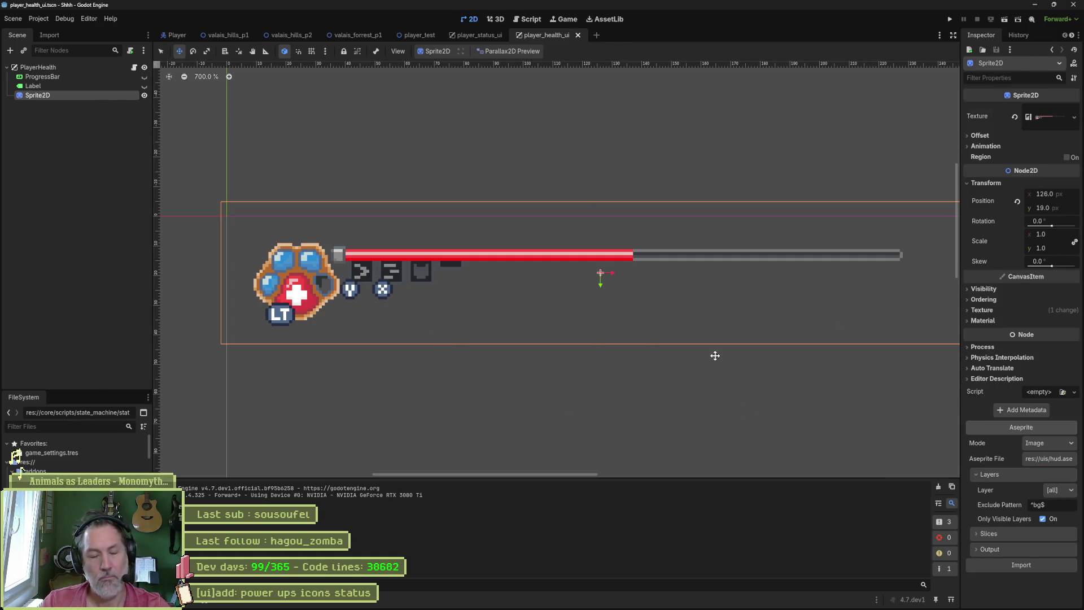
key(F5)
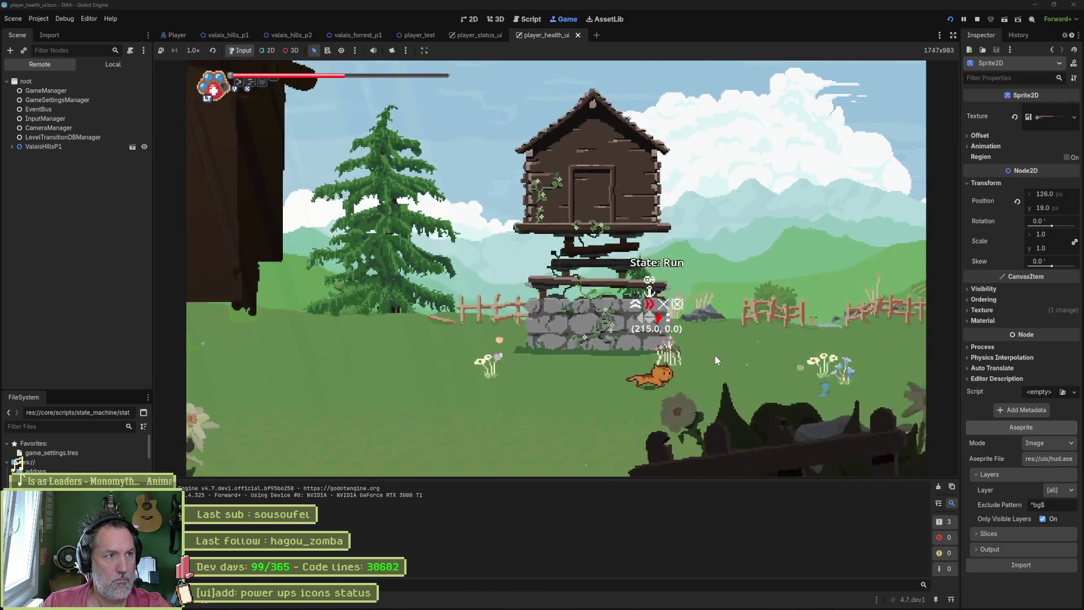
Step: Walk the cat left and right across the level, then stop the running game
key(Right)
key(Left)
key(Right)
key(Left)
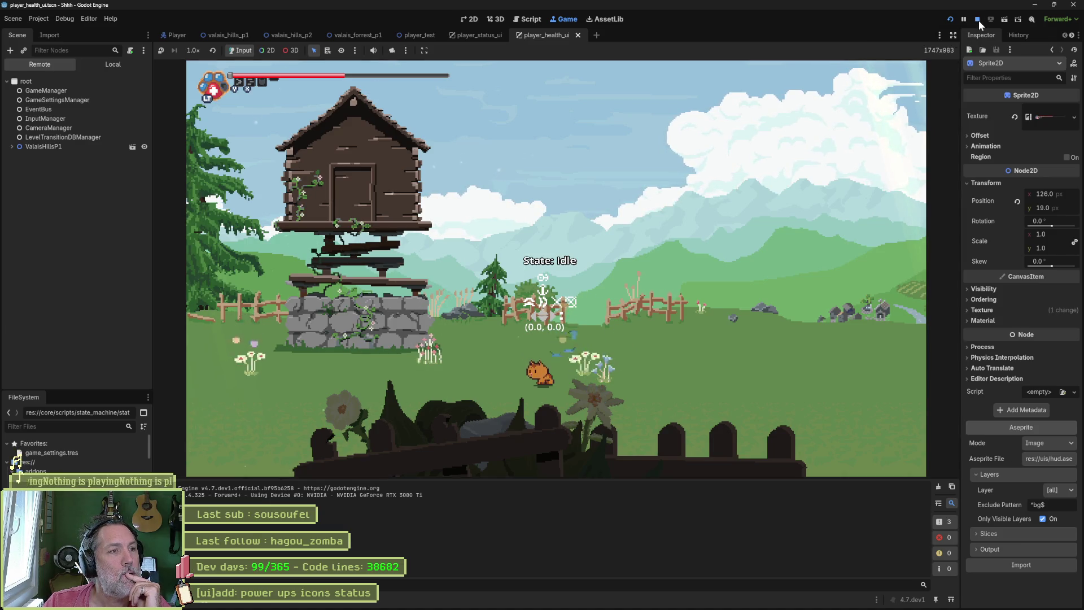
click(978, 20)
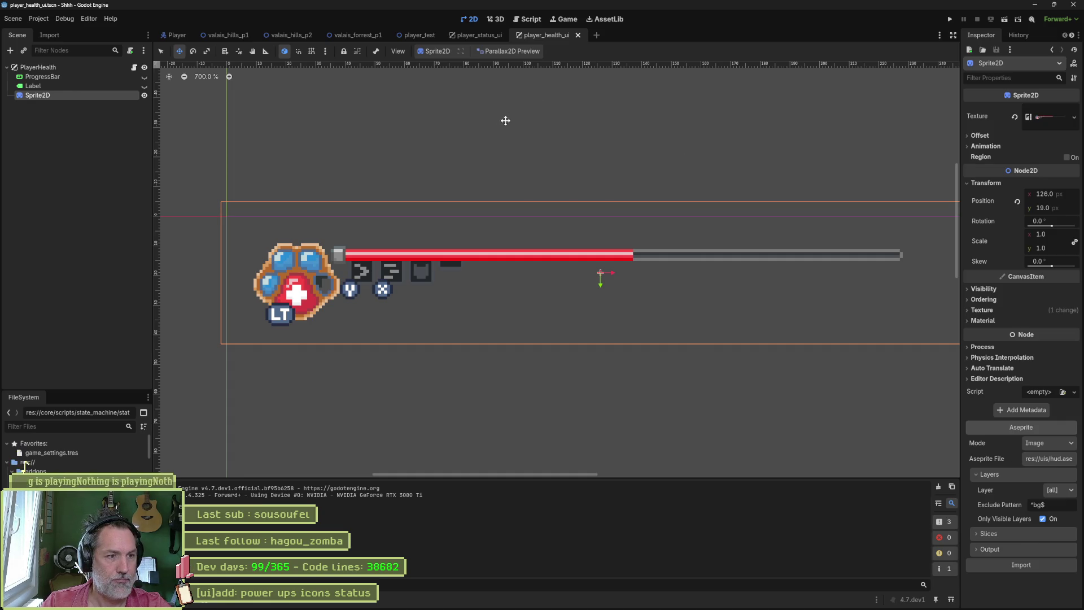
Step: Check the health bar script, return to 2D, unhide the ProgressBar node and select it
click(135, 68)
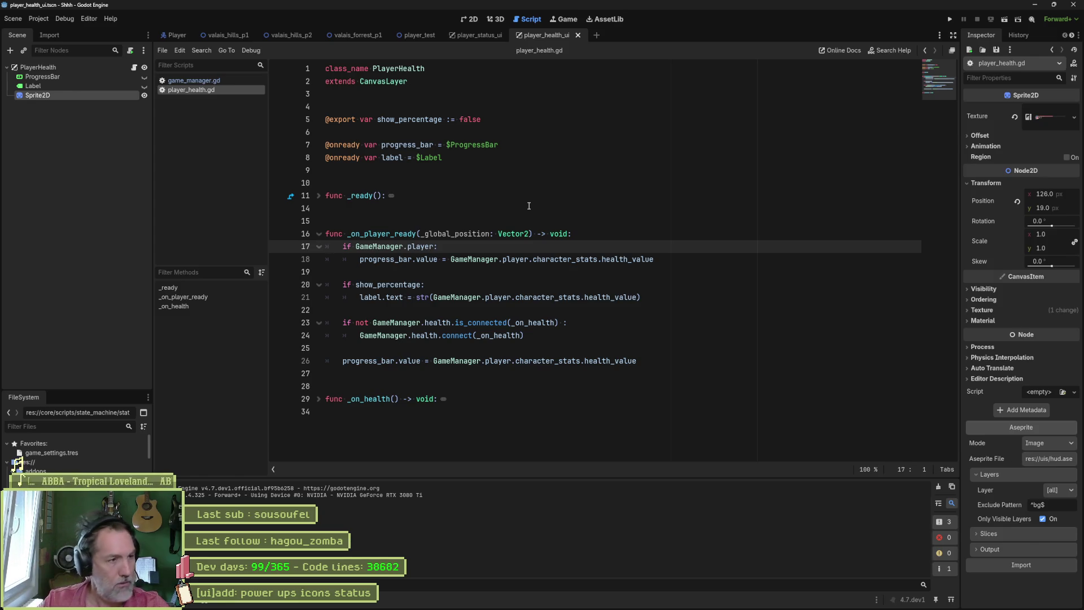
click(470, 22)
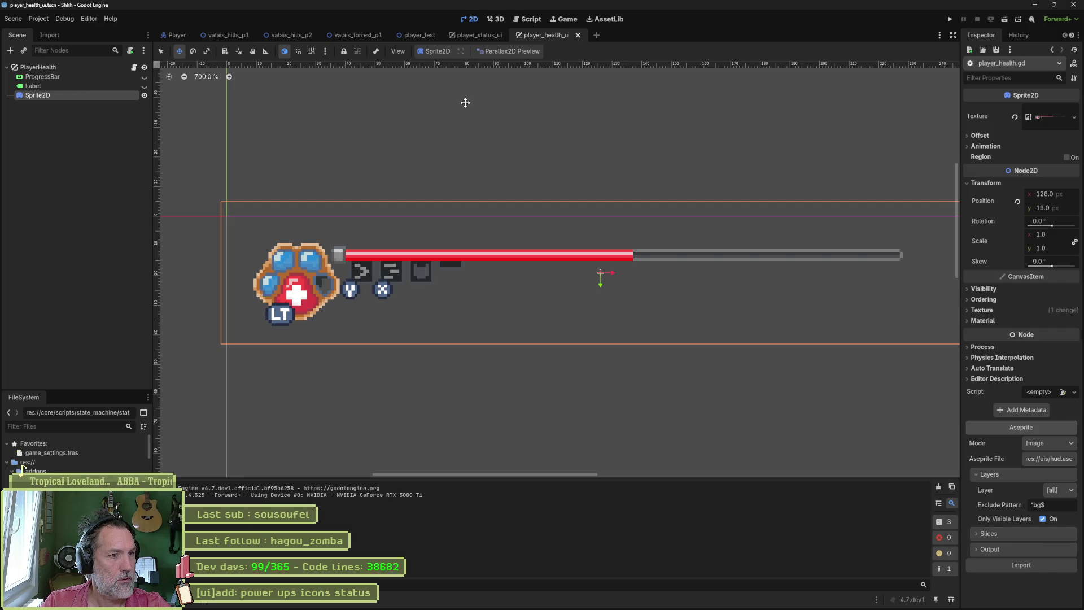
click(144, 76)
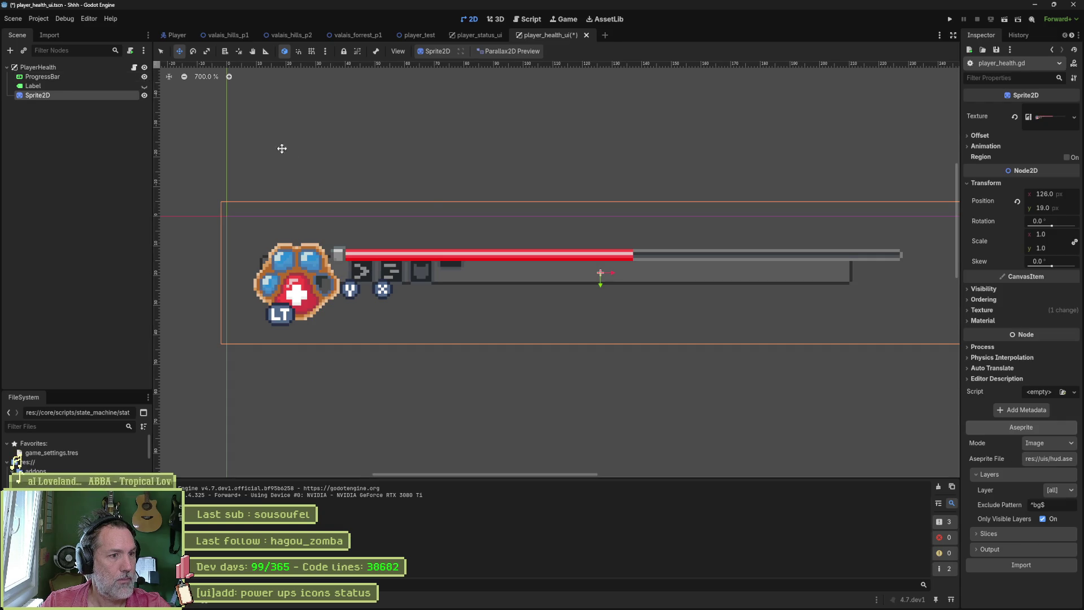
drag(586, 245, 587, 245)
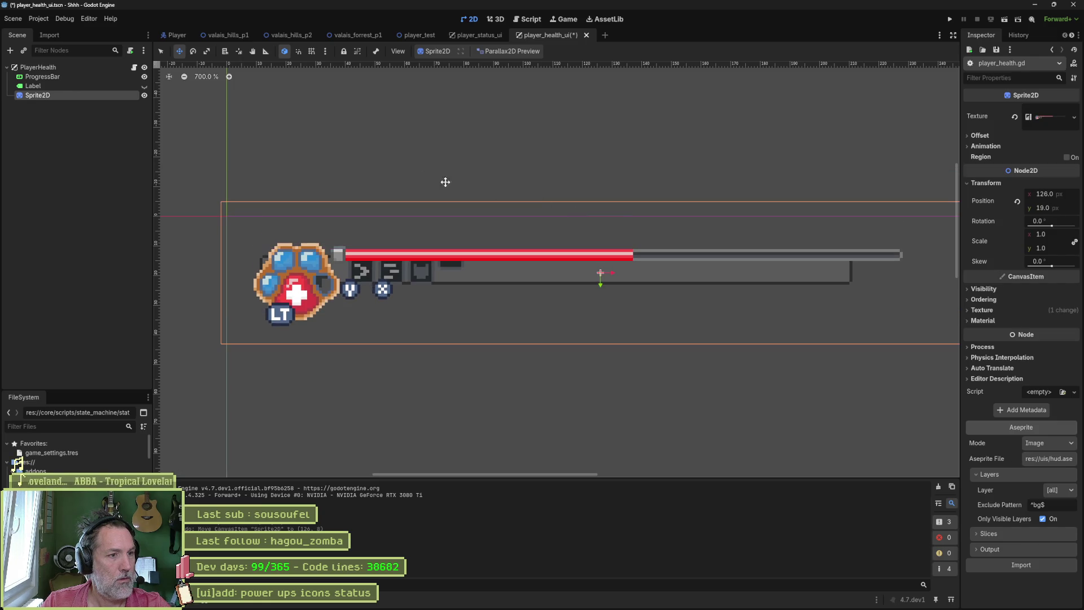
click(42, 77)
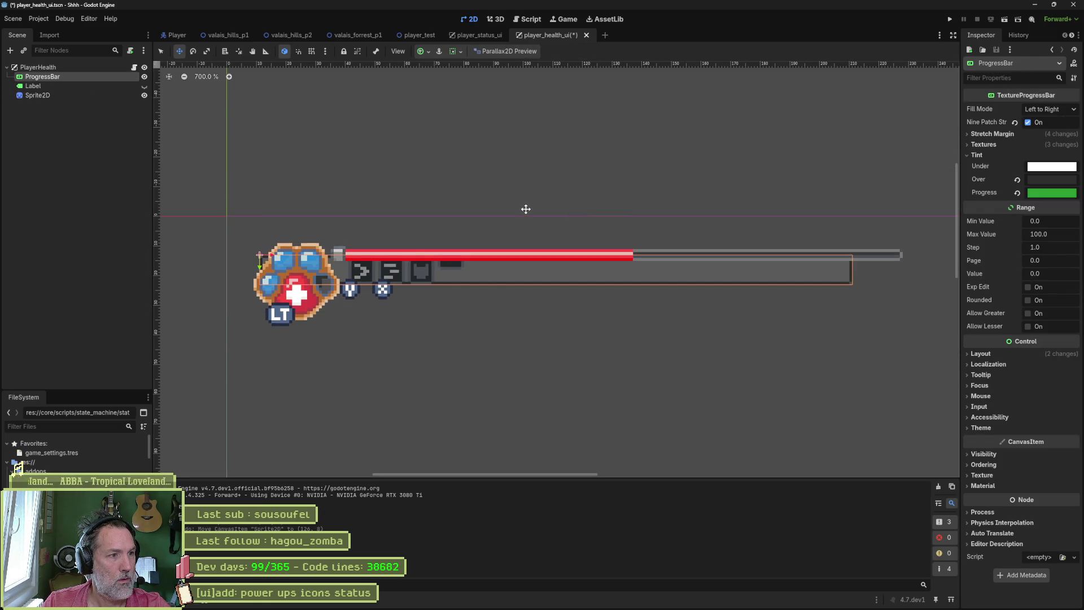
Step: Drag the progress bar above the health sprite and expand its Textures section after peeking at Material and Theme
drag(526, 209, 498, 145)
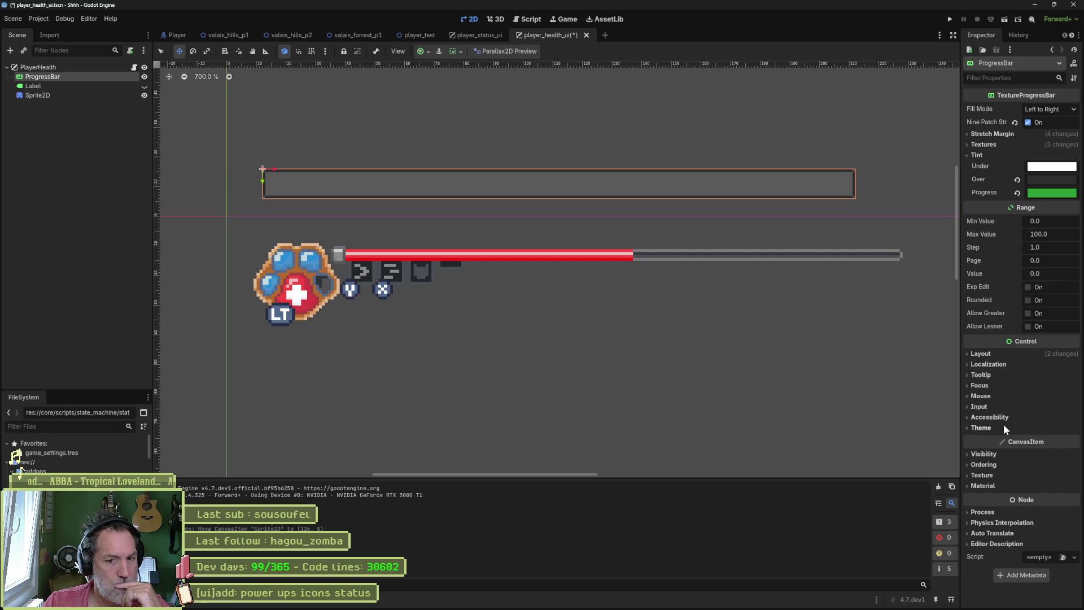
click(985, 486)
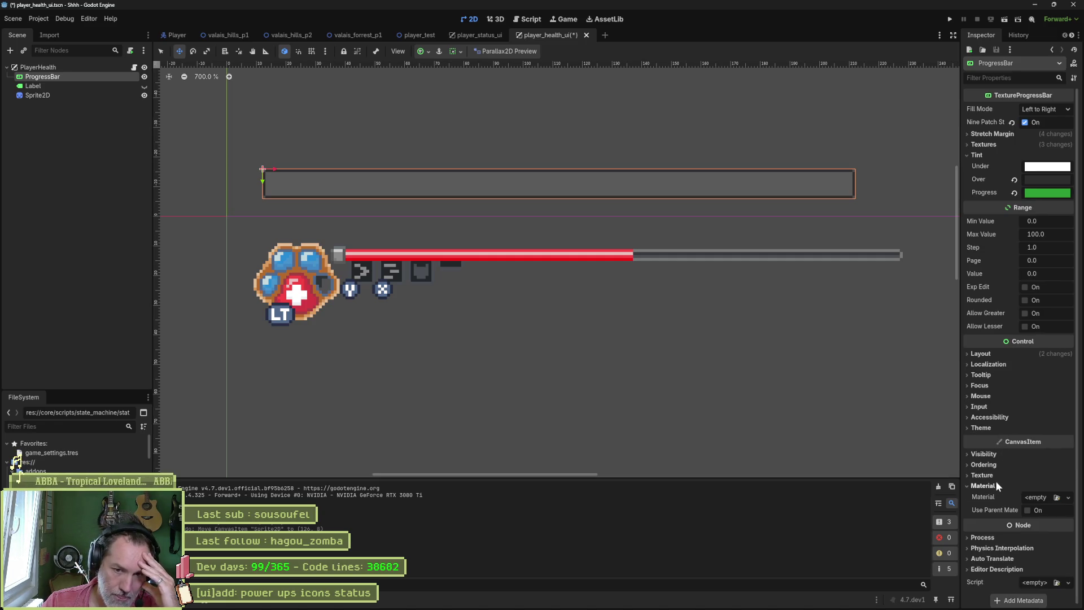
click(994, 485)
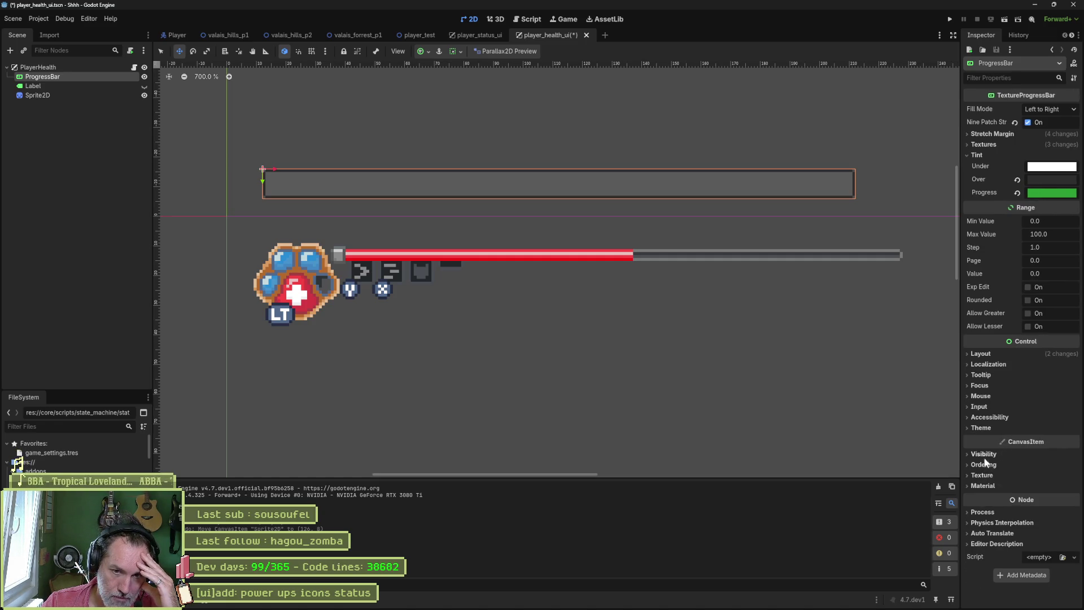
click(988, 430)
click(987, 430)
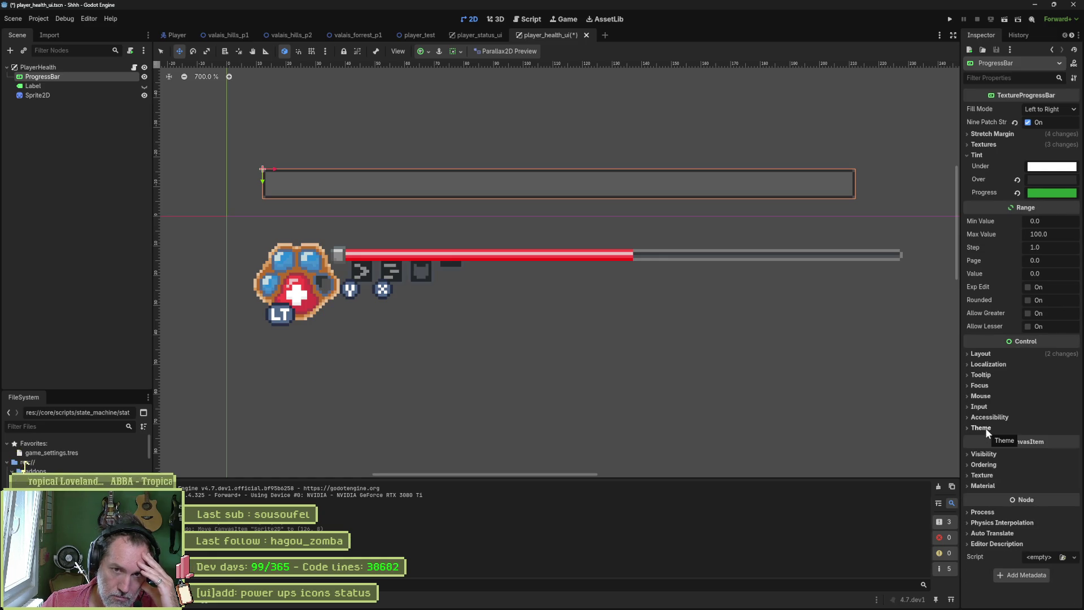
click(987, 145)
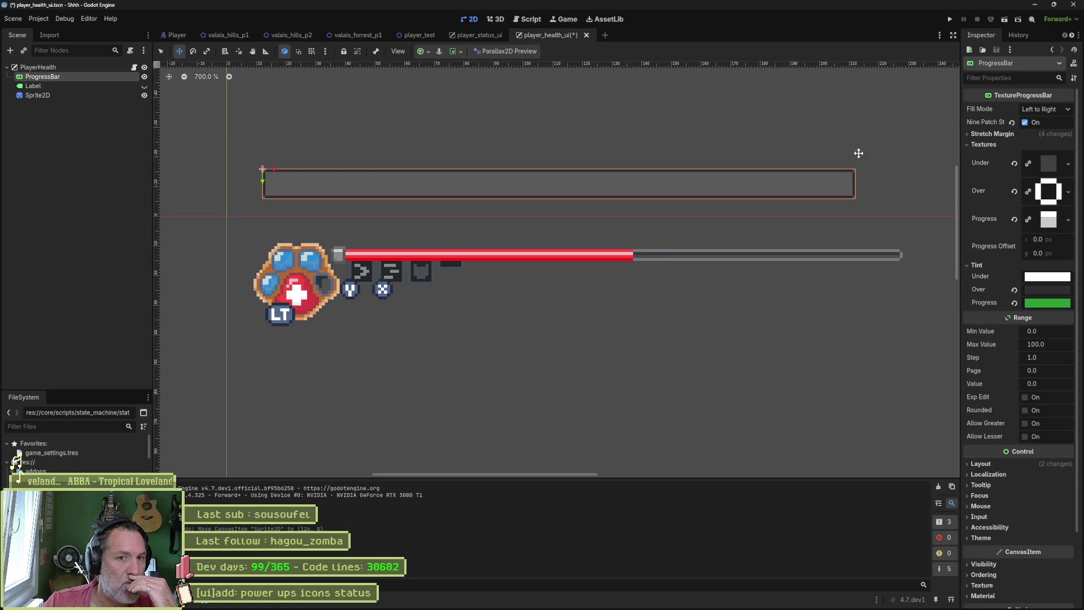
scroll(896, 205, up, 3)
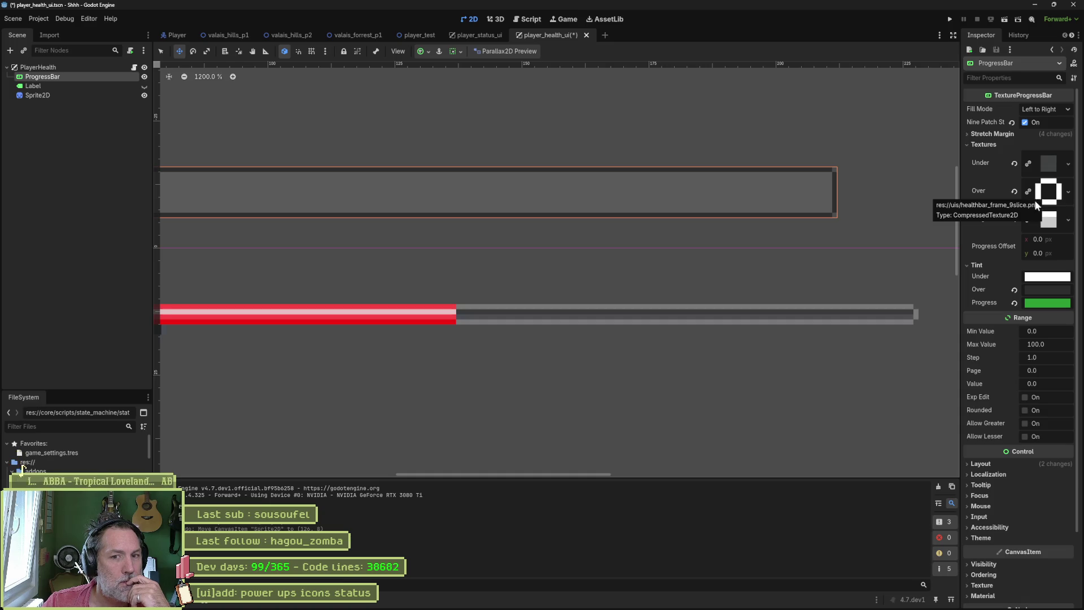
Step: Tint the progress bar's Over texture a dark purple in the colour picker
click(1051, 290)
mouse_move(1032, 337)
mouse_down()
mouse_move(1017, 318)
mouse_move(1023, 348)
mouse_up()
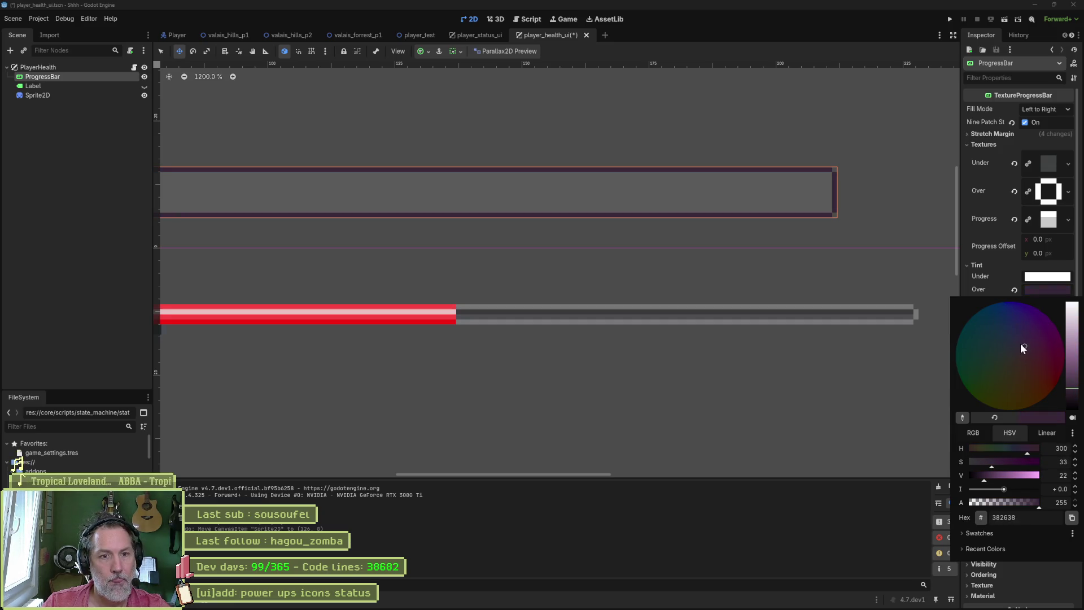
key(Escape)
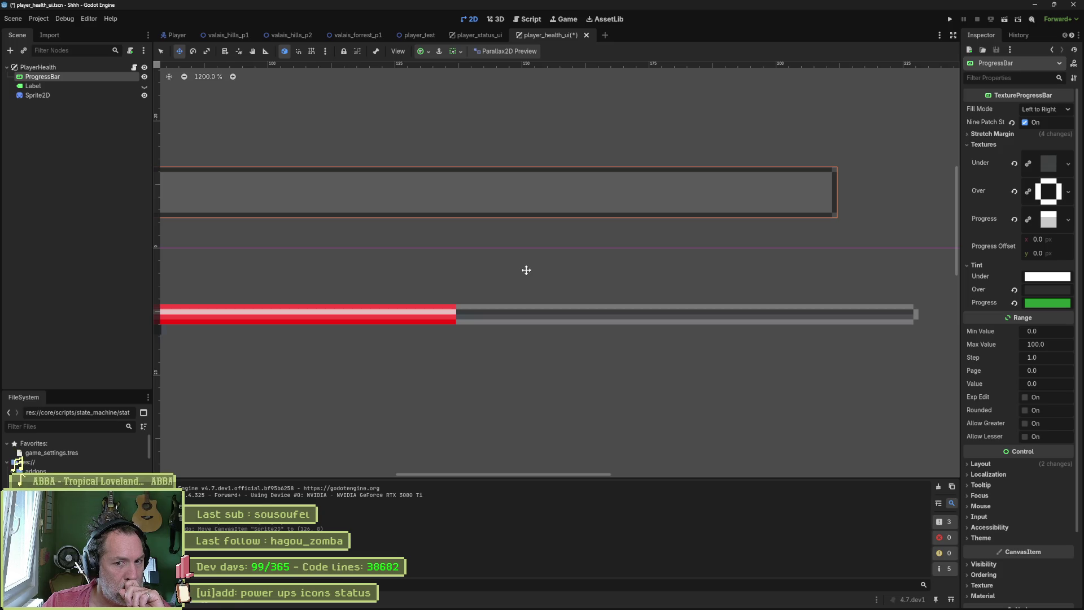
Step: Expand Layout > Transform to show the bar's 200×10 size and 12, −16 position
click(984, 464)
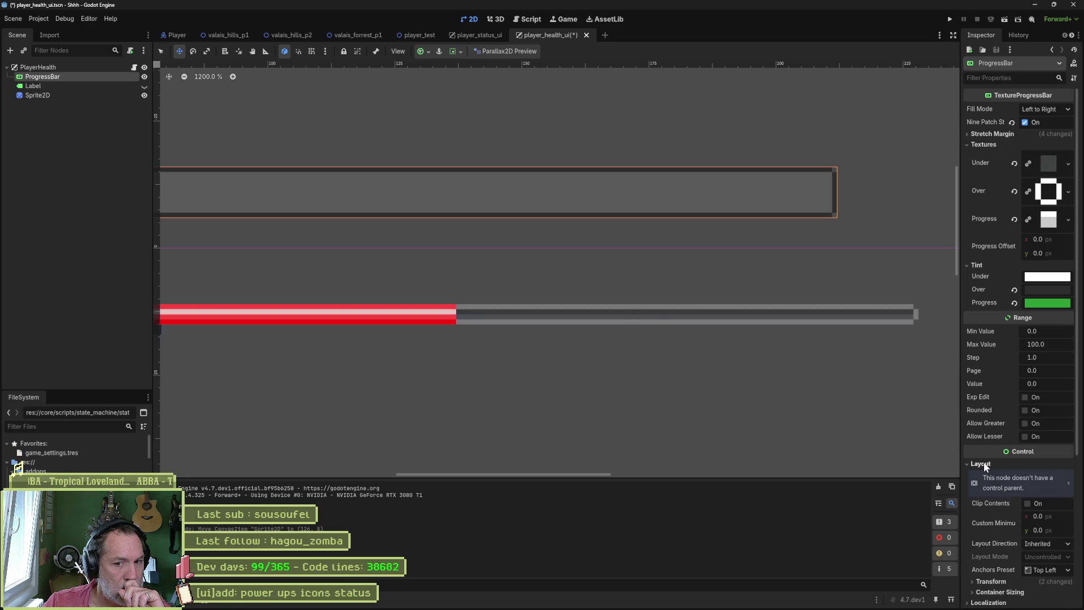
scroll(985, 487, down, 5)
click(989, 388)
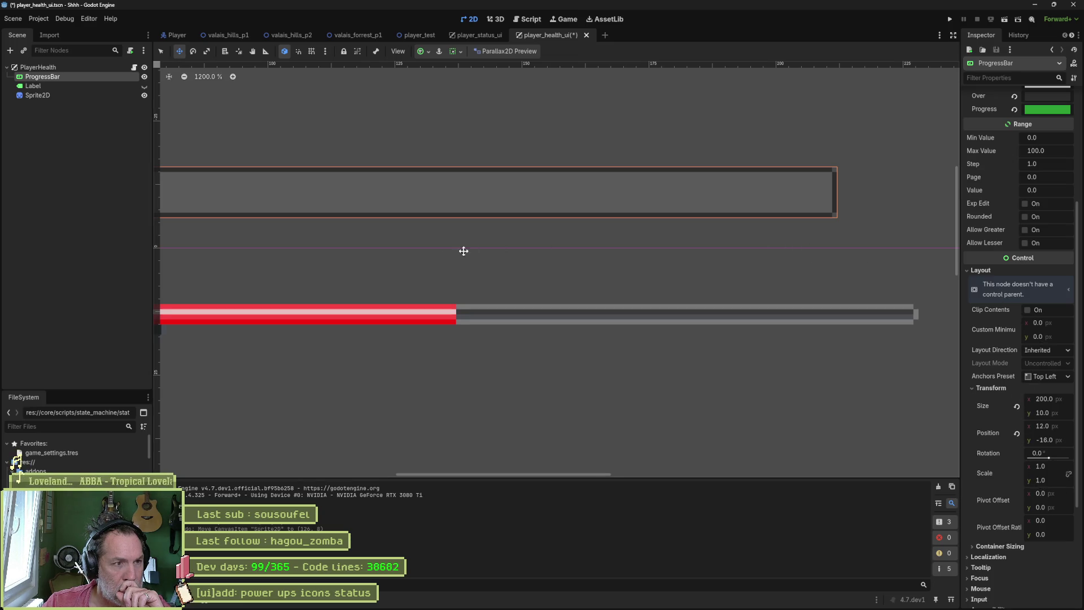
scroll(474, 314, down, 2)
mouse_move(475, 314)
mouse_down()
mouse_move(779, 266)
mouse_move(429, 261)
mouse_up()
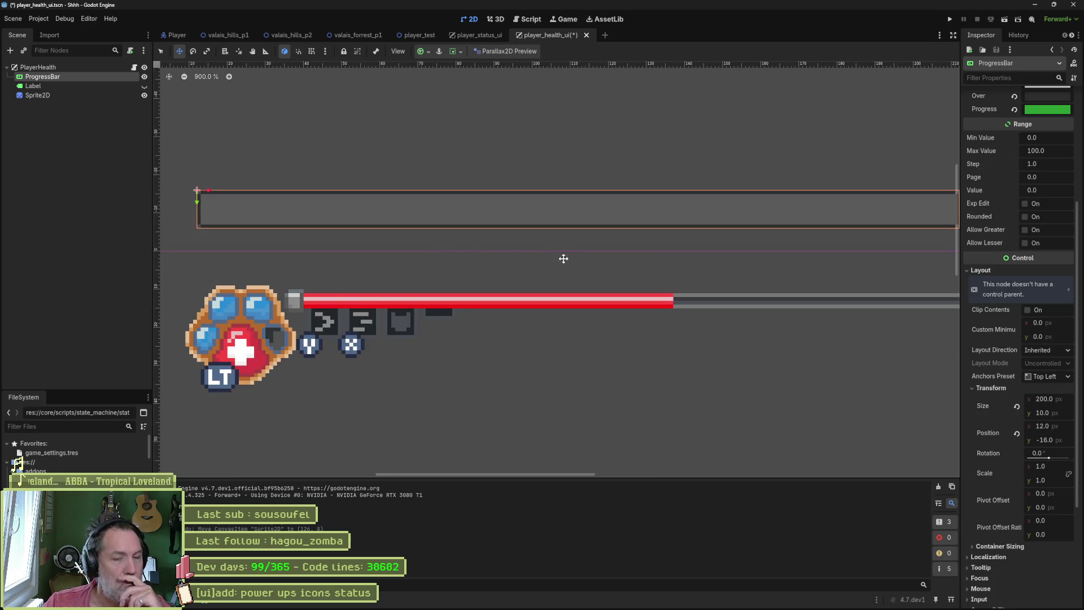
scroll(567, 255, down, 1)
drag(567, 257, 525, 254)
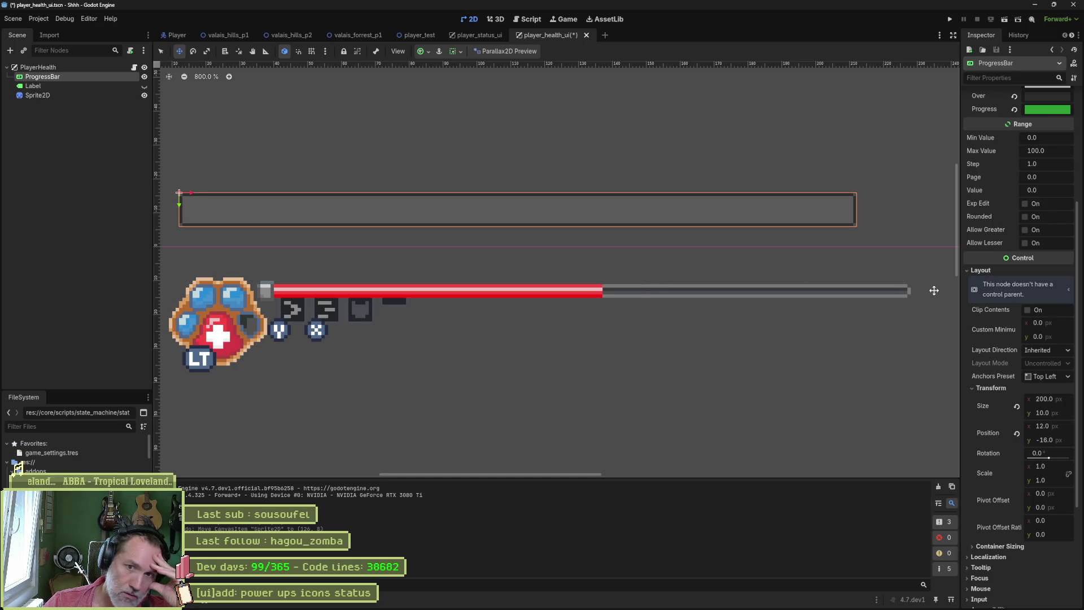
scroll(1017, 339, up, 5)
scroll(1028, 255, up, 3)
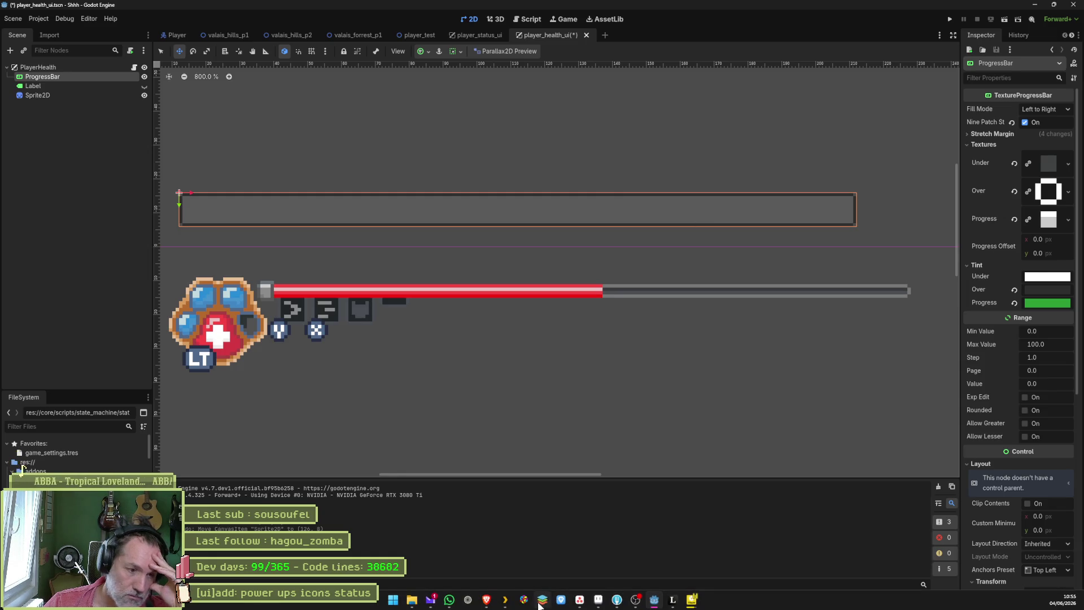
click(598, 600)
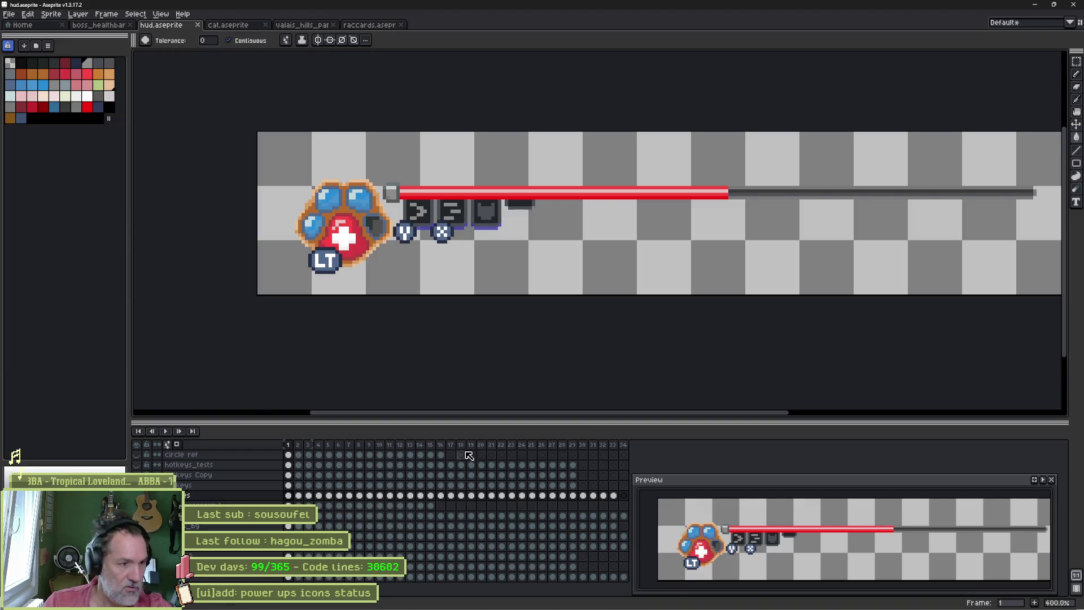
Step: Check the grey empty-bar layer's visibility, then rename the health bar layer to health_bar_under
key(ctrl+z)
key(ctrl+y)
key(ctrl+z)
key(ctrl+y)
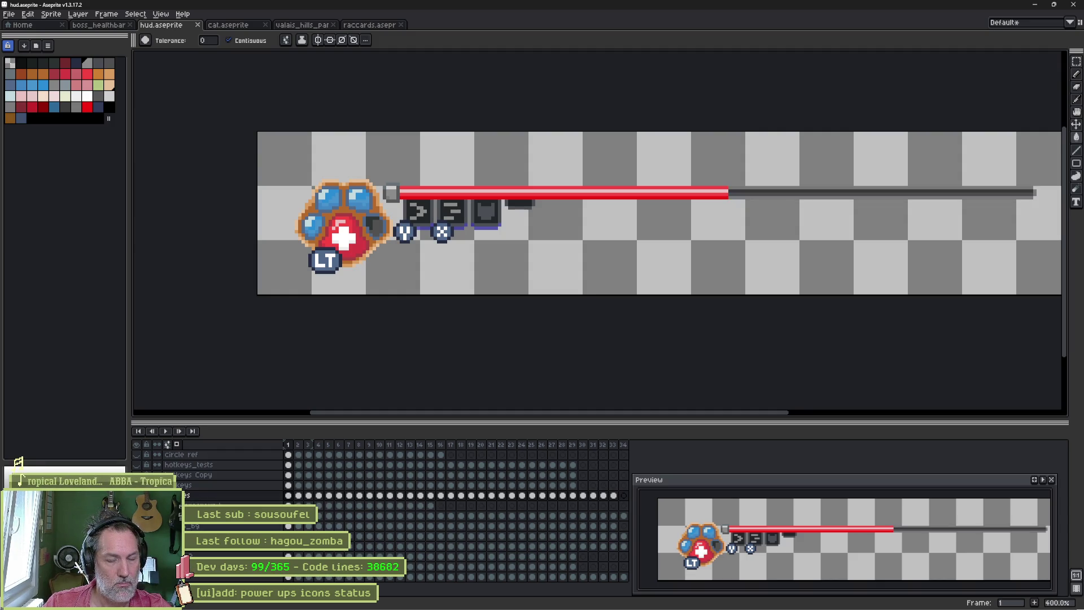
key(Down)
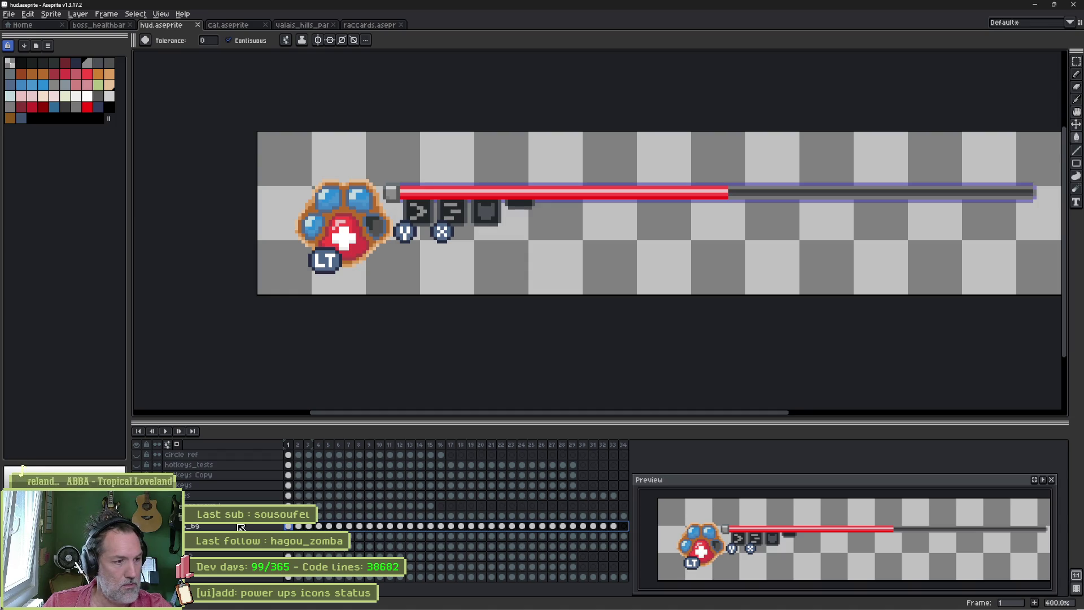
double_click(241, 526)
key(End)
key(BackSpace)
text(_ba)
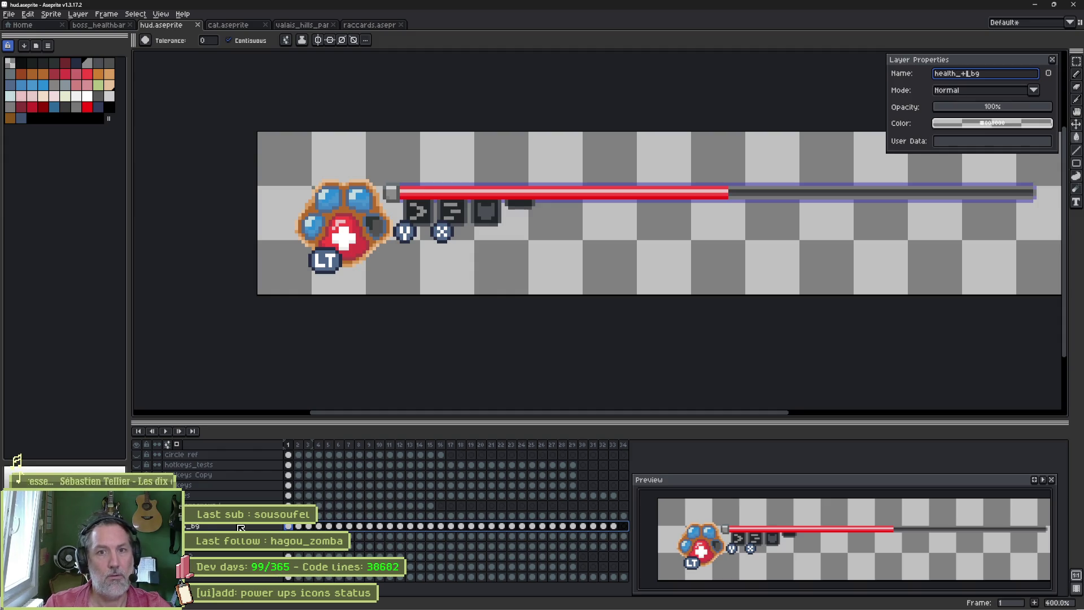
text(r_)
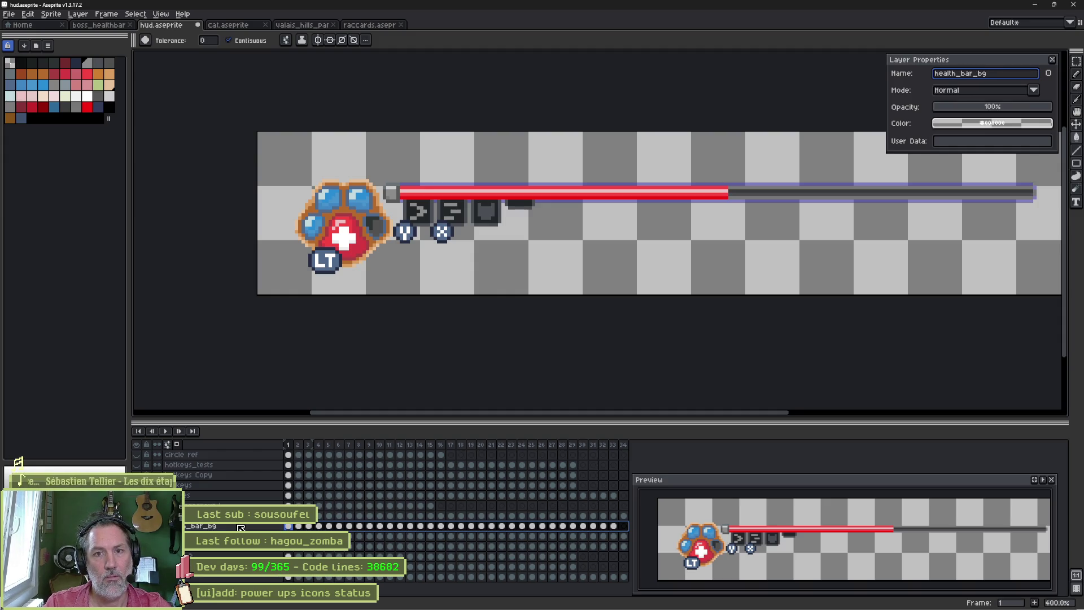
key(Delete)
key(Delete)
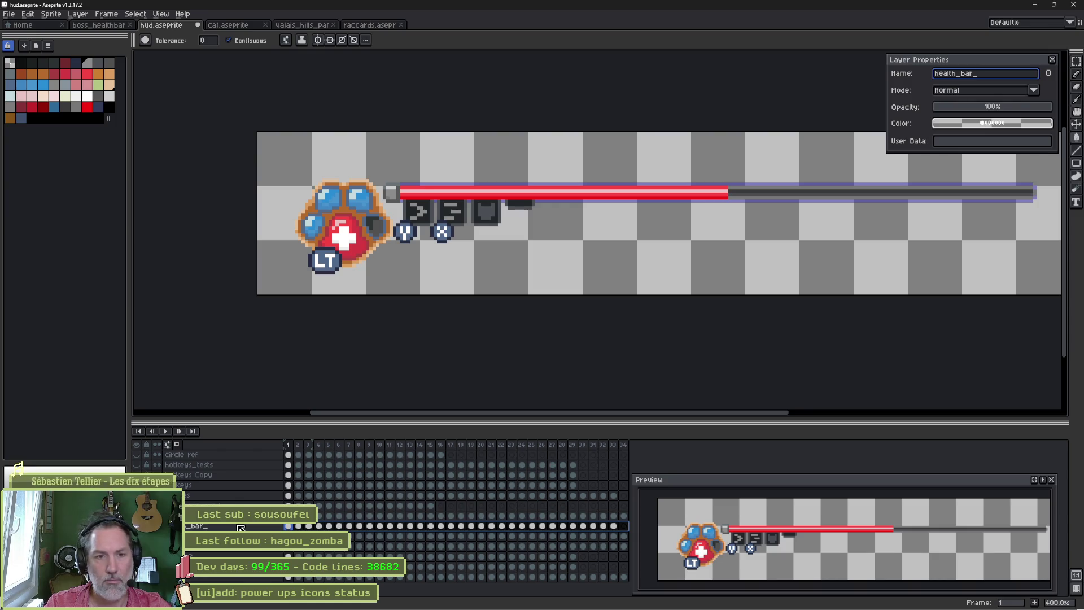
text(under)
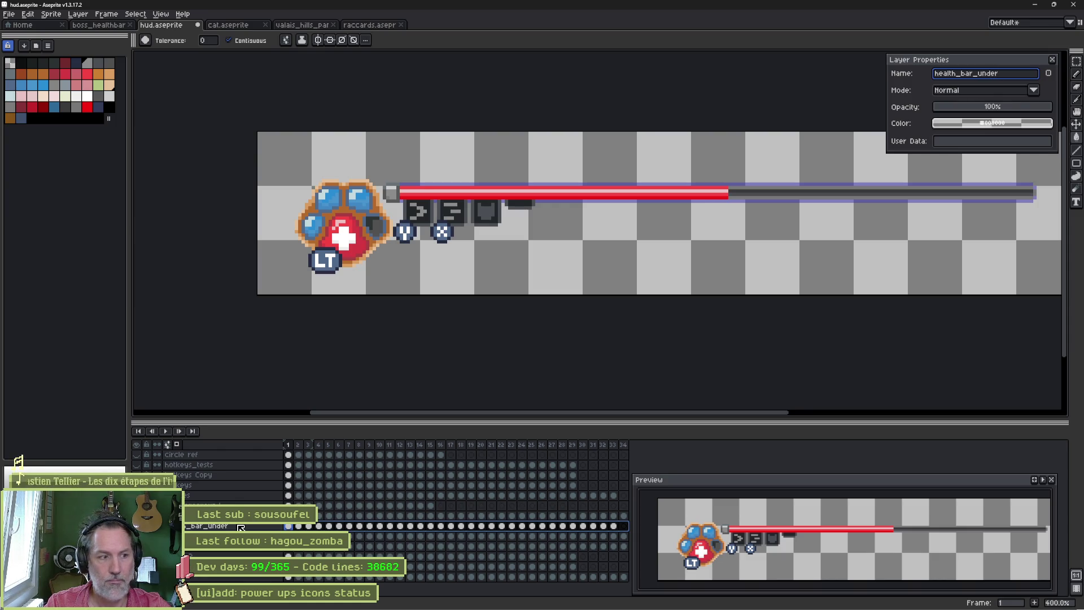
key(Return)
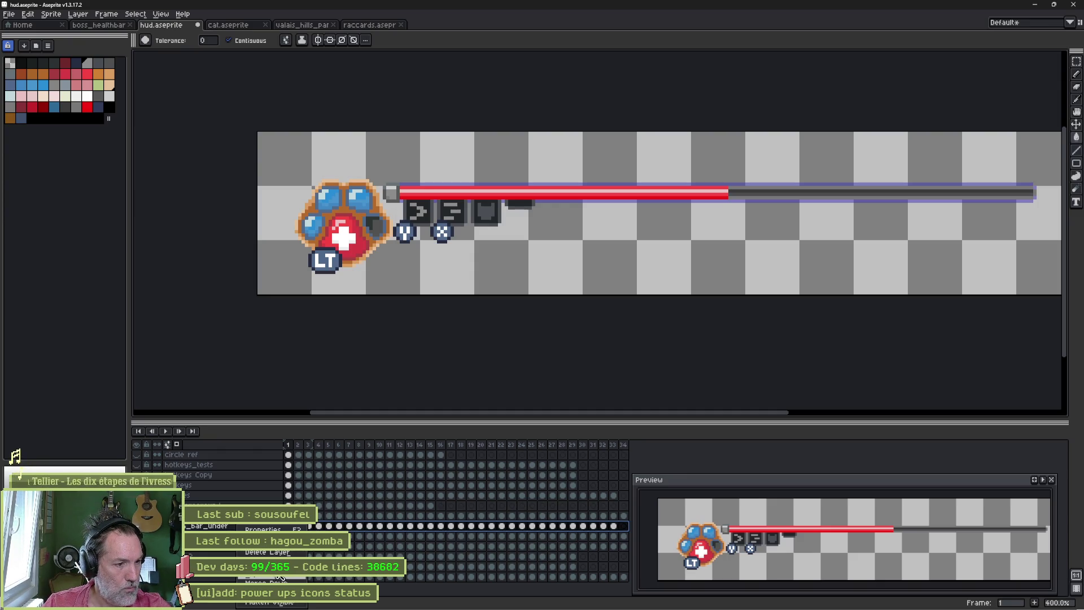
Step: Rename the next layer to health_bar_over and clear a third layer's name for renaming
double_click(220, 527)
key(BackSpace)
key(BackSpace)
key(BackSpace)
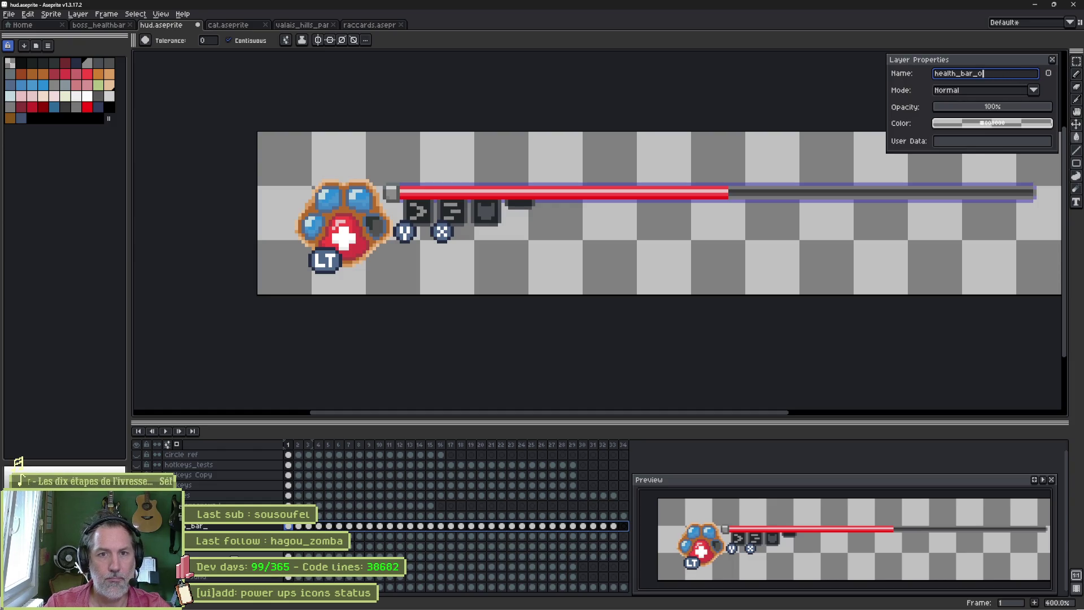
text(over)
key(Return)
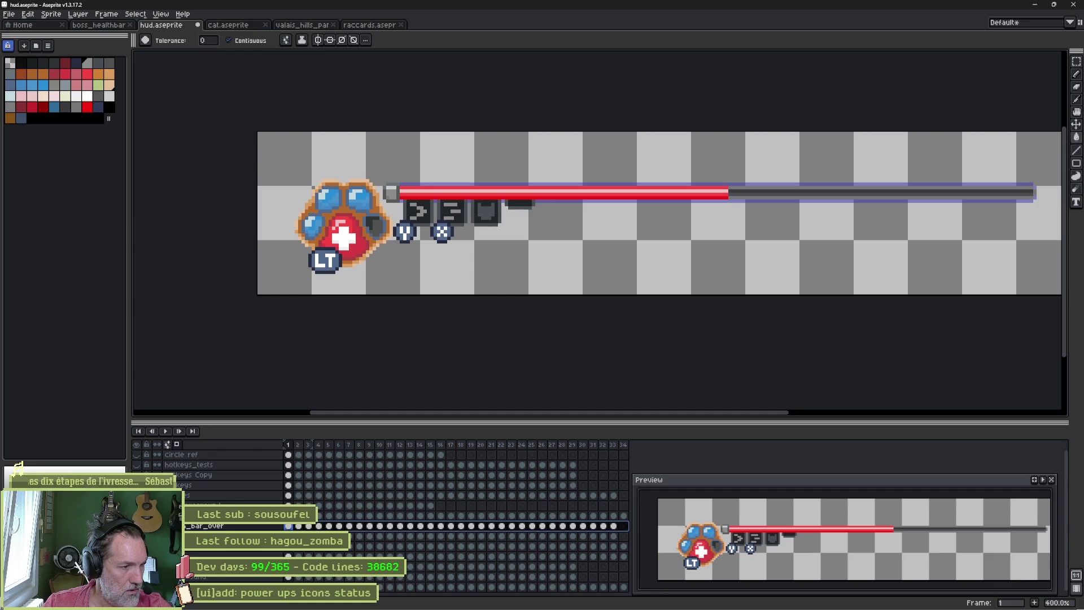
double_click(220, 516)
key(ctrl+a)
text(health_bar_pro)
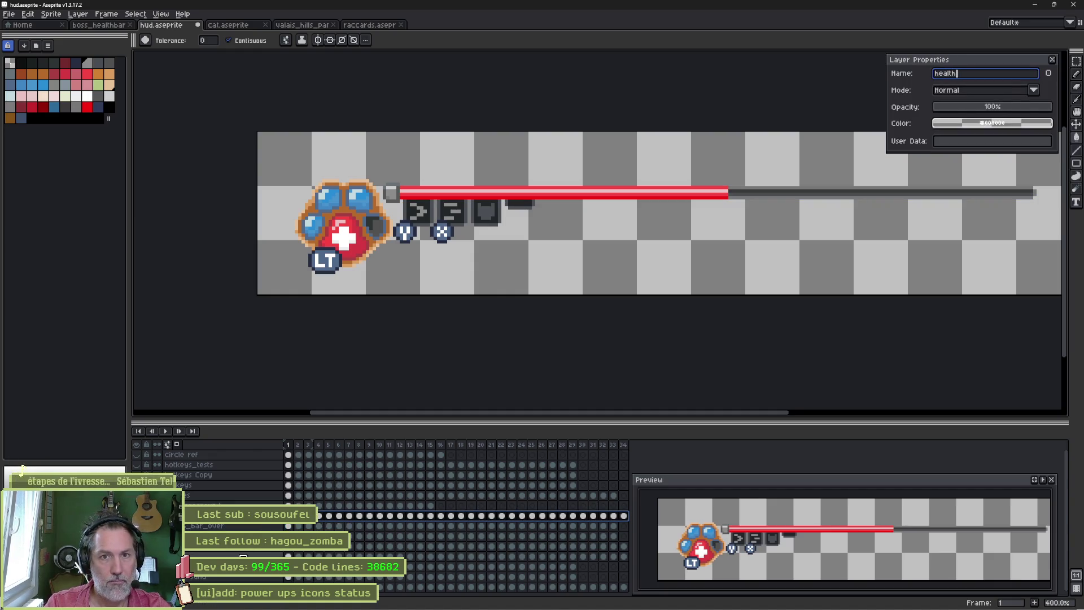
text(gress)
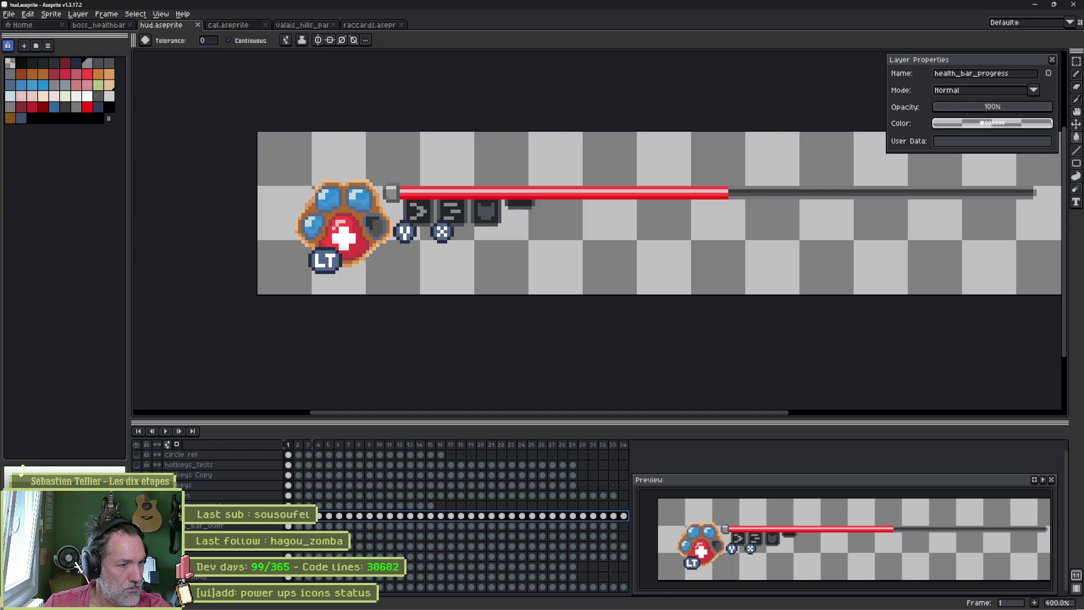
Step: Solo the health_bar_under and health_bar_over layers to inspect them, then show all layers again
key(Down)
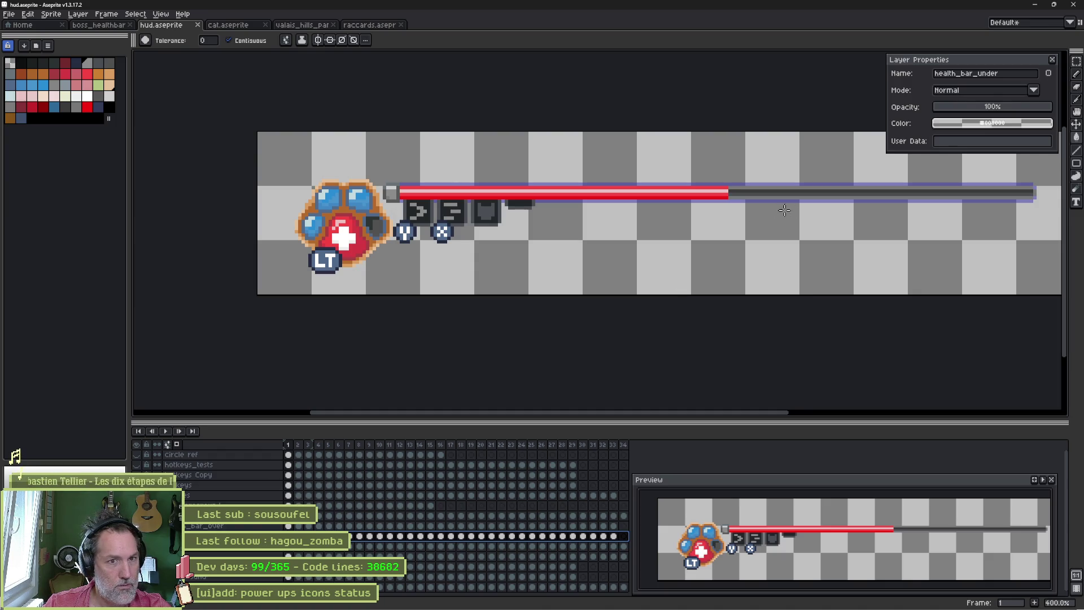
scroll(797, 210, up, 1)
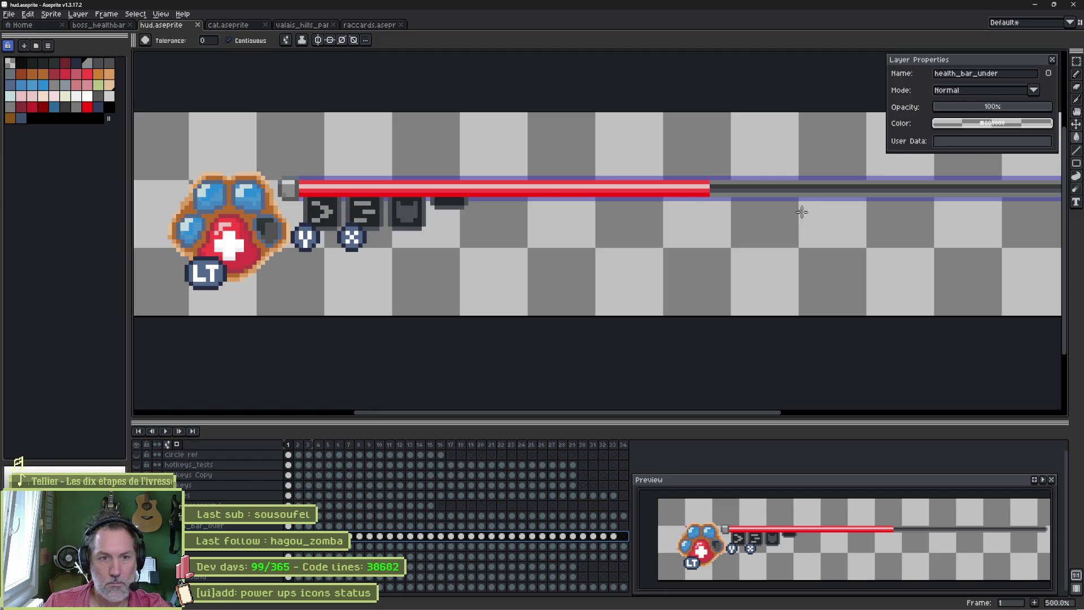
key(m)
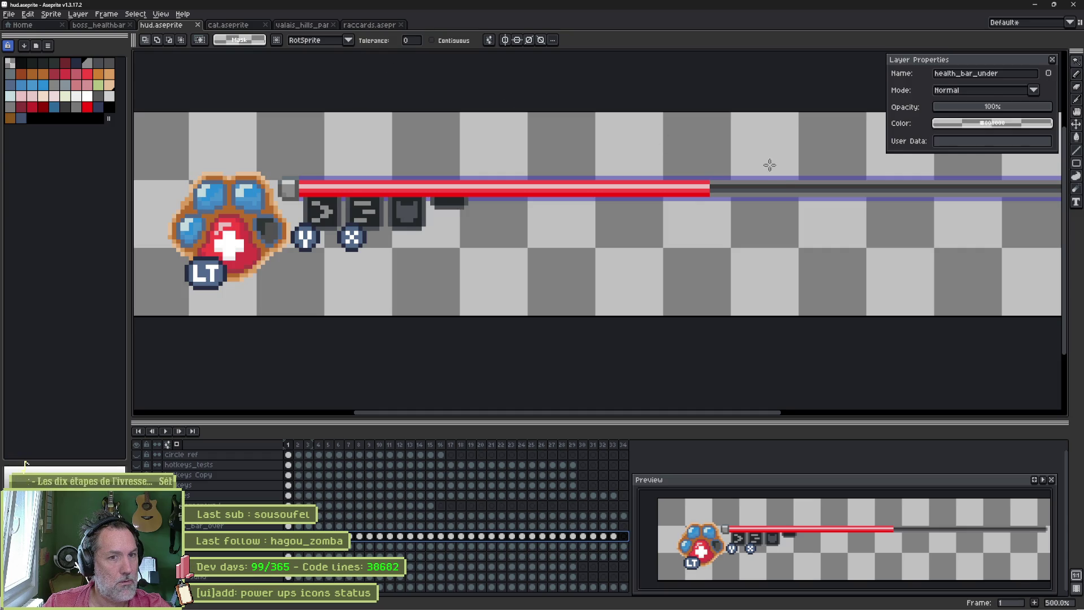
key(ctrl+a)
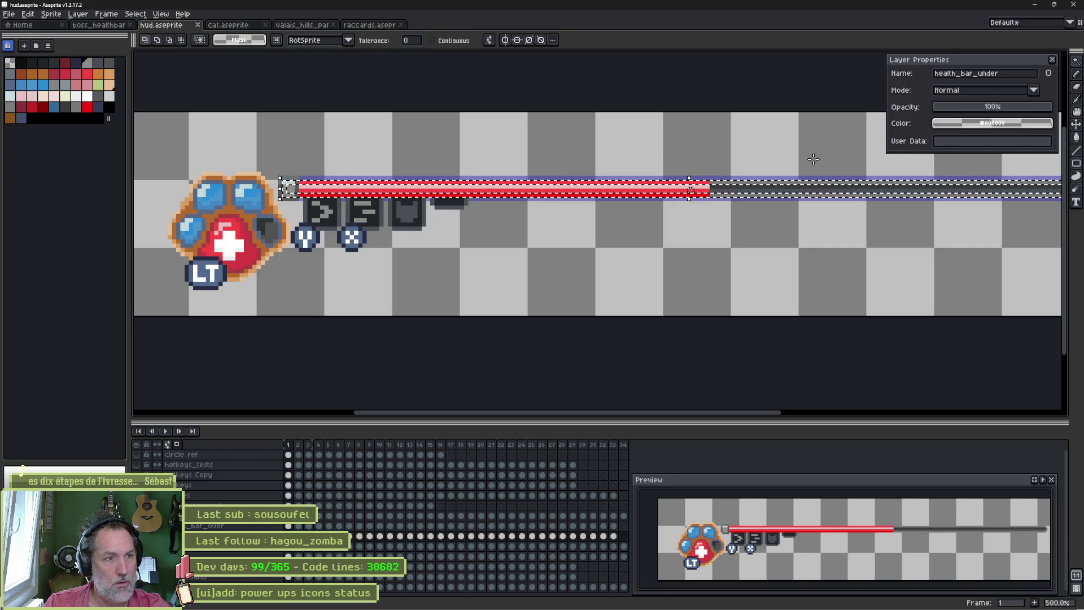
key(ctrl+d)
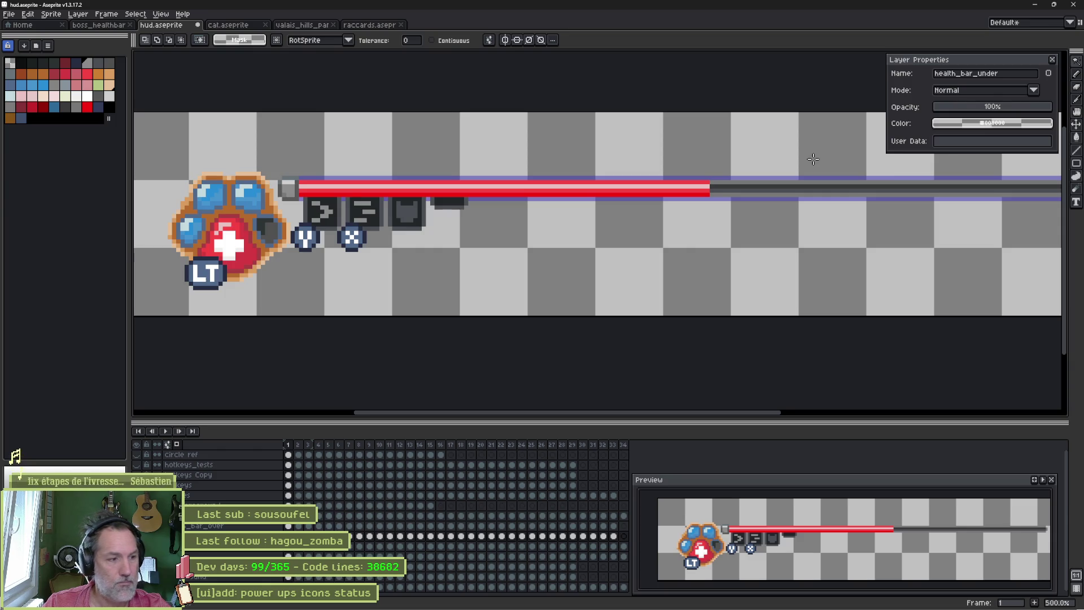
key(alt+shift+x)
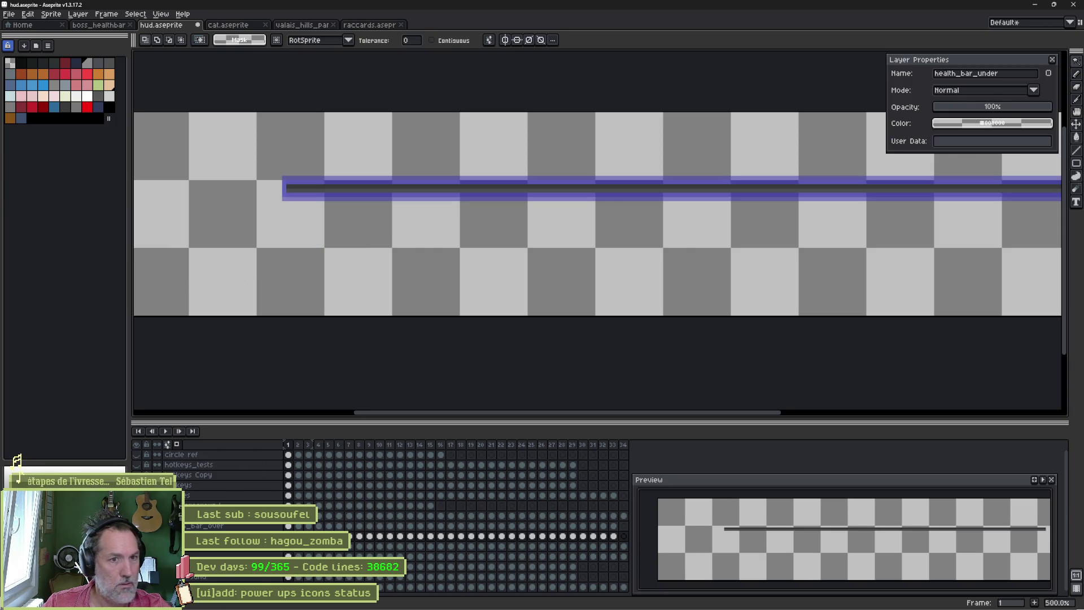
key(alt+shift+x)
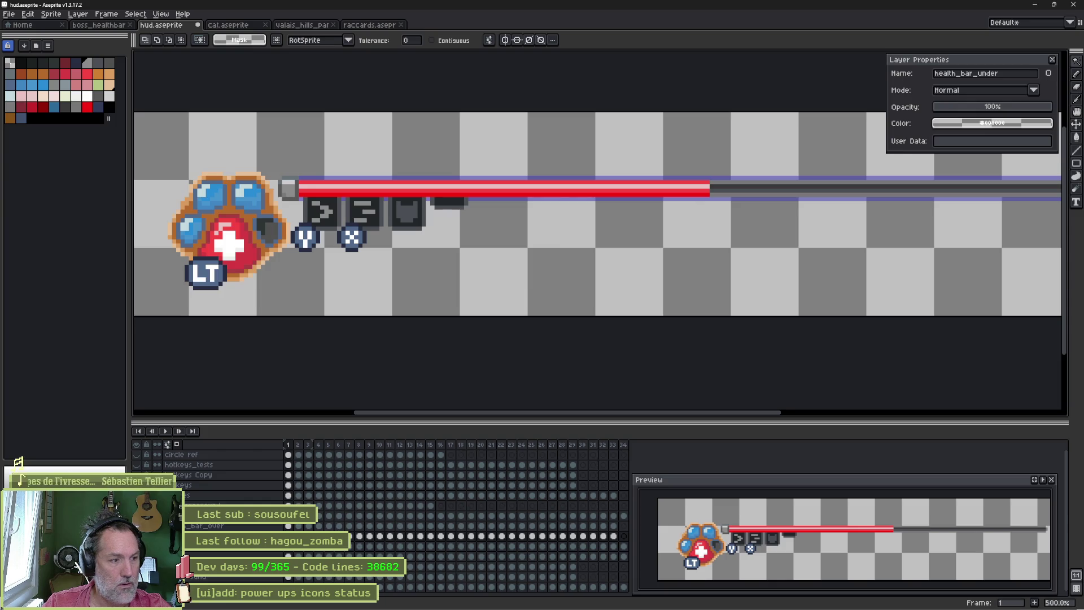
key(alt+shift+x)
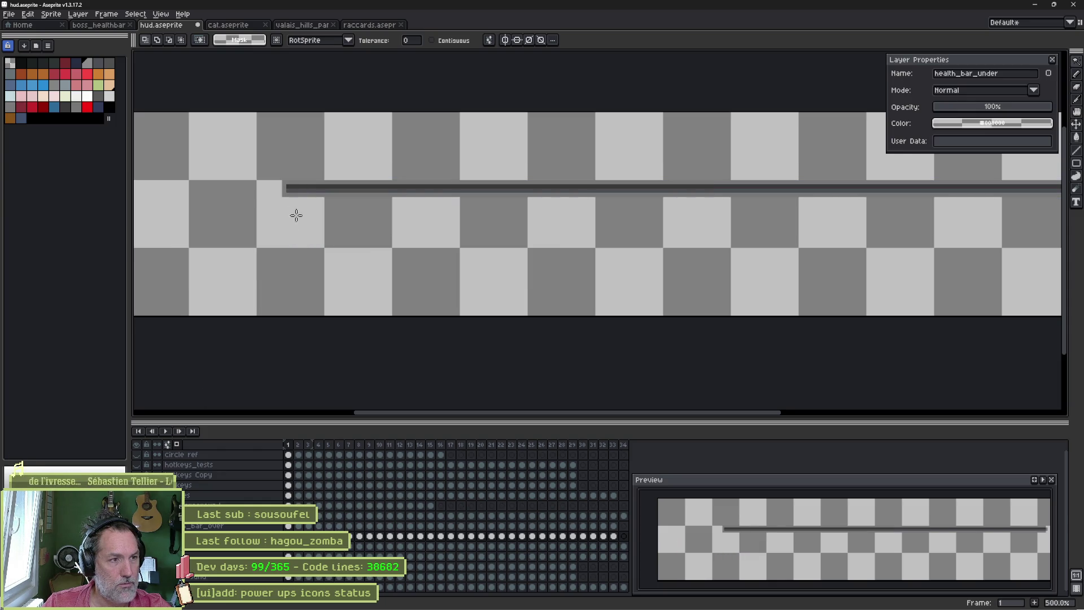
click(305, 187)
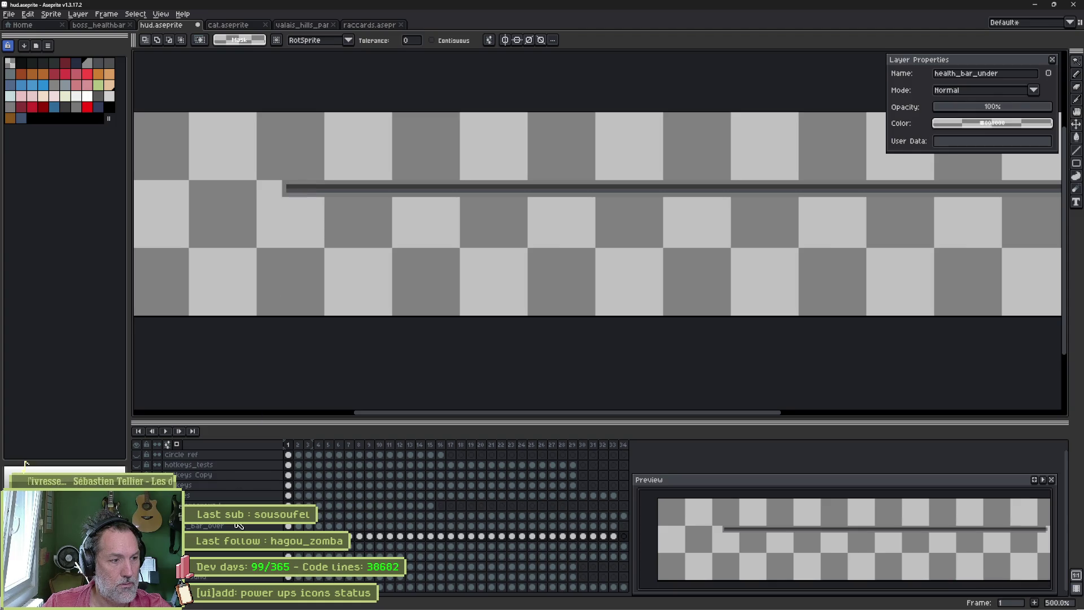
key(Up)
click(352, 187)
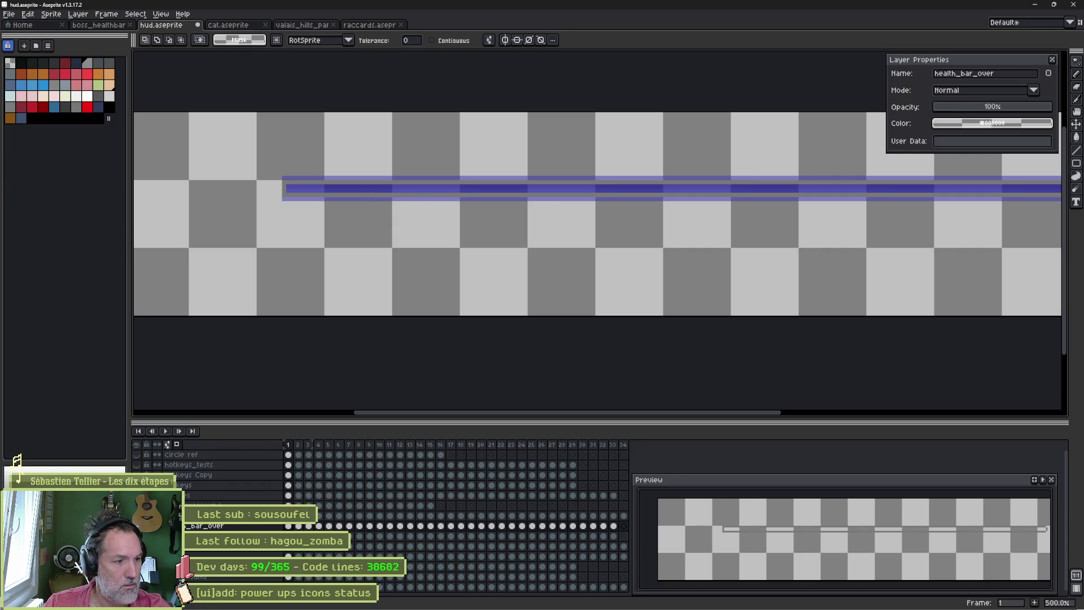
click(146, 464)
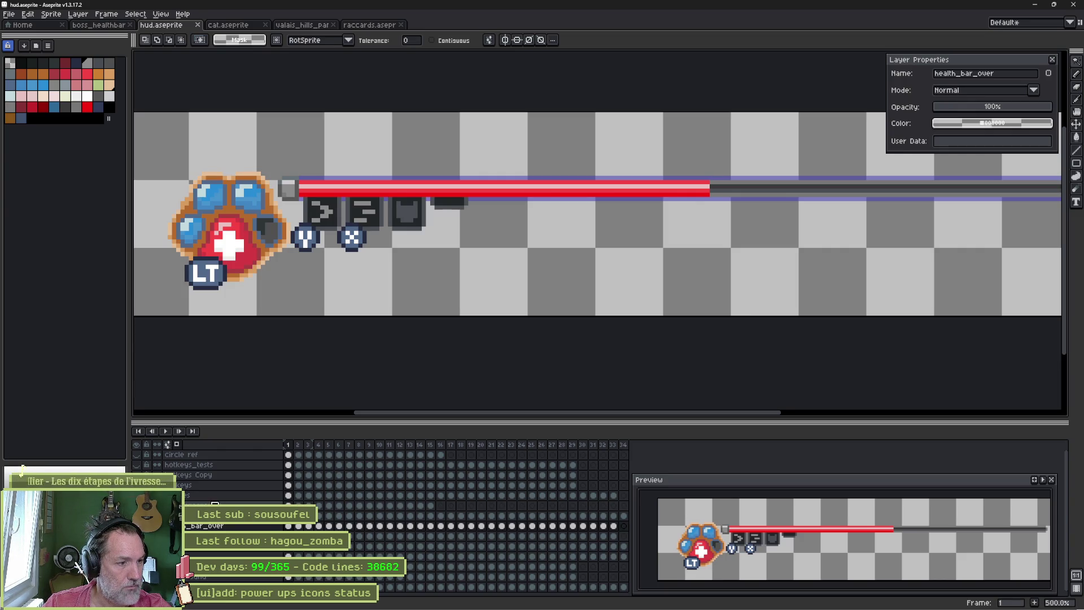
Step: Rename the bar_foreground layer with its new health_bar name
key(Up)
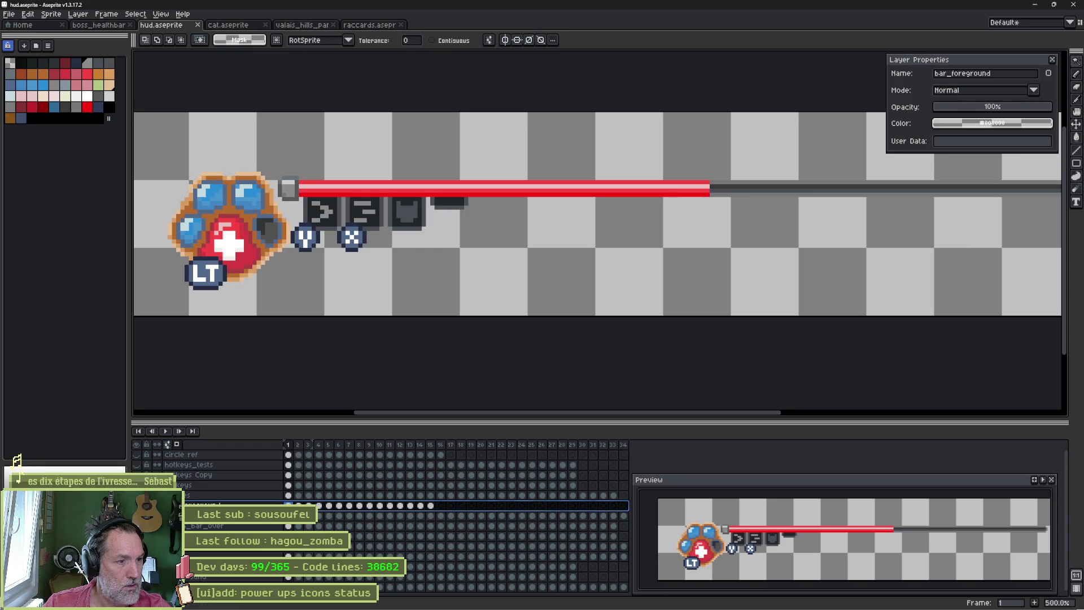
key(b)
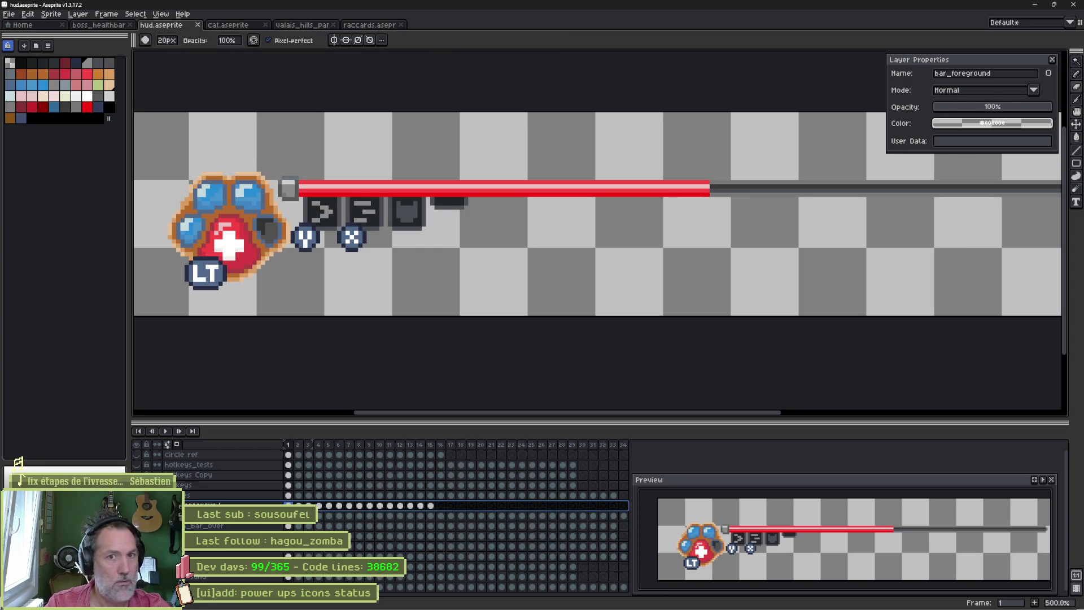
text(healt)
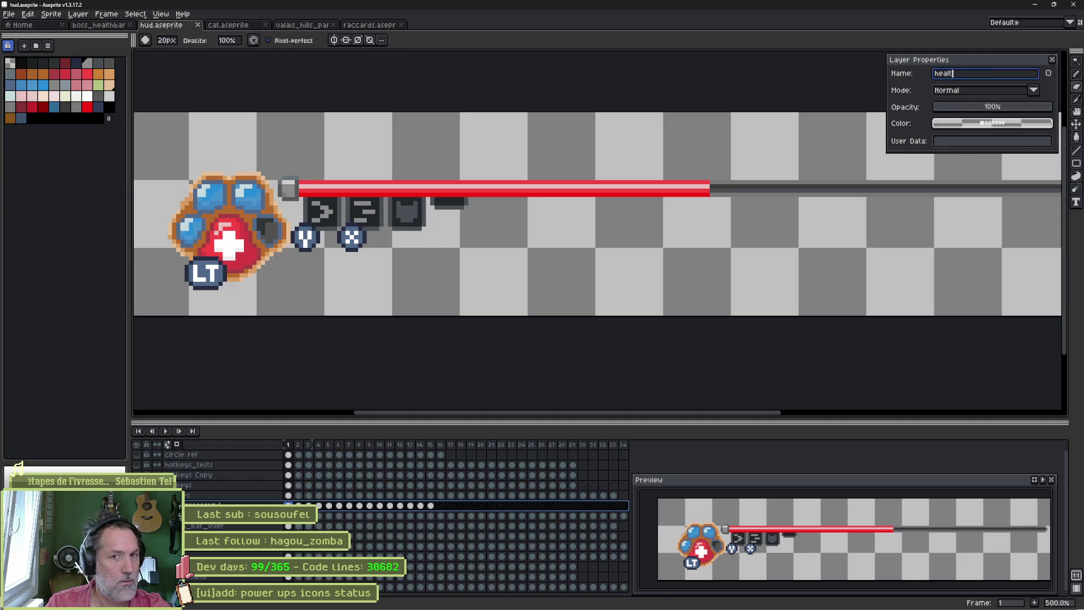
text(h_bar_)
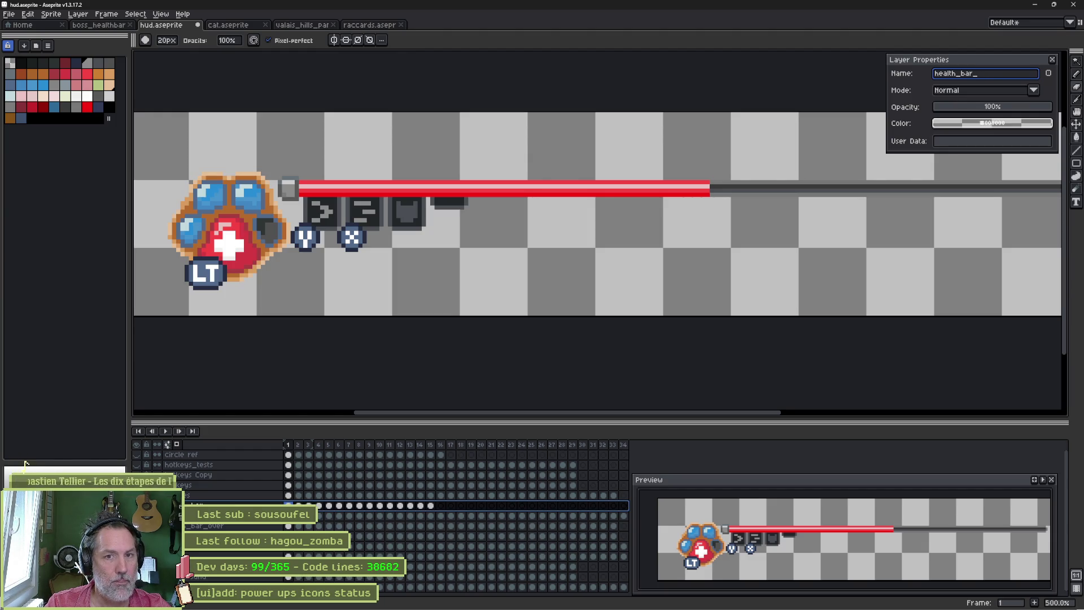
text(left_par)
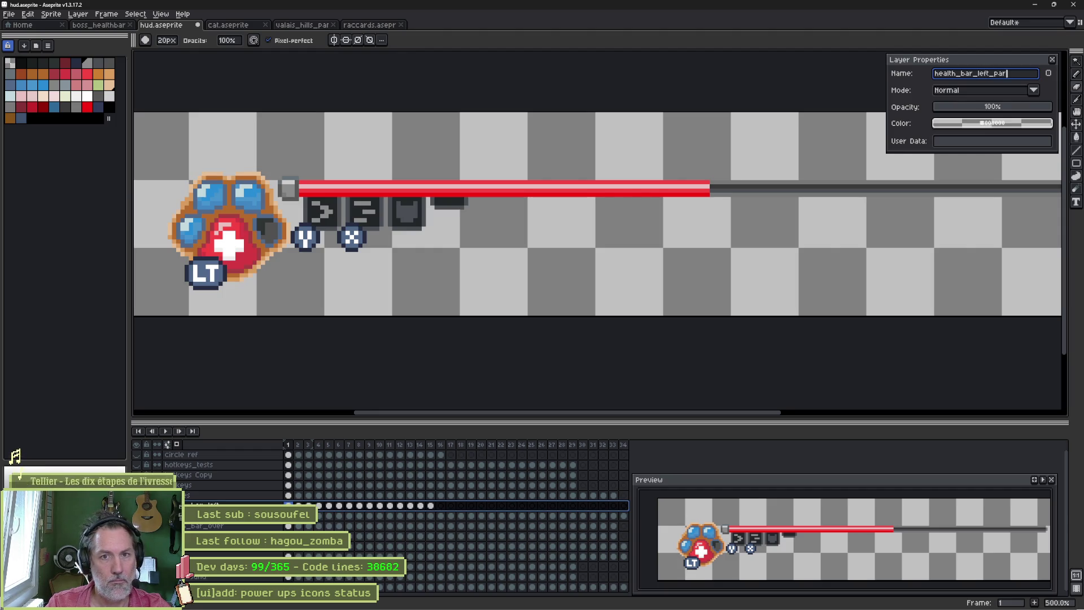
key(Return)
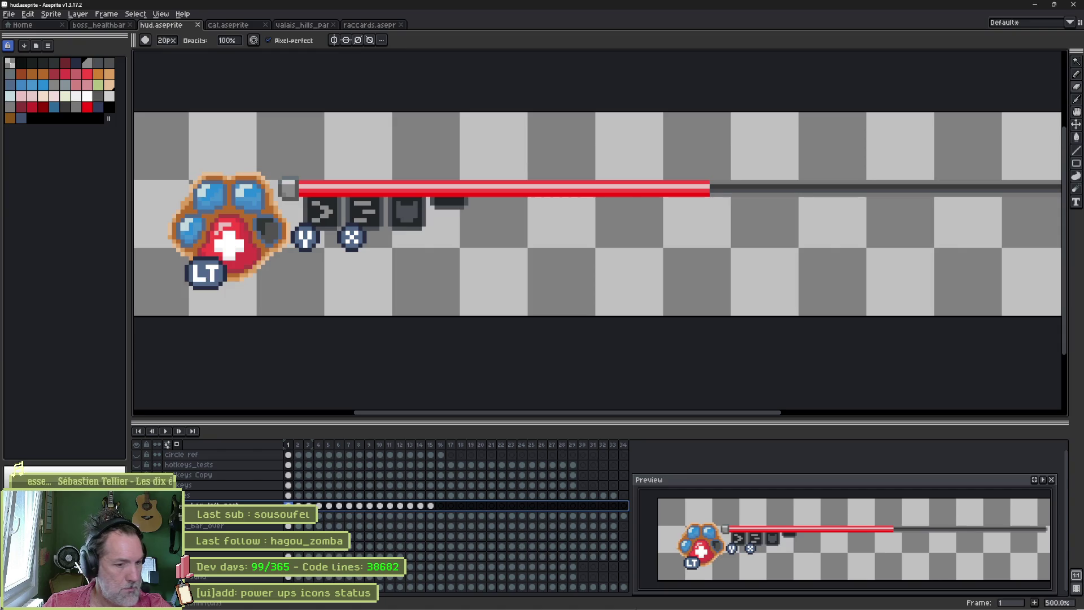
Step: Move the [ui]add: power ups icons status task to the Complete column in Asana
click(588, 601)
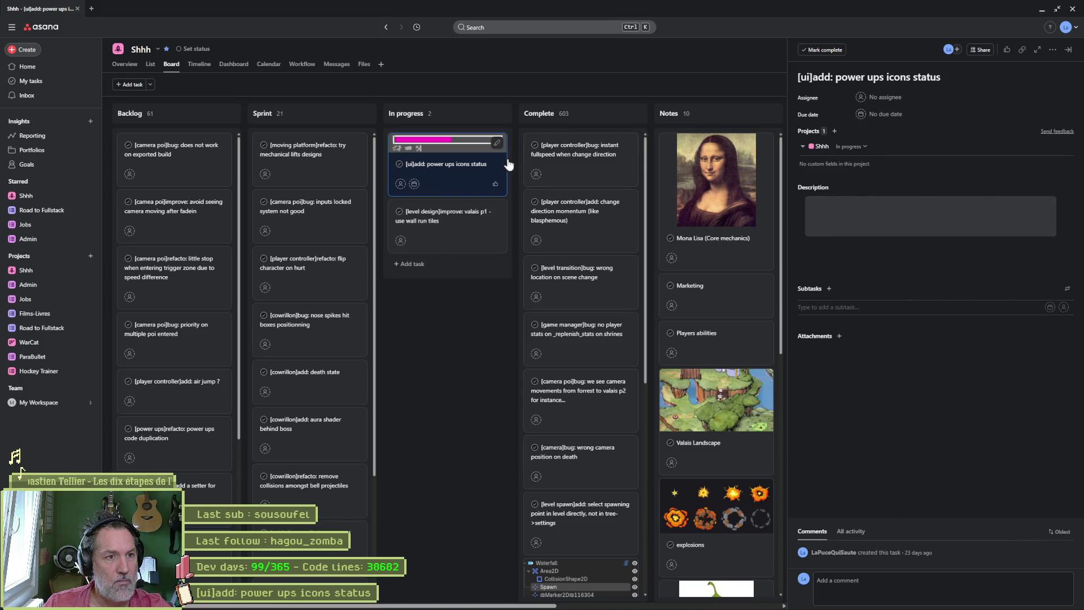
drag(474, 163, 583, 161)
click(867, 77)
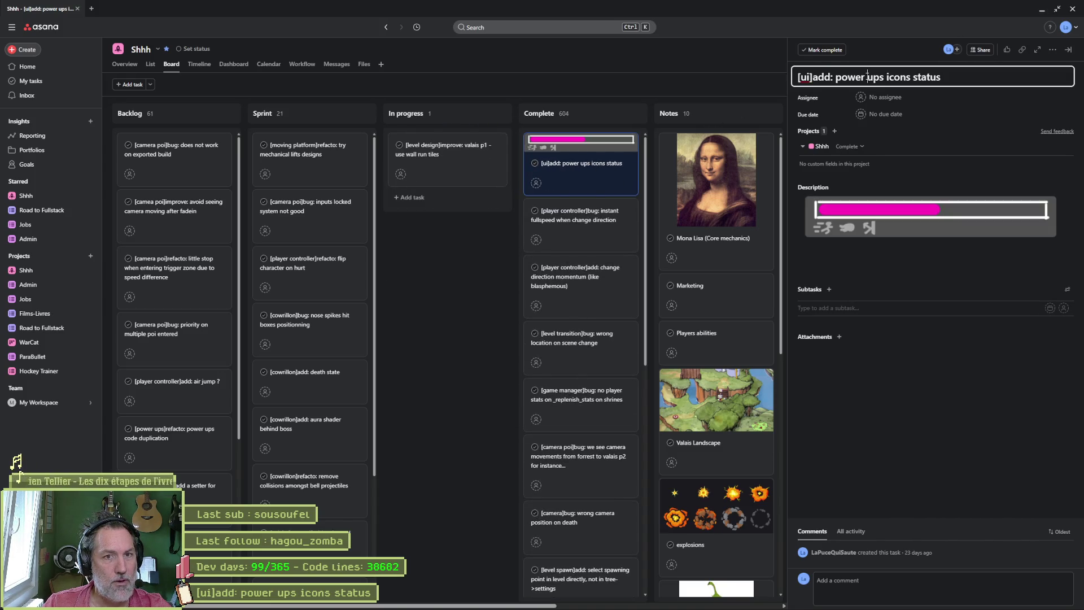
key(ctrl+a)
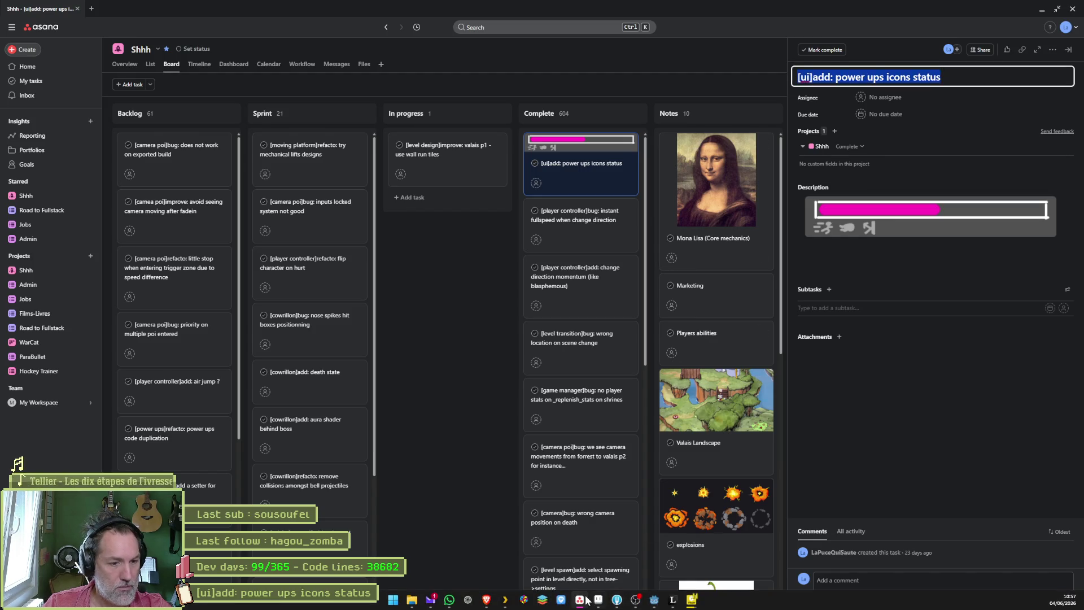
Step: In Fork, stage all four changed HUD files, commit, and push master to origin
click(618, 600)
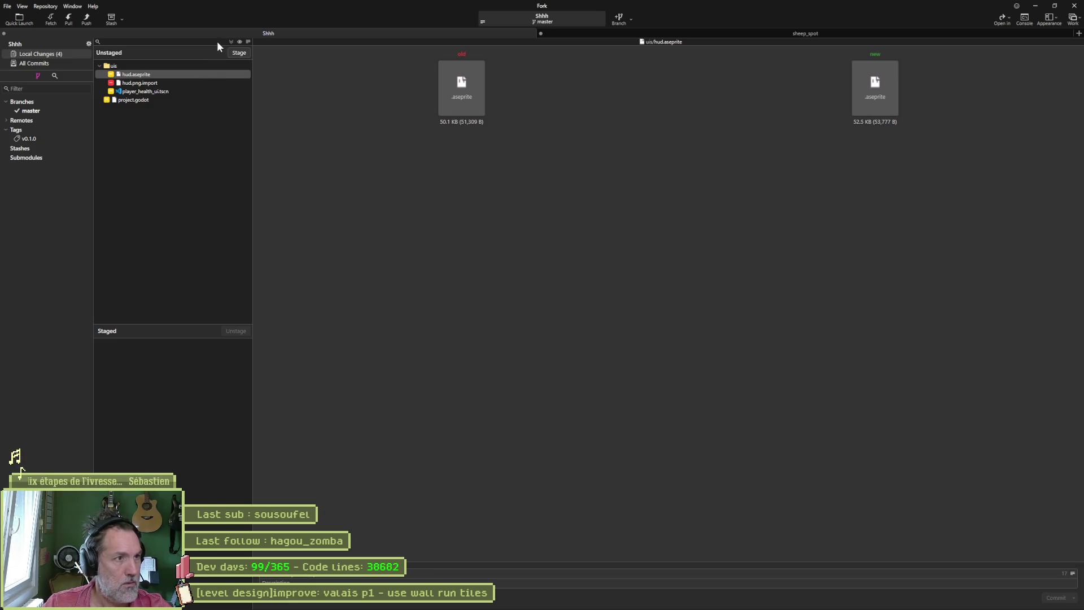
click(233, 41)
click(1047, 597)
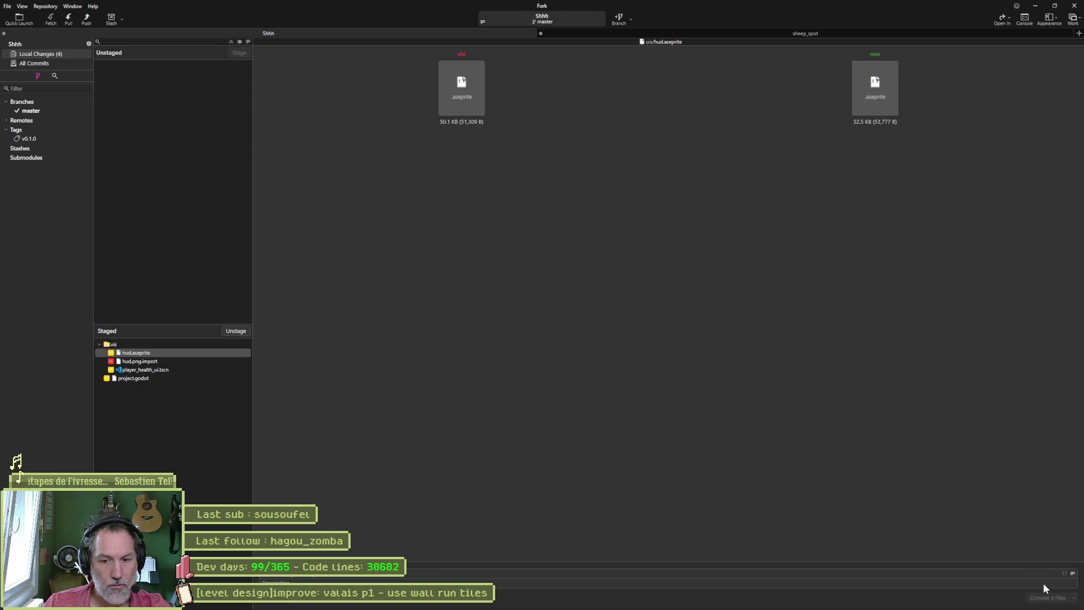
click(85, 17)
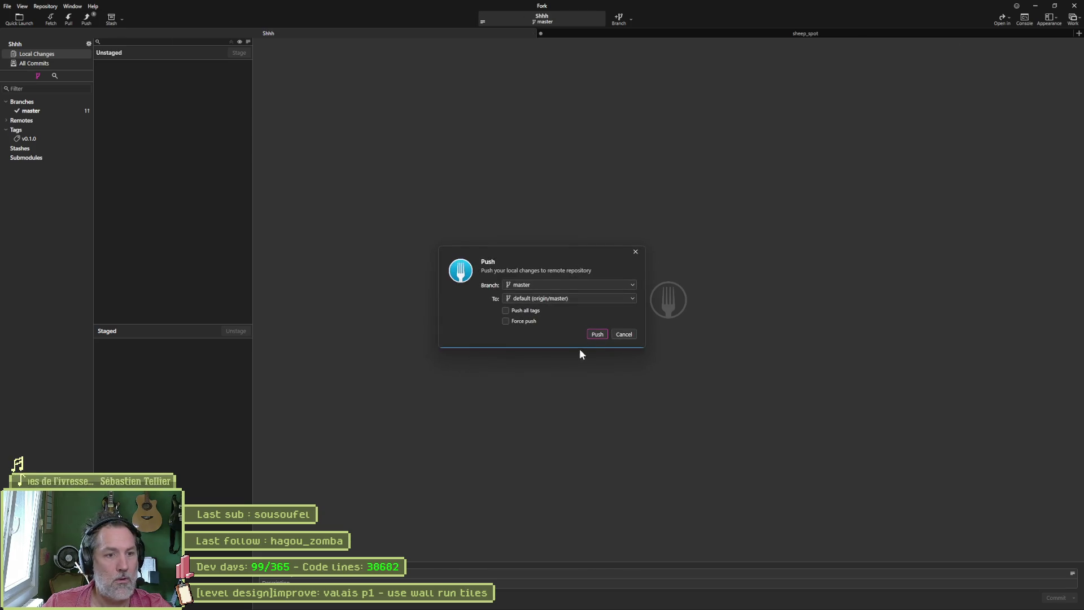
click(597, 334)
click(1042, 7)
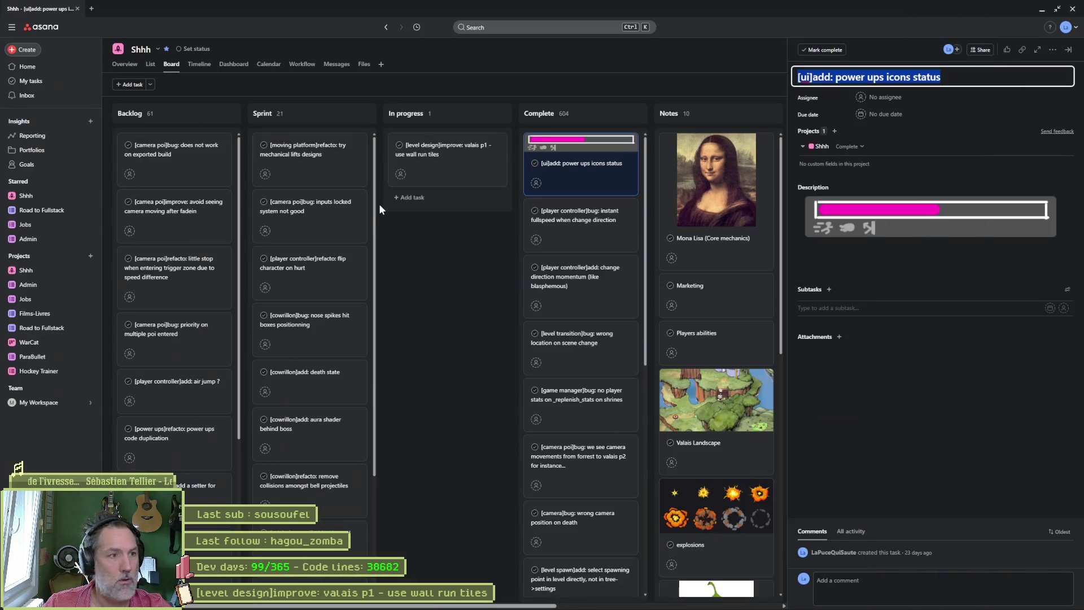
Step: Add an In progress task '[ui logic]add: implementation of new design', then shrink the browser
click(486, 113)
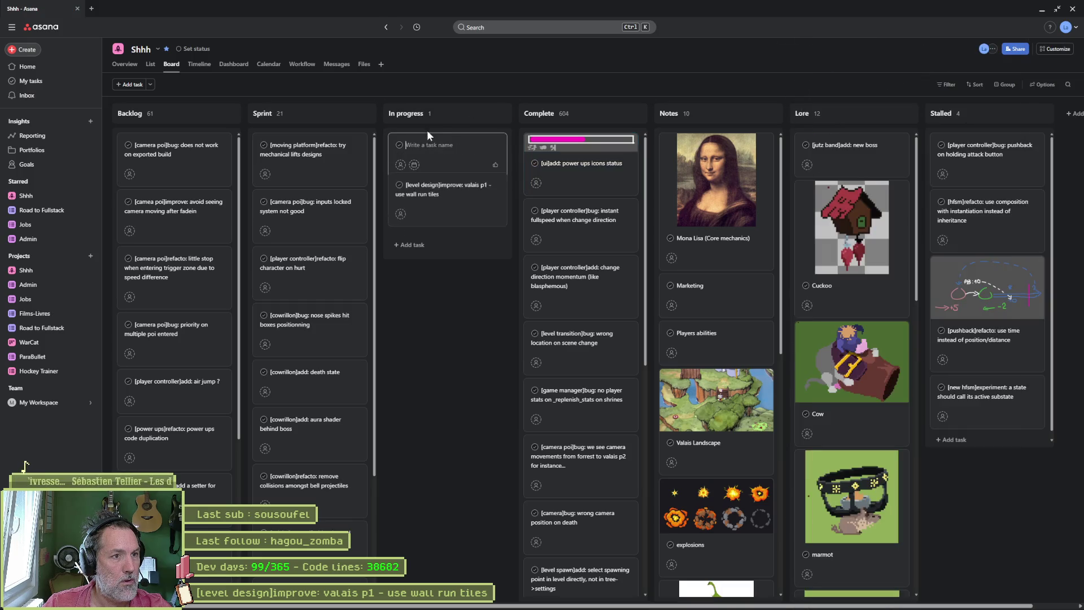
text([ui logic]add: impleme)
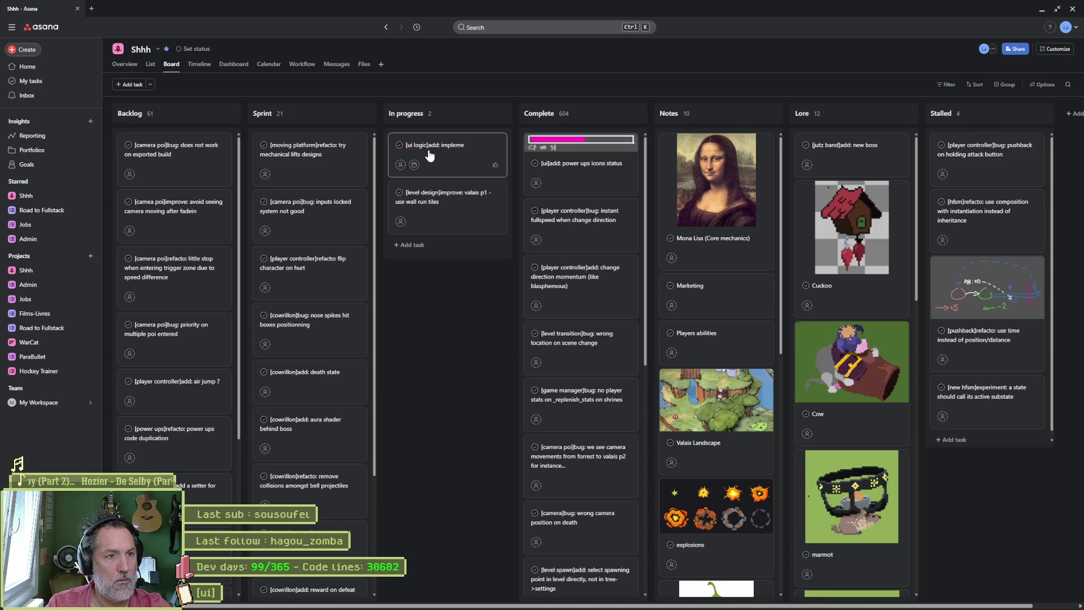
text(ntation of new design)
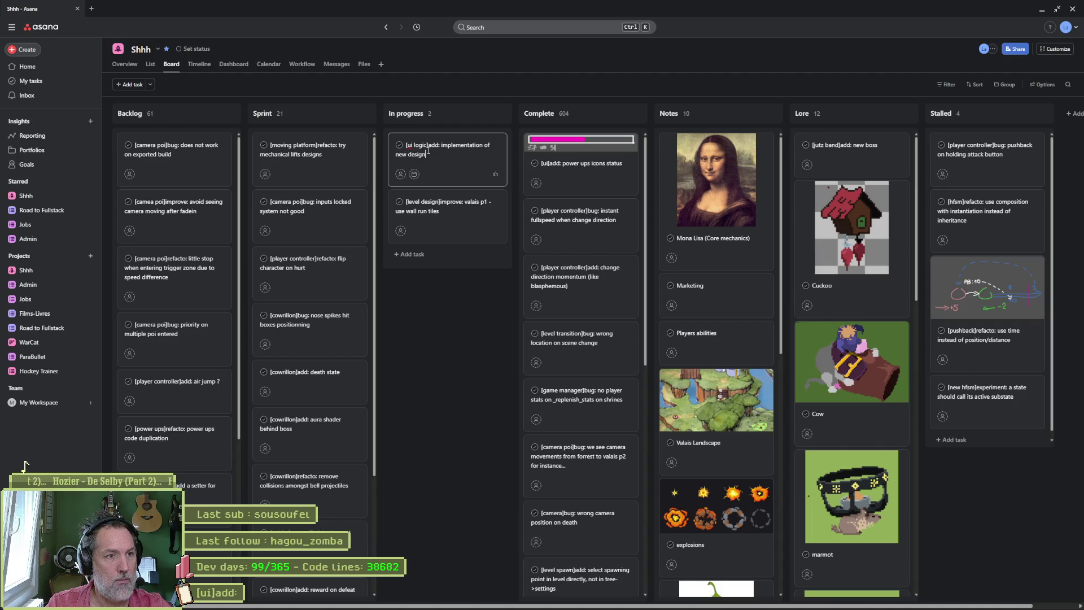
click(1057, 9)
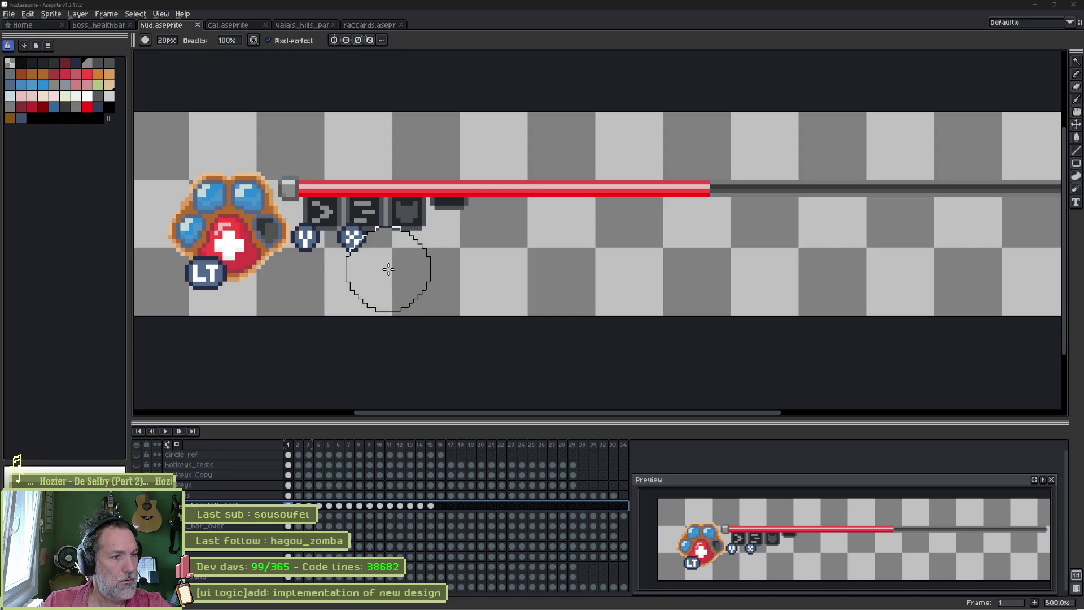
key(minus)
key(minus)
key(minus)
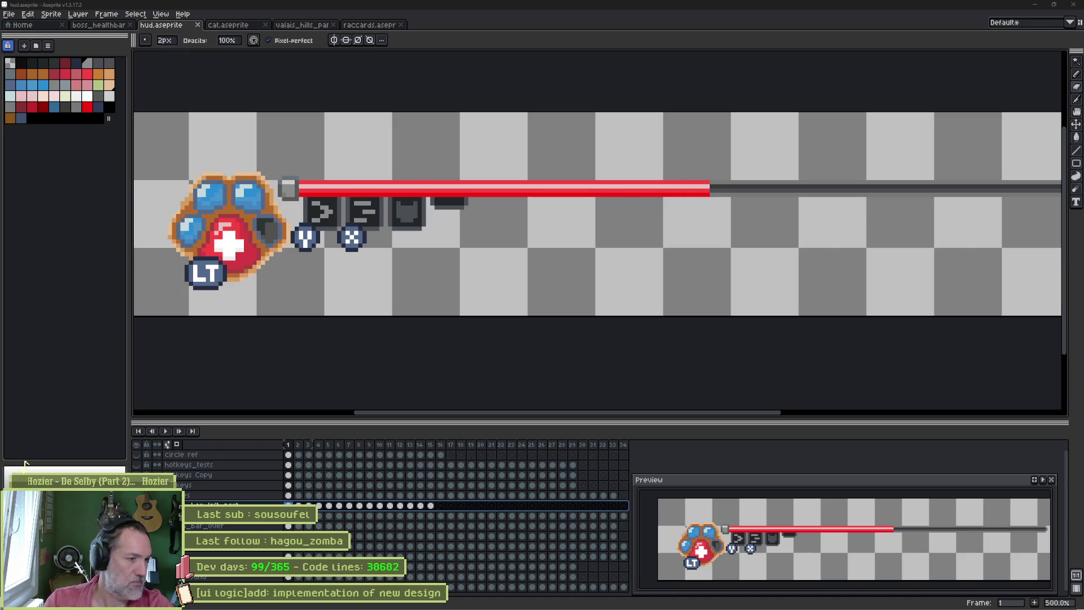
click(210, 498)
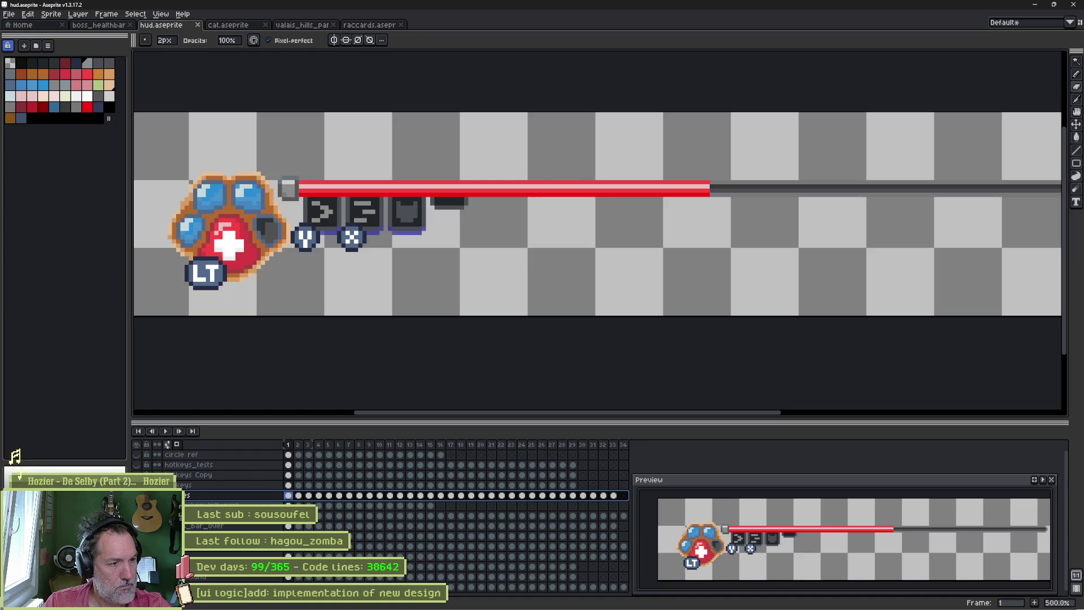
shift+click(19, 460)
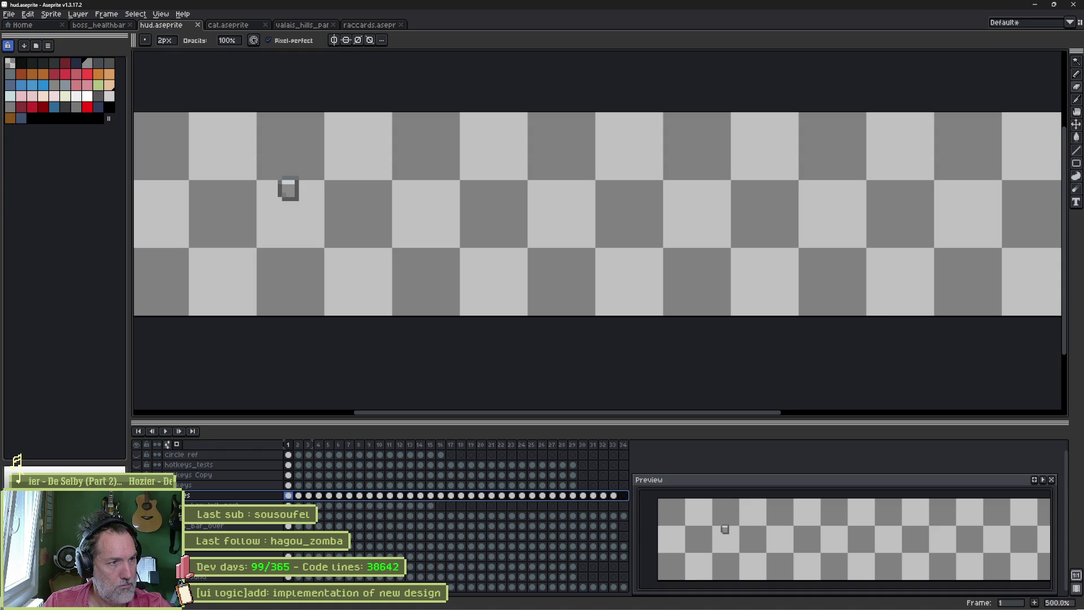
shift+click(19, 461)
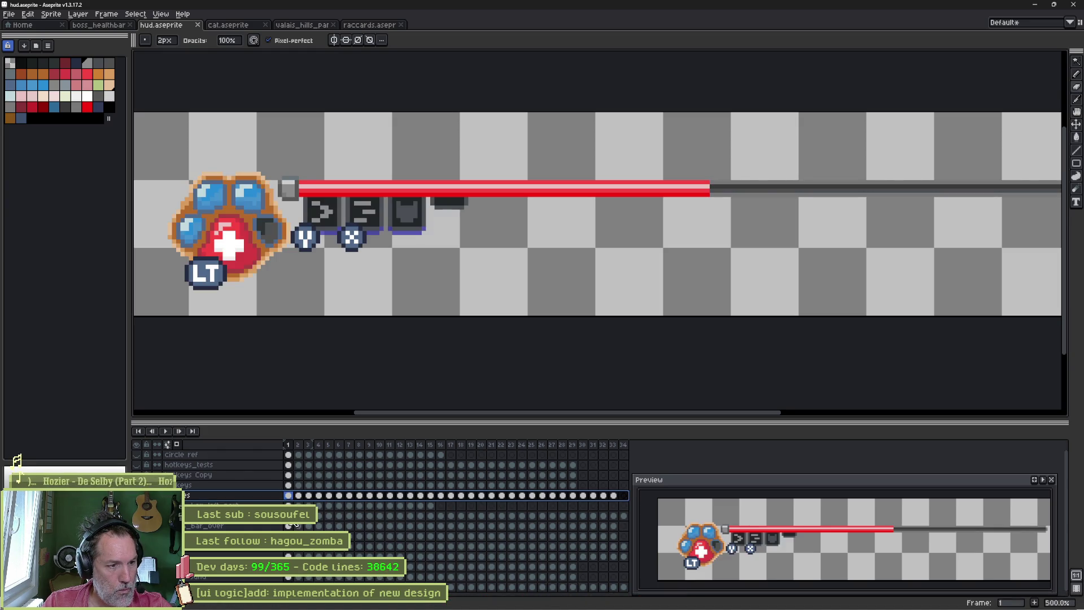
drag(771, 247, 636, 268)
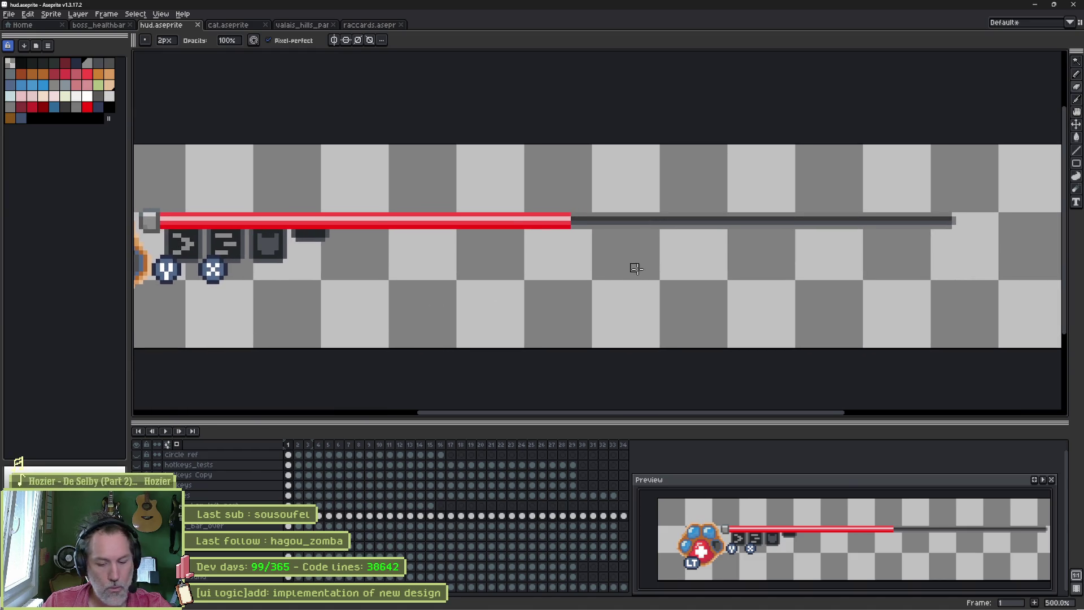
Step: Fill the unfilled end of the health bar red so the fill spans the whole bar
key(m)
mouse_move(531, 200)
mouse_down()
mouse_move(554, 241)
mouse_move(953, 223)
mouse_move(957, 231)
mouse_up()
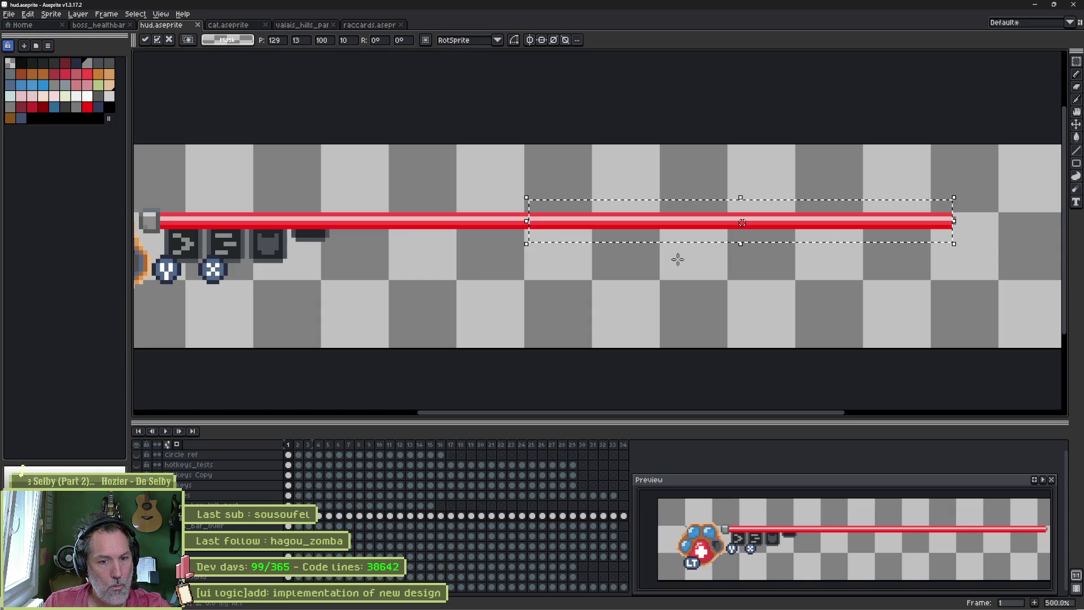
key(Escape)
scroll(675, 256, down, 1)
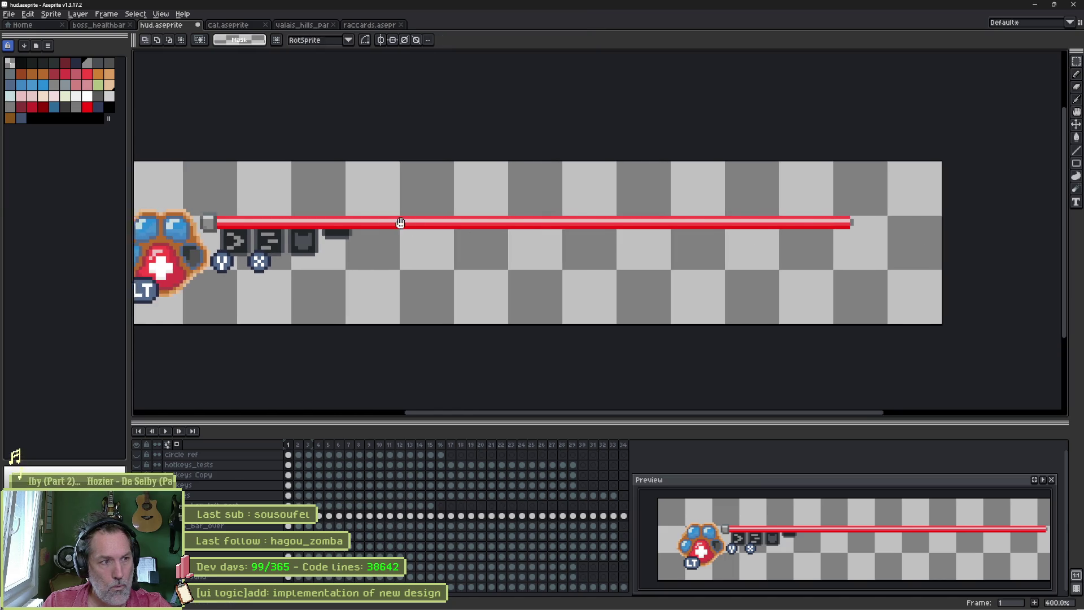
right_click(525, 281)
key(Escape)
Step: Hide the paw and button layers and start a sprite sheet export with Output File enabled
click(146, 465)
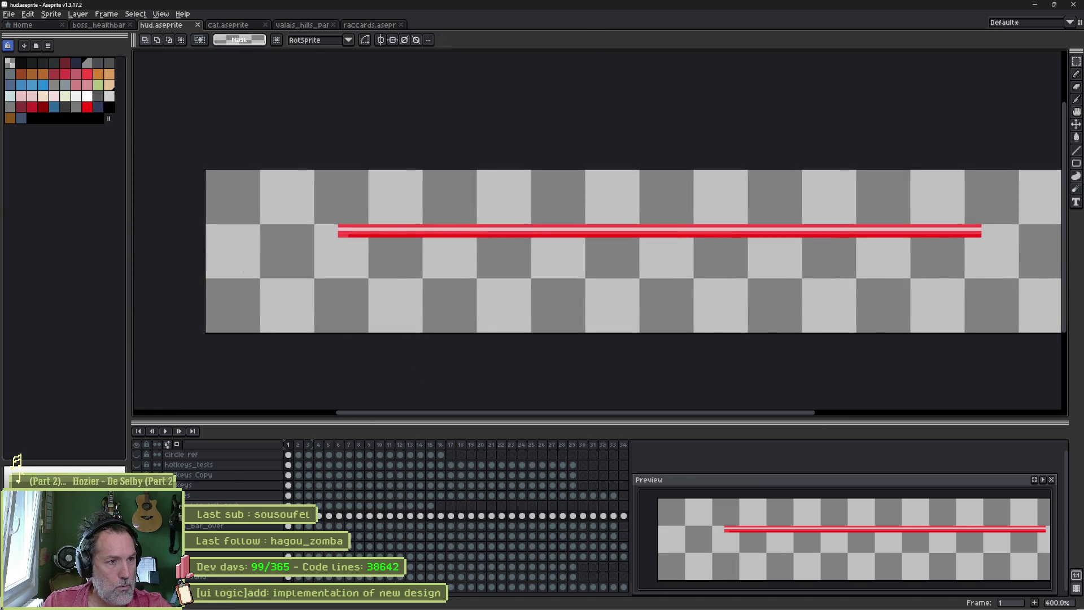
scroll(296, 305, up, 2)
key(alt)
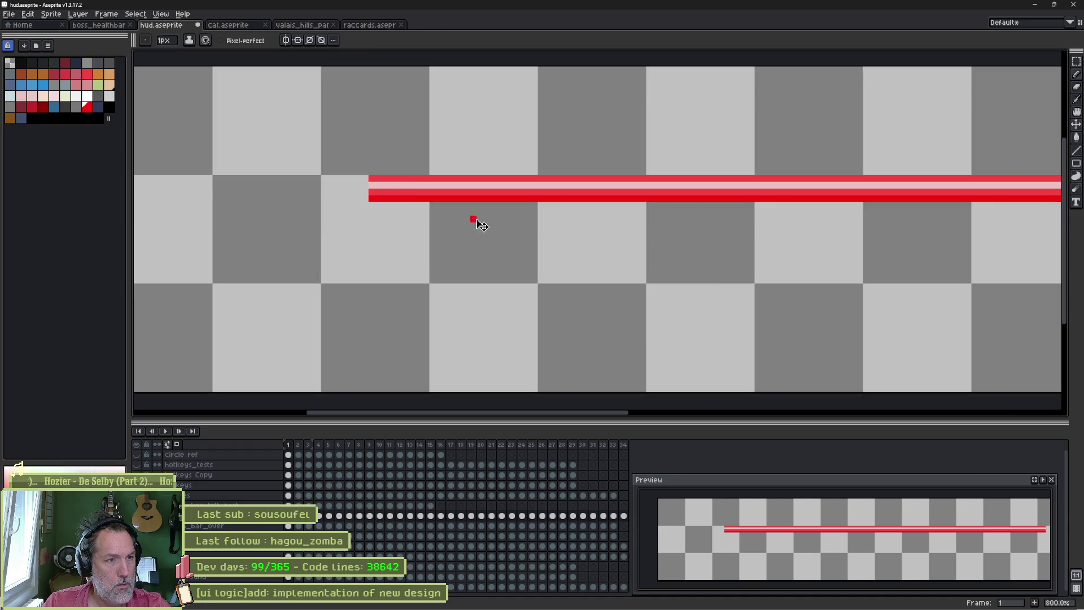
scroll(475, 219, down, 2)
mouse_move(711, 242)
mouse_down()
mouse_move(488, 258)
mouse_move(513, 257)
mouse_up()
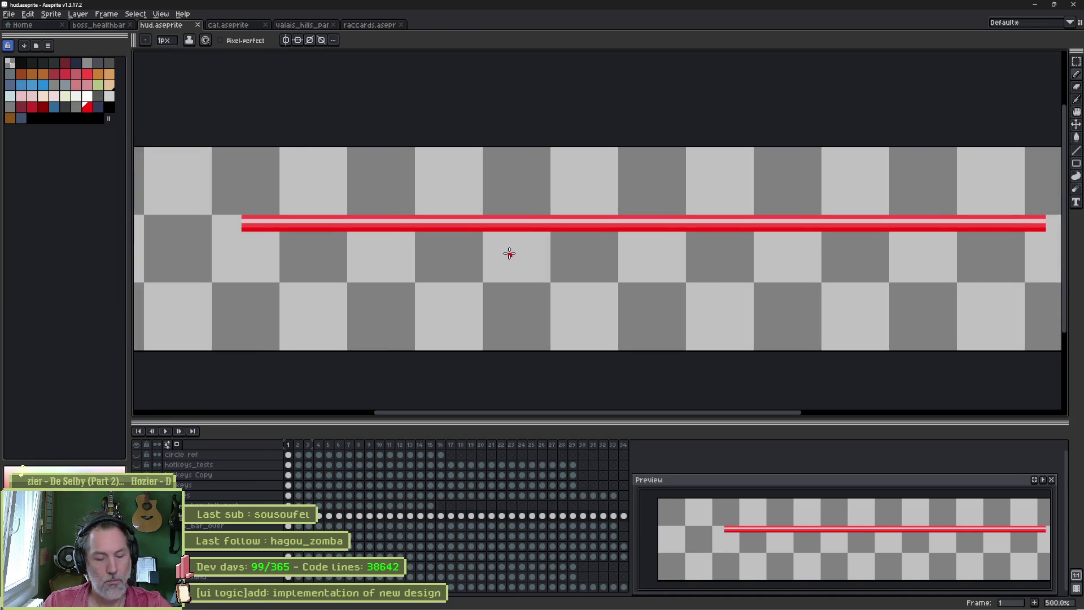
key(ctrl+a)
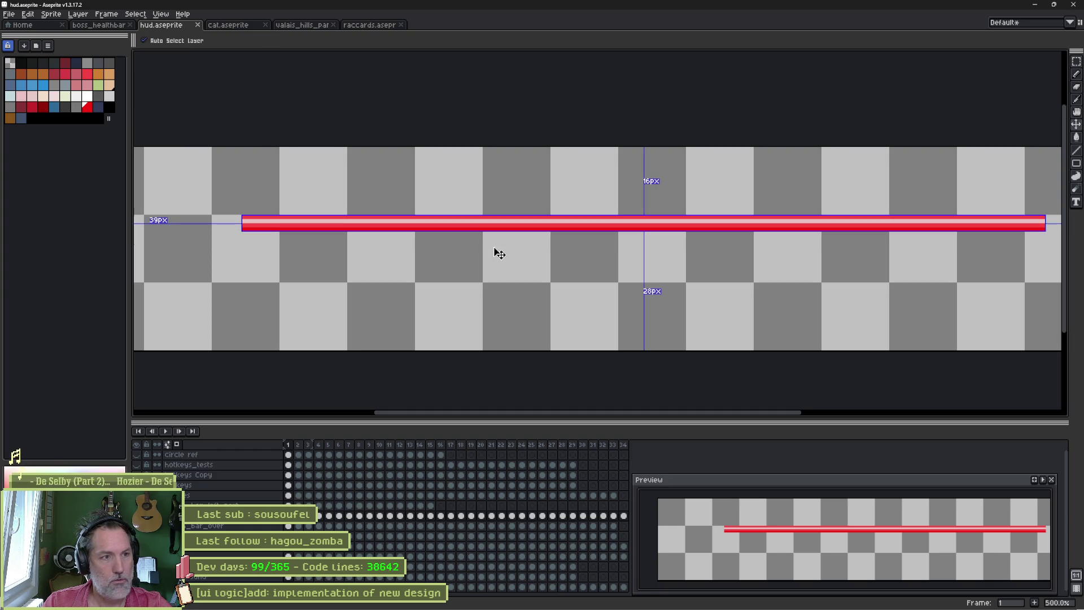
key(ctrl+e)
click(283, 98)
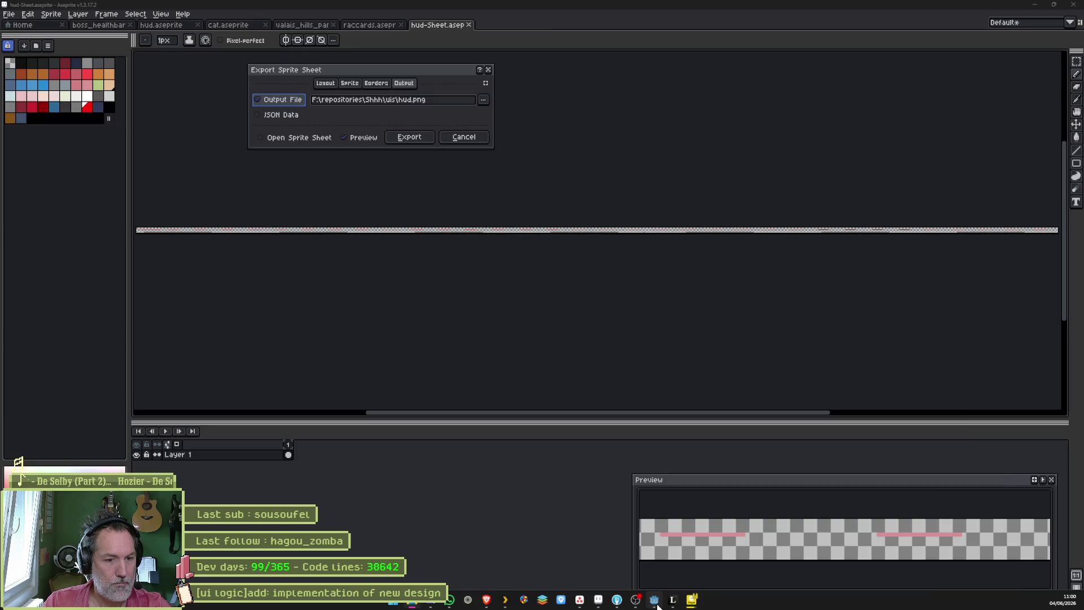
Step: Leave the sprite sheet export waiting and switch to the Godot editor
click(580, 600)
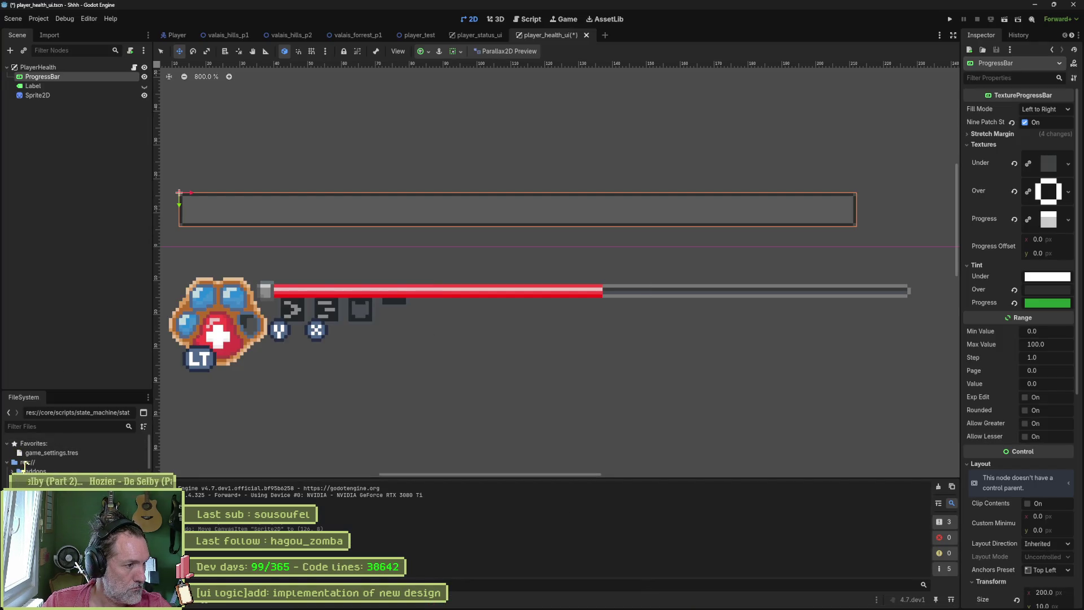
scroll(77, 453, down, 3)
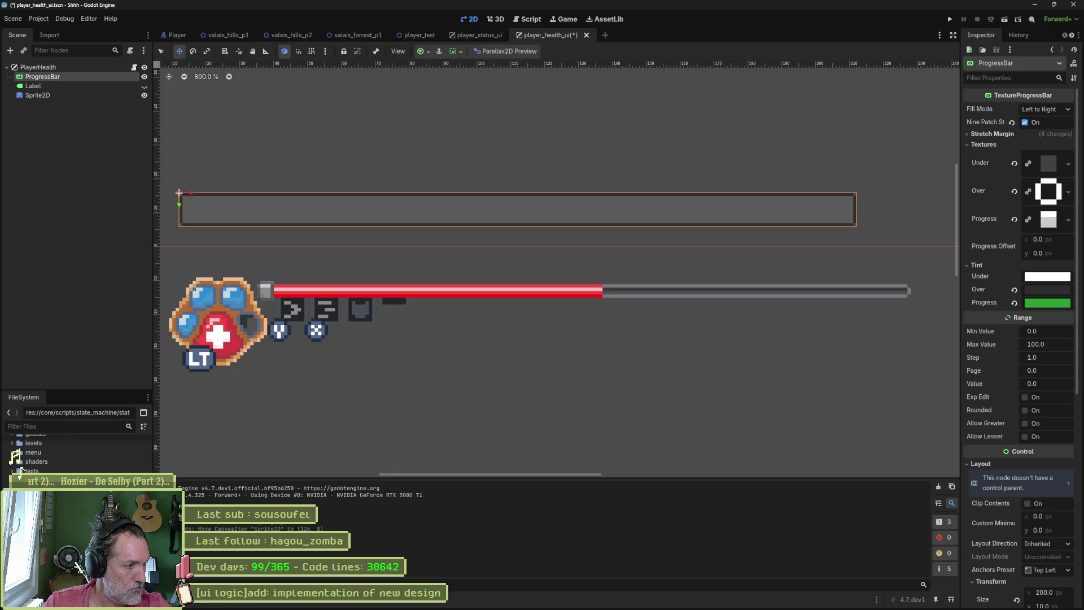
scroll(24, 465, down, 2)
scroll(24, 468, down, 3)
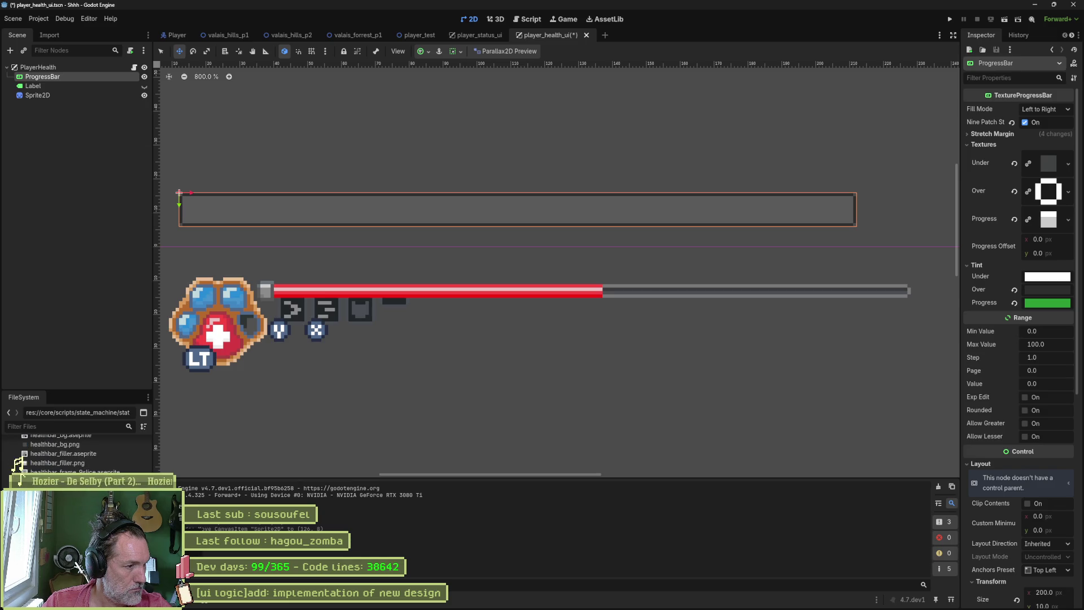
scroll(23, 457, up, 3)
Step: Create a new folder inside the project's uis folder, then return to Aseprite's export
right_click(31, 455)
mouse_move(65, 459)
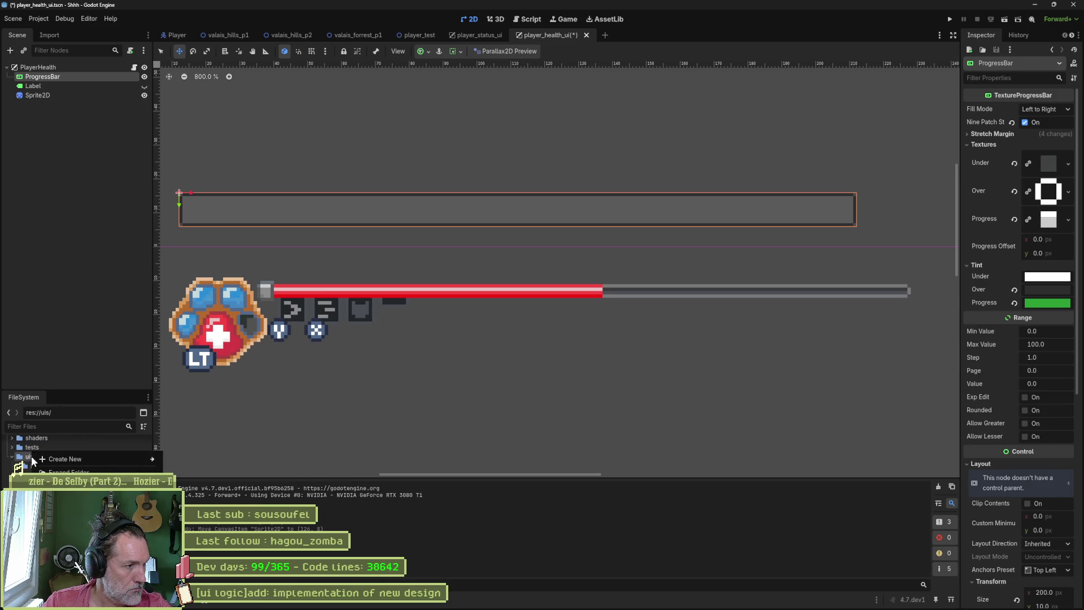
click(186, 460)
text(h)
key(Return)
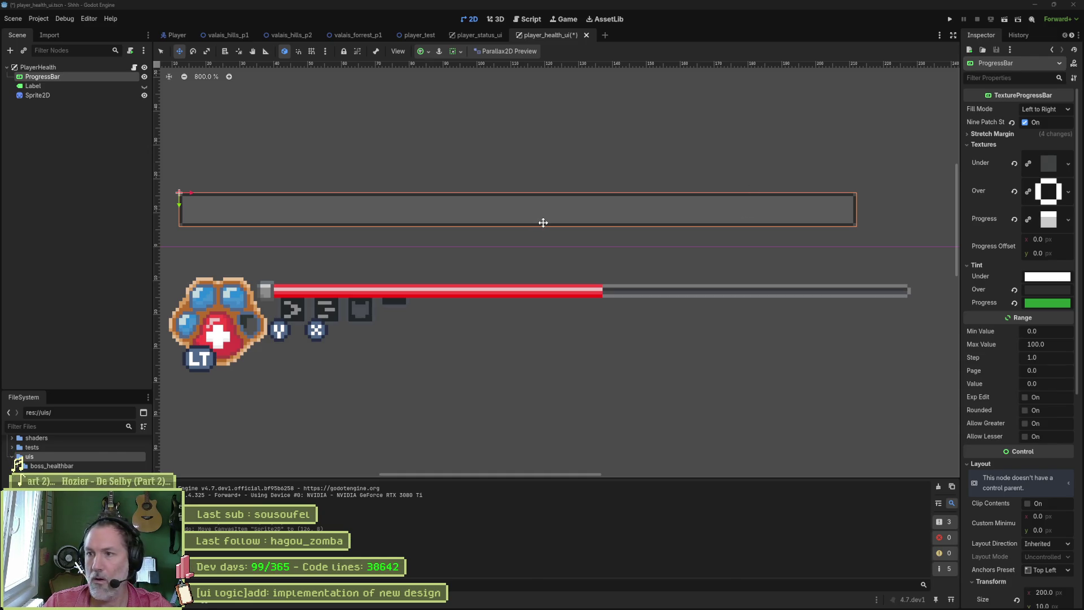
key(alt+Tab)
click(483, 100)
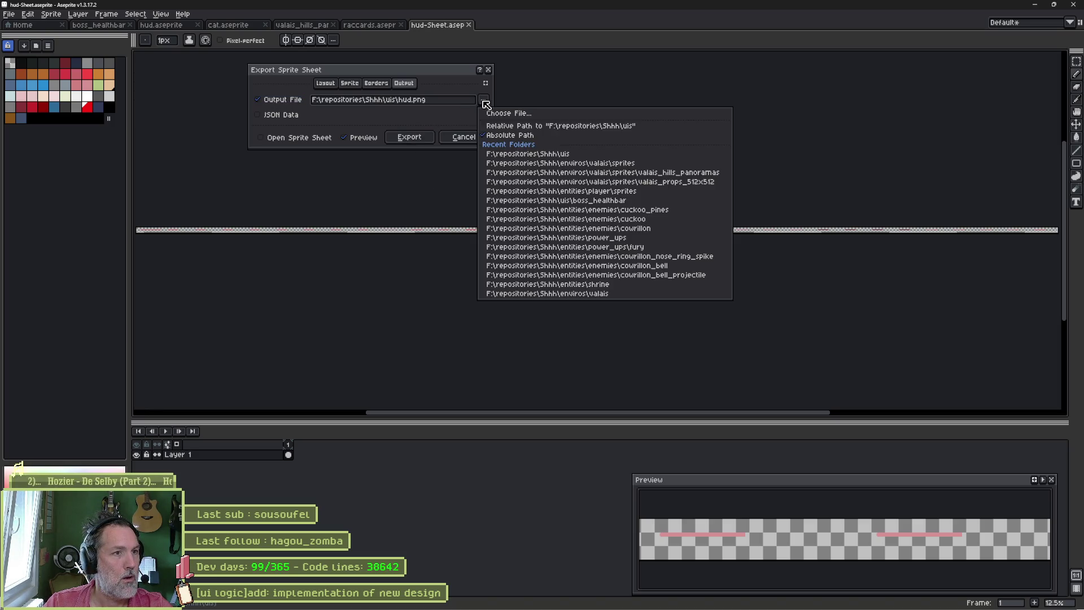
Step: Set the export output to a relative path, health_bar_progress.png inside the hud folder
click(551, 126)
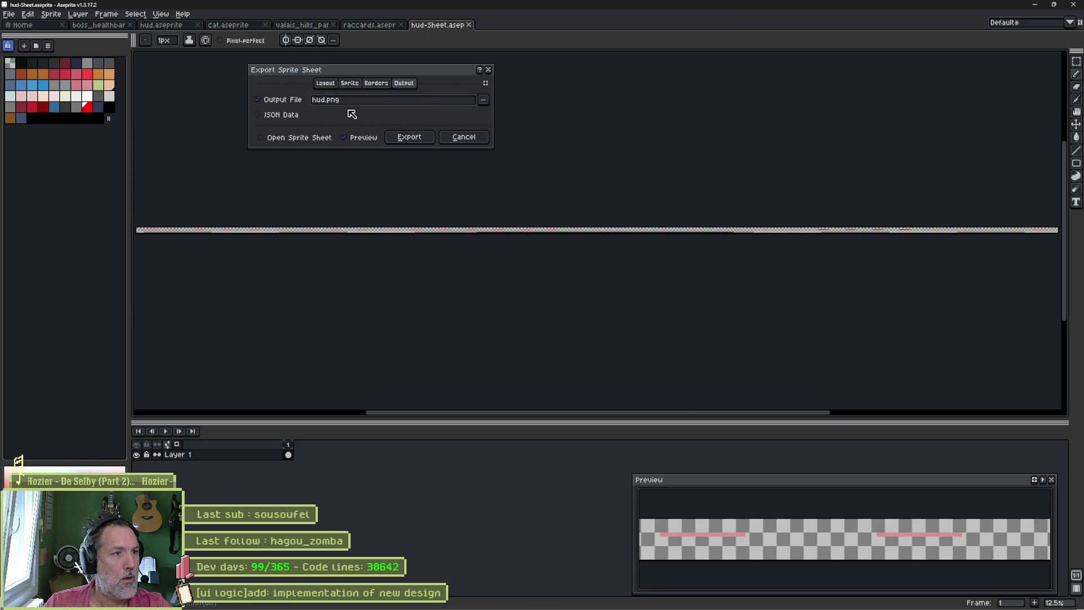
click(483, 100)
click(508, 113)
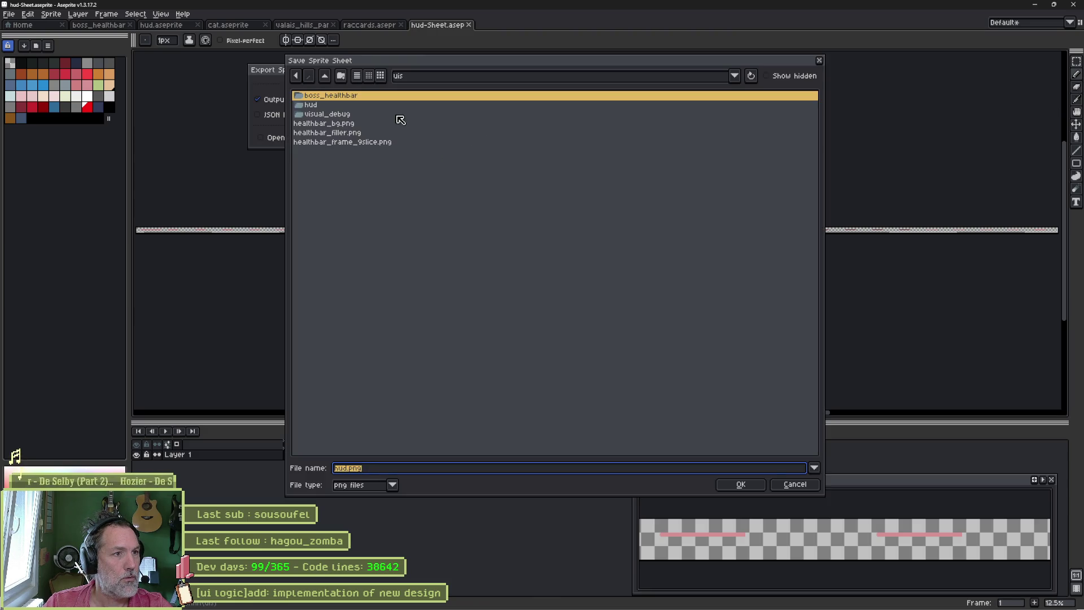
double_click(366, 105)
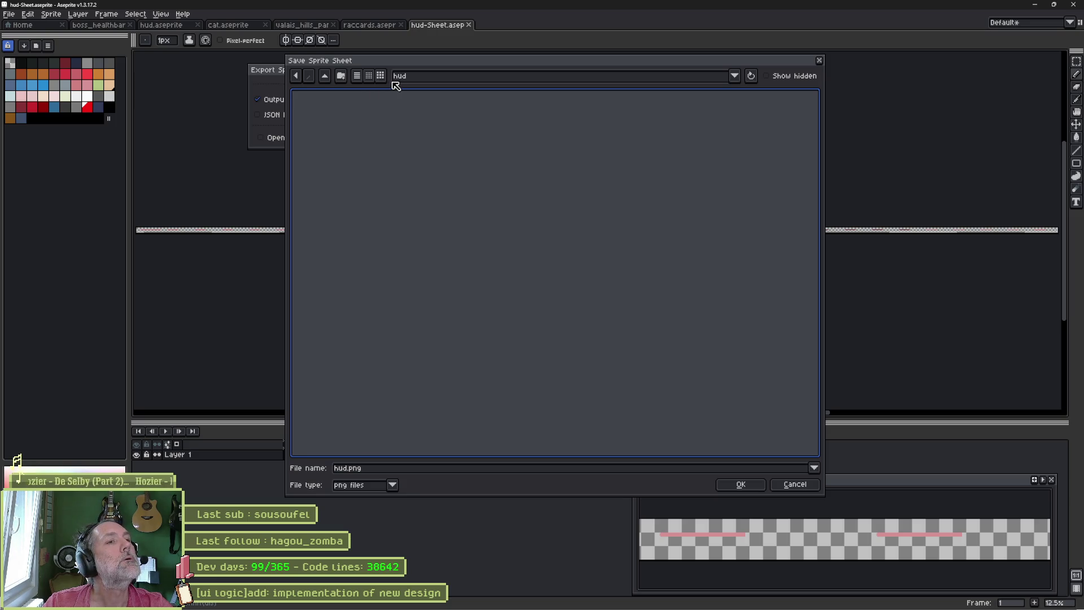
click(366, 470)
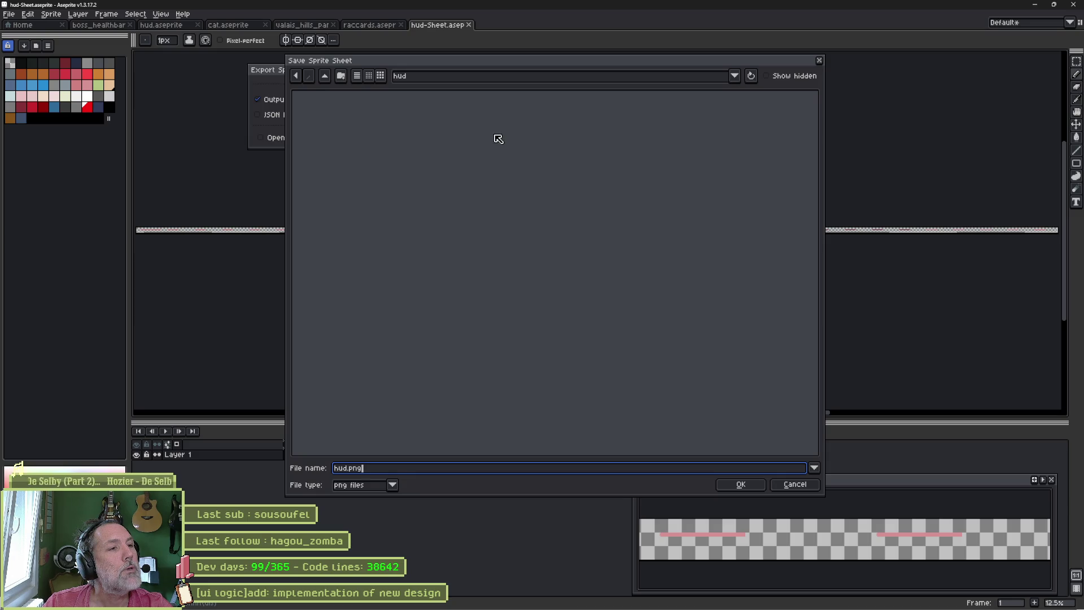
mouse_move(502, 66)
mouse_down()
mouse_move(788, 72)
mouse_move(763, 80)
mouse_up()
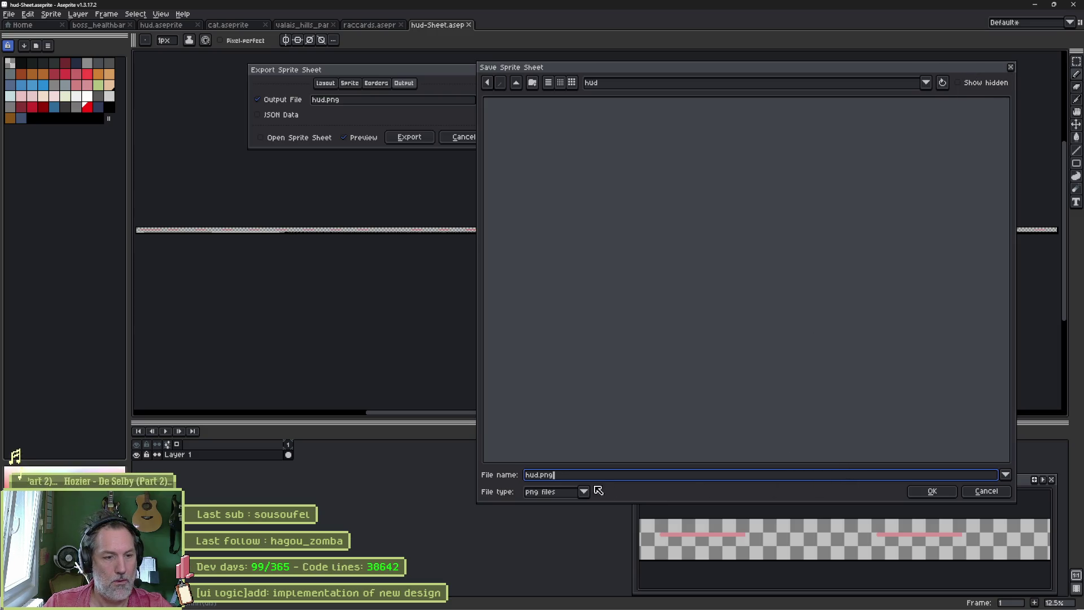
key(ctrl+a)
text(healt_)
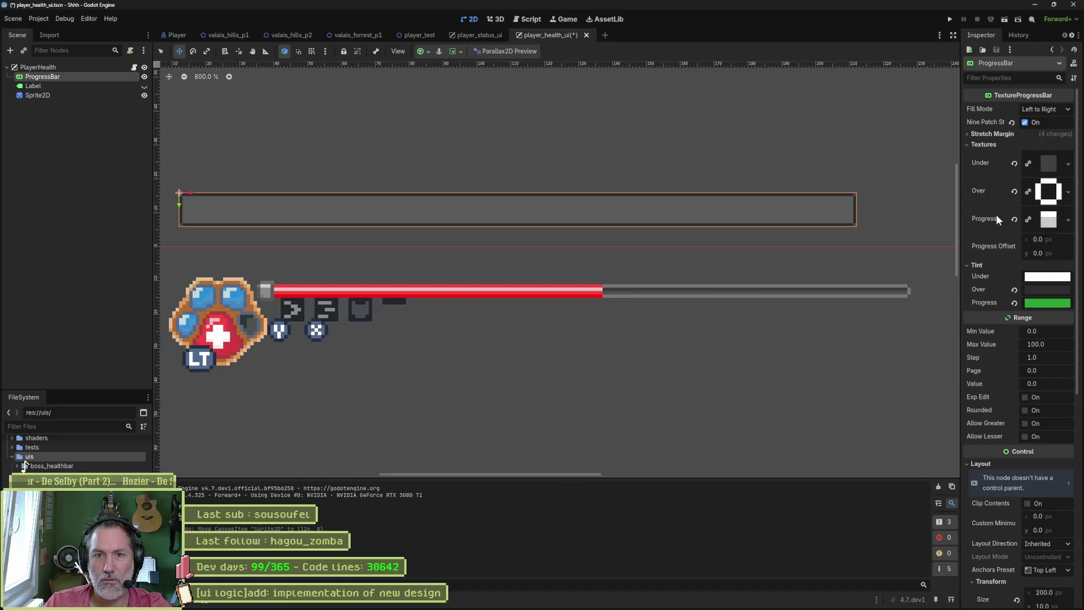
text(progress)
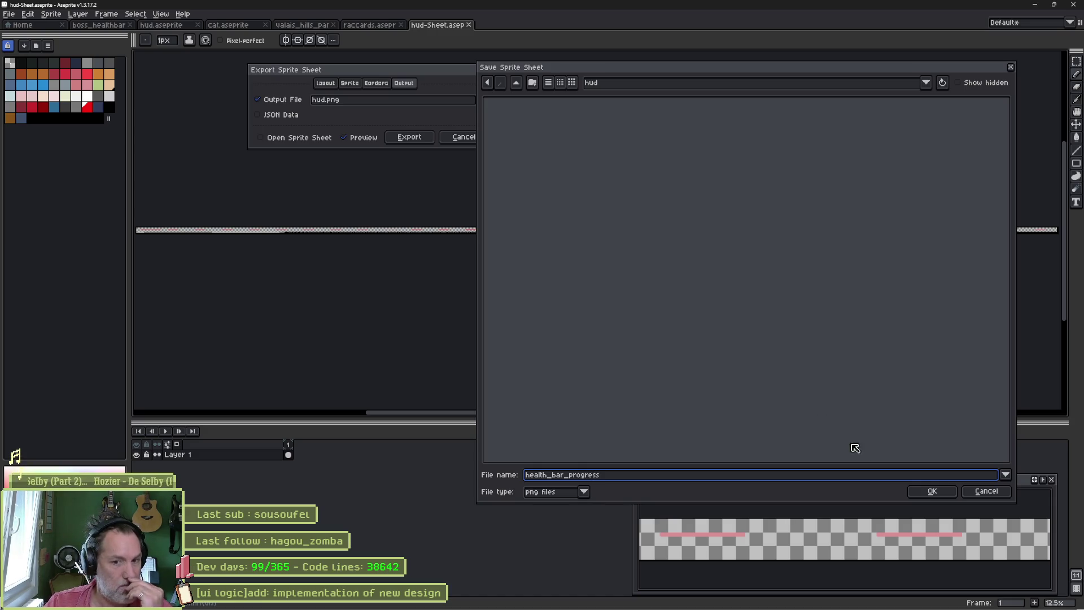
click(932, 491)
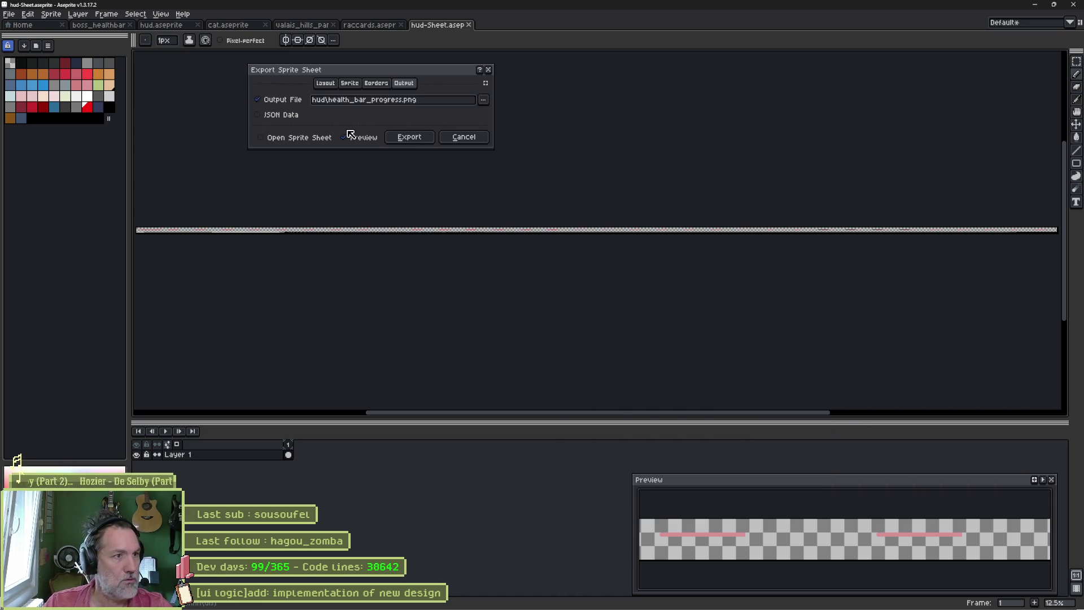
Step: Review the sheet layout settings, keeping the sheet type and no constraint
click(325, 83)
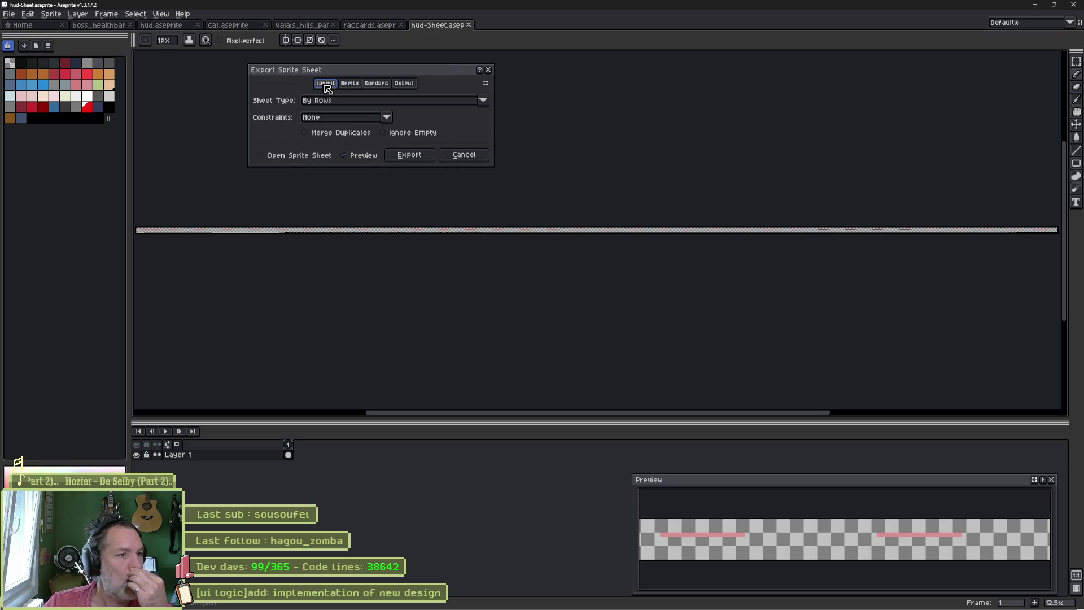
click(384, 102)
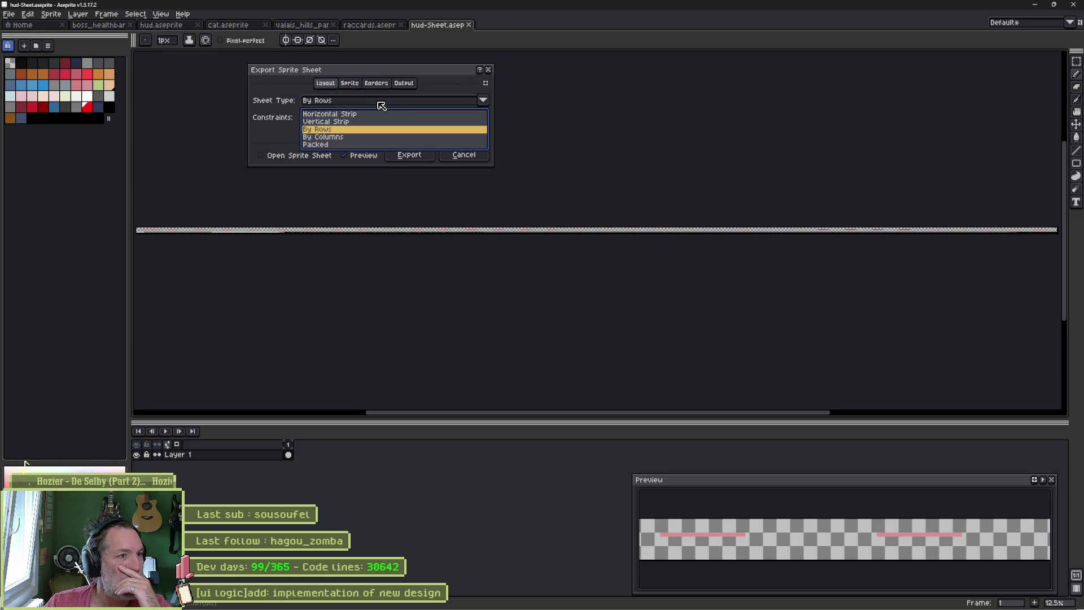
click(275, 120)
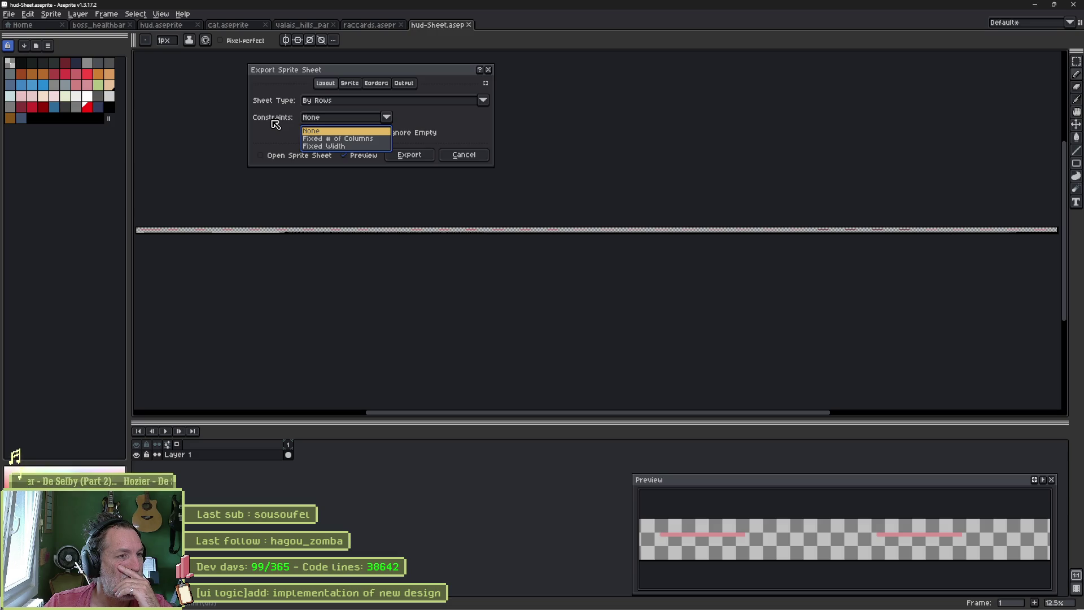
click(273, 122)
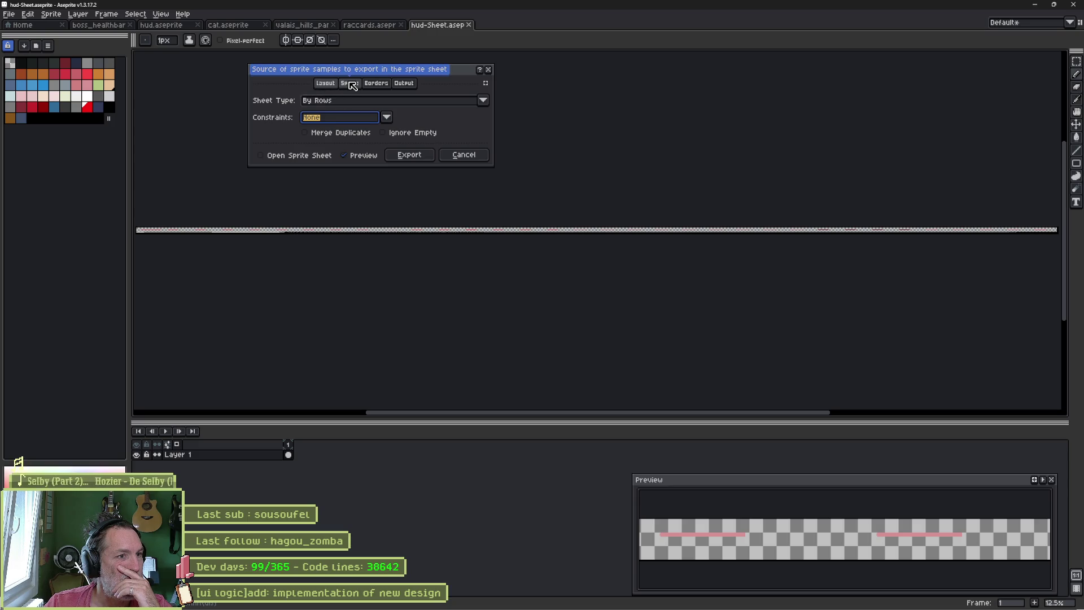
Step: Limit the export to Selected frames, previewing a single full red bar
click(353, 85)
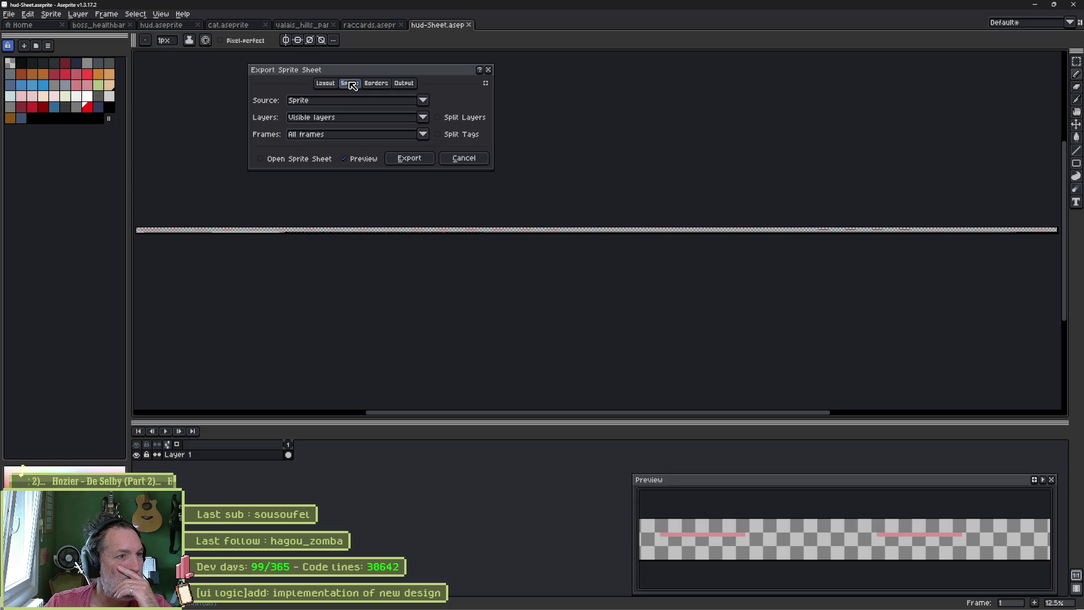
click(351, 134)
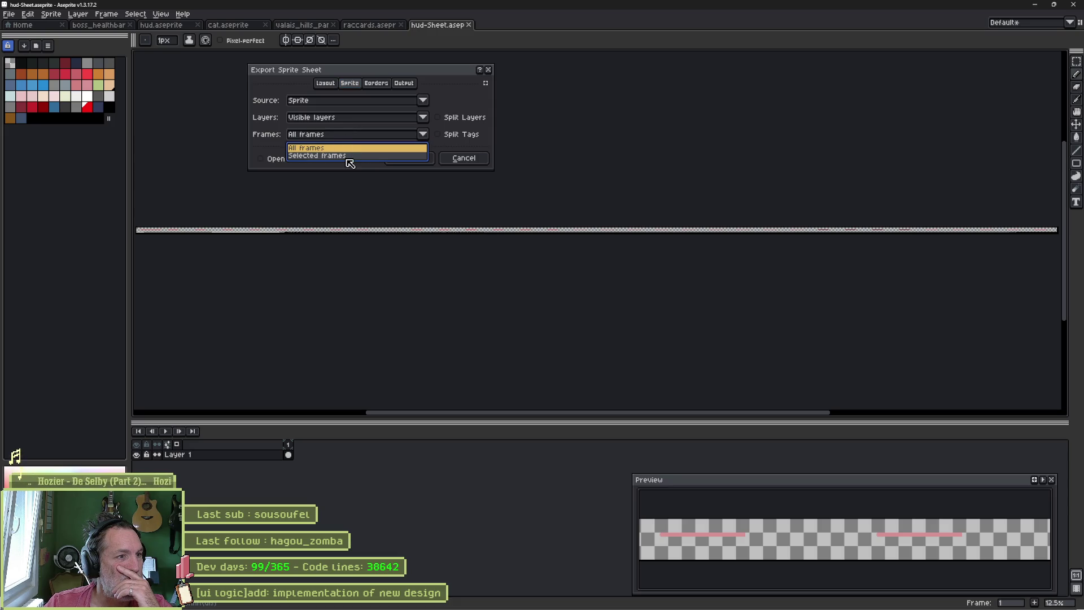
click(350, 159)
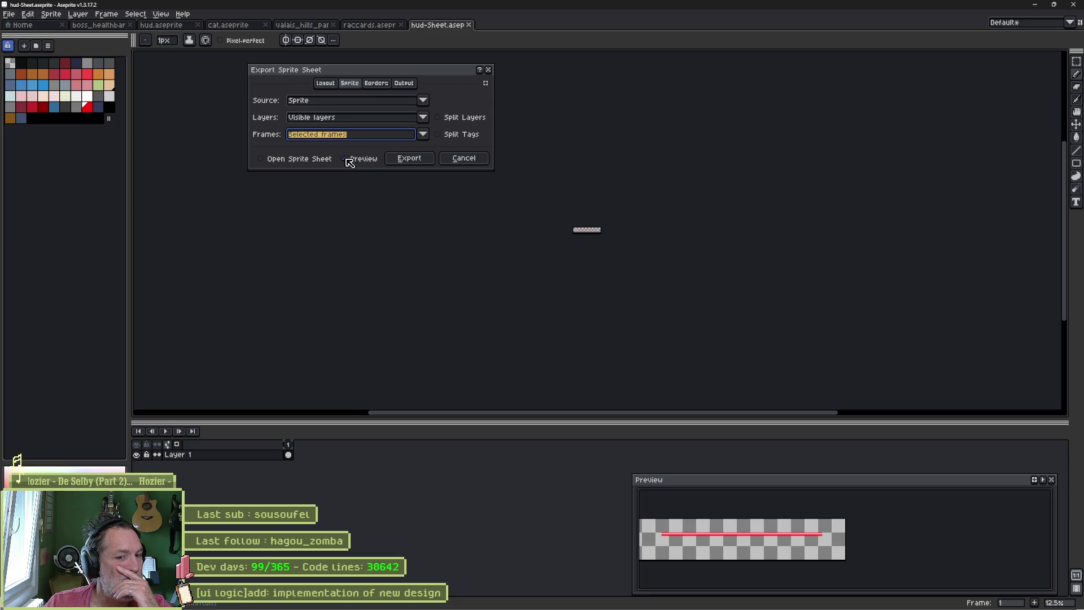
scroll(619, 228, up, 1)
scroll(668, 240, up, 1)
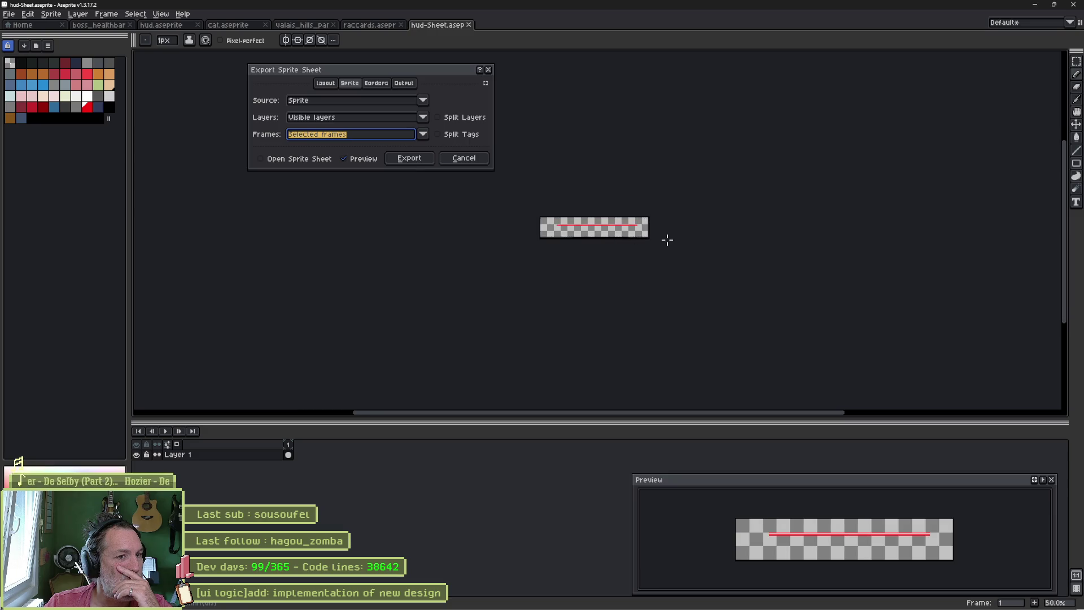
scroll(666, 240, up, 2)
drag(585, 204, 559, 199)
scroll(560, 200, up, 1)
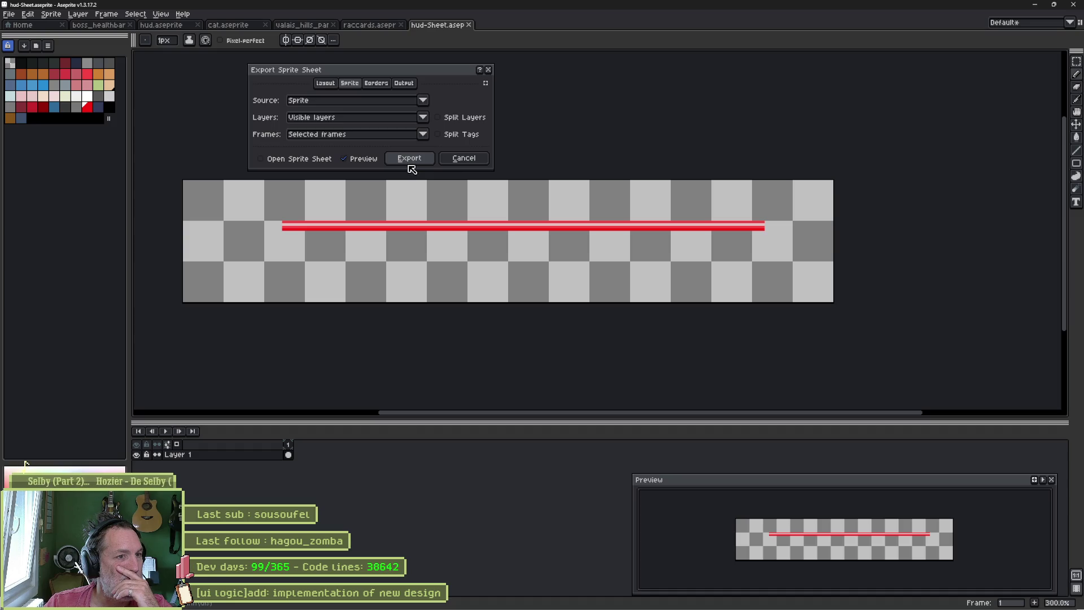
click(404, 84)
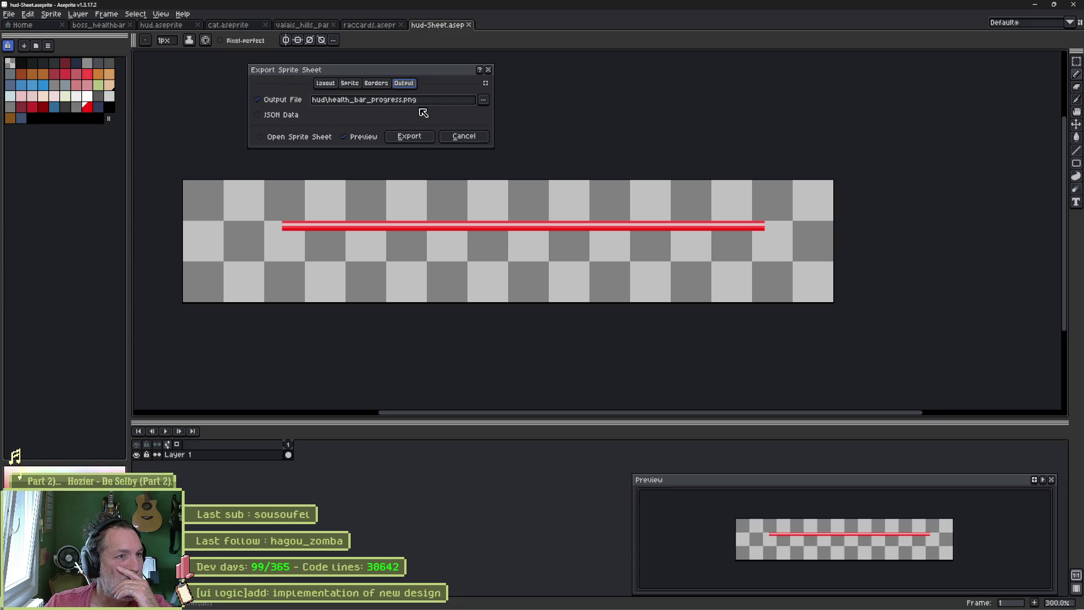
Step: Export the progress bar sheet, then select the over bar layer
click(410, 136)
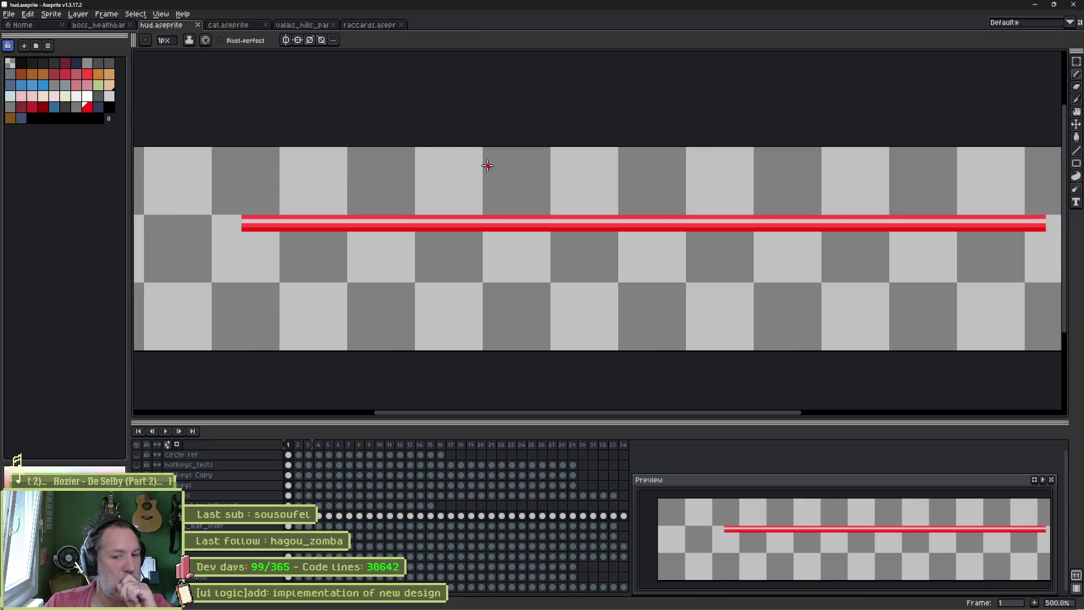
click(146, 474)
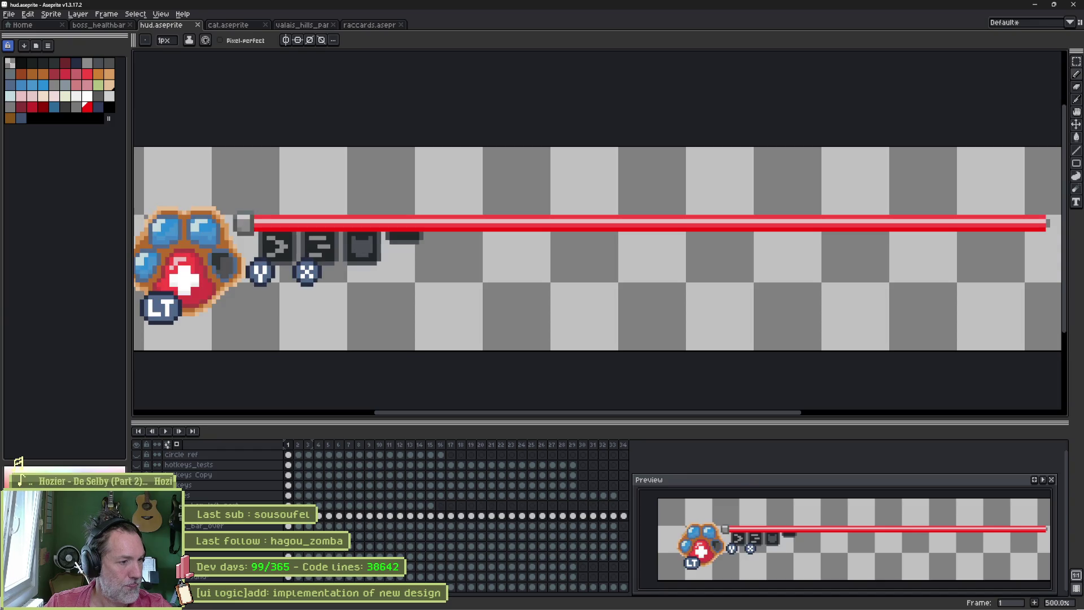
click(146, 475)
double_click(204, 526)
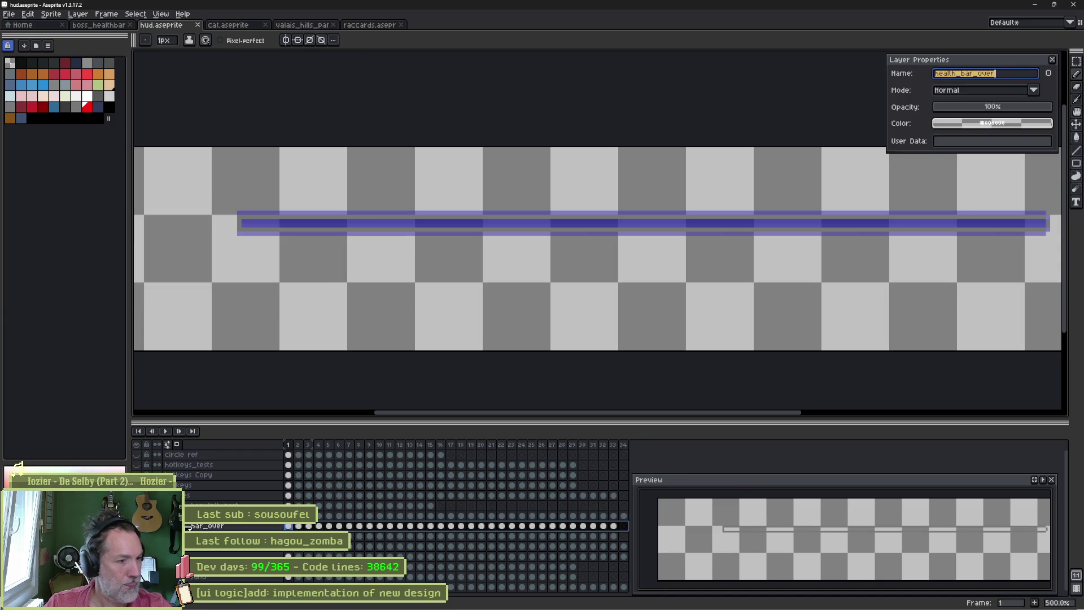
key(Escape)
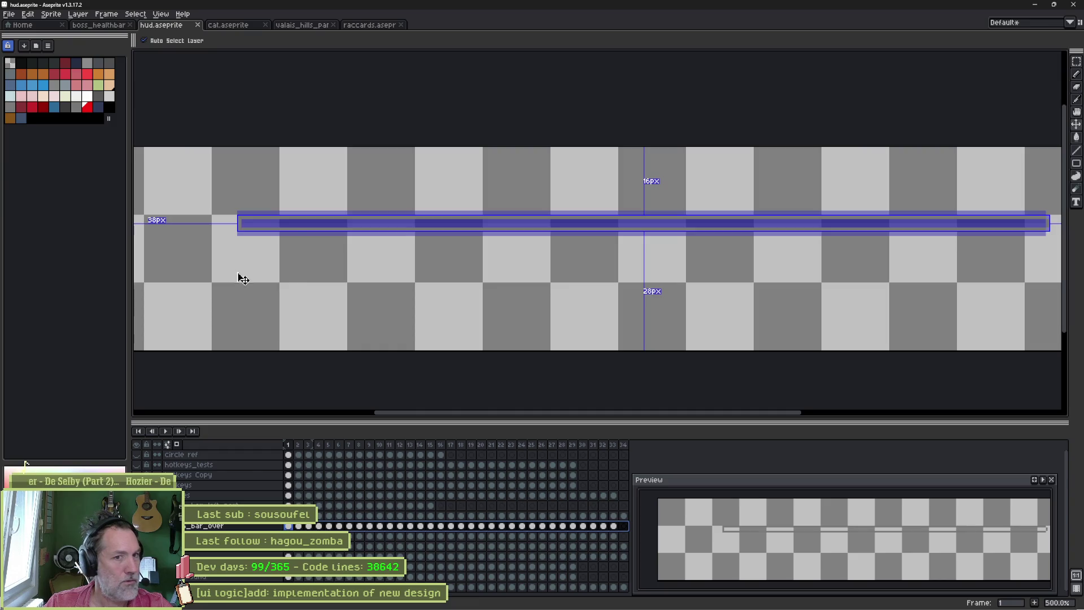
Step: Export the over bar layer as hud\health_bar_over and close the sprite
key(ctrl+e)
click(430, 100)
drag(430, 103, 335, 102)
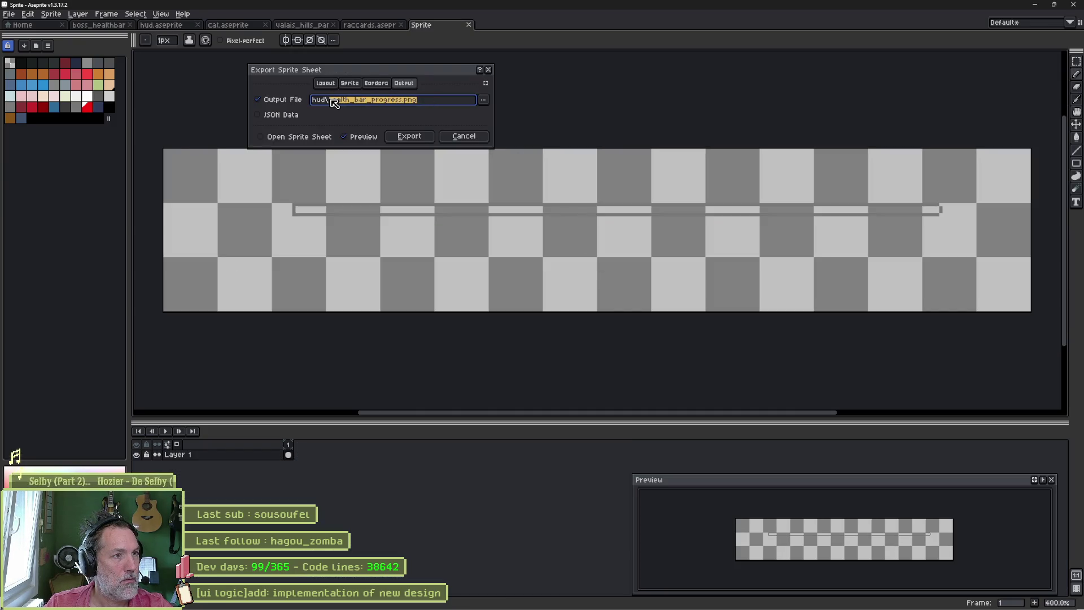
text(health_bar_over)
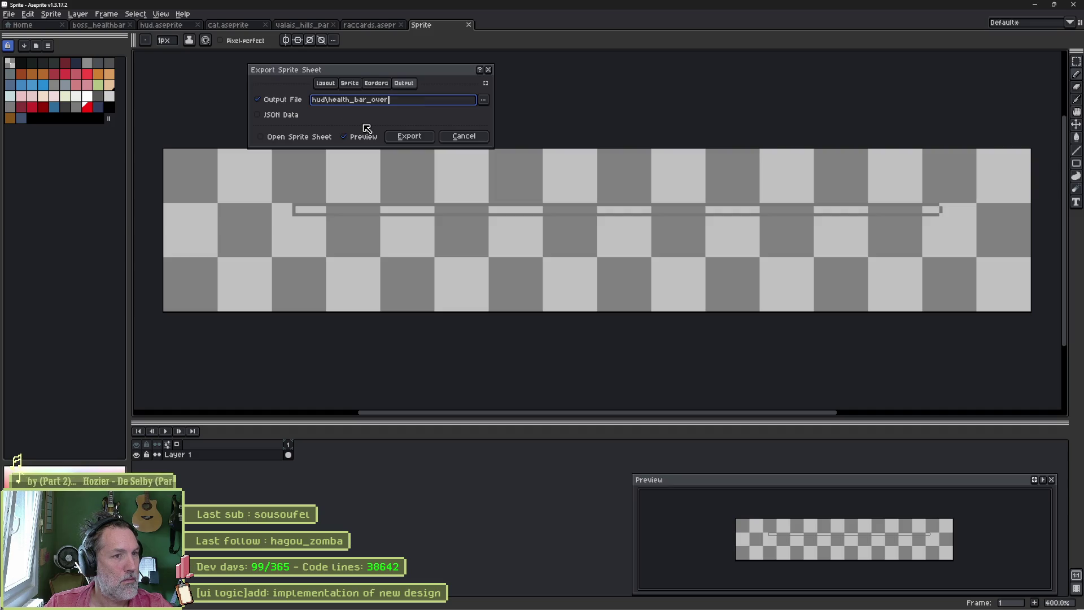
click(410, 136)
key(ctrl+w)
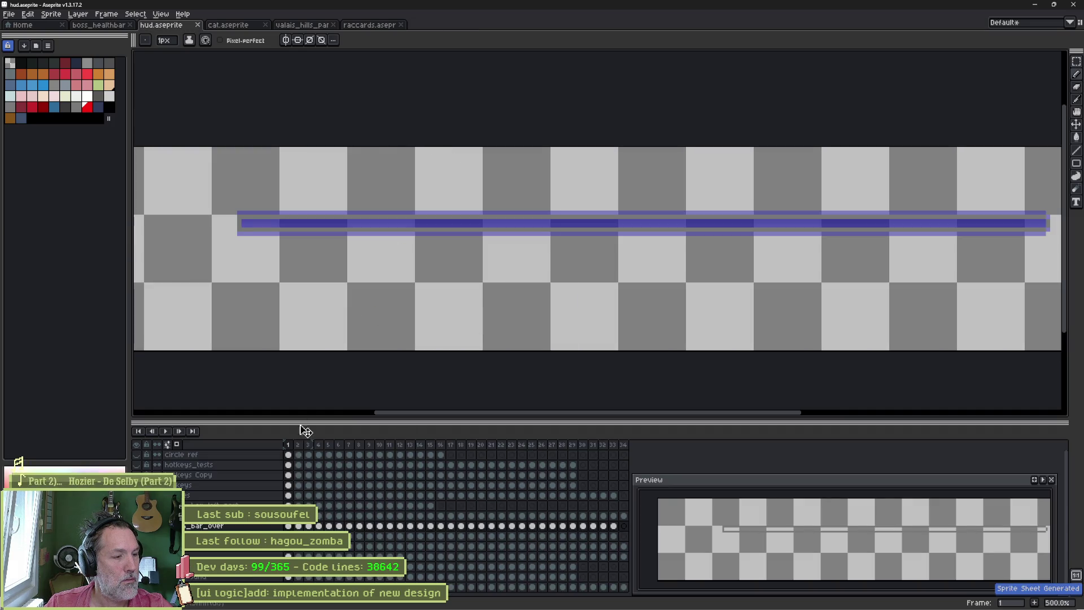
Step: Export the dark under bar layer as hud\health_bar_under via Export Sprite Sheet
key(Tab)
key(Tab)
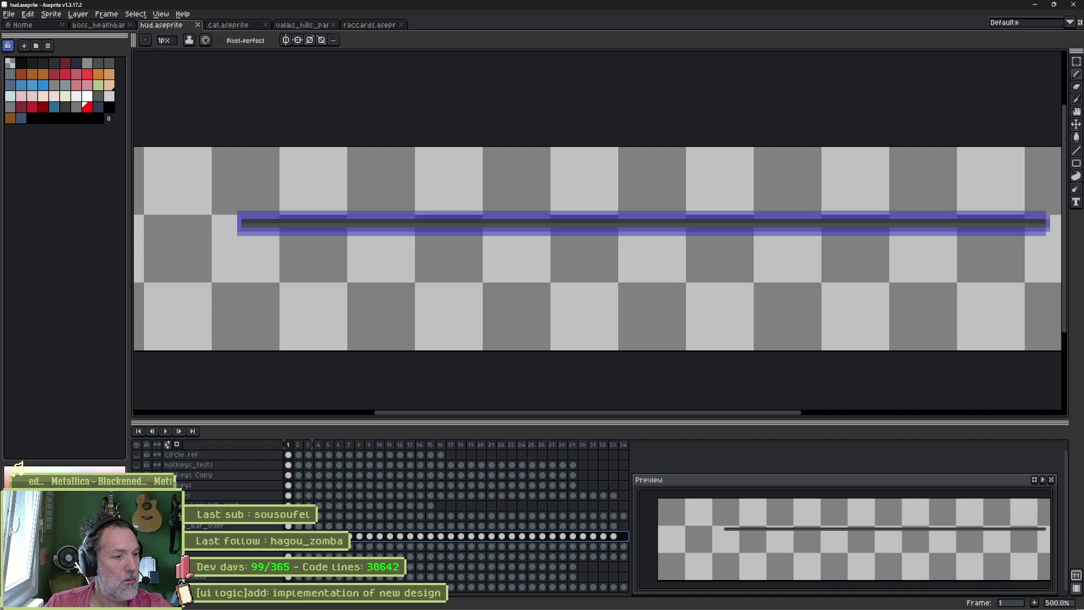
key(shift+p)
key(Escape)
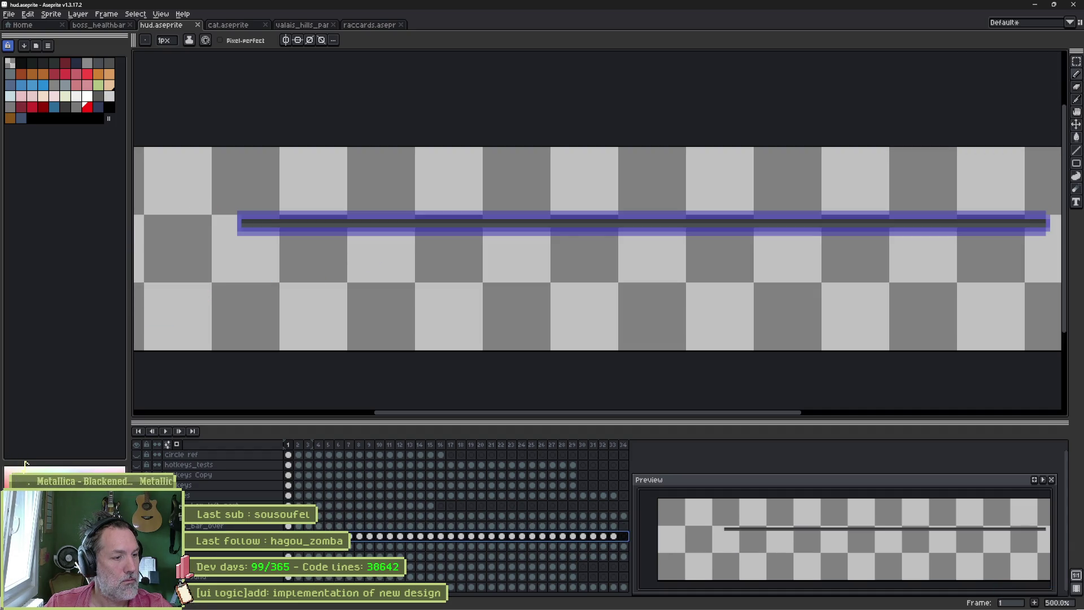
key(ctrl+e)
click(410, 101)
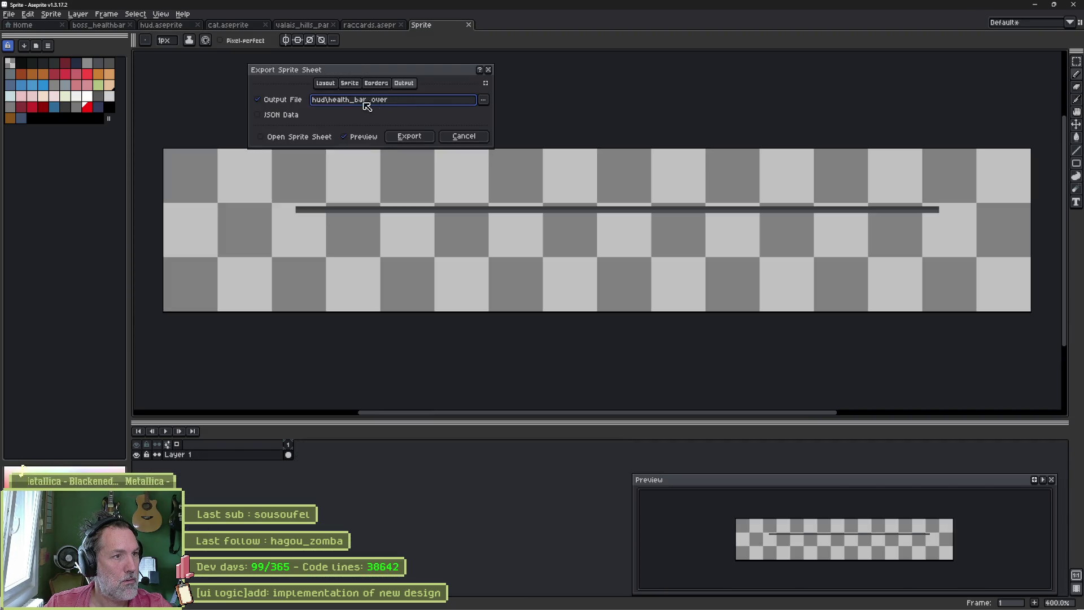
double_click(377, 100)
text(under)
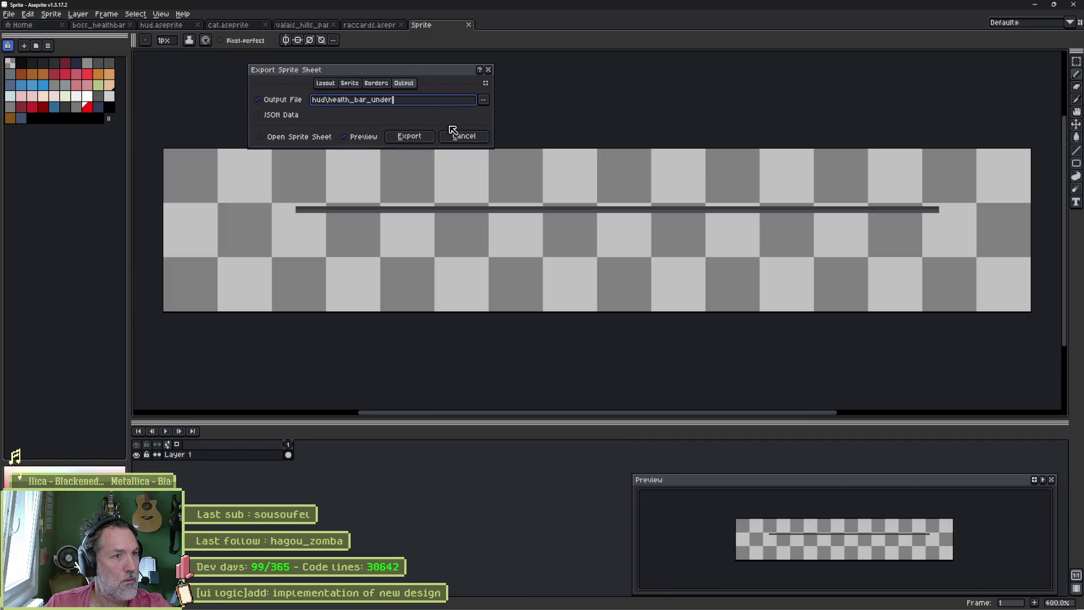
click(409, 136)
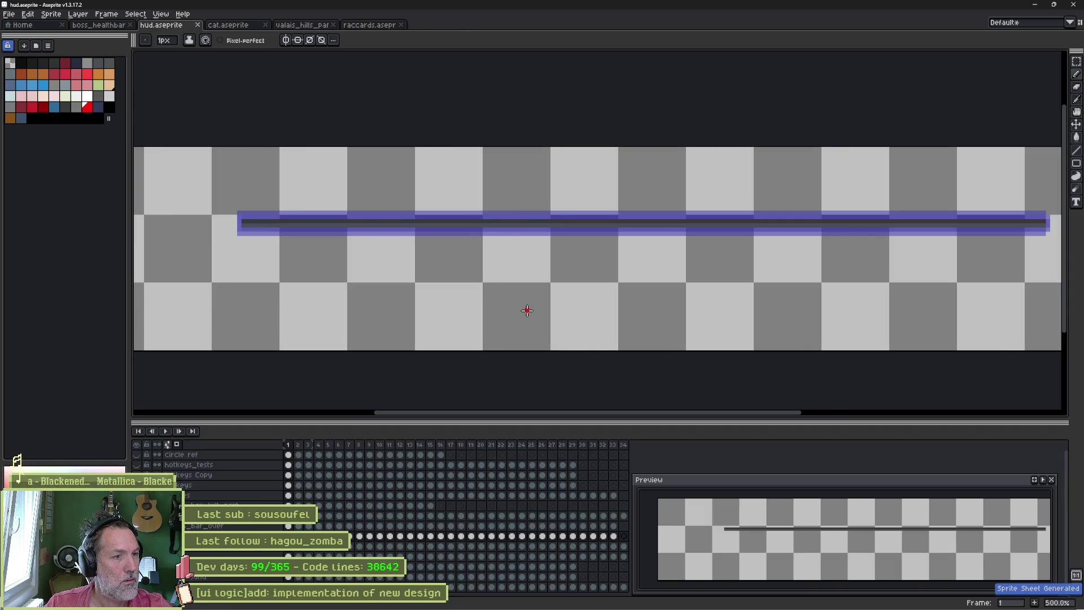
Step: Show all HUD layers again and switch over to Godot Engine
click(224, 471)
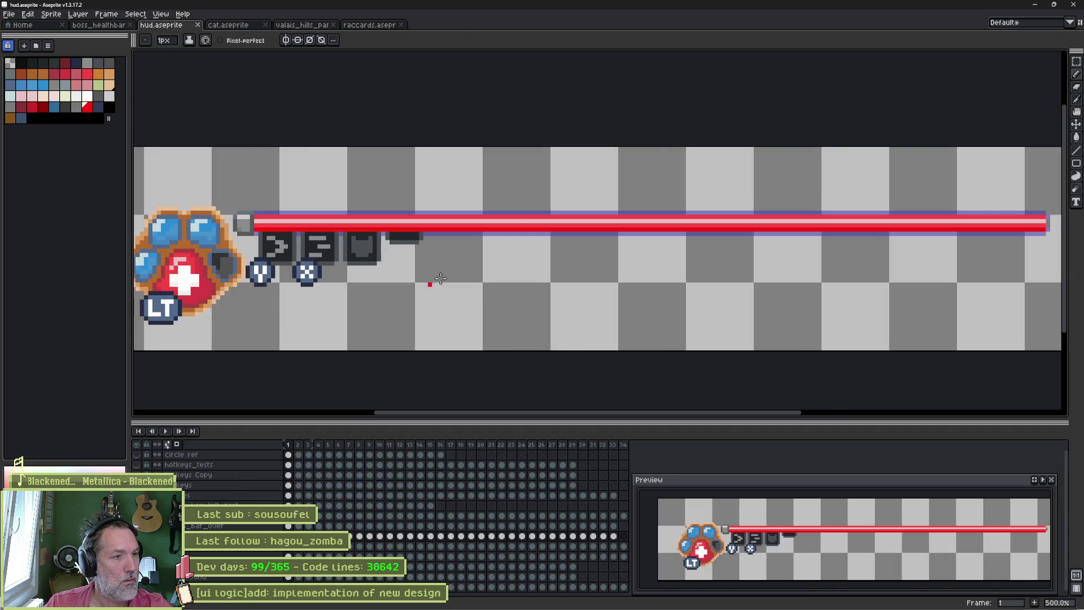
key(alt+Tab)
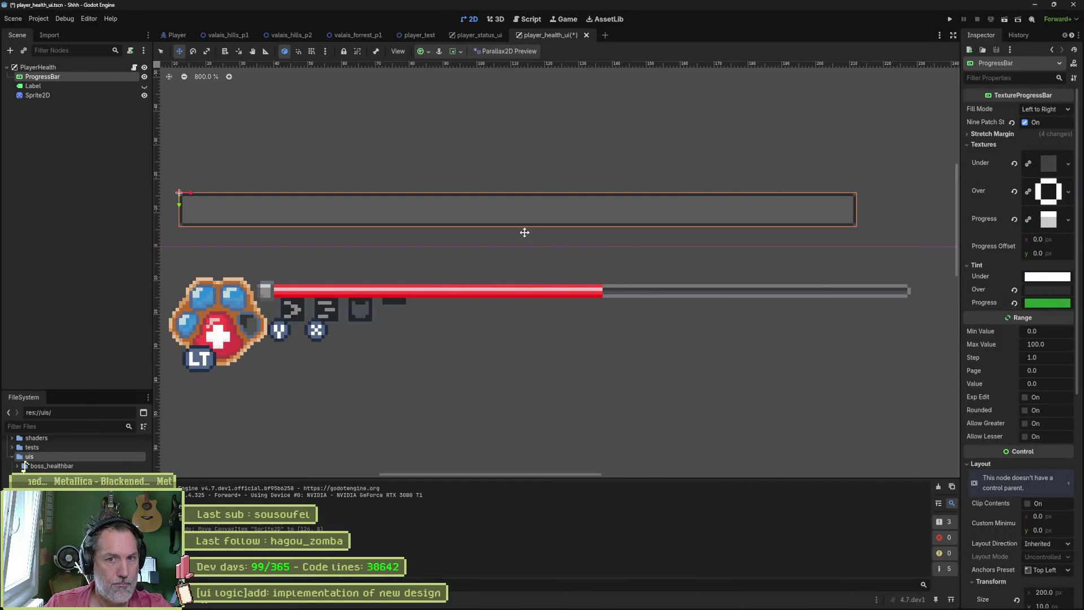
Step: Peek at the Under texture slot, open the hud folder in FileSystem, then return to Aseprite
click(1049, 163)
click(1051, 164)
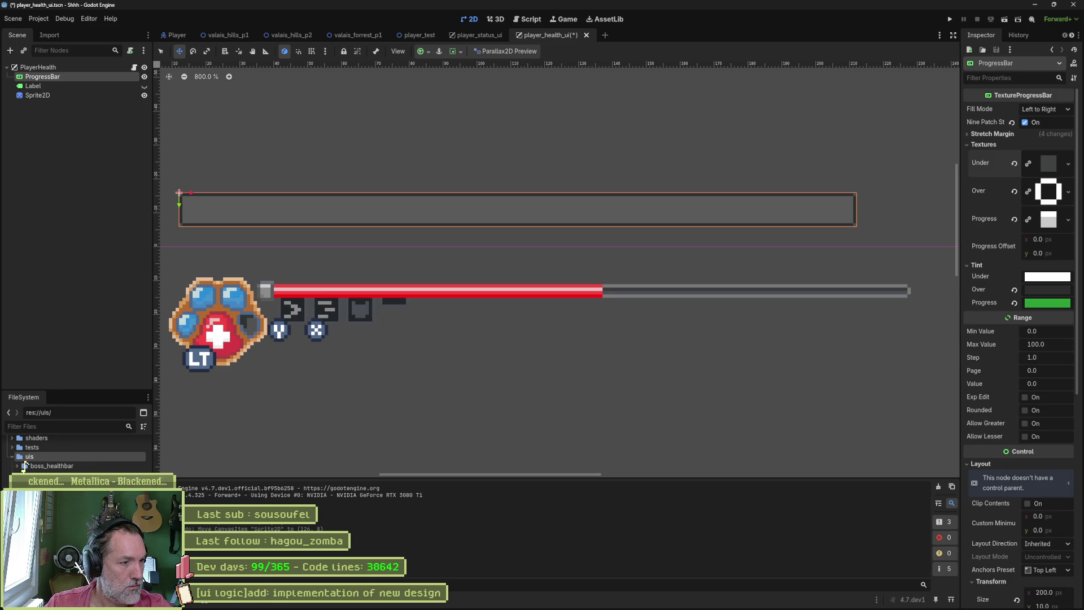
scroll(77, 449, down, 3)
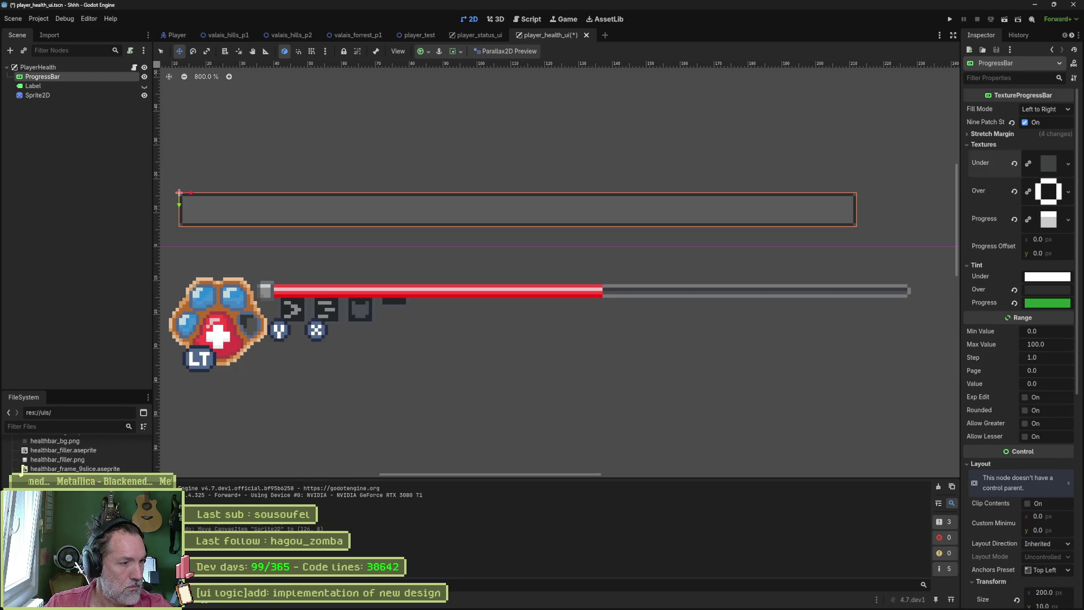
scroll(76, 450, up, 2)
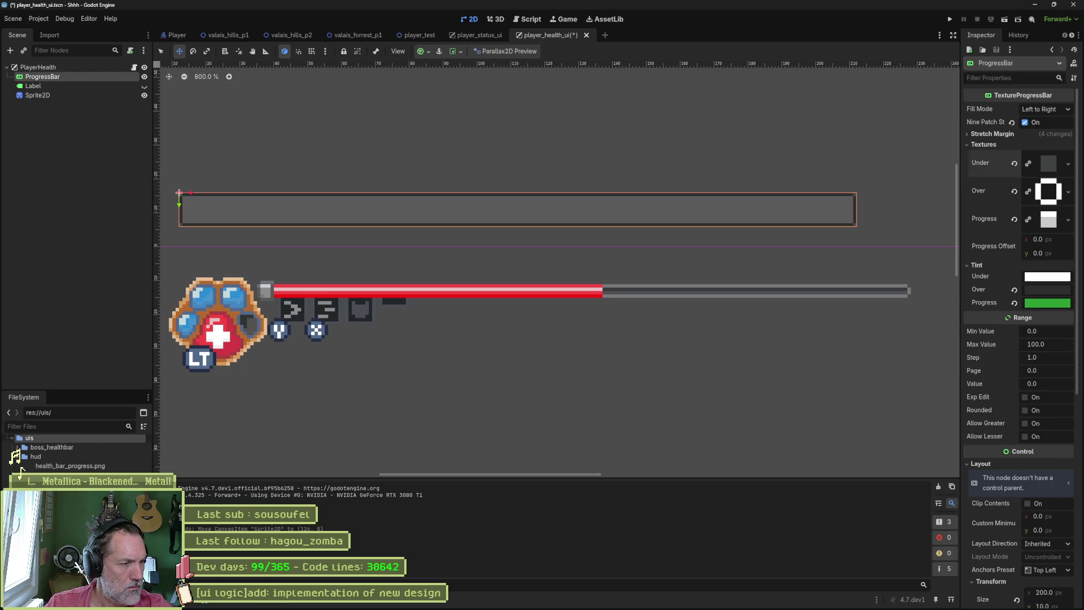
click(76, 460)
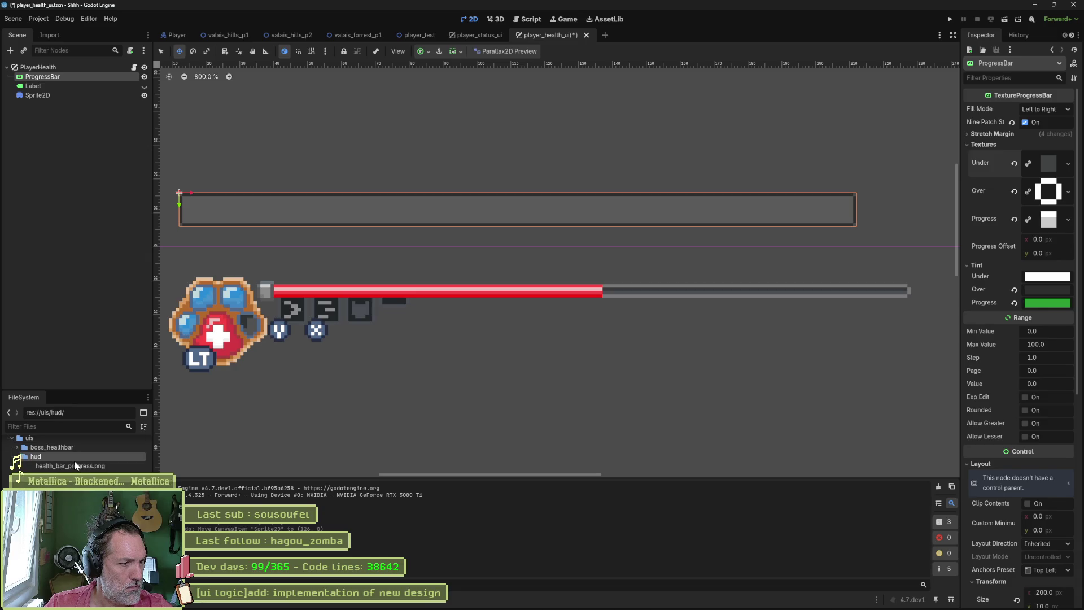
key(alt+Tab)
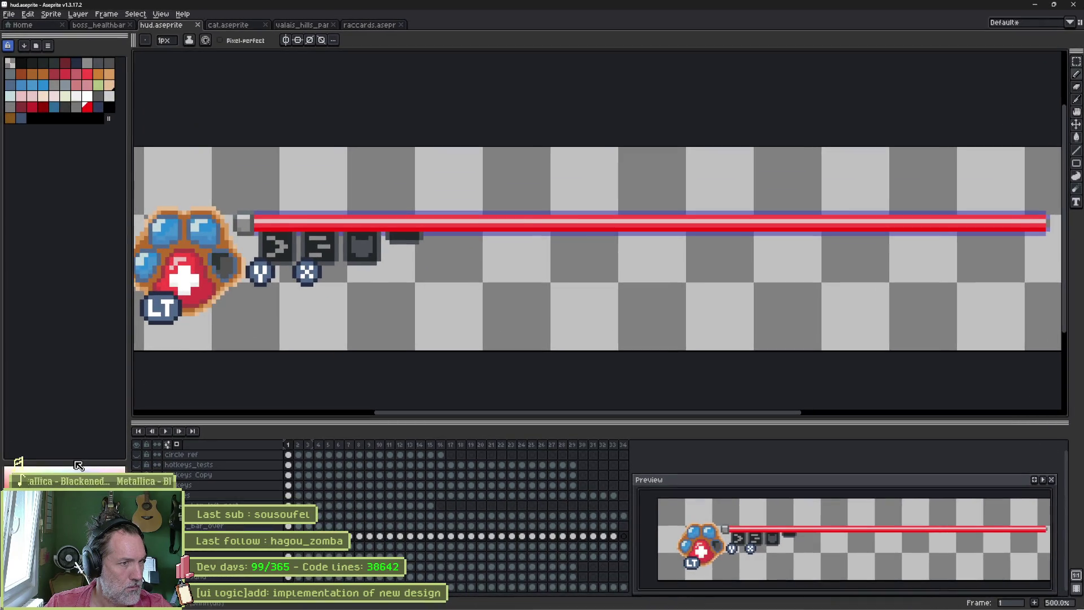
Step: Re-export the under bar layer as hud\health_bar_under.png with the extension added
click(194, 527)
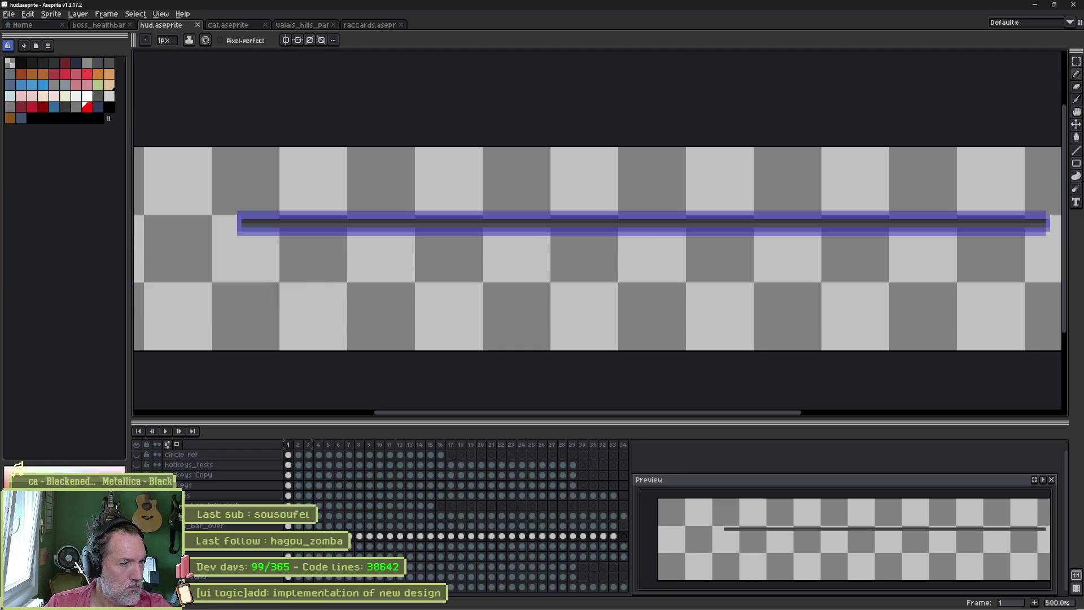
key(ctrl+e)
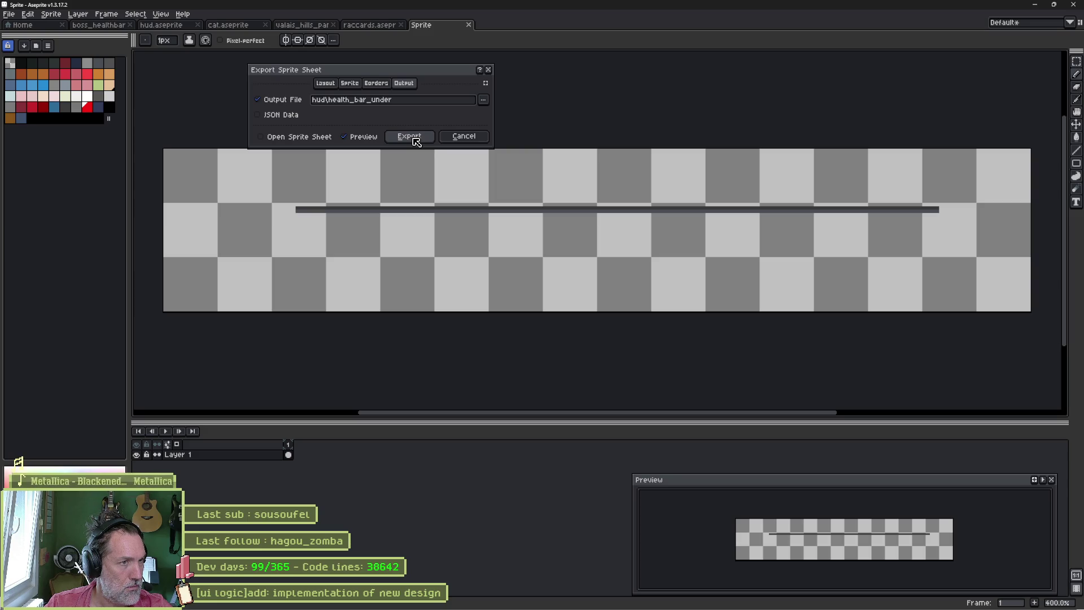
click(424, 103)
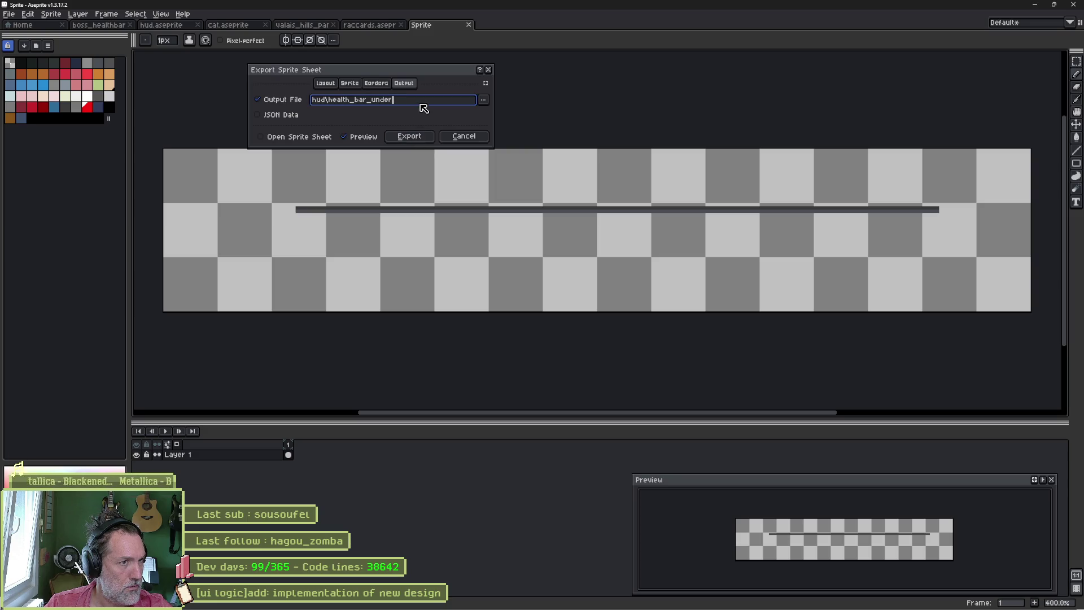
text(.png)
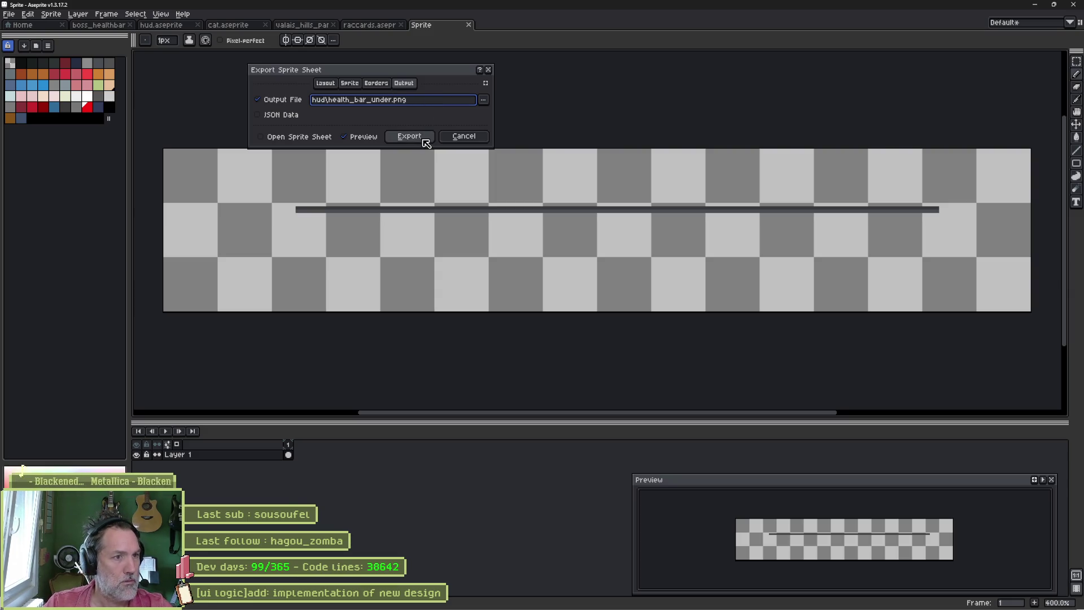
click(409, 136)
Step: Glance at Godot, come back and start hiding other layers to isolate the frame
key(alt+Tab)
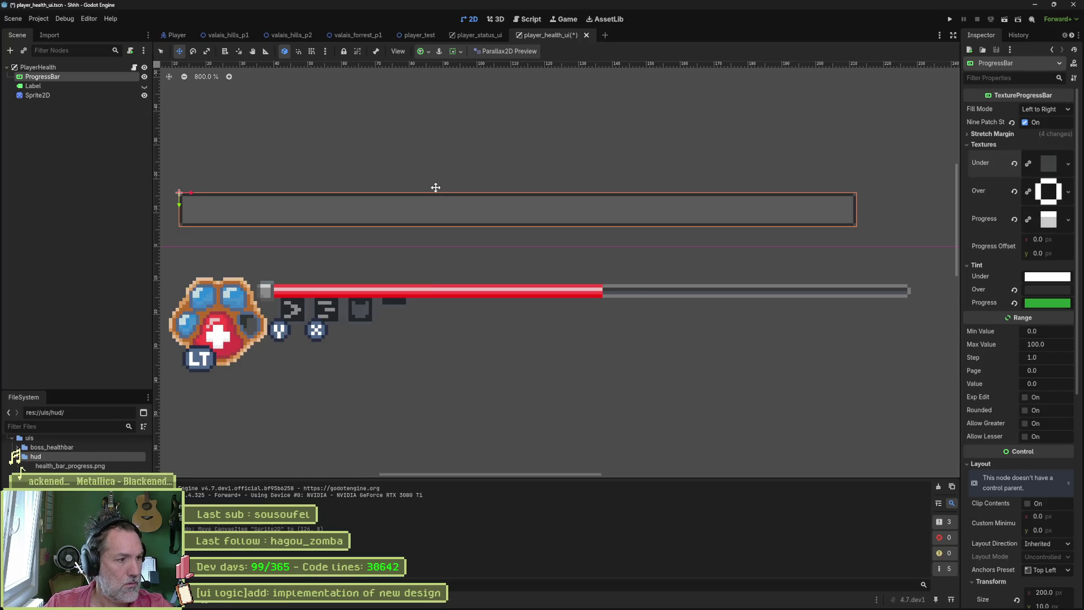
key(alt+Tab)
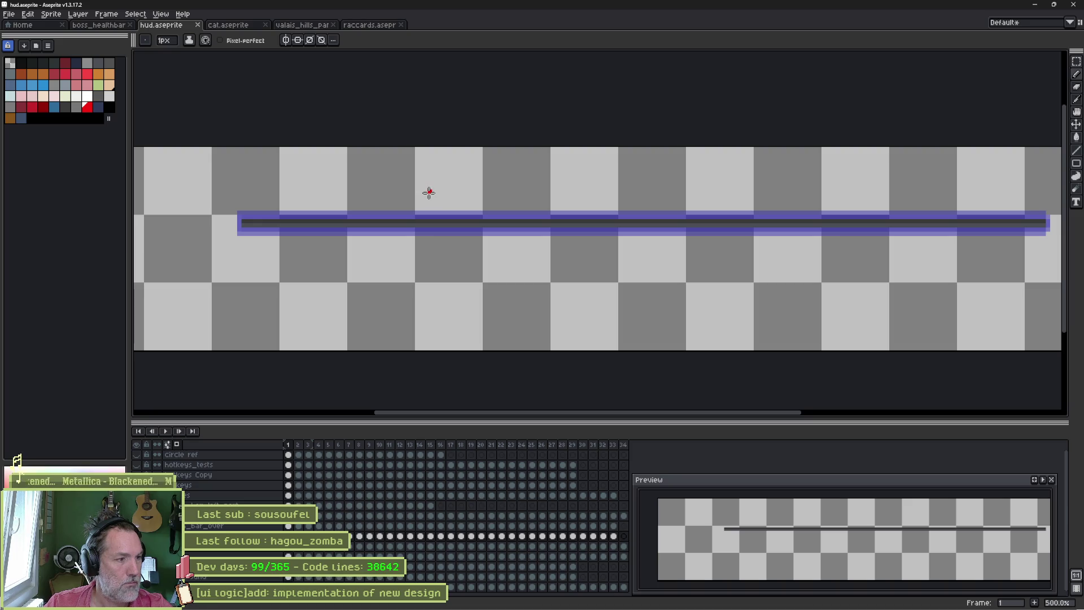
click(136, 475)
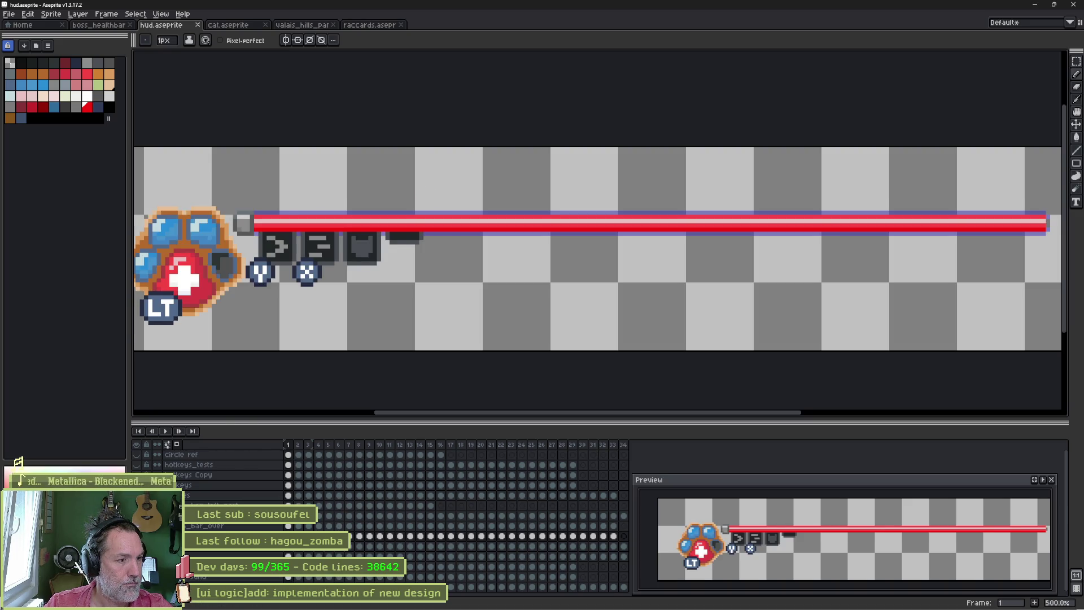
Step: Export the solo bar frame layer as hud\health_bar_over.png and switch to Godot
click(136, 475)
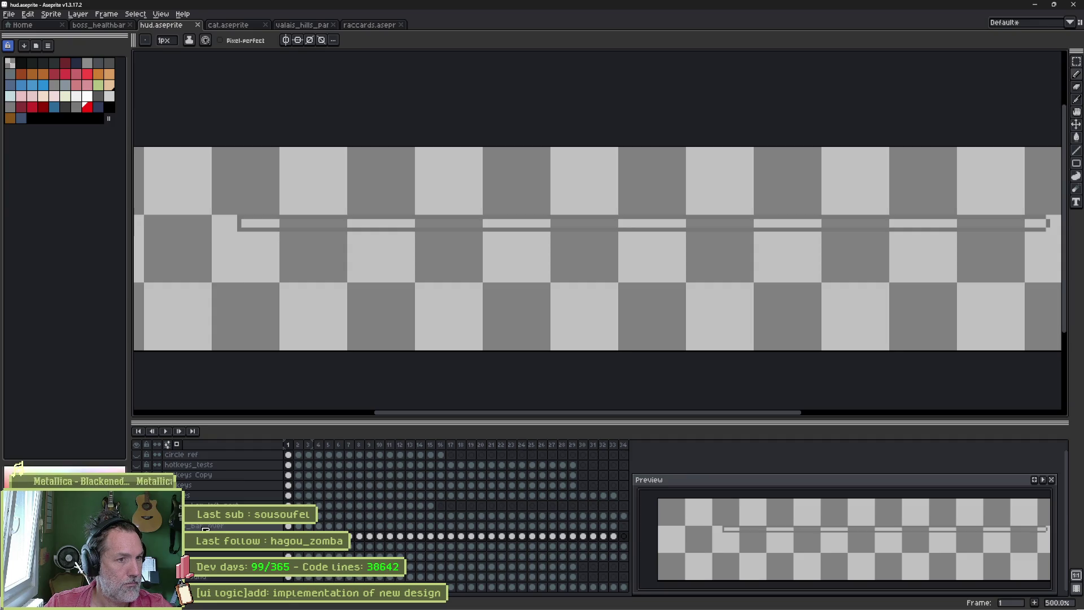
key(ctrl+e)
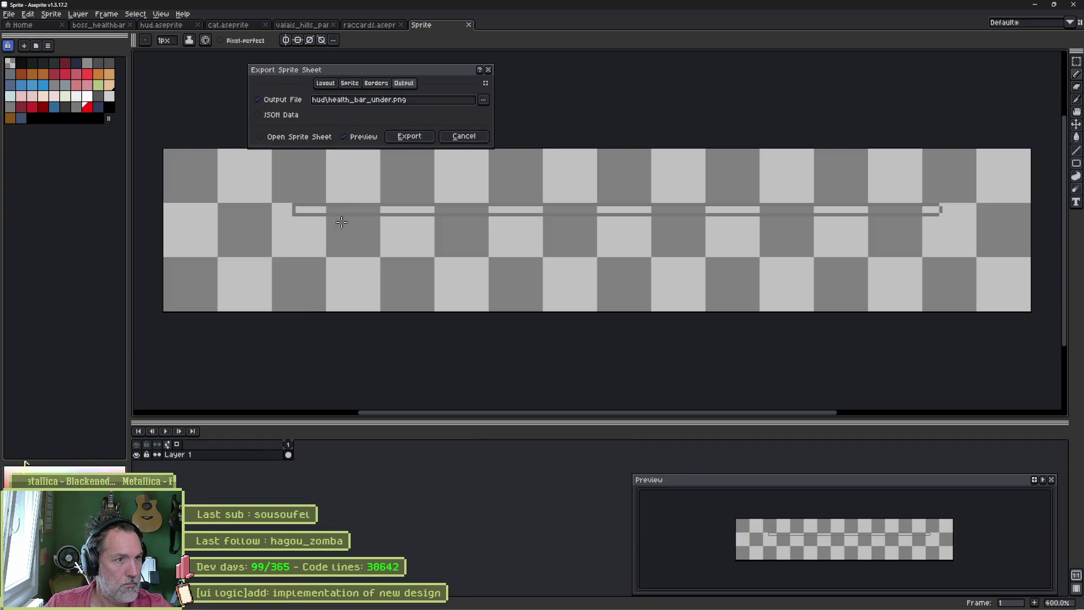
double_click(379, 100)
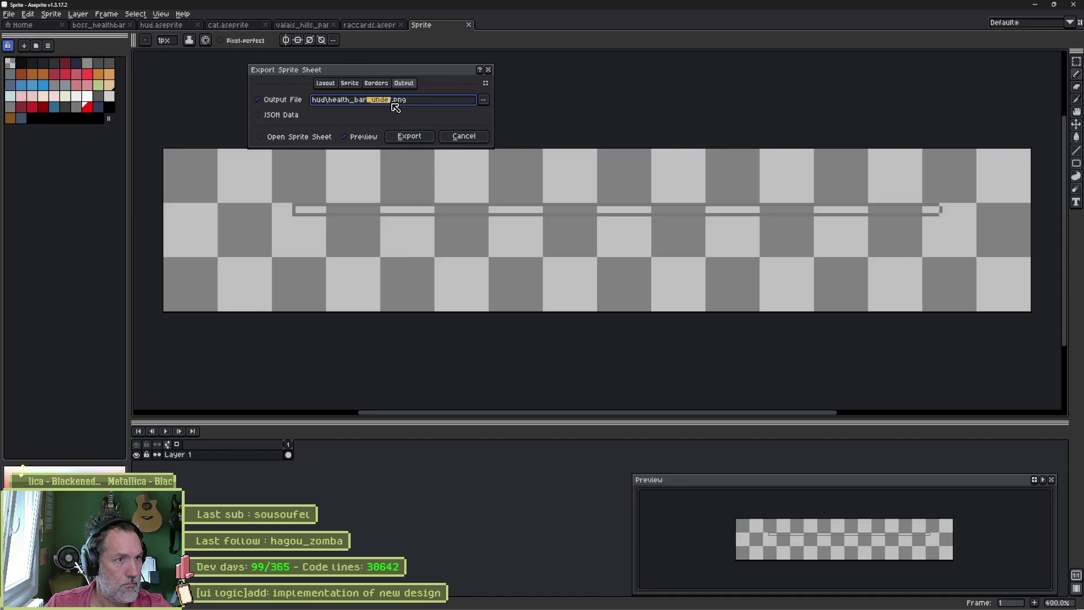
text(frame)
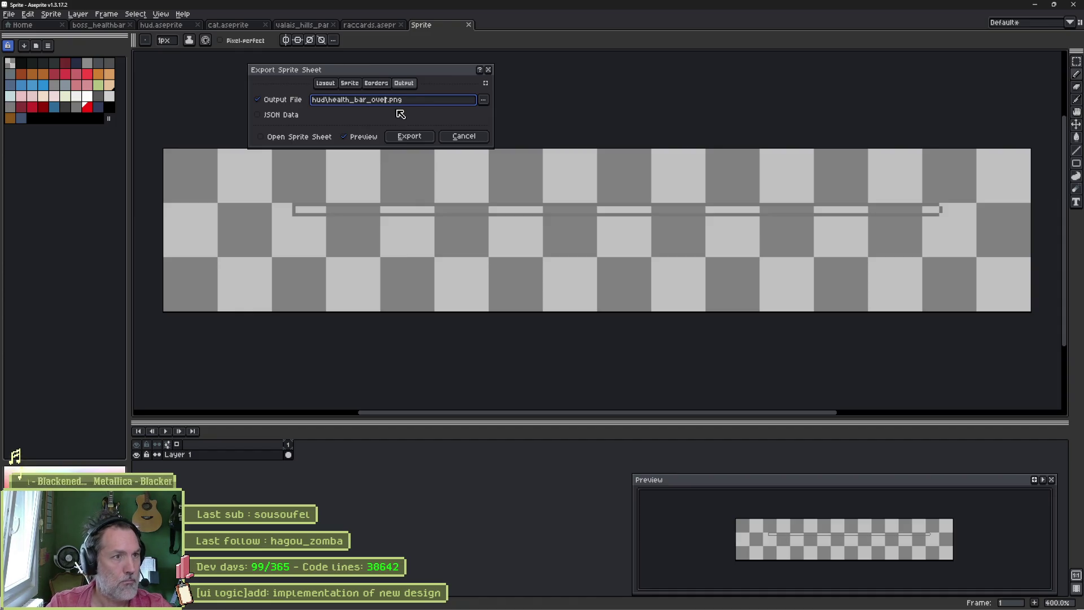
click(409, 136)
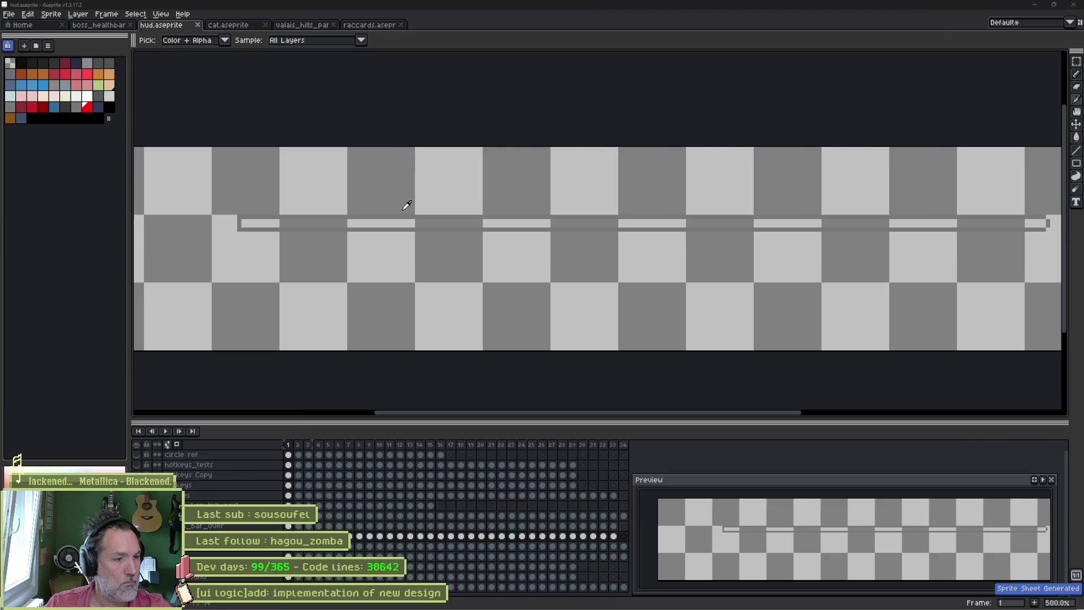
key(alt+Tab)
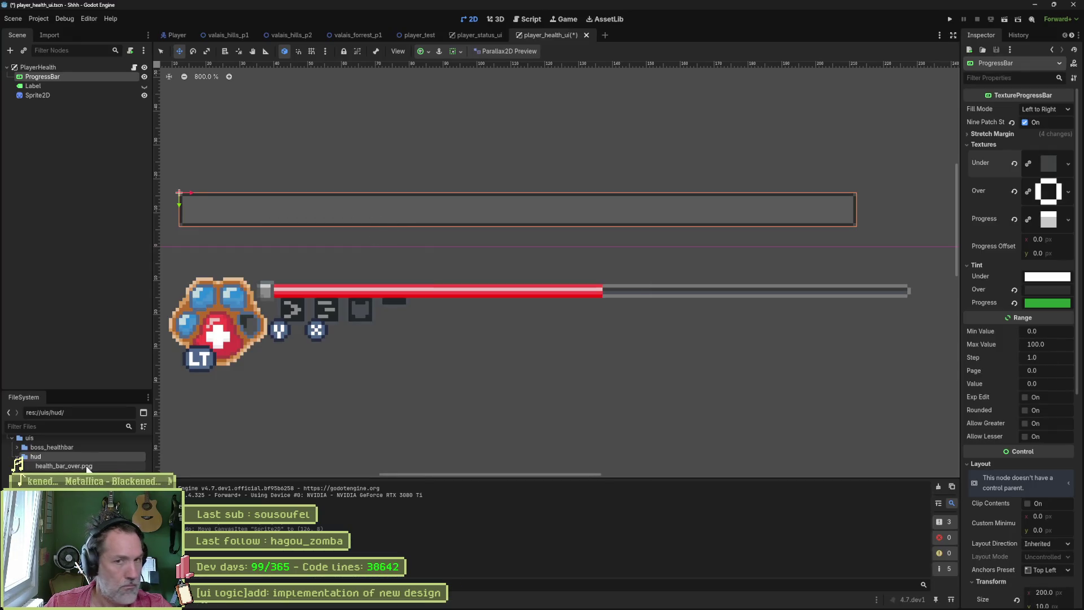
Step: Assign health_bar_over, health_bar_progress and health_bar_under PNGs to the Over, Progress and Under slots
drag(51, 466, 1049, 191)
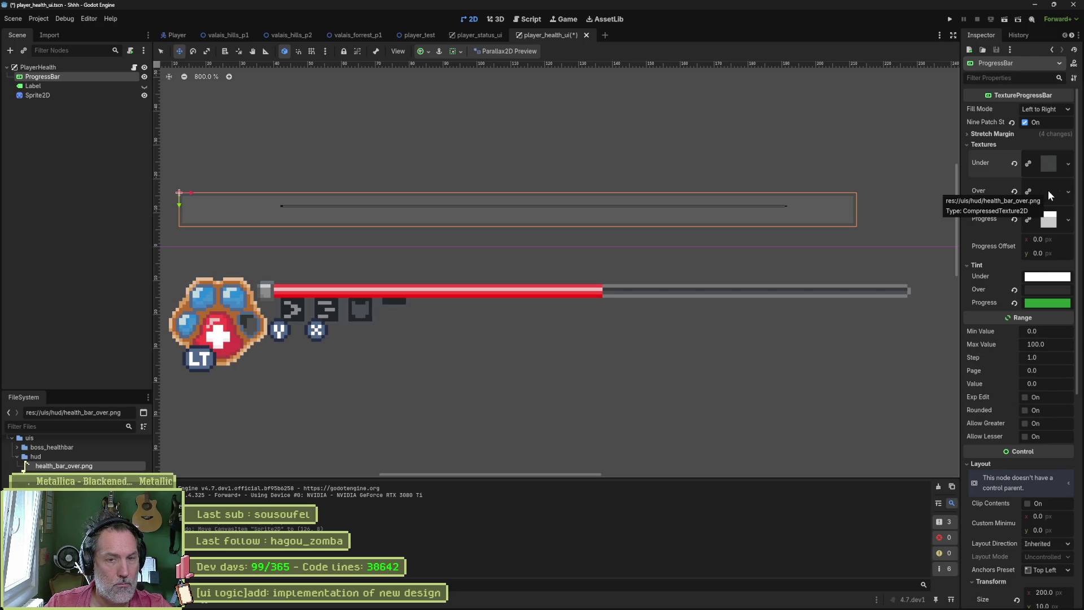
drag(64, 475, 1048, 220)
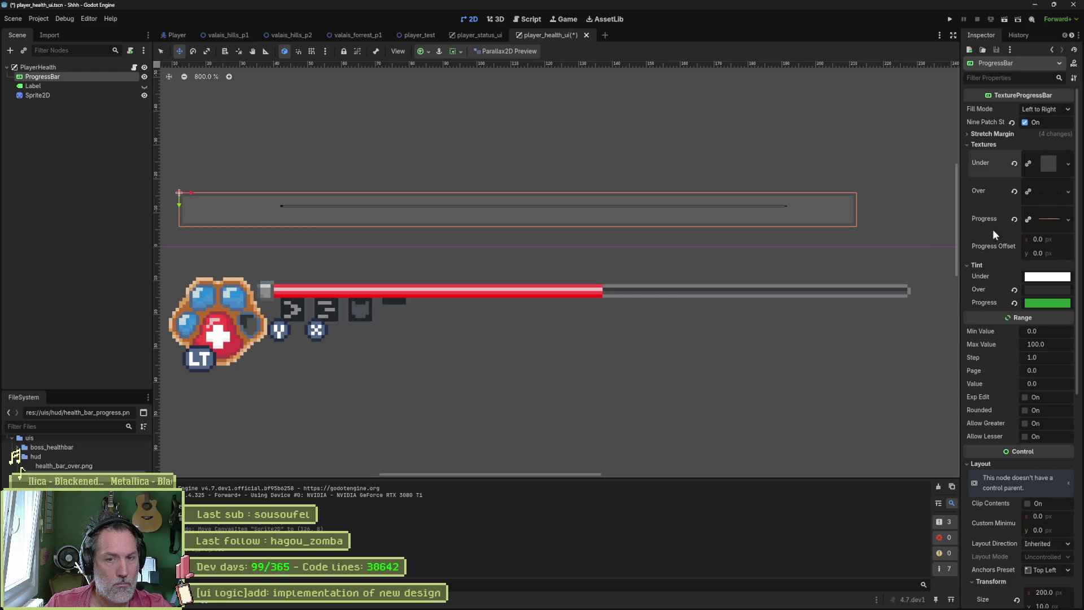
drag(63, 465, 1049, 163)
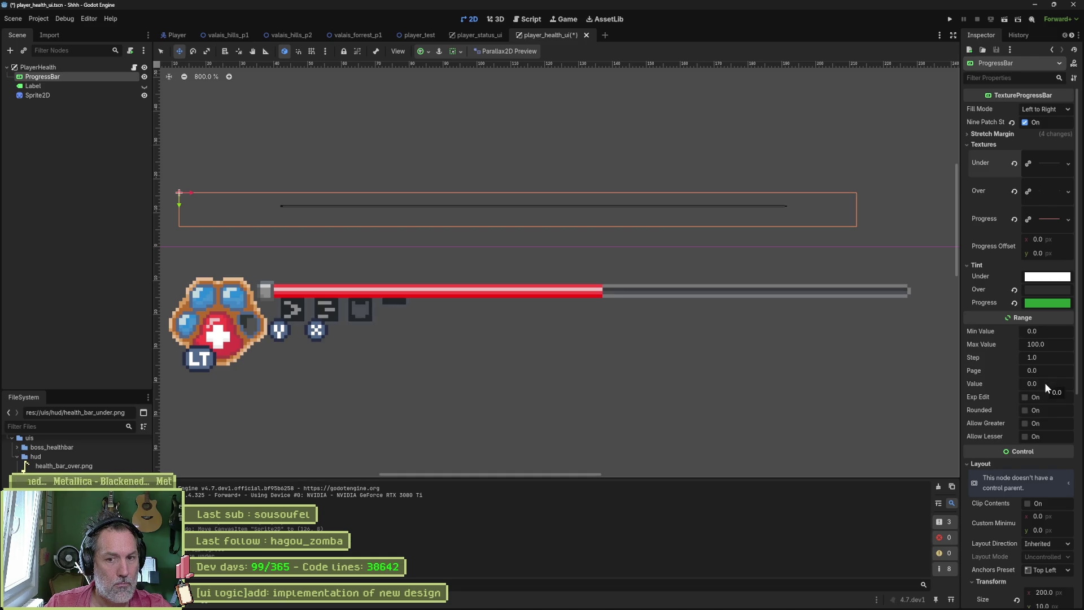
Step: Drag-test the bar Value, reset it to 0, peek at Container Sizing and select the PlayerHealth root
drag(1035, 384, 1041, 383)
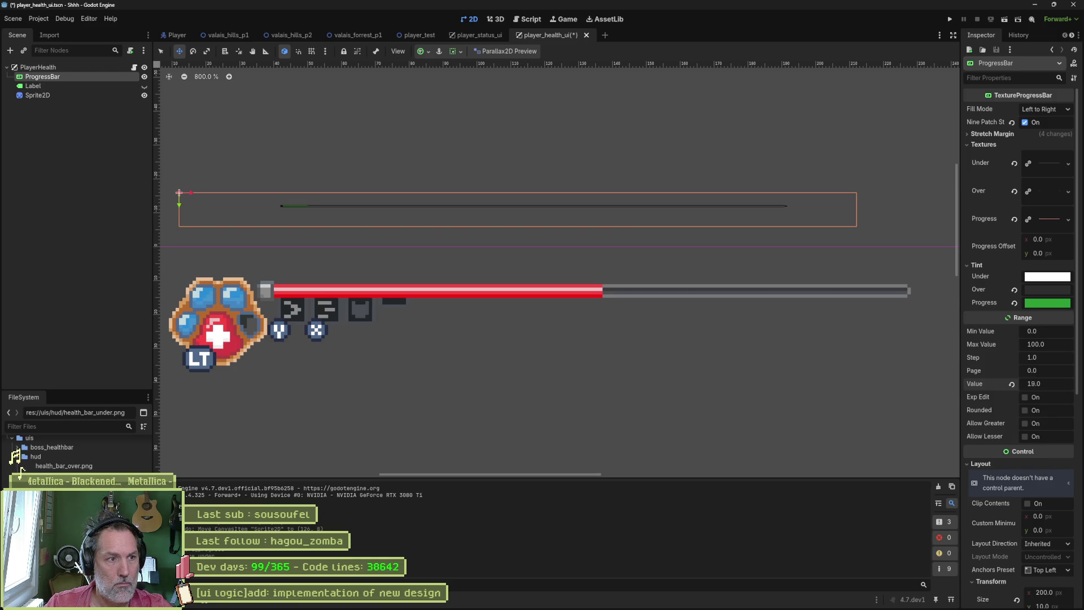
click(1012, 384)
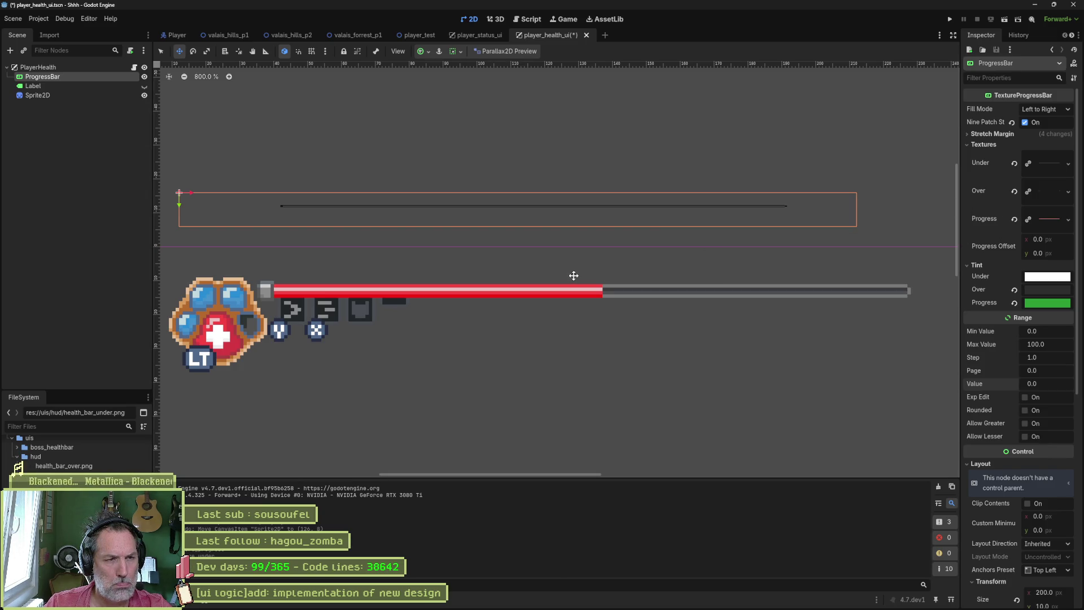
scroll(1014, 458, down, 5)
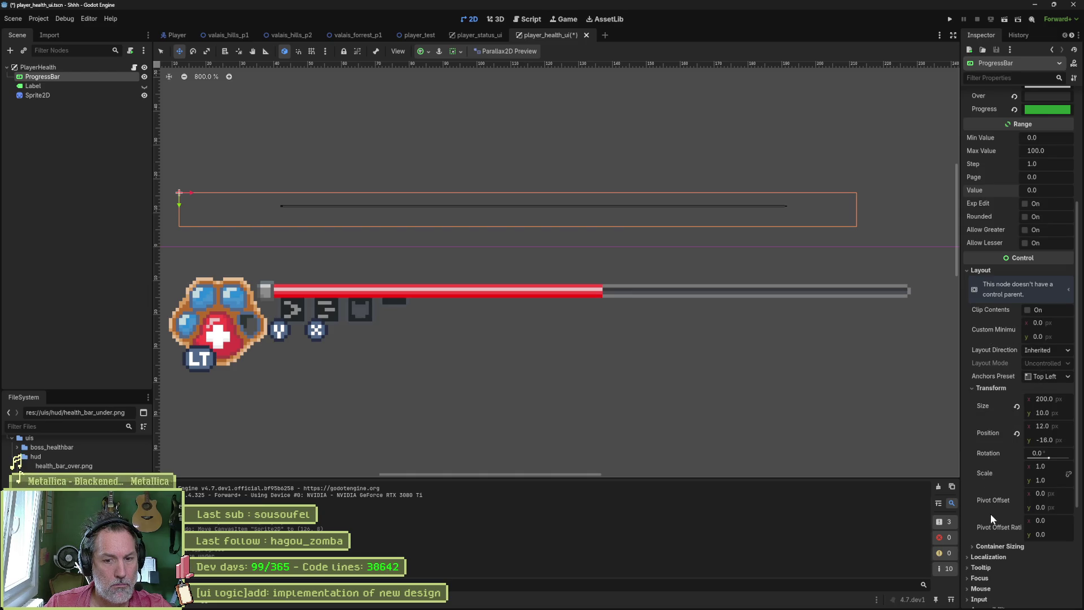
scroll(991, 514, down, 3)
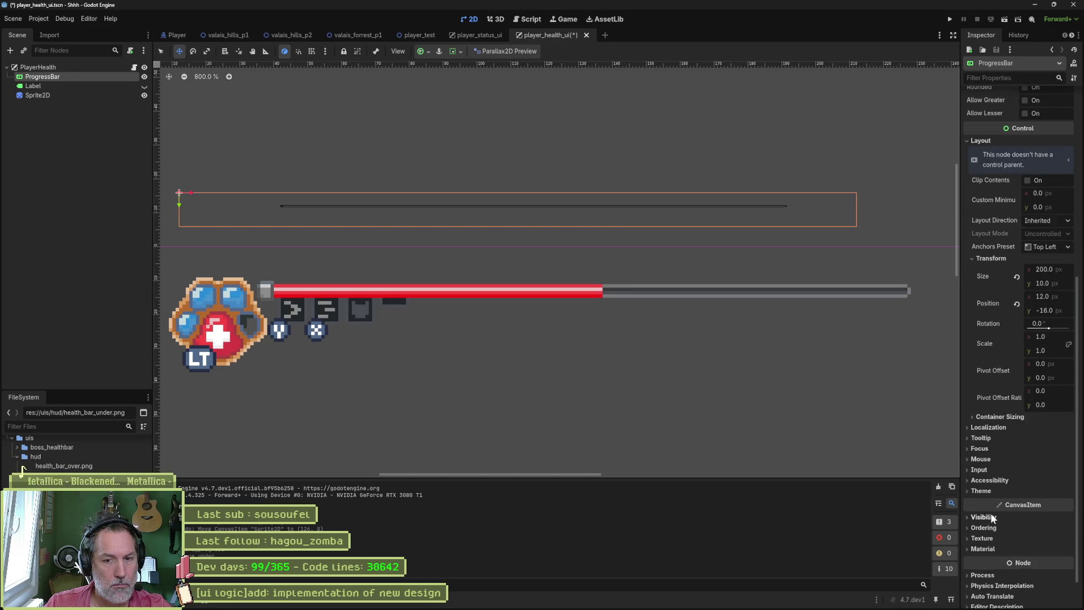
click(1001, 417)
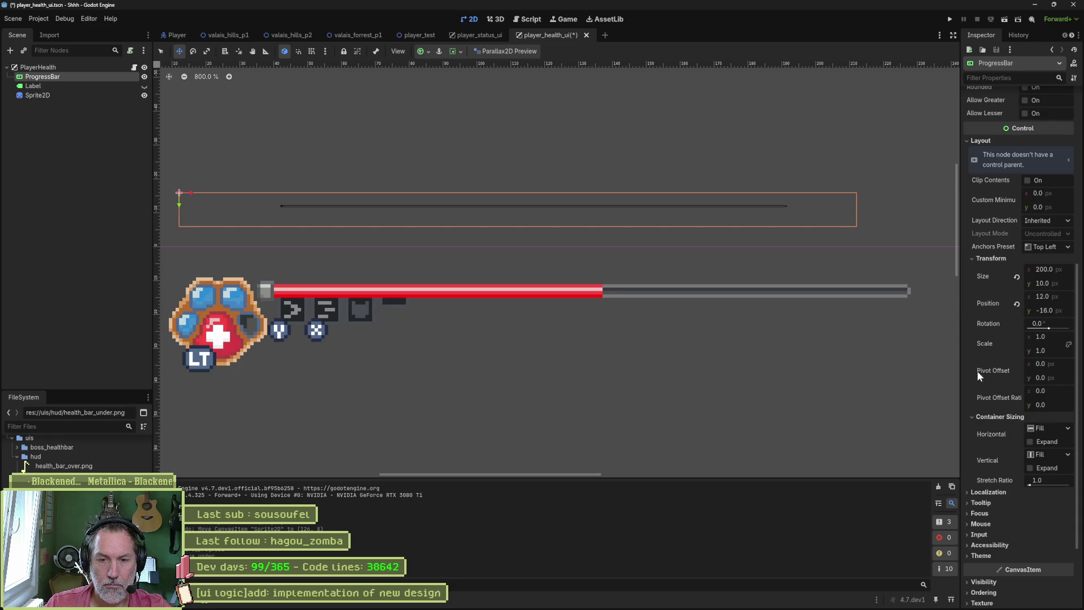
click(87, 138)
click(56, 67)
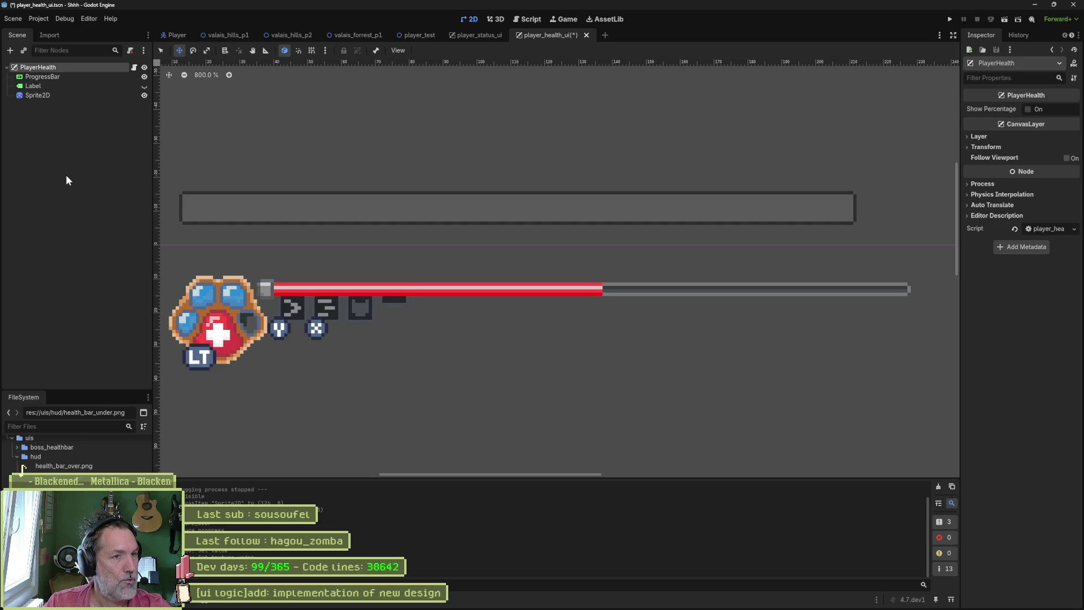
click(485, 35)
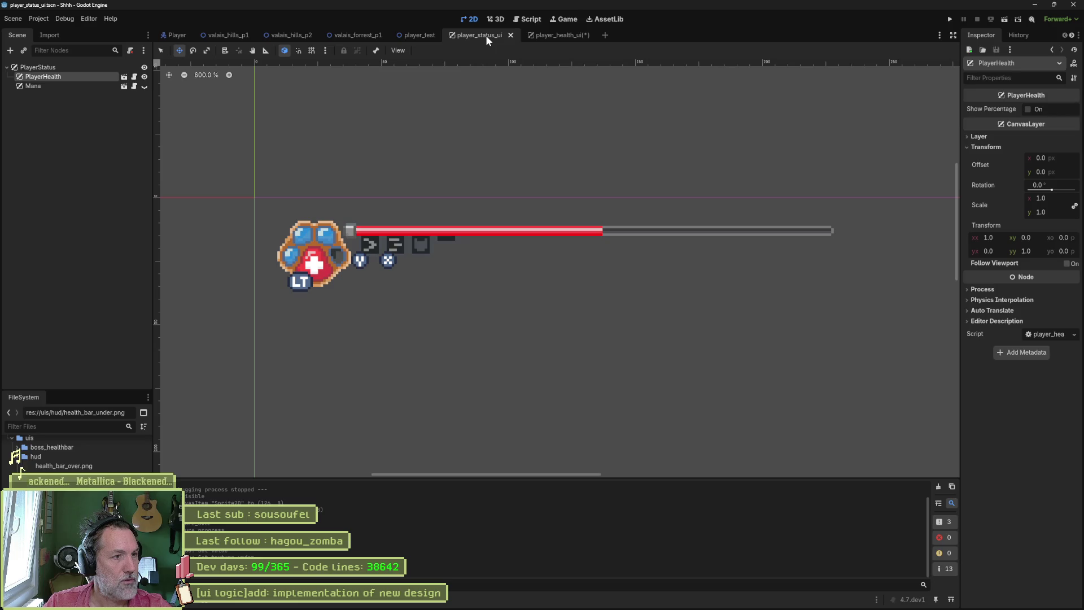
click(55, 68)
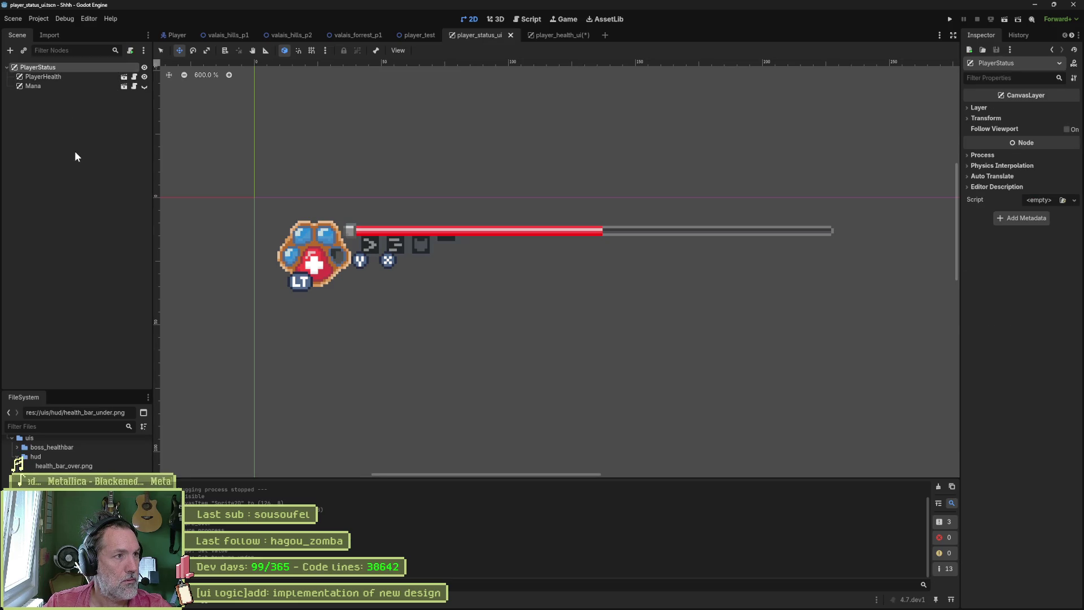
click(133, 77)
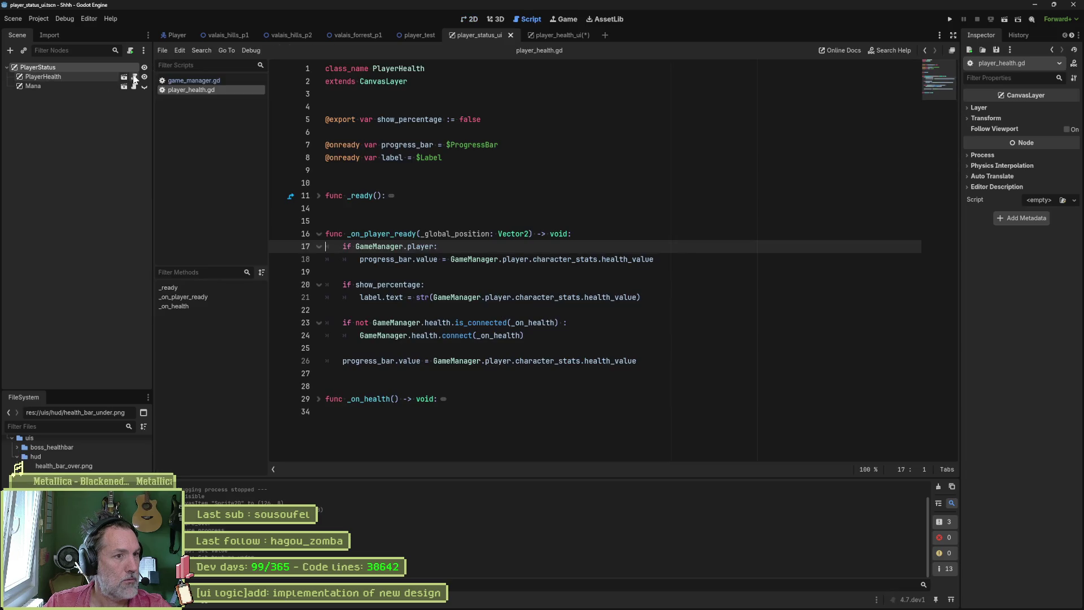
click(319, 399)
scroll(593, 381, down, 1)
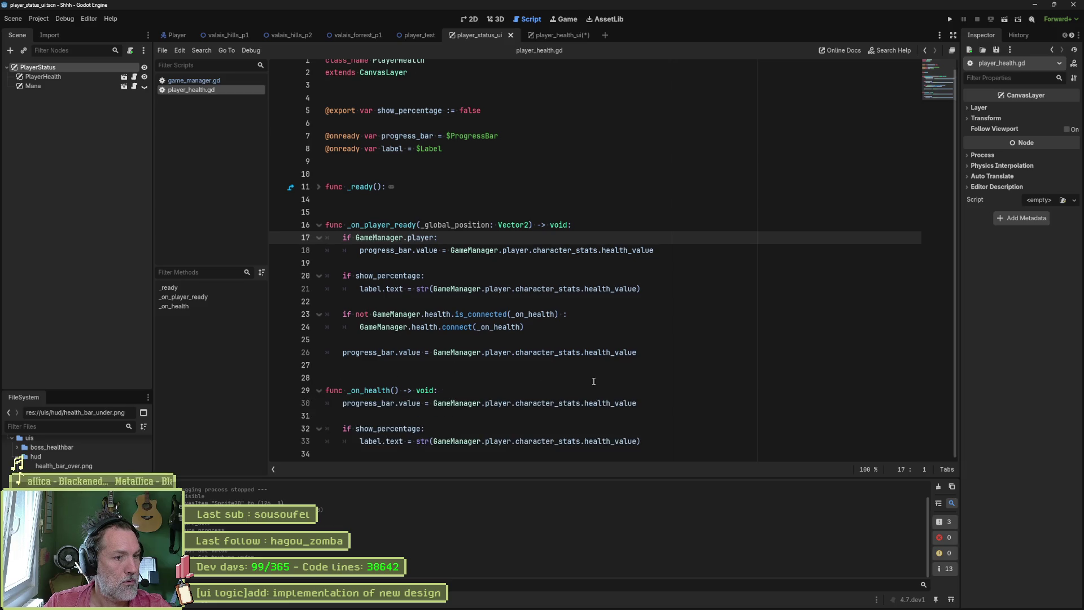
click(134, 86)
scroll(606, 286, down, 3)
scroll(606, 286, up, 3)
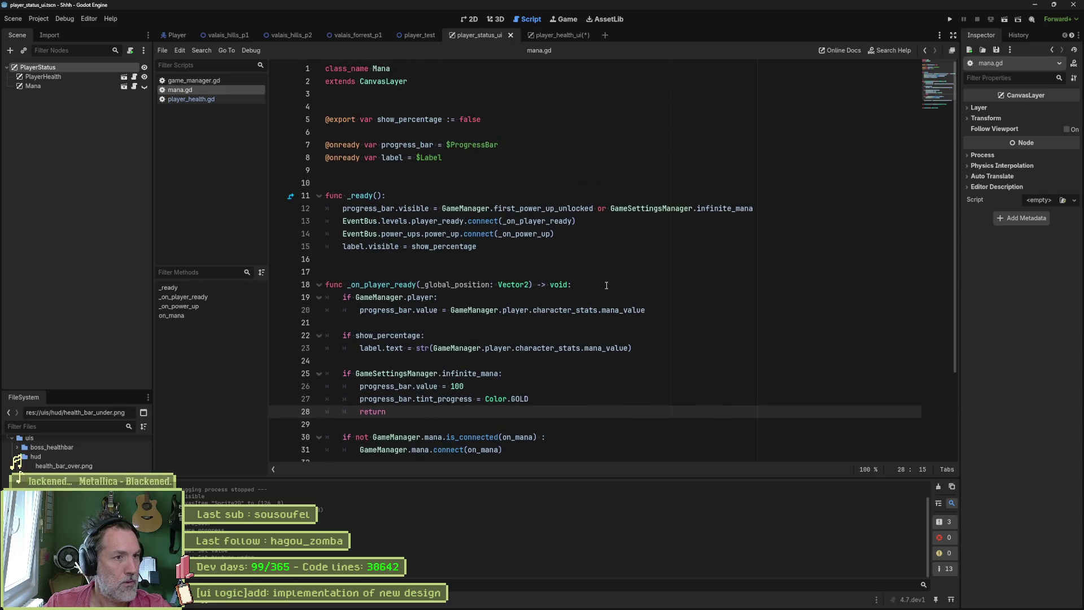
scroll(606, 286, down, 1)
scroll(606, 286, up, 1)
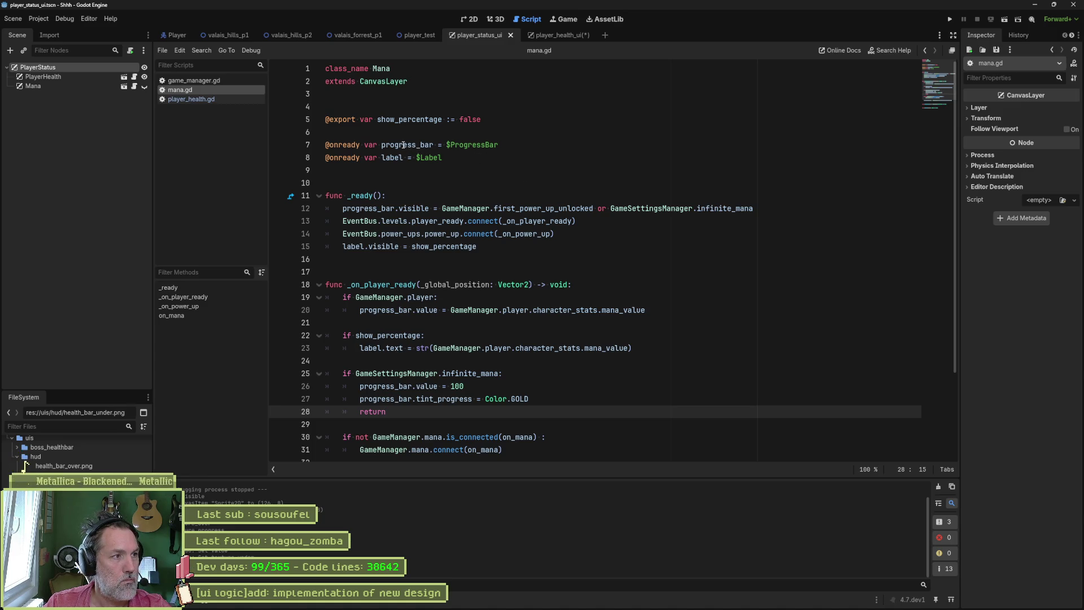
click(124, 76)
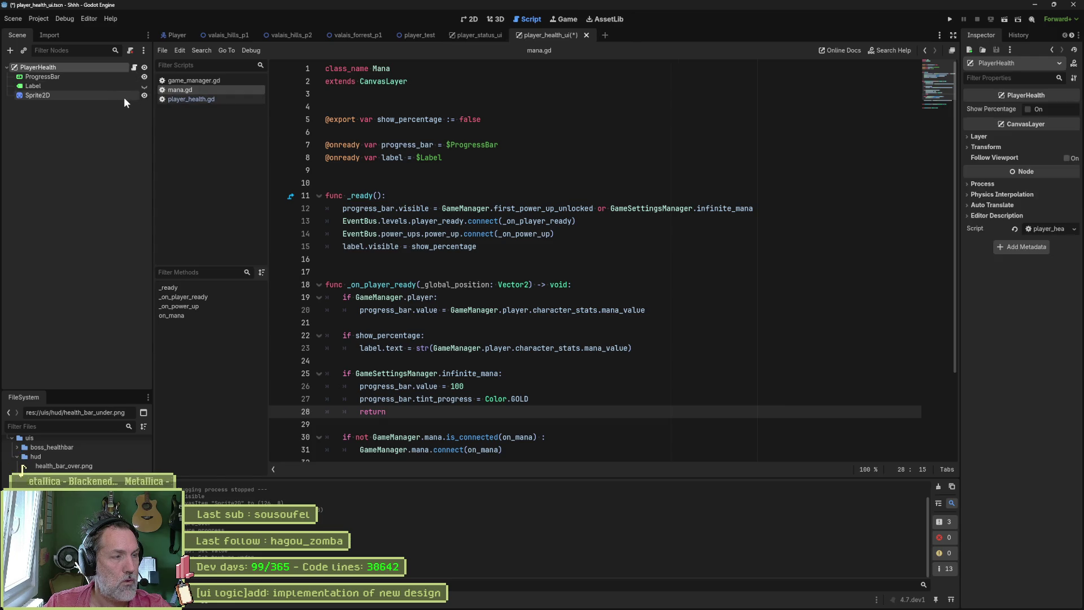
click(469, 18)
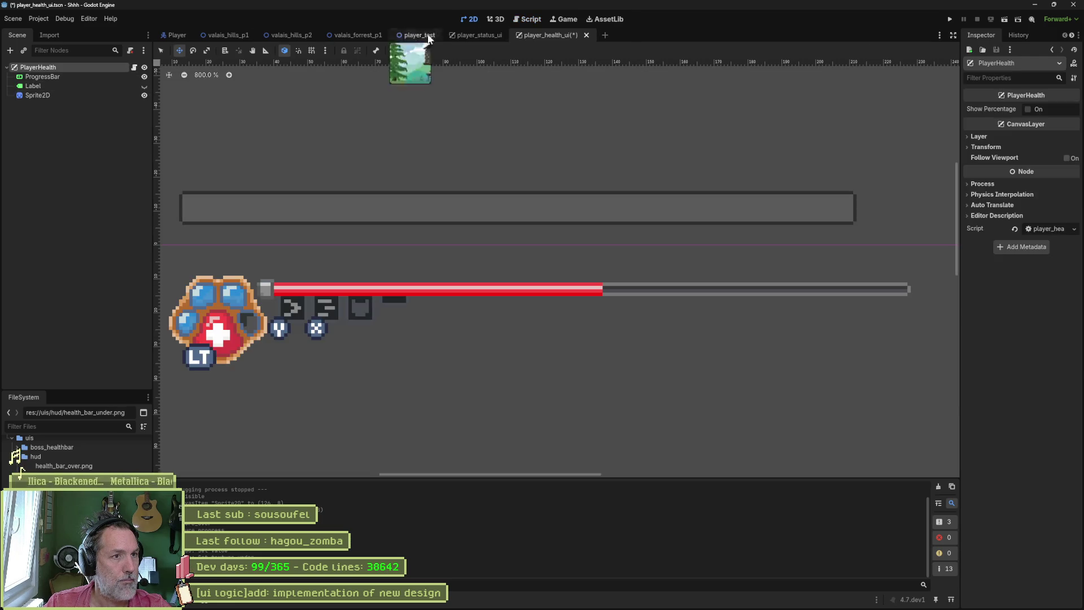
click(59, 77)
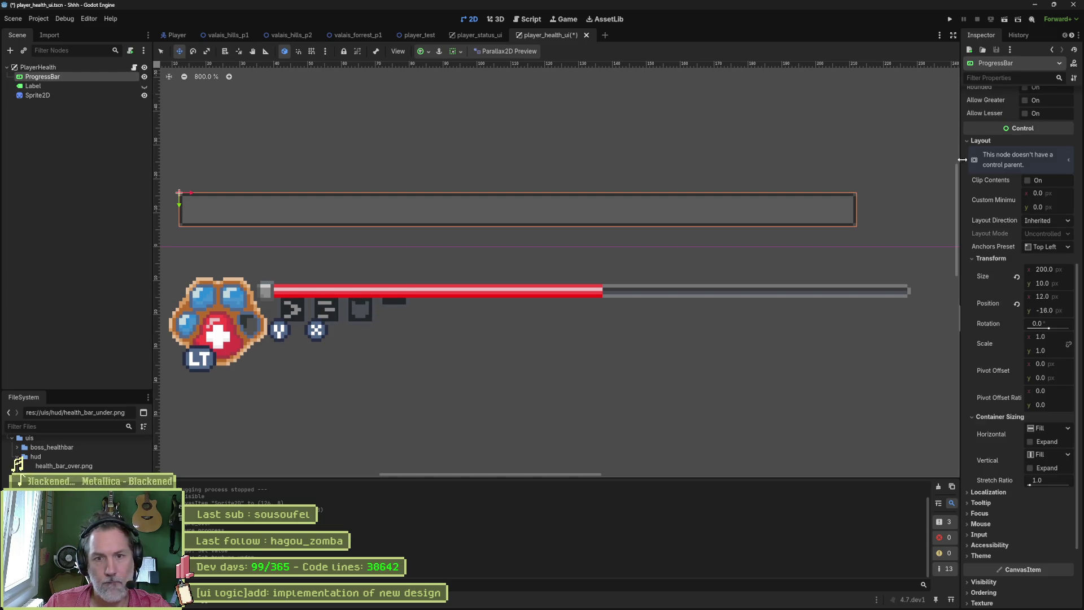
scroll(1011, 188, up, 5)
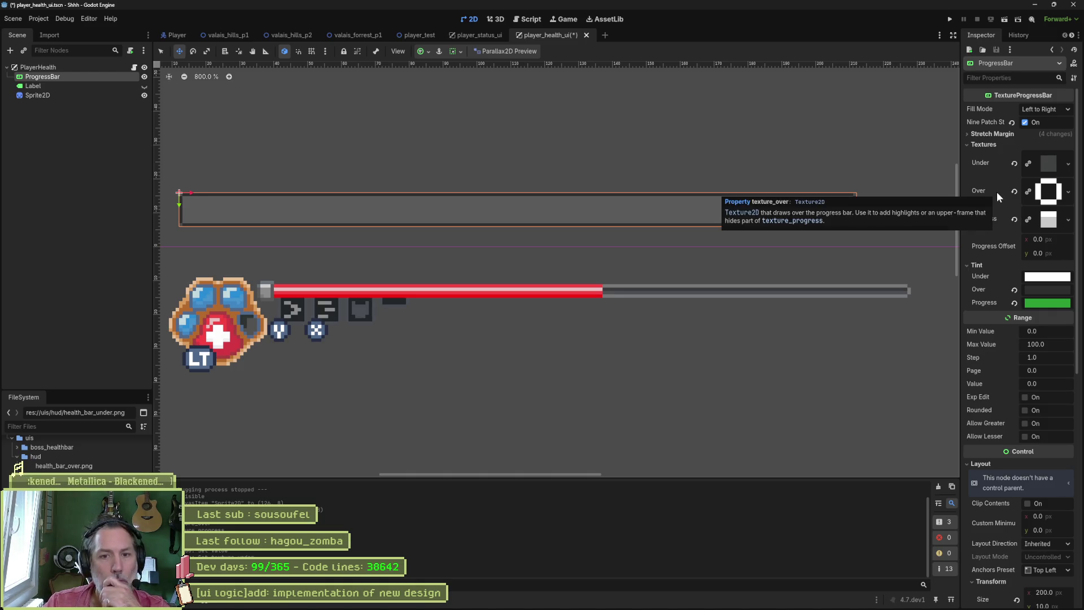
Step: Expand the Progress texture preview in the Inspector, then bring Aseprite back up
click(1047, 223)
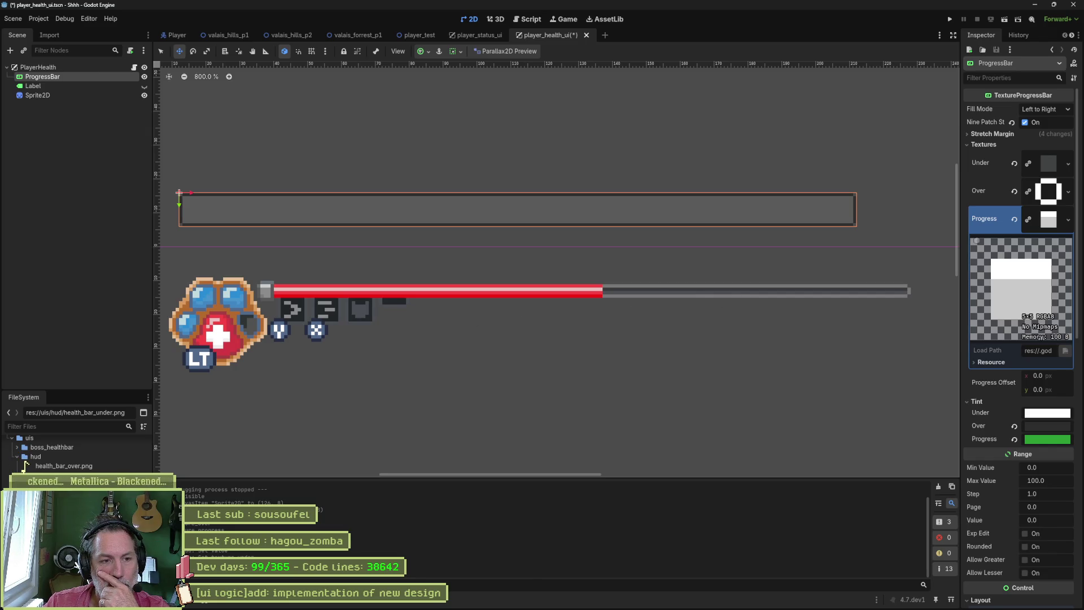
click(600, 600)
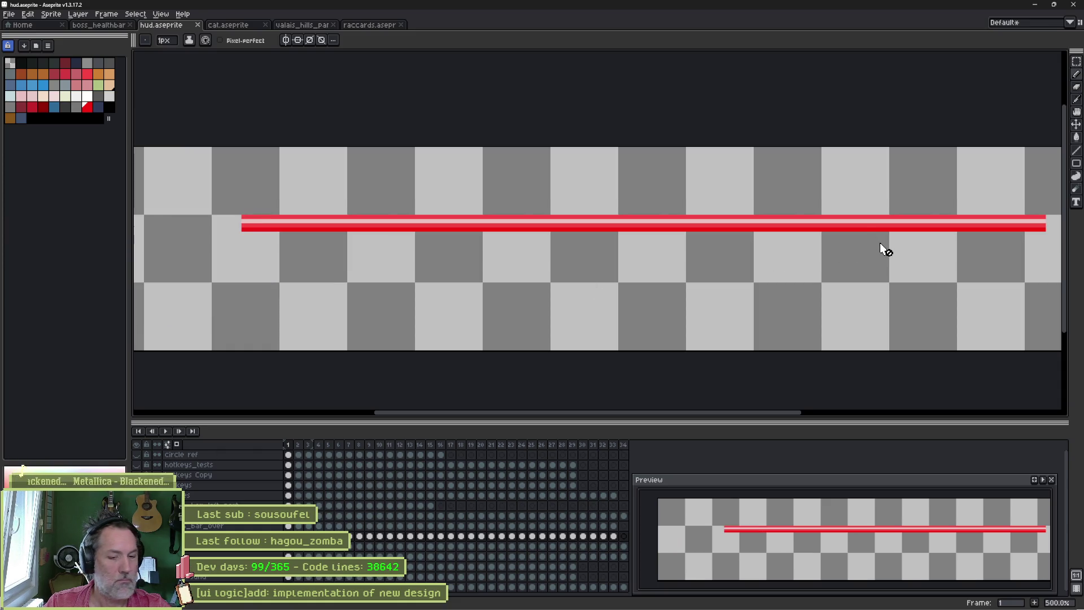
Step: Select the red progress bar and scale it down to a tiny sliver at the left end
click(866, 246)
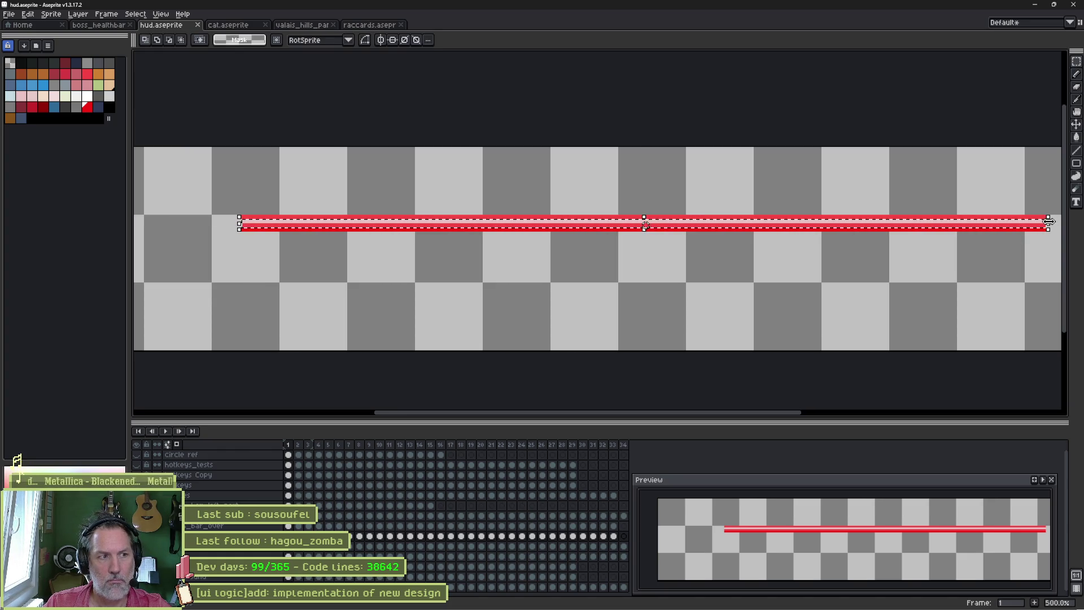
key(Escape)
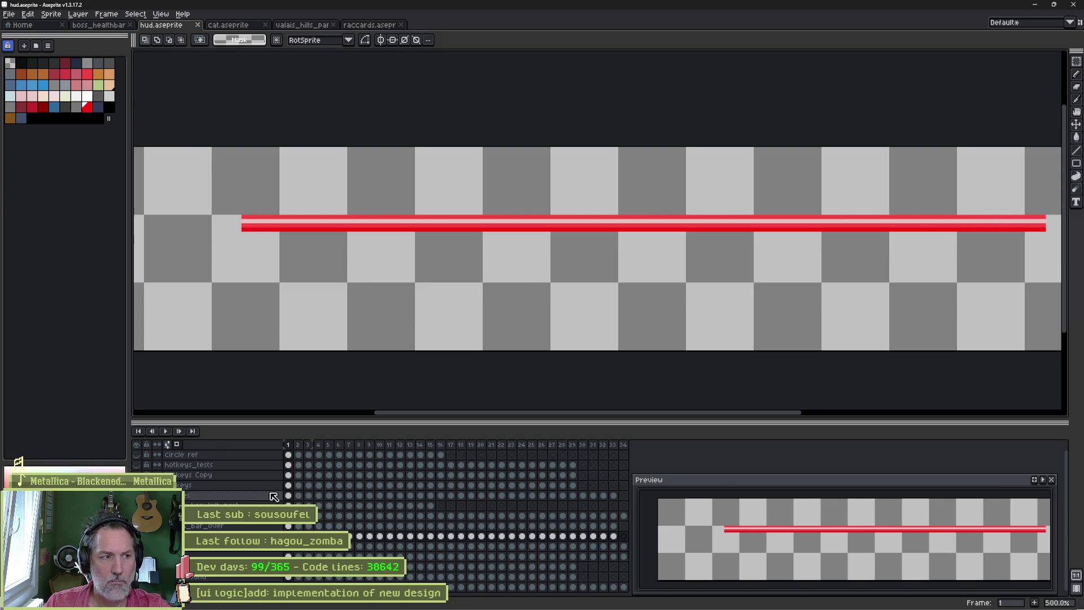
click(326, 485)
click(864, 224)
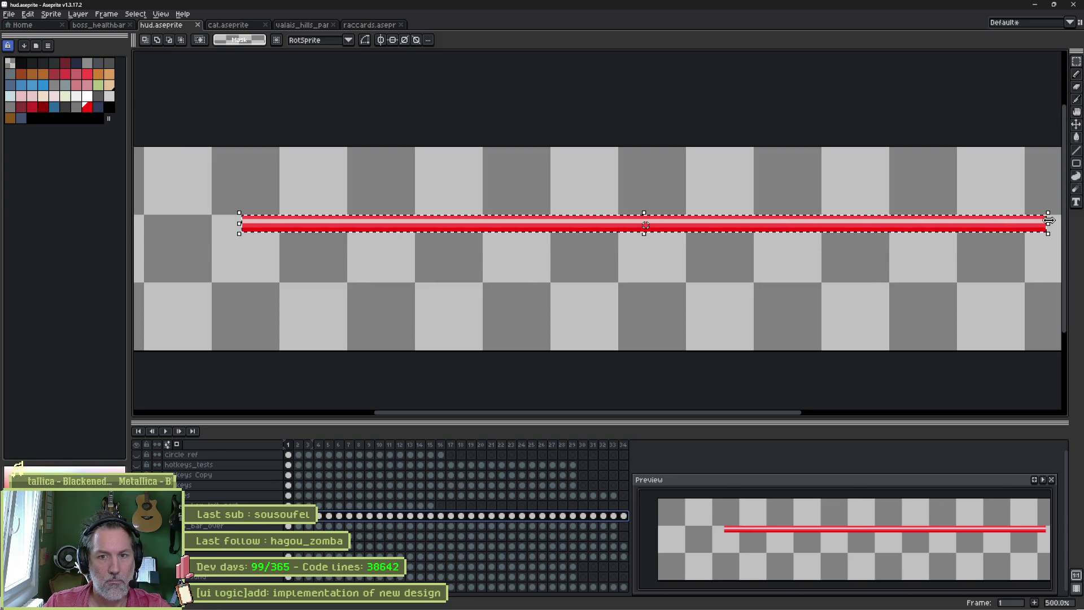
drag(1046, 224, 251, 236)
Step: Drop the selection, show all HUD artwork layers again and take the Move tool
key(ctrl+z)
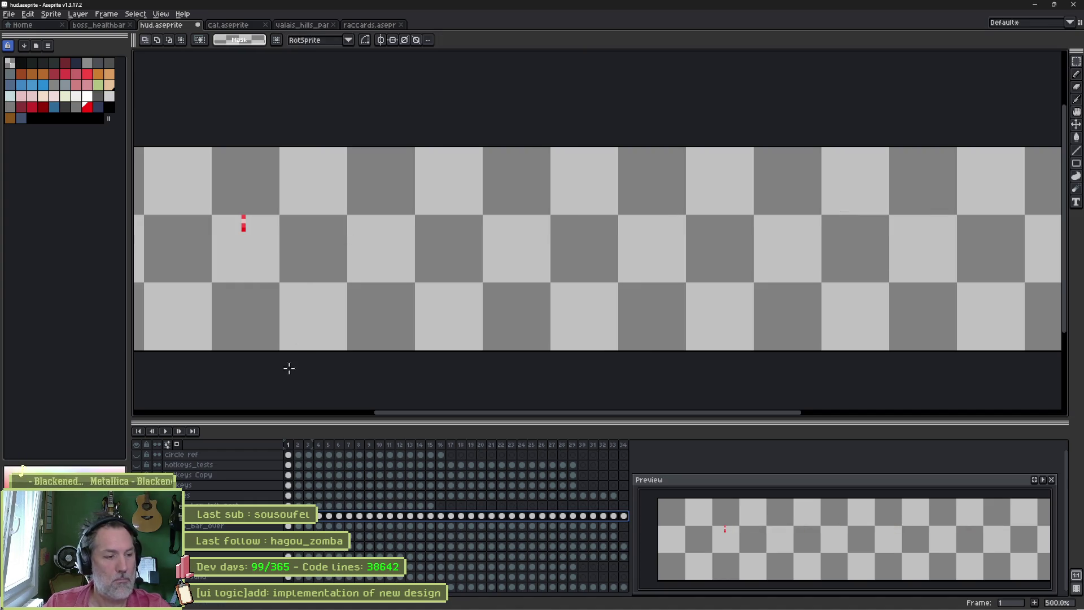
key(ctrl+z)
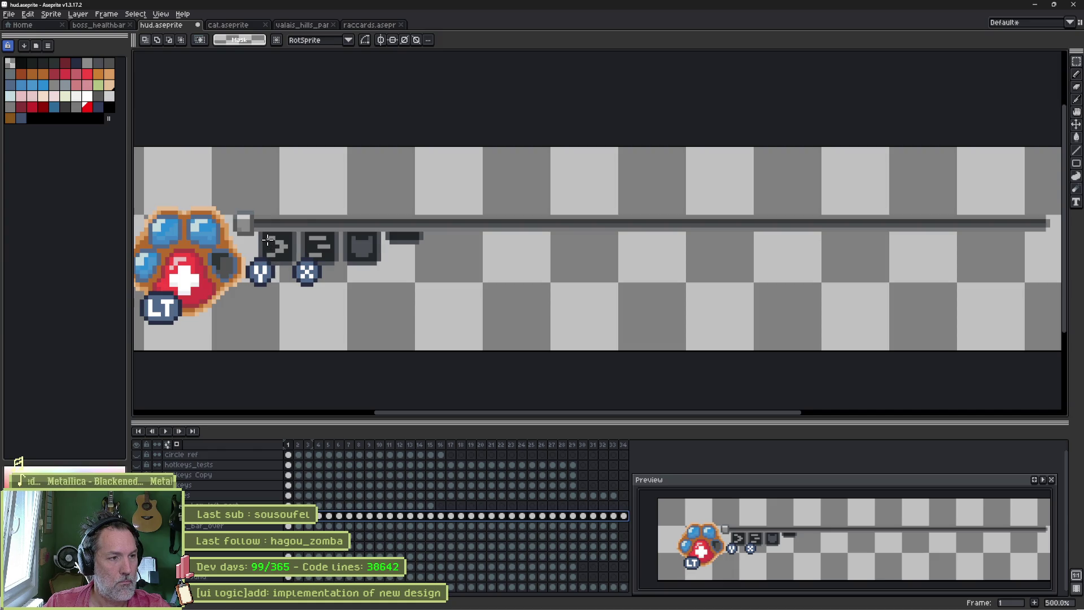
key(v)
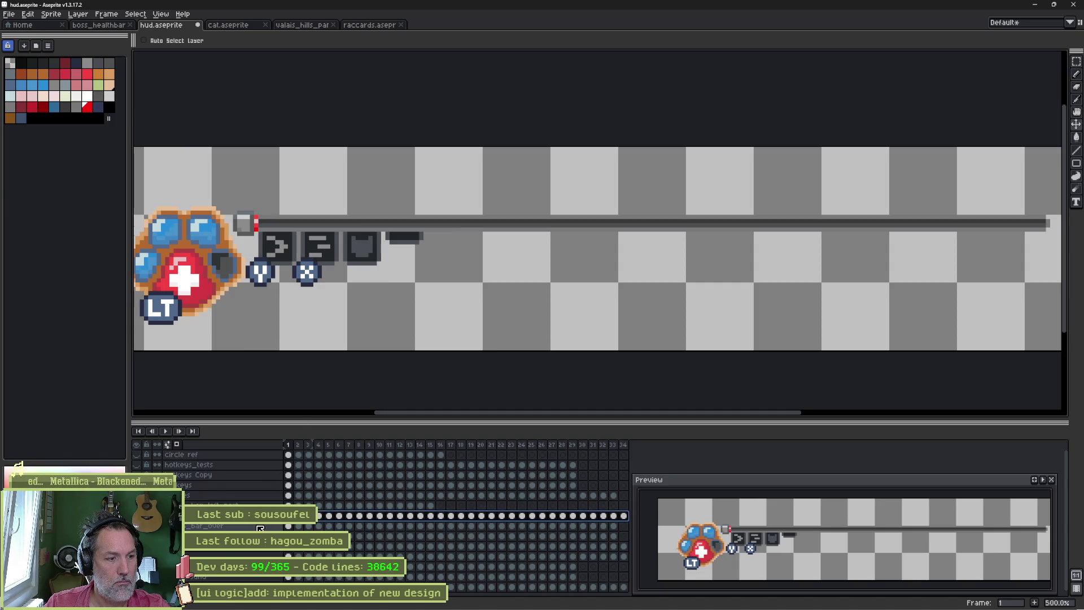
Step: Select the bar_over layer, nudge it slightly left and solo it for touch-up
click(260, 528)
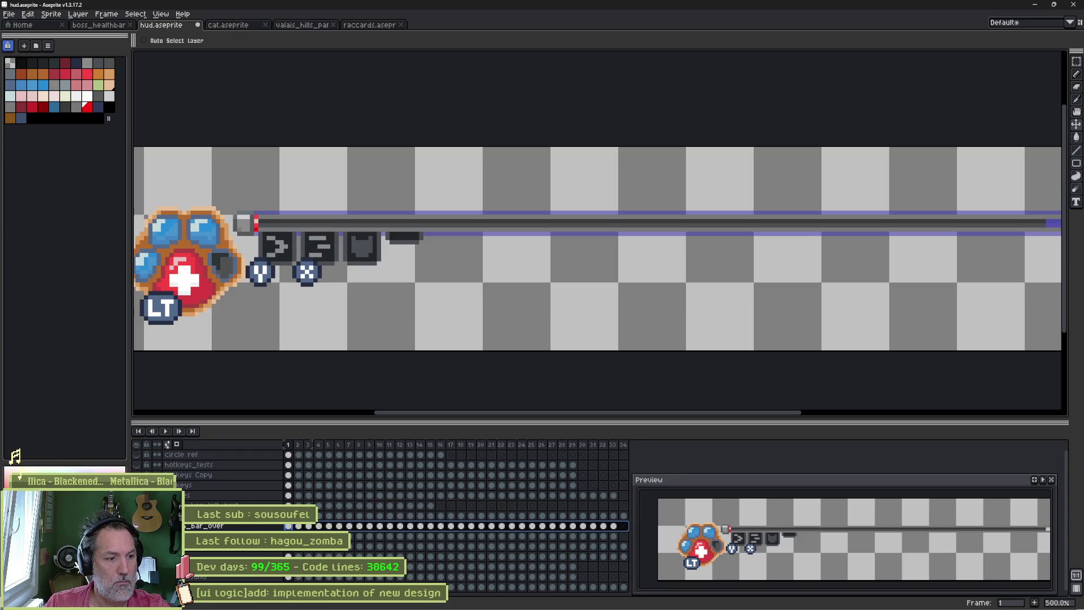
key(Down)
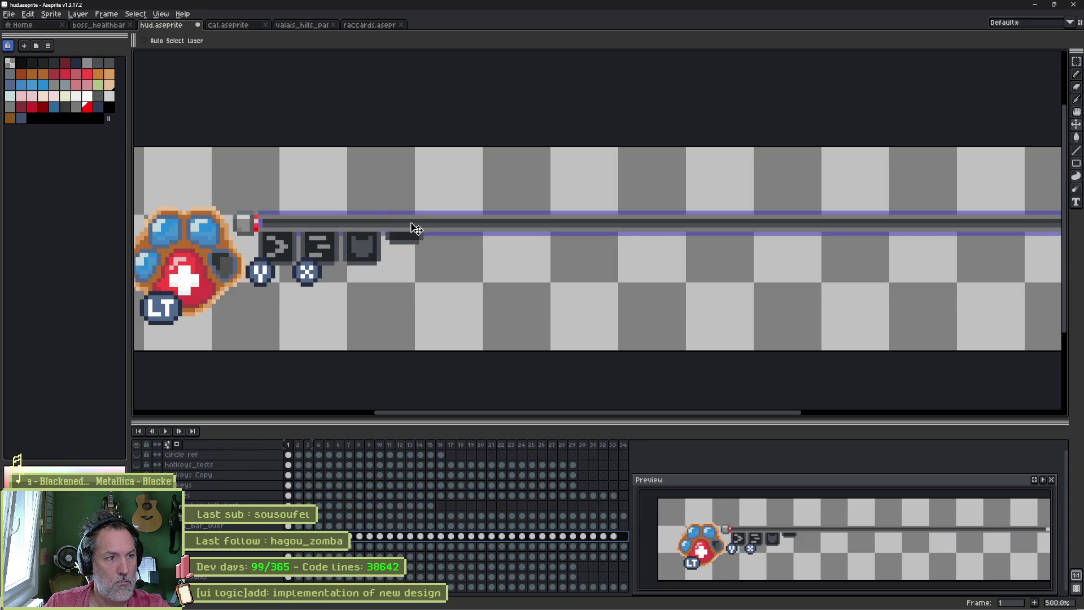
drag(427, 227, 414, 230)
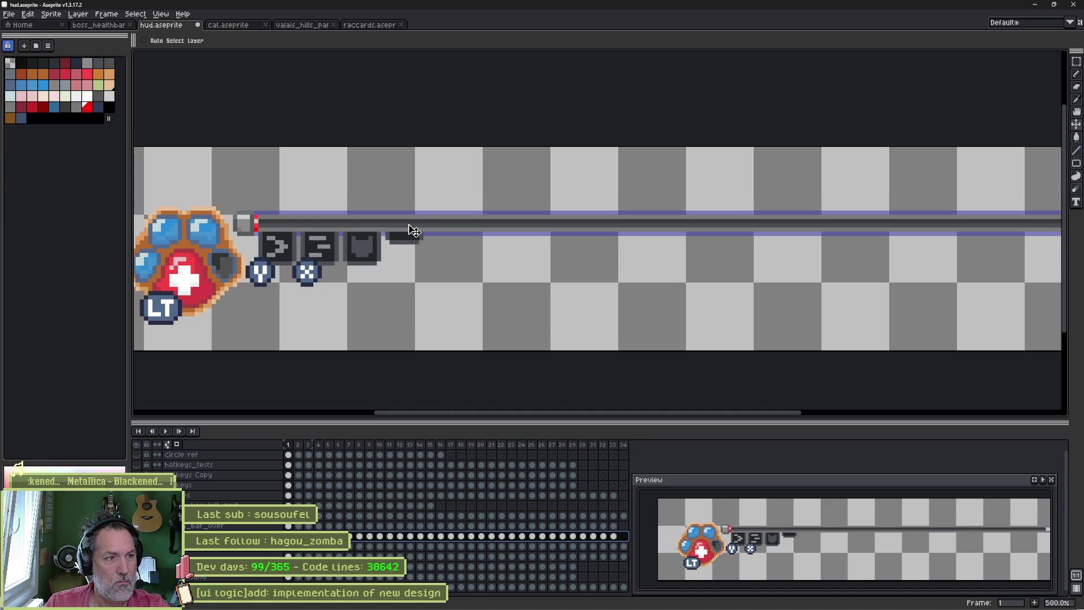
scroll(508, 245, right, 3)
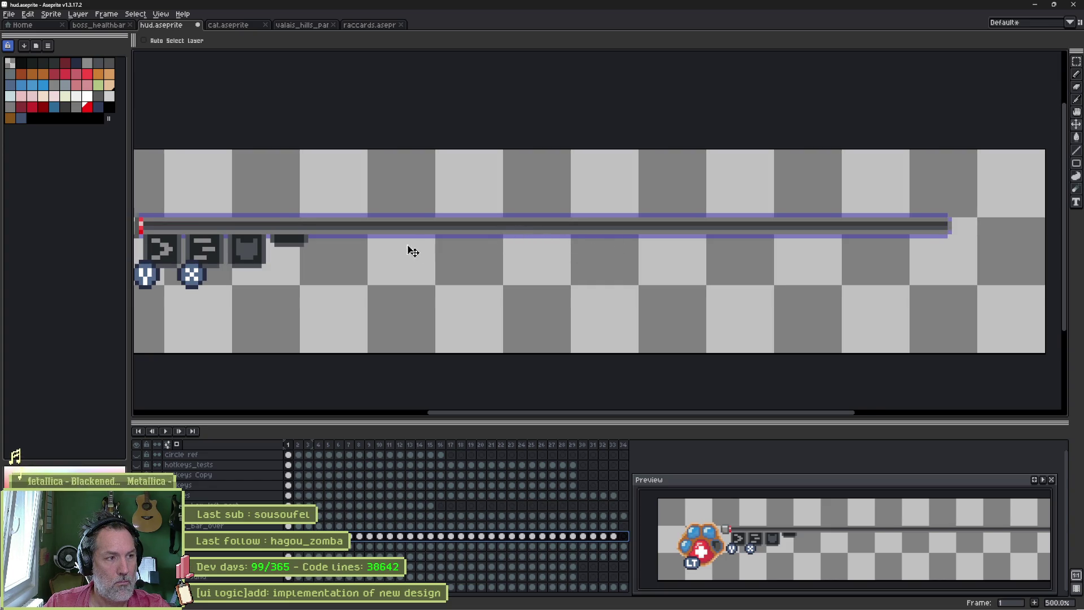
scroll(412, 250, left, 3)
key(Right)
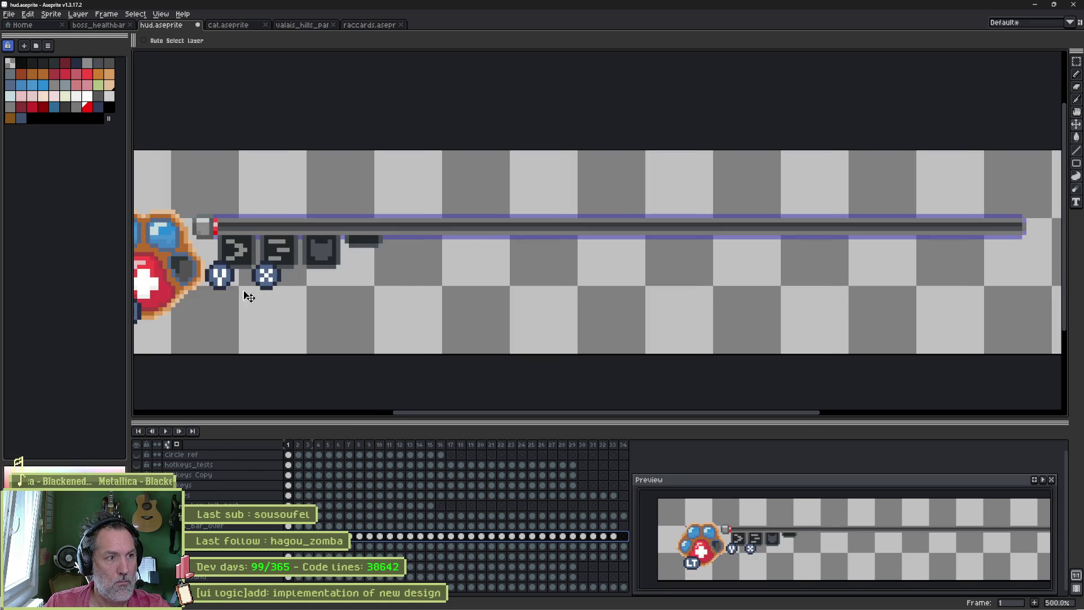
scroll(250, 307, up, 2)
scroll(226, 250, up, 2)
scroll(226, 249, up, 1)
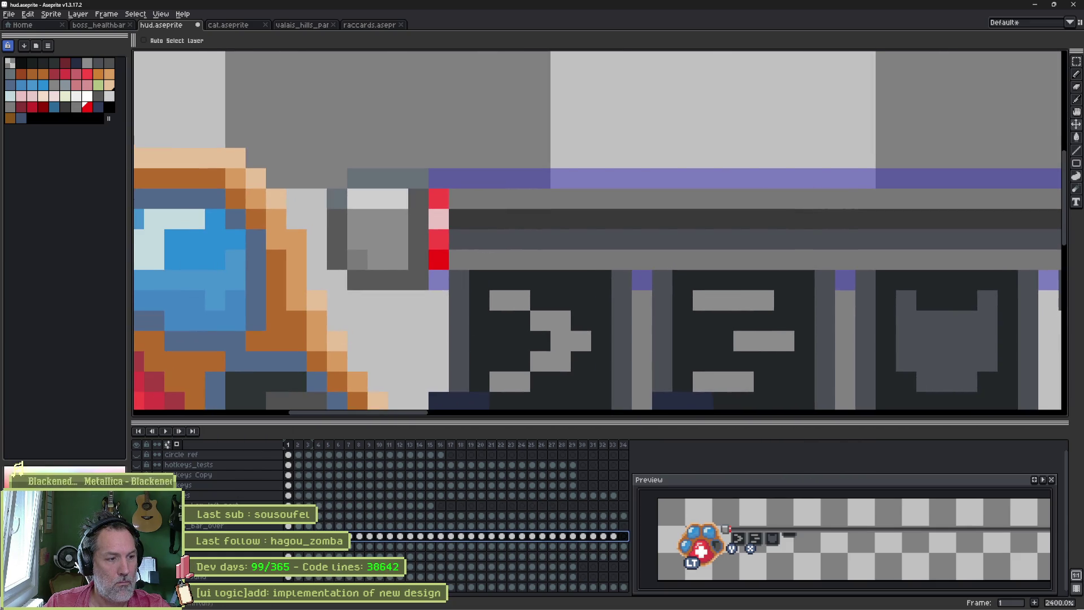
key(alt+h)
key(alt+h)
key(alt+h)
Step: Paint grey pixels at the bar frame's left end with the Pencil, then unhide the layers
key(b)
alt+click(467, 238)
click(462, 222)
drag(439, 254, 439, 284)
scroll(439, 271, down, 2)
scroll(339, 296, down, 1)
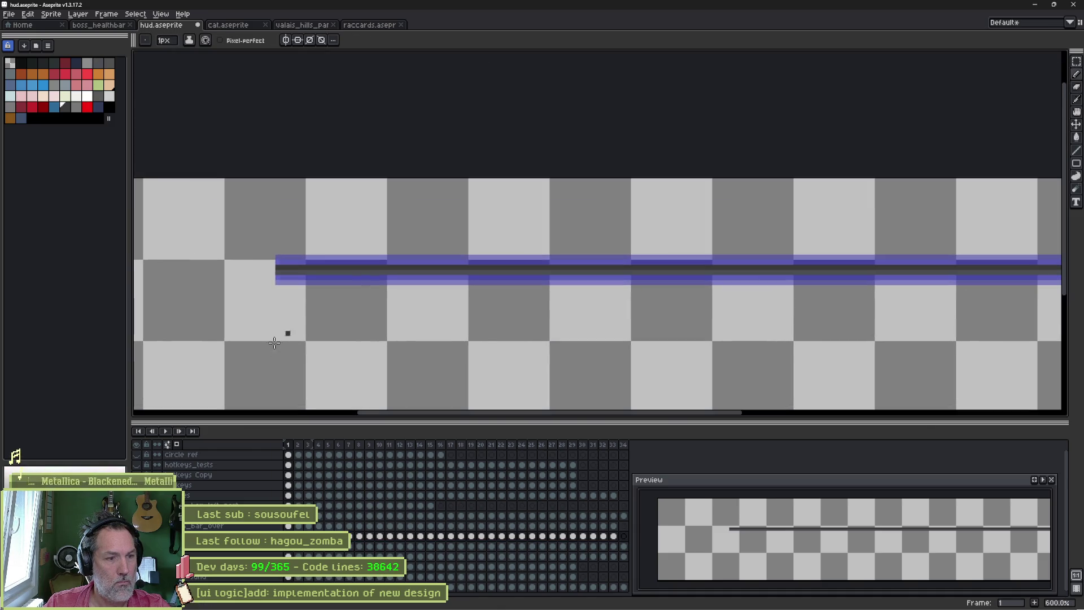
key(alt+h)
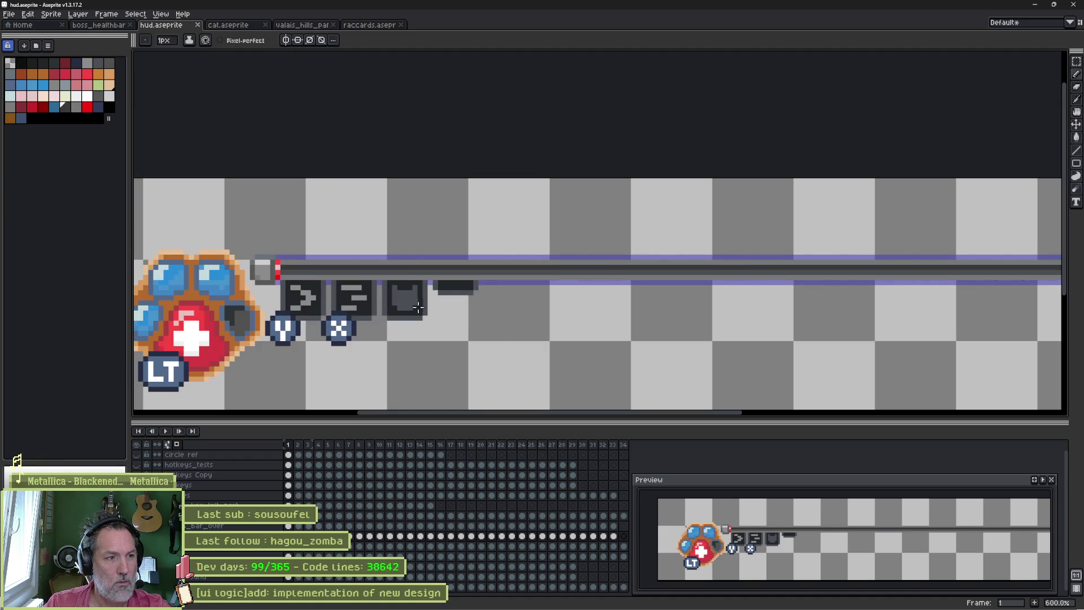
scroll(441, 297, down, 1)
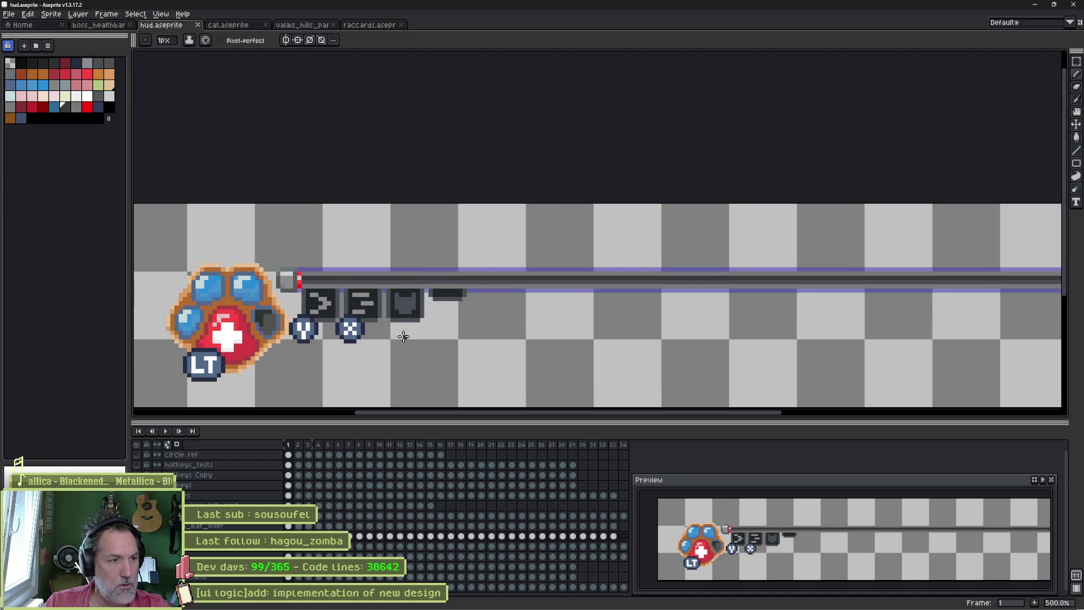
mouse_move(593, 331)
mouse_down()
mouse_move(637, 307)
mouse_move(525, 305)
mouse_move(619, 313)
mouse_up()
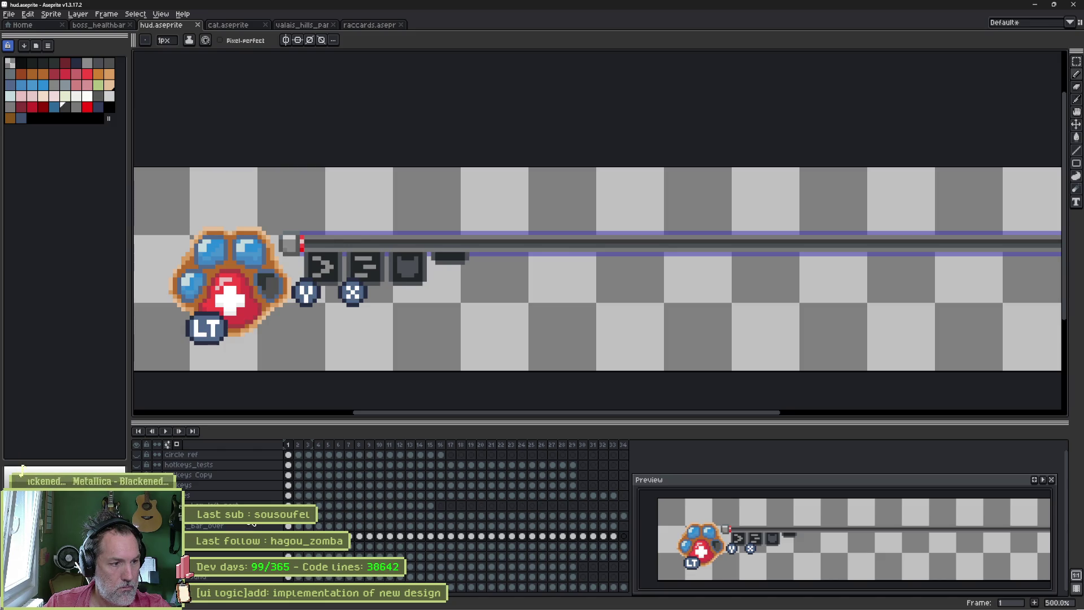
Step: Deselect and leave only the red progress layer visible with its properties up
key(ctrl+d)
key(shift+x)
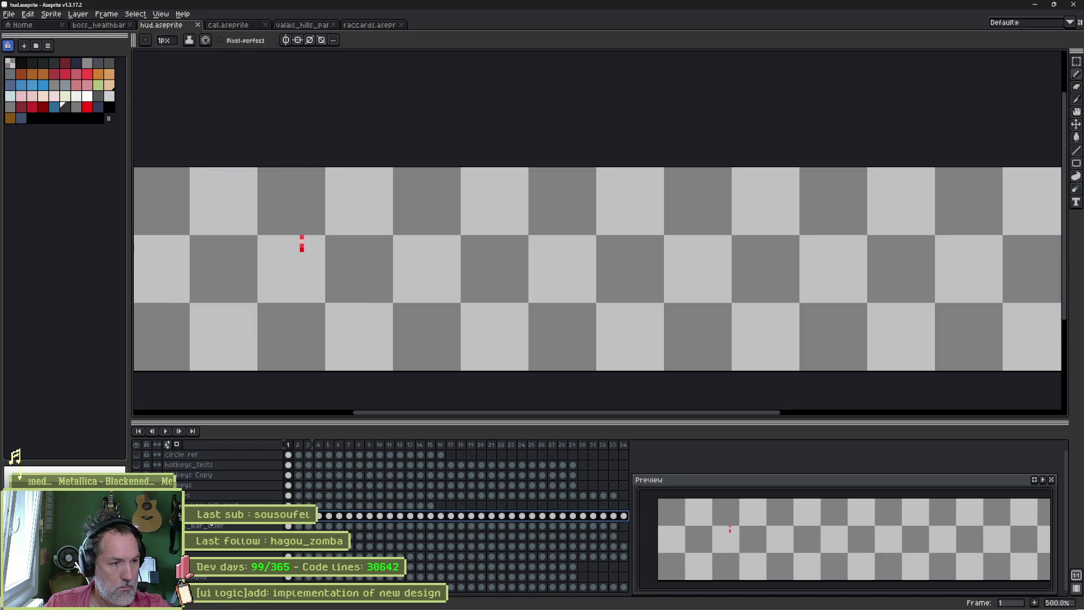
key(shift+p)
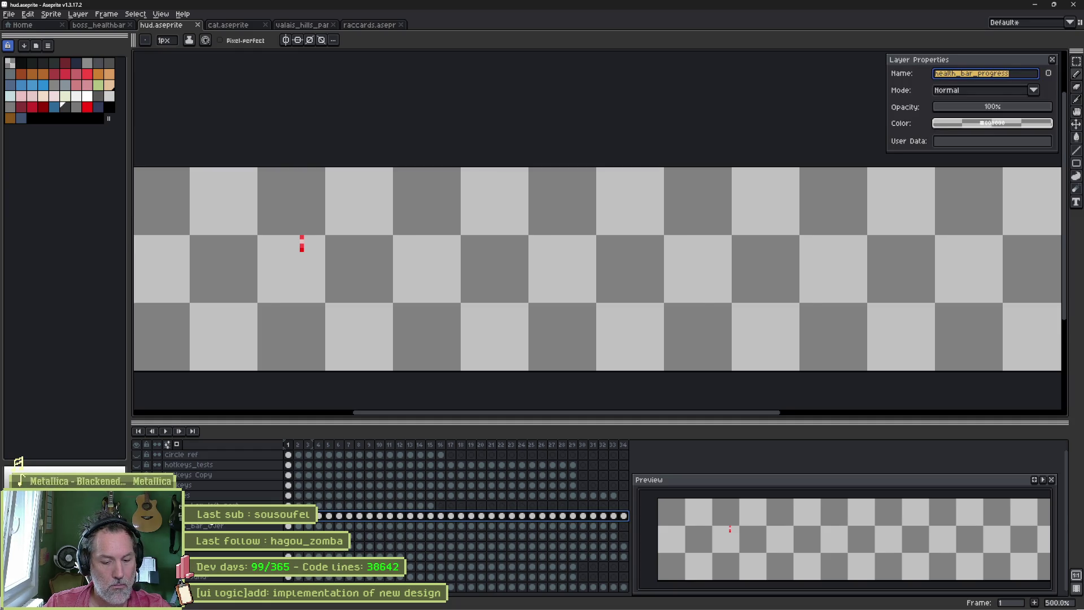
Step: Export the isolated red progress layer as the hud health_bar_progress PNG and switch to Godot
key(ctrl+e)
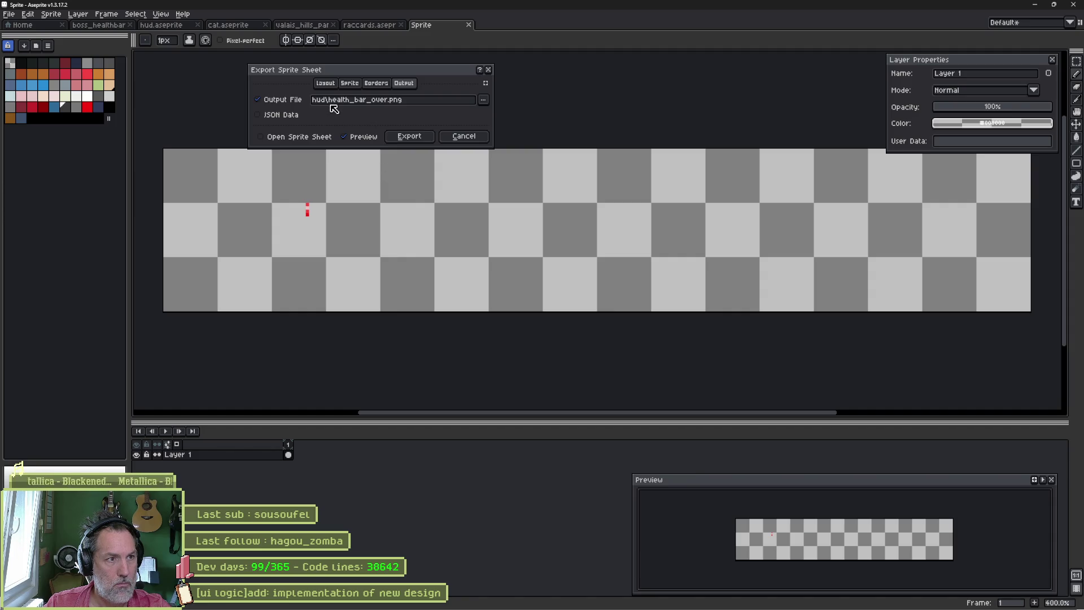
drag(328, 101, 391, 100)
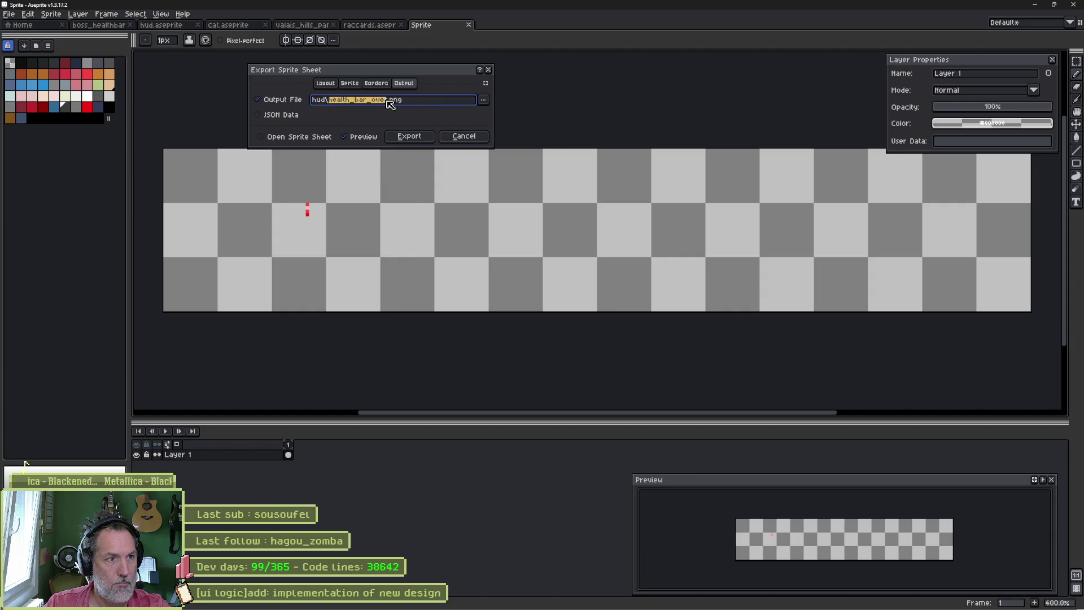
text(health_bar_progress)
click(409, 136)
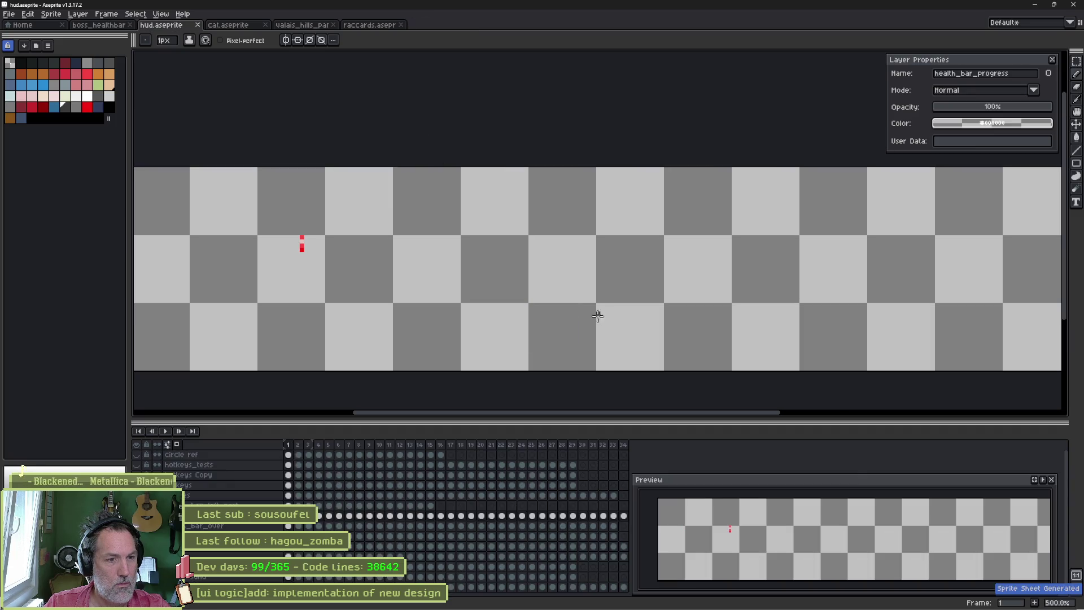
key(alt+Tab)
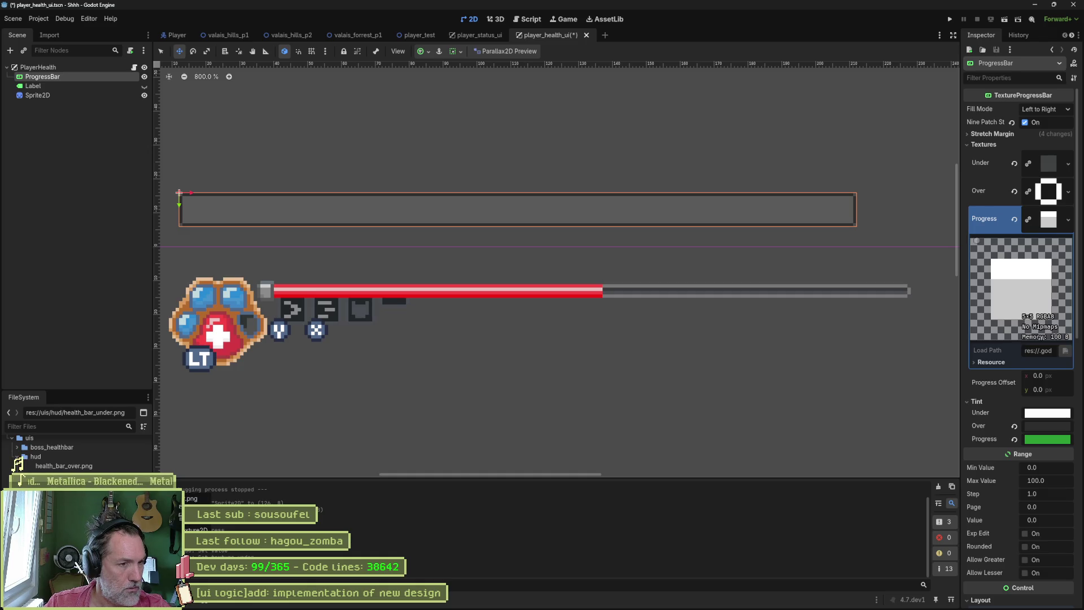
Step: Preview the progress PNG in FileSystem, delete the misnamed files, and return to Aseprite
double_click(63, 466)
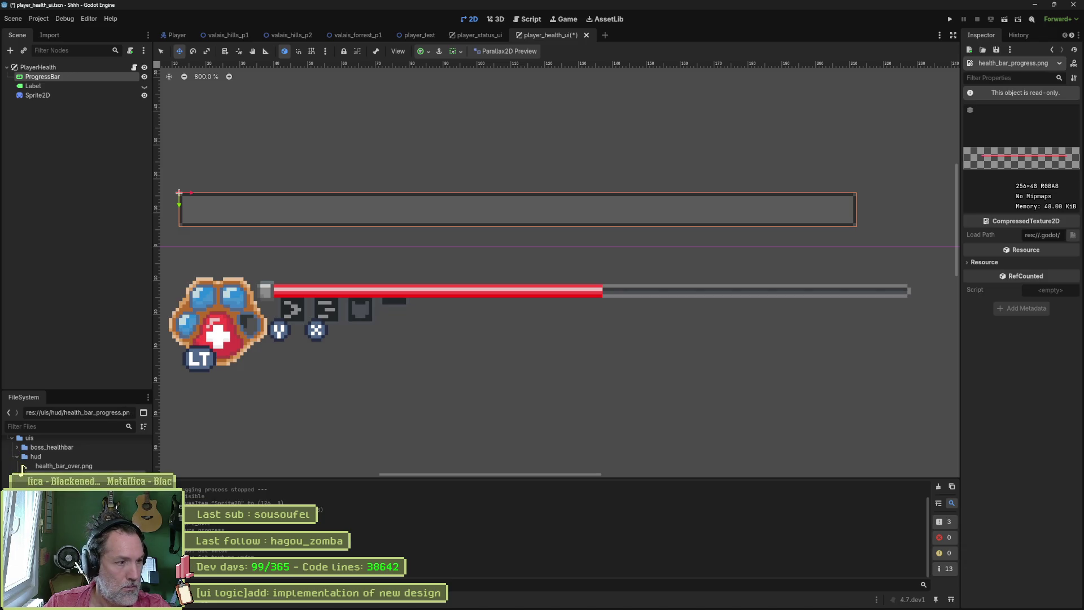
key(Delete)
key(Return)
key(alt+Tab)
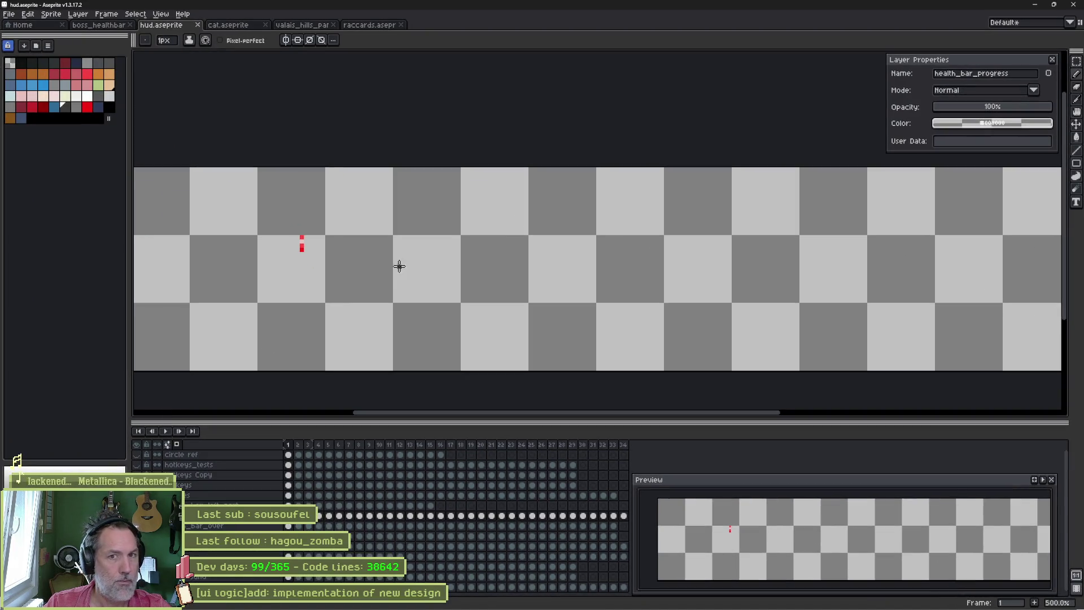
Step: Re-export the progress sprite sheet as health_bar_progress.png with the stray letter removed from the name
key(ctrl+e)
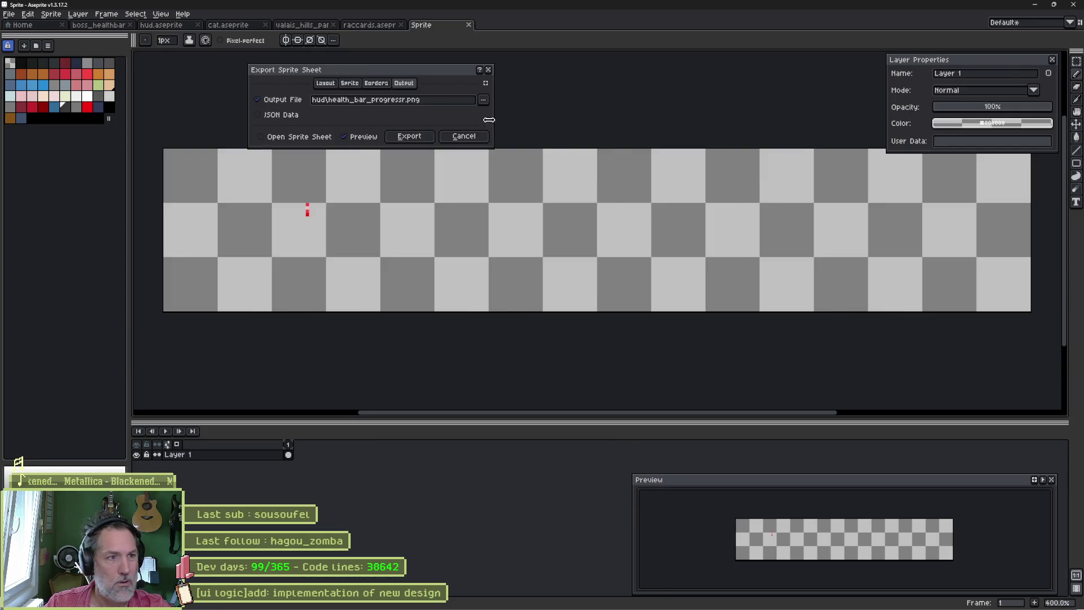
click(400, 101)
key(BackSpace)
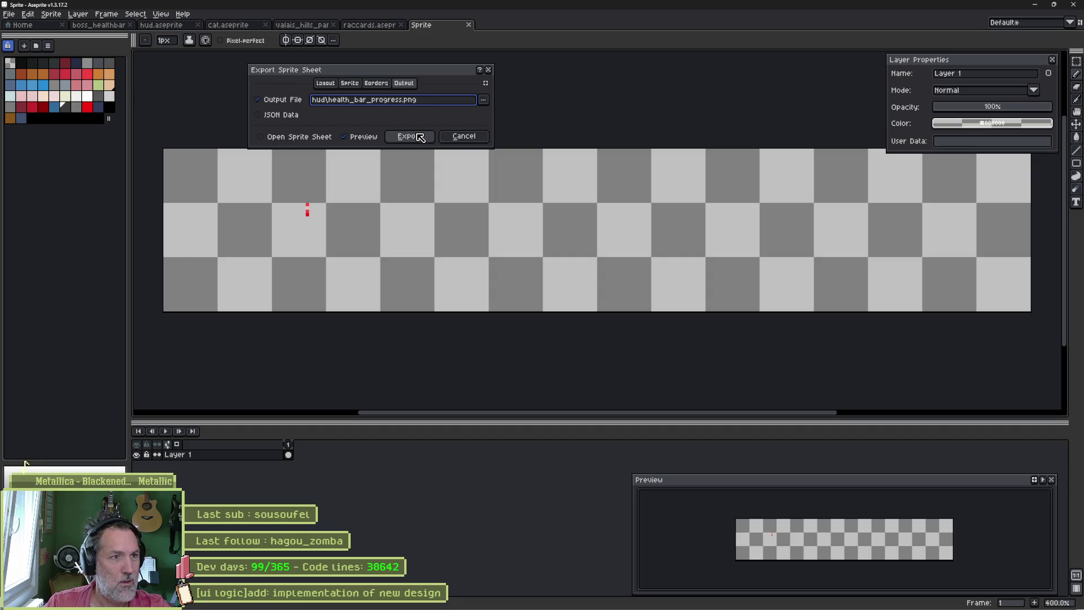
click(411, 136)
key(alt+Tab)
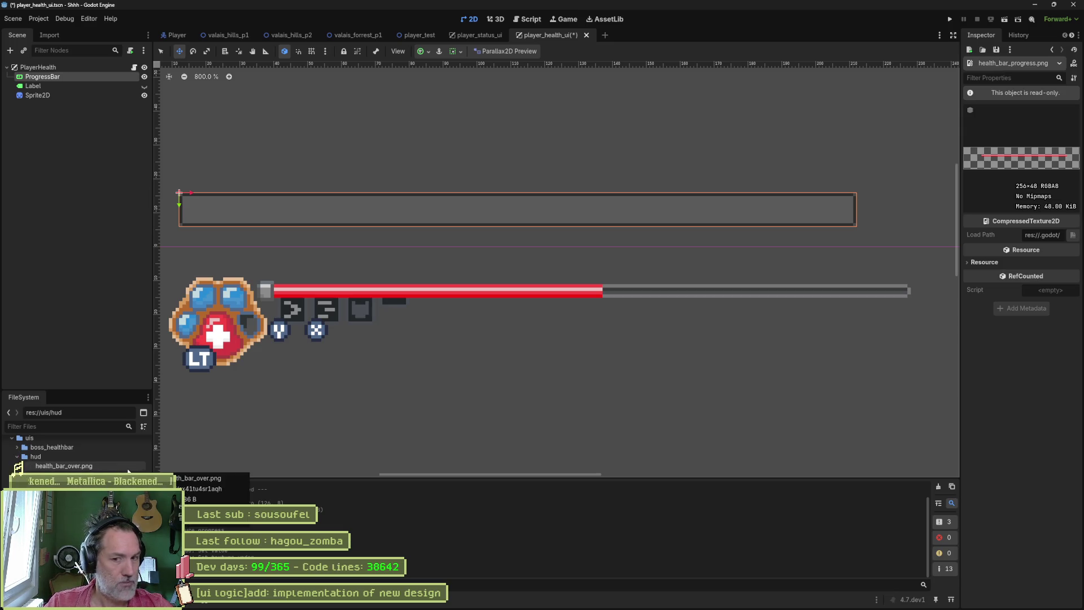
key(alt+Tab)
Step: Re-export health_bar_progress.png with per-cel trimming enabled and check it in Godot
key(ctrl+e)
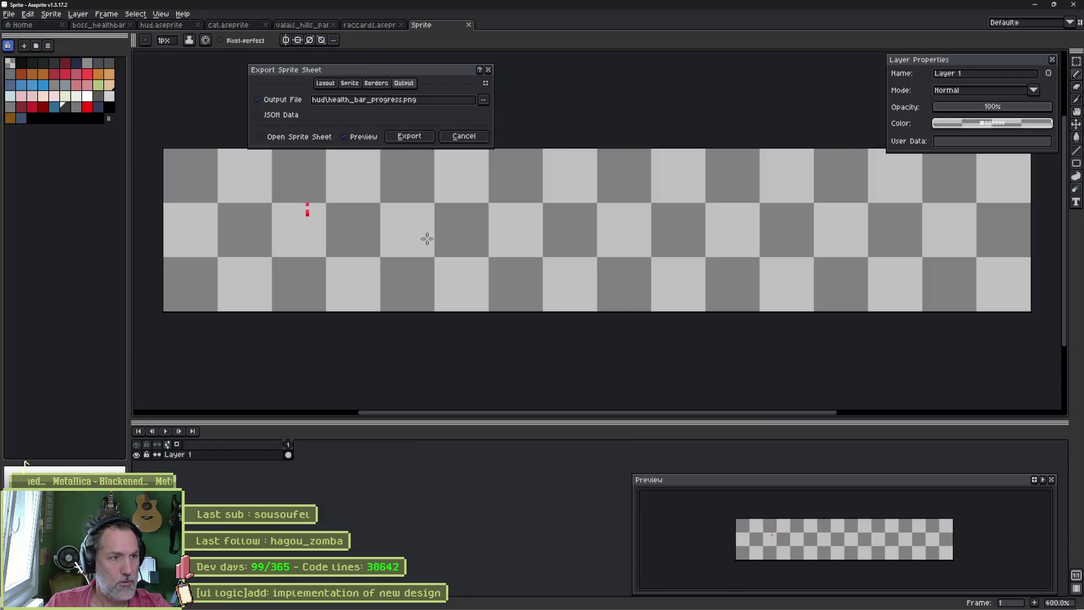
click(377, 83)
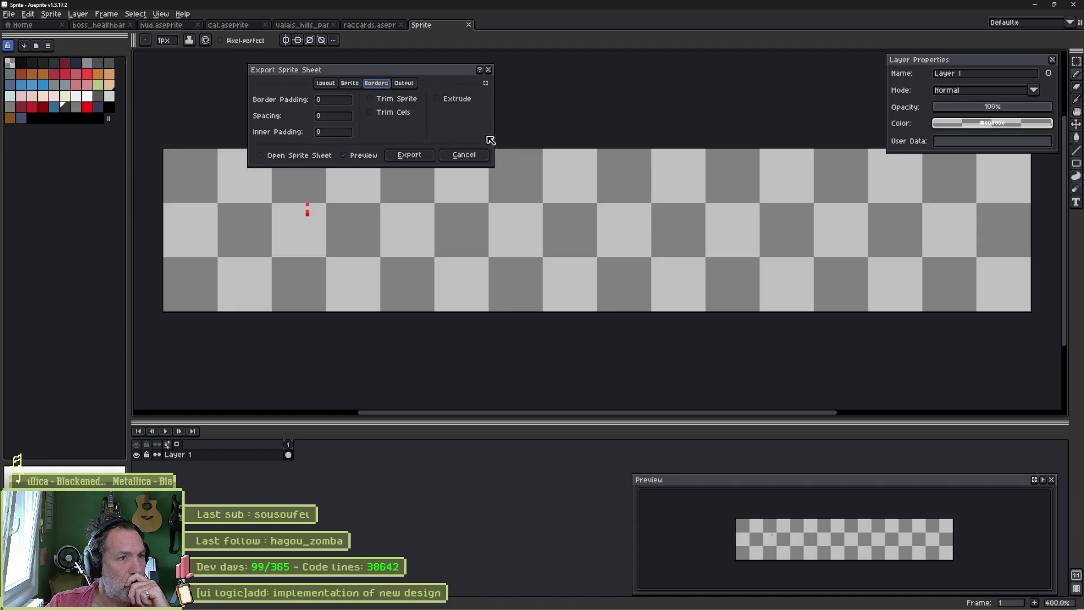
click(412, 100)
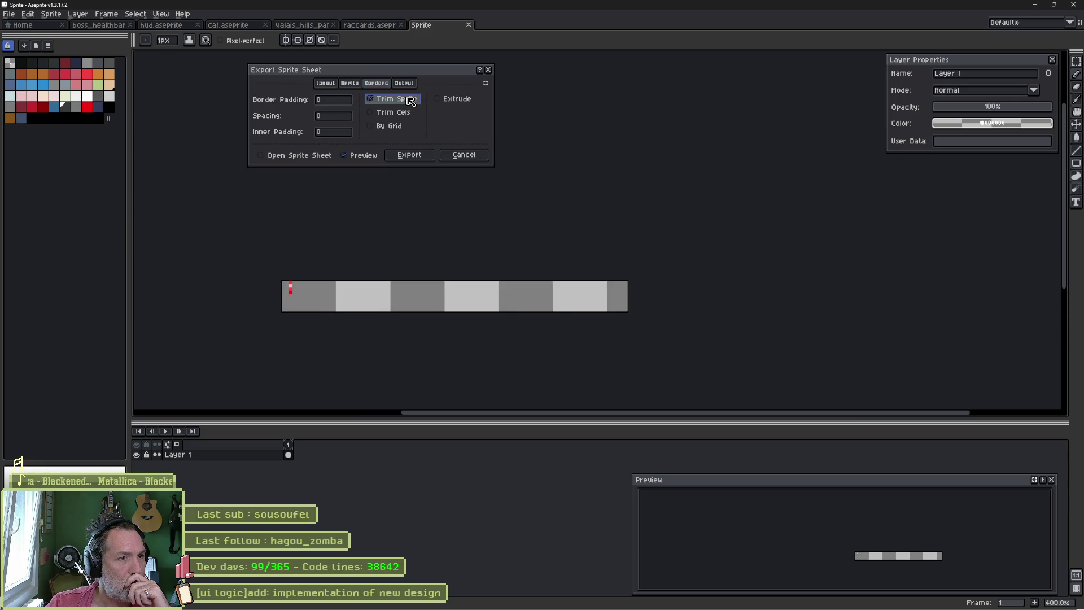
click(409, 113)
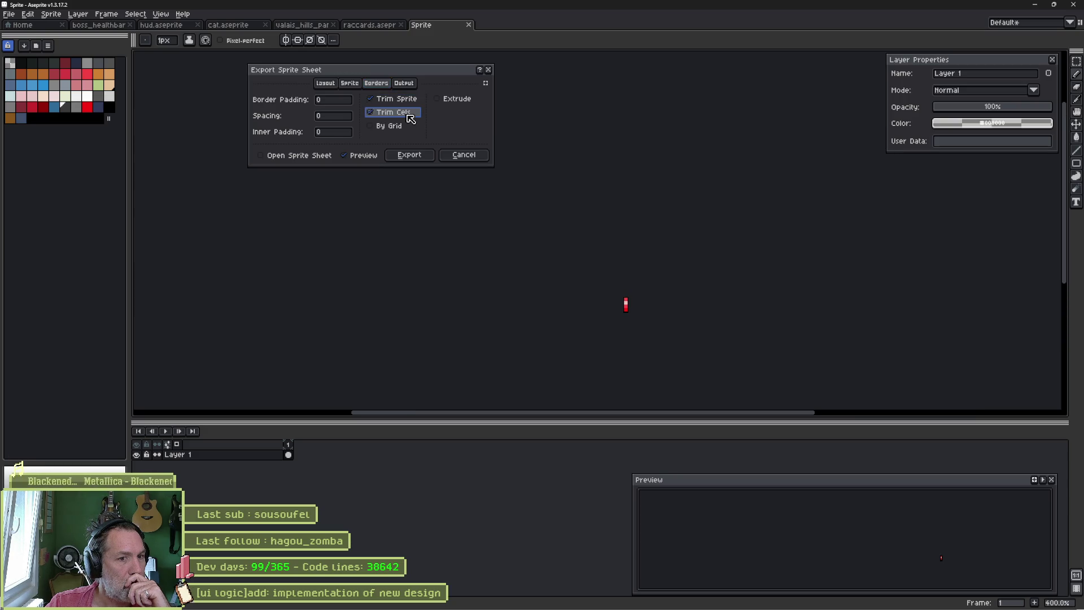
click(397, 99)
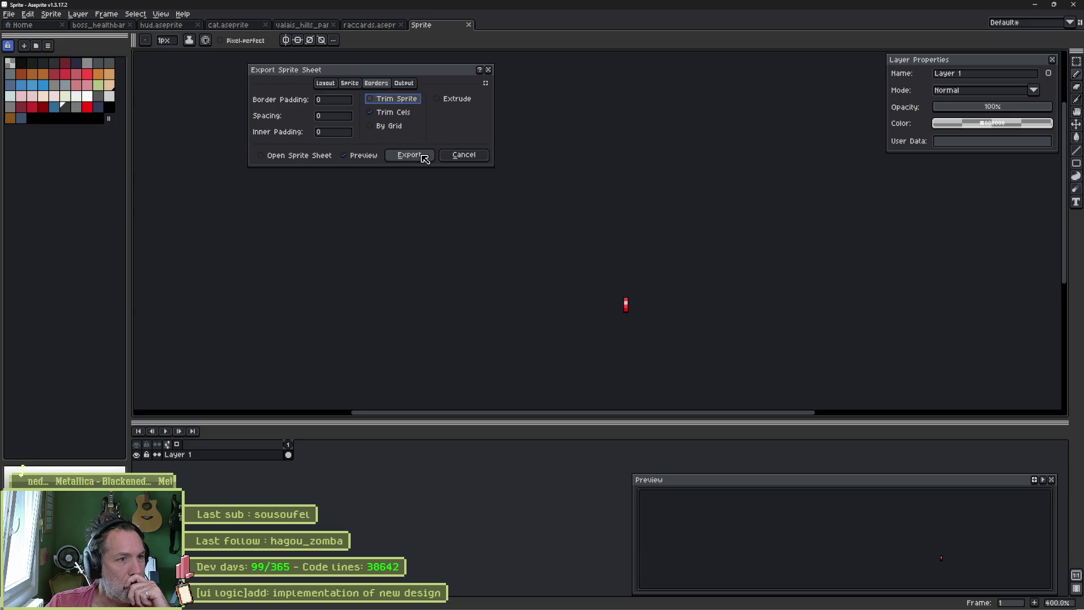
click(425, 157)
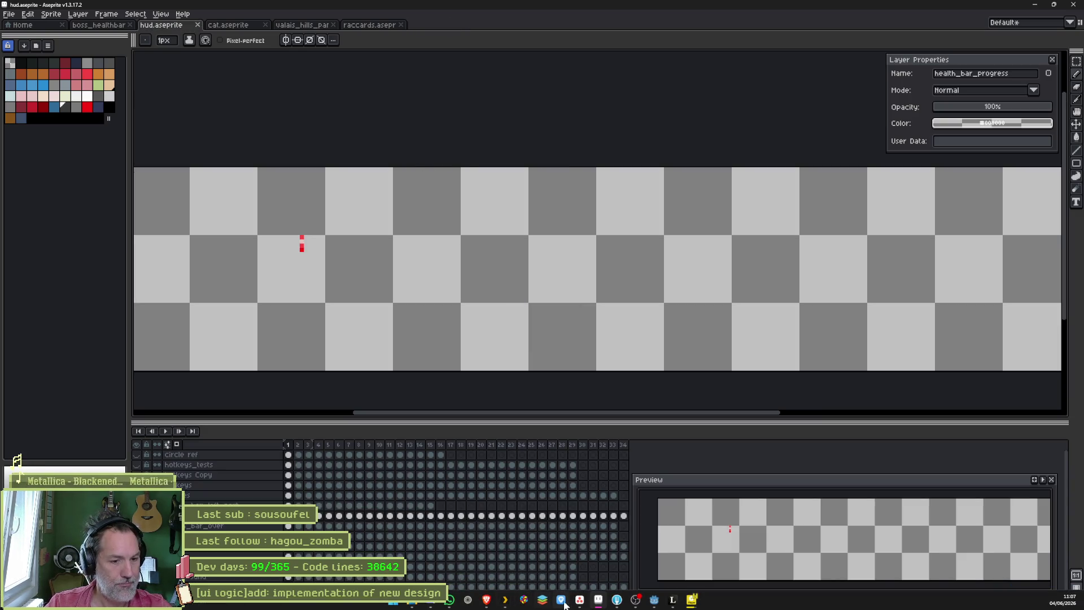
click(656, 602)
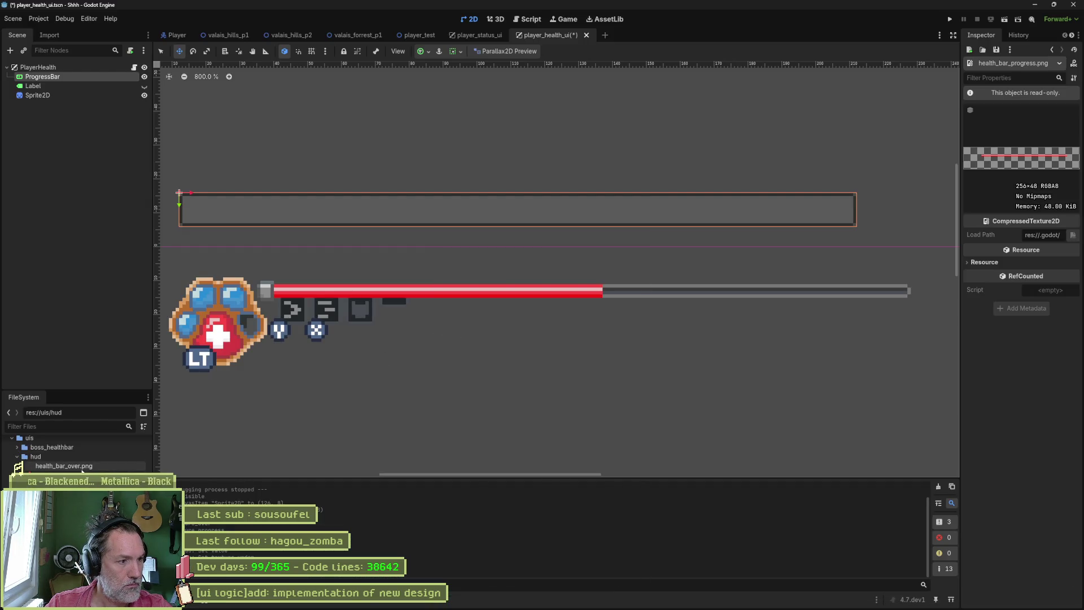
key(alt+Tab)
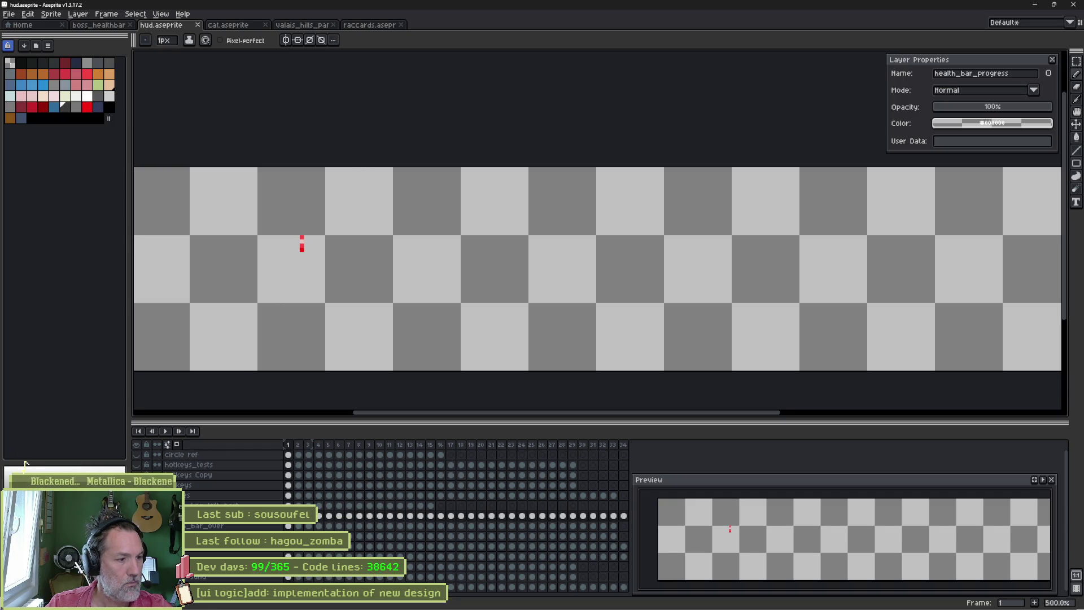
Step: Make health_bar_over the active layer, copy its name and bring up the export output settings
click(203, 527)
double_click(203, 527)
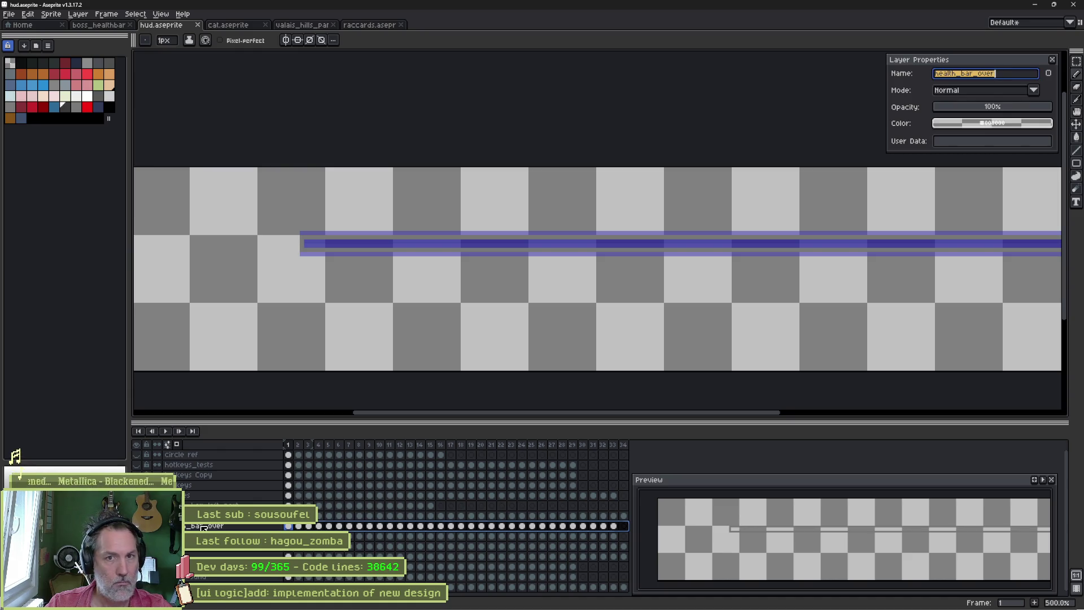
key(ctrl+e)
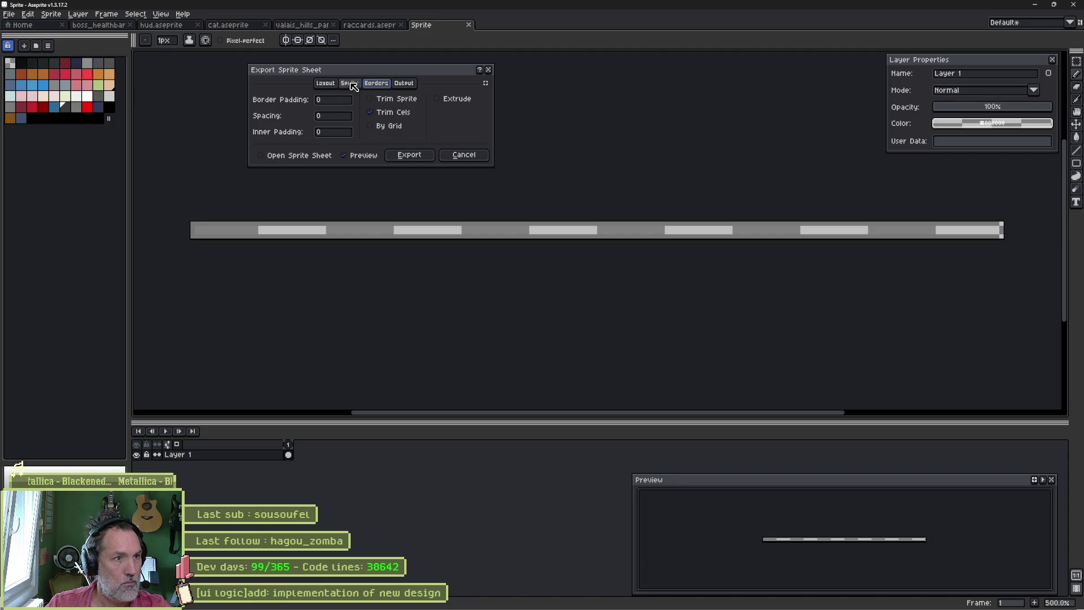
click(325, 83)
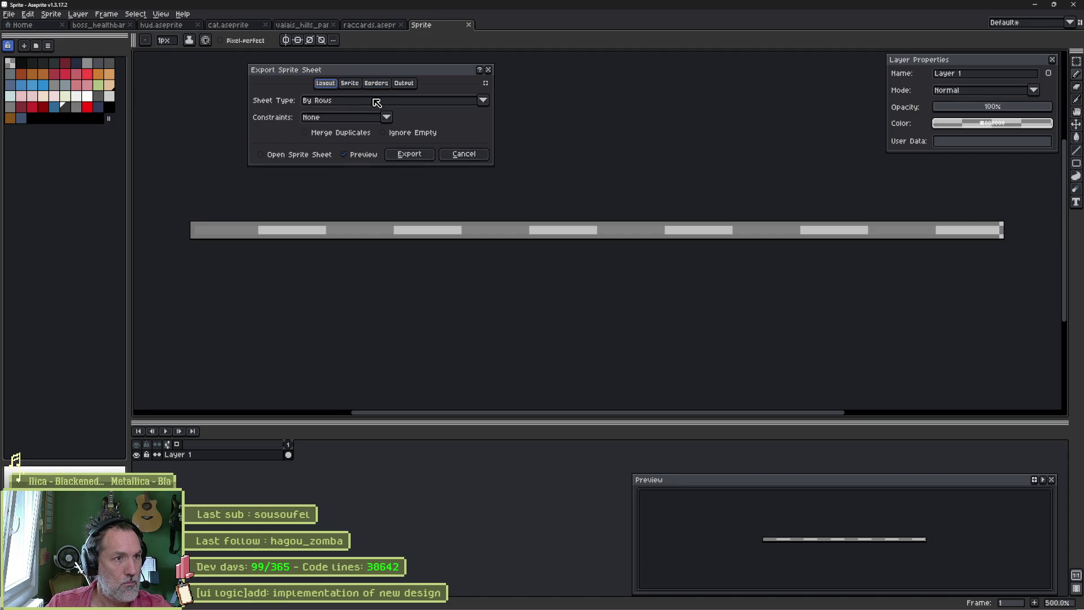
click(405, 84)
click(378, 100)
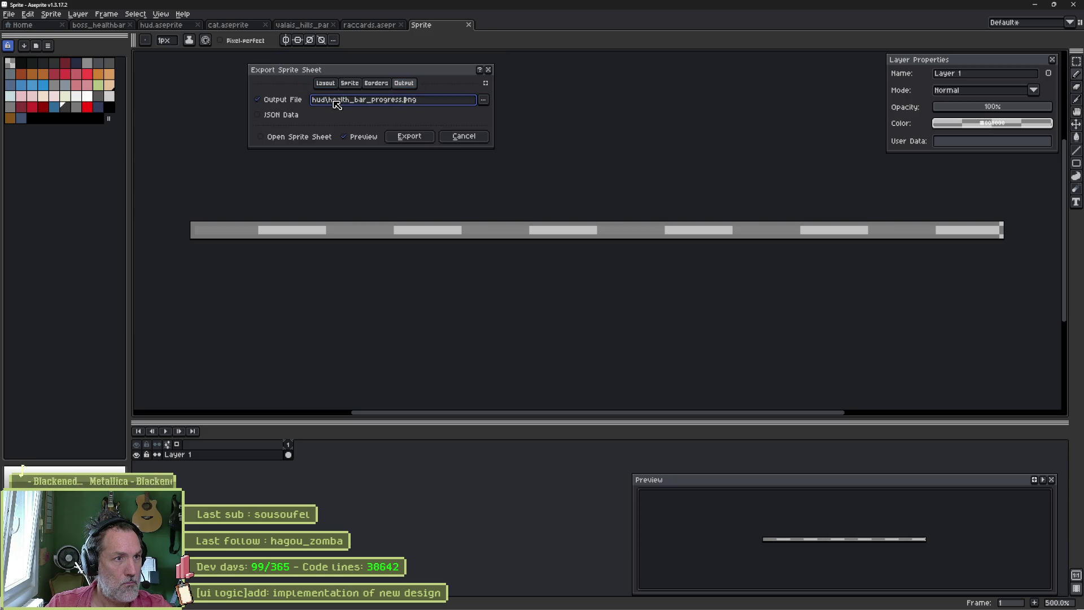
Step: Export the over-bar sprite sheet as hud\health_bar_over.png and check it in Godot's hud folder
drag(330, 100, 405, 102)
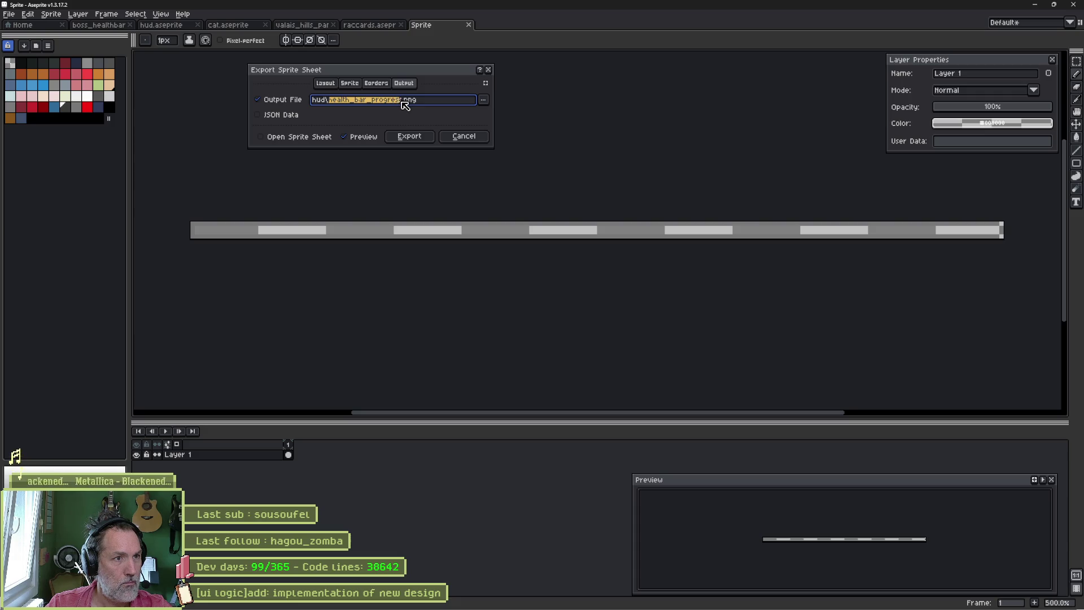
text(health_bar_over)
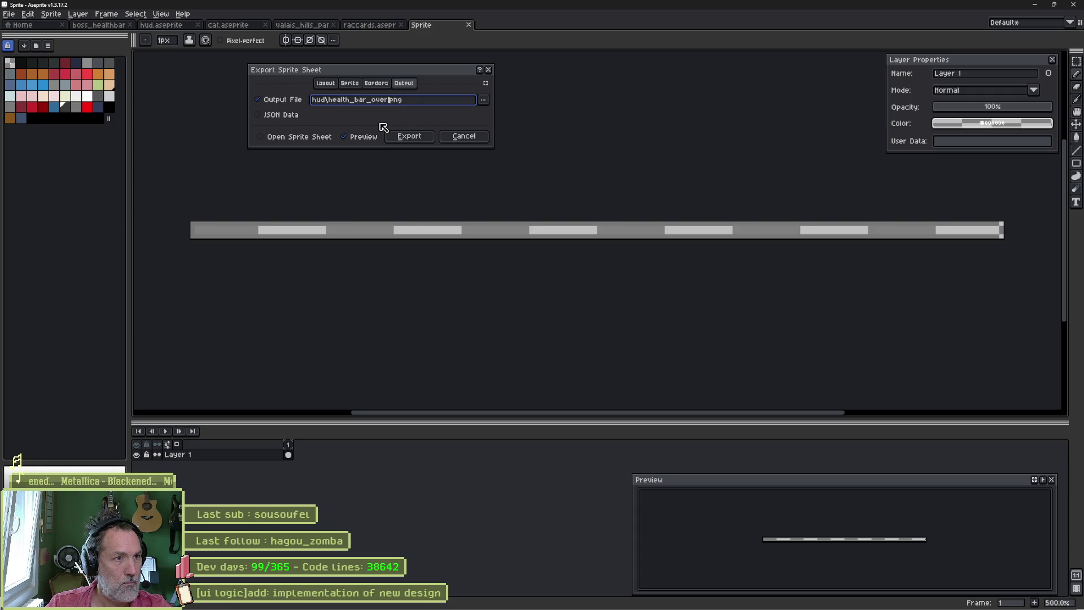
click(409, 136)
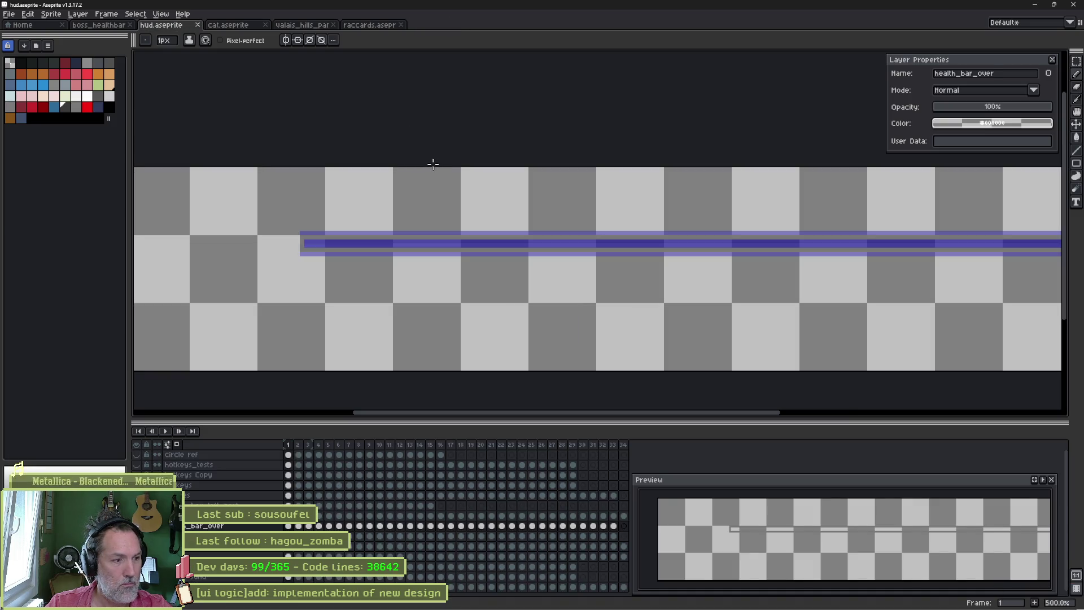
key(alt+Tab)
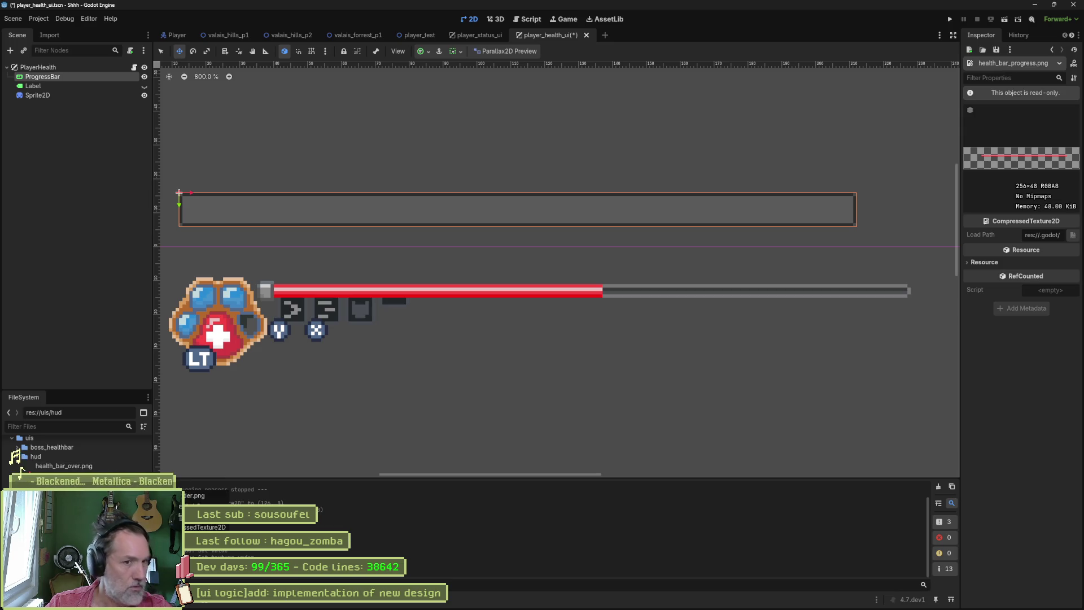
key(alt+Tab)
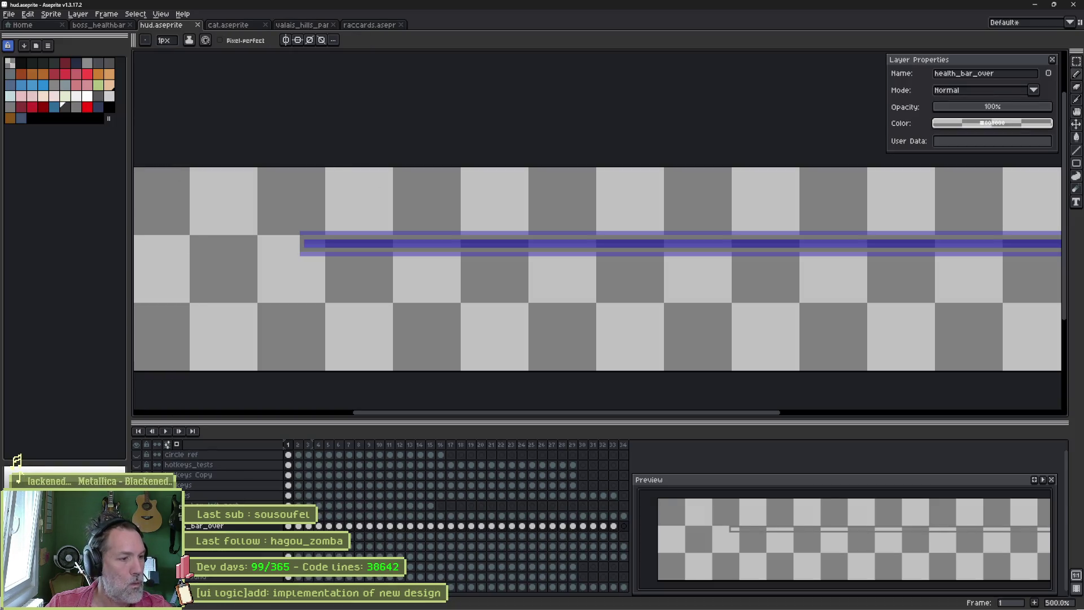
Step: Show only the health_bar_under layer, make it active and copy its name
click(166, 431)
key(ctrl+d)
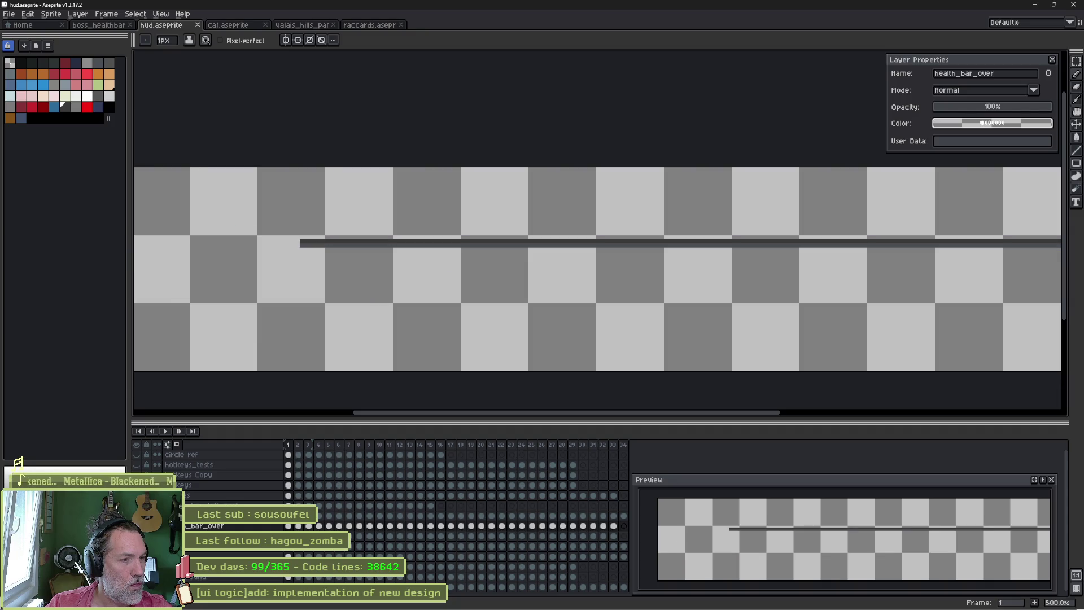
key(Down)
key(Tab)
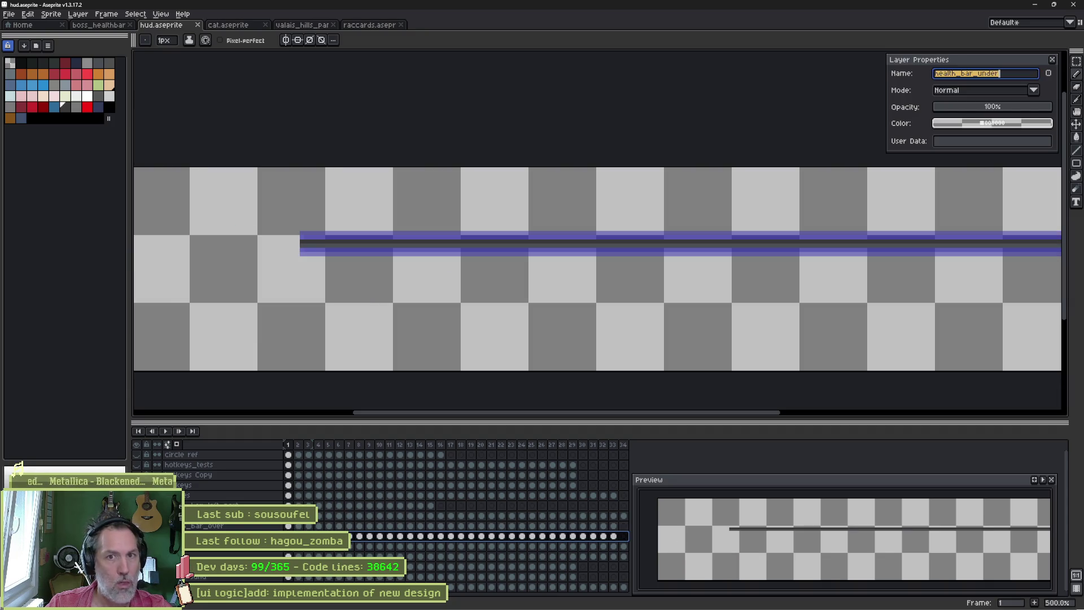
key(ctrl+e)
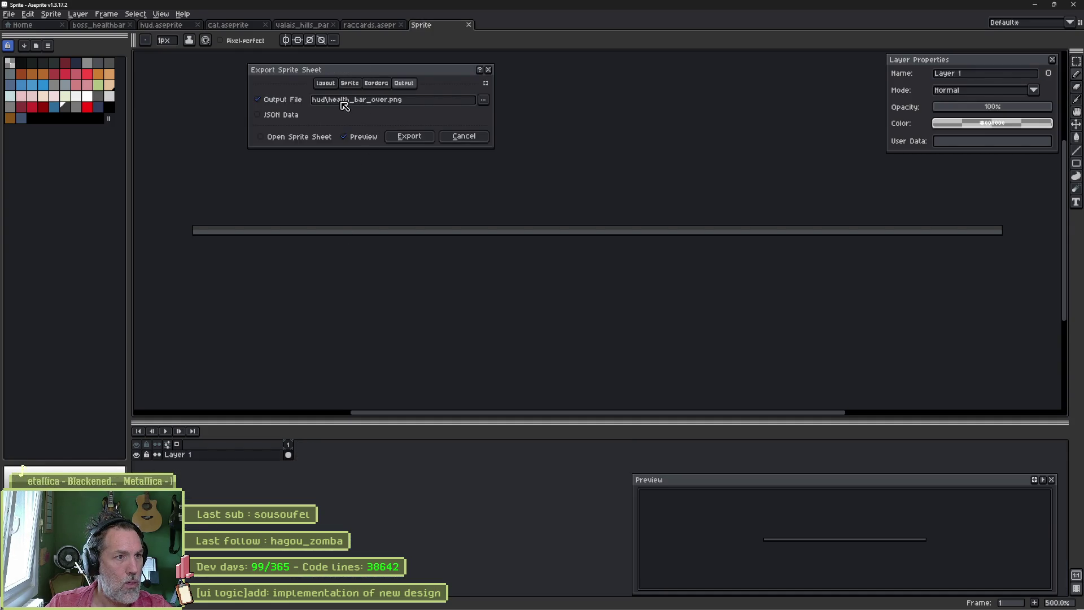
Step: Export the under-bar sprite sheet as health_bar_under.png and switch to the Godot project
drag(328, 101, 391, 103)
text(health_bar_under)
click(409, 136)
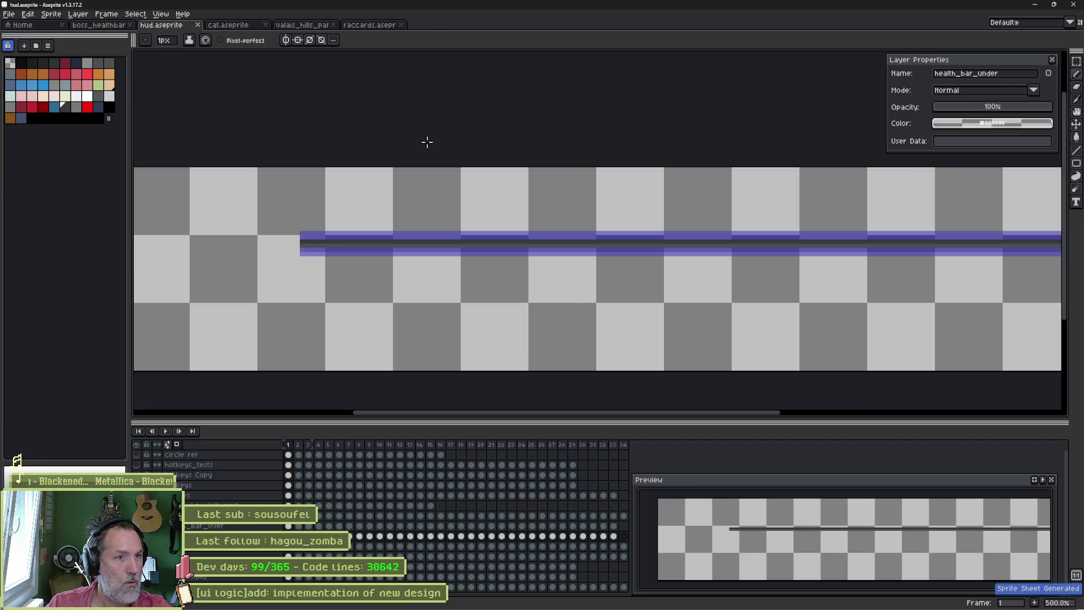
key(b)
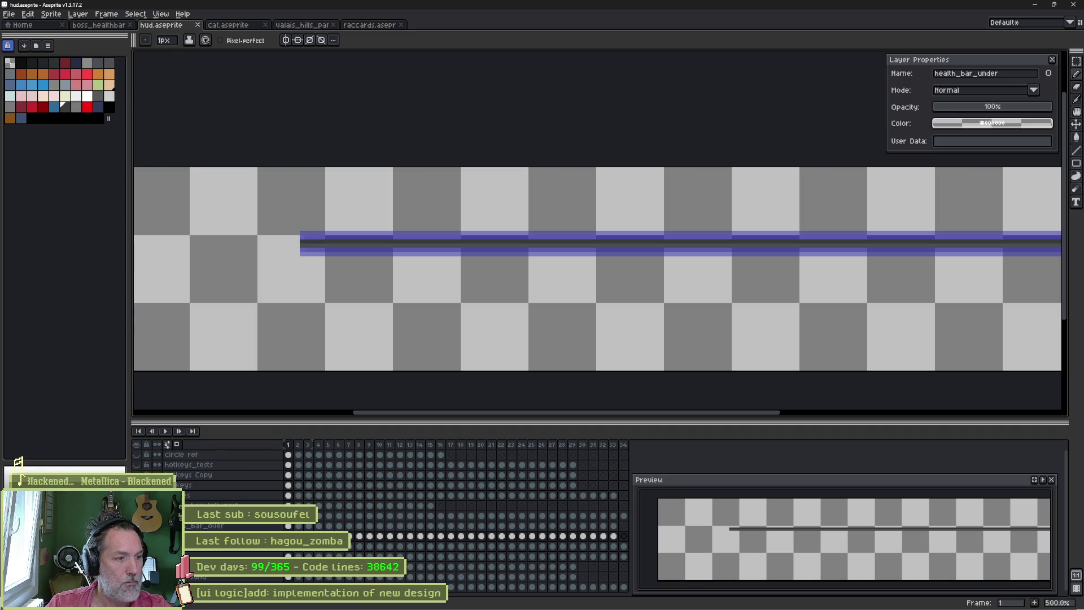
key(alt+Tab)
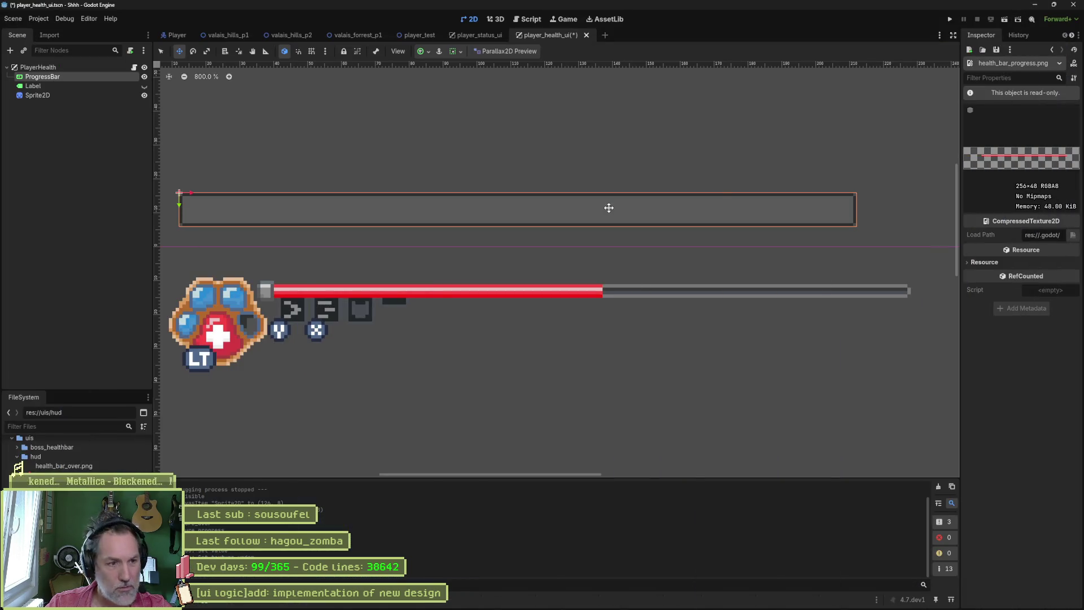
Step: Select the PlayerHealth root node and start creating a new child node
click(75, 104)
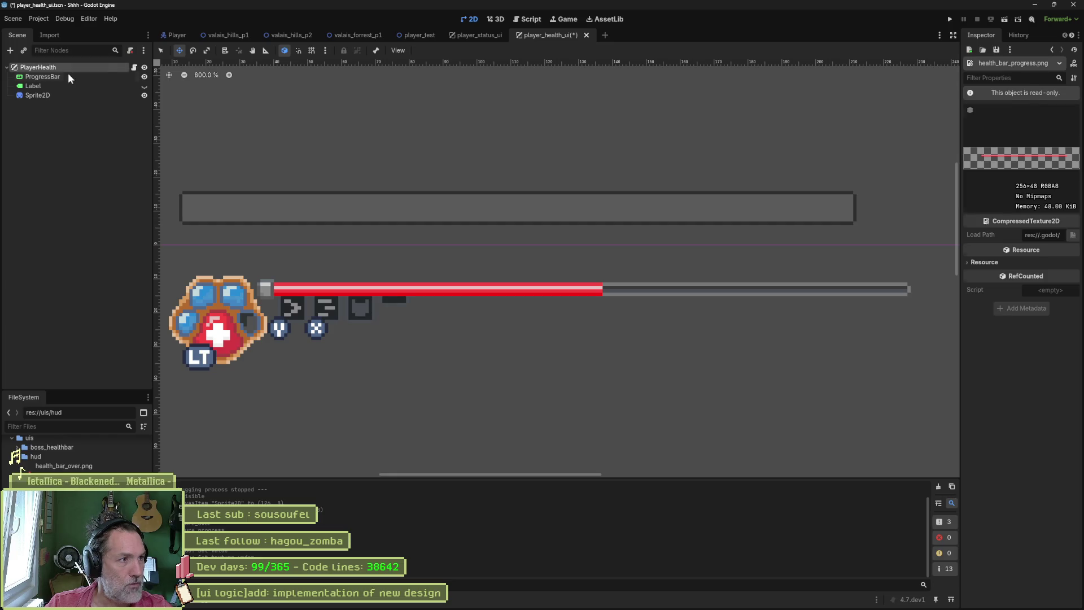
click(51, 66)
key(ctrl+a)
text(progre)
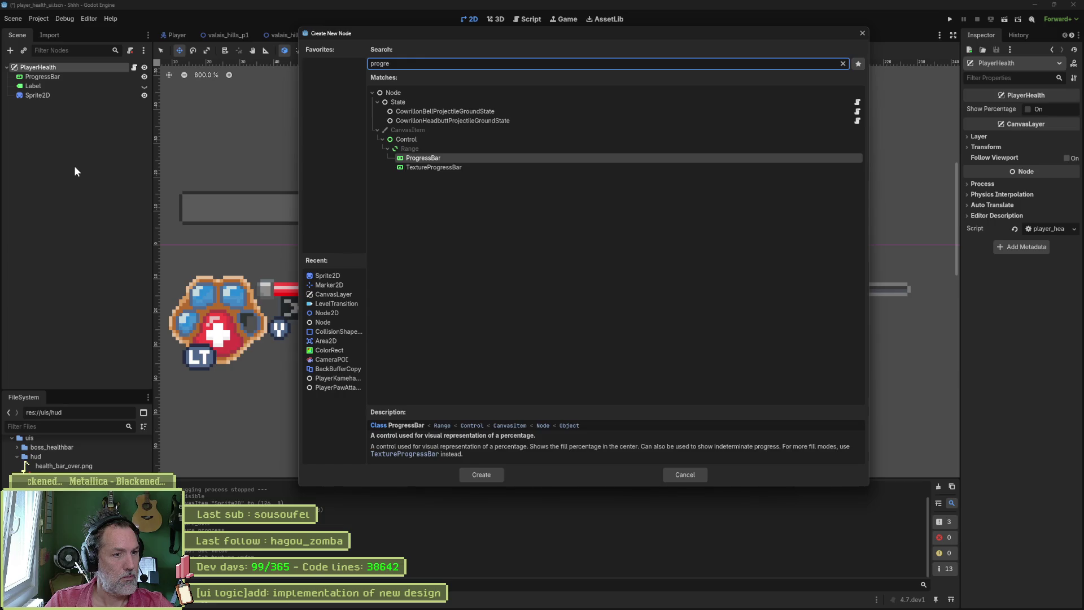
Step: Choose TextureProgressBar from the matches and create it under PlayerHealth
key(Down)
key(Up)
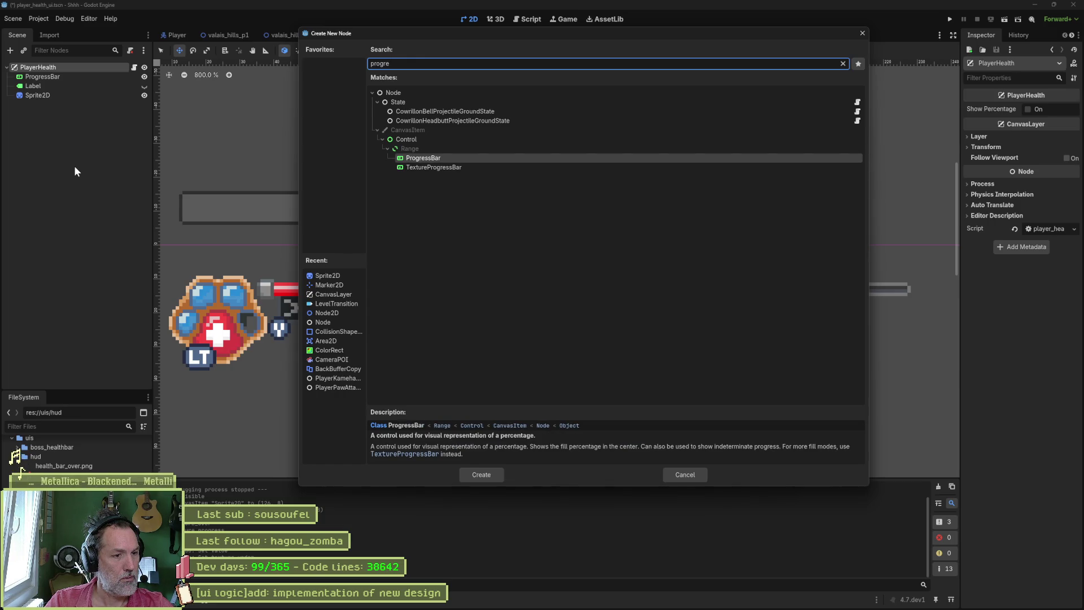
key(Down)
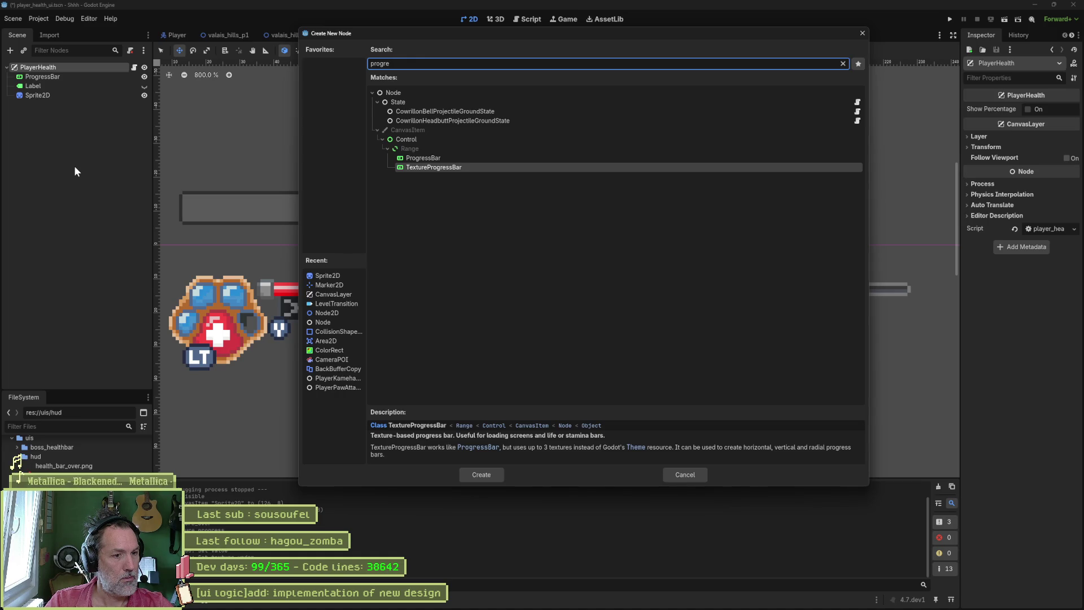
key(Return)
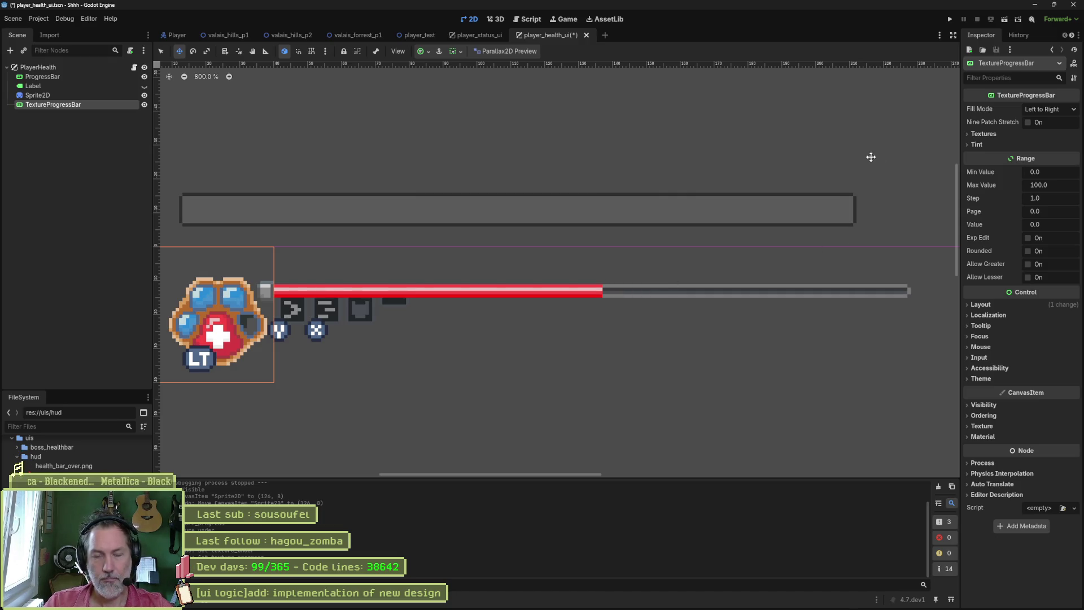
Step: Assign health_bar_under.png, health_bar_progress.png and health_bar_over.png as the Under, Progress and Over textures
click(993, 135)
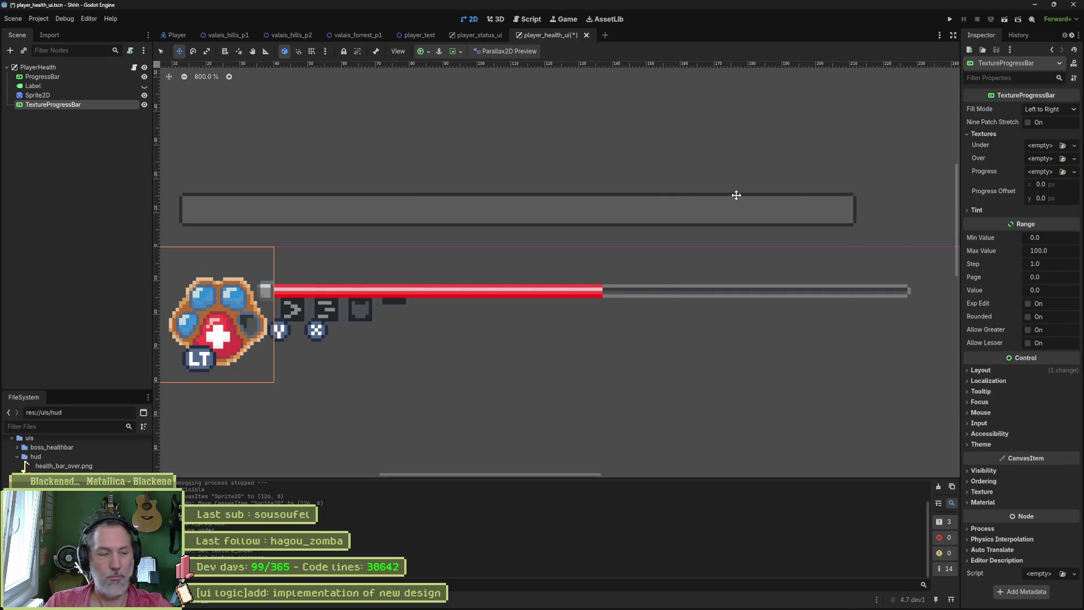
drag(64, 475, 1047, 147)
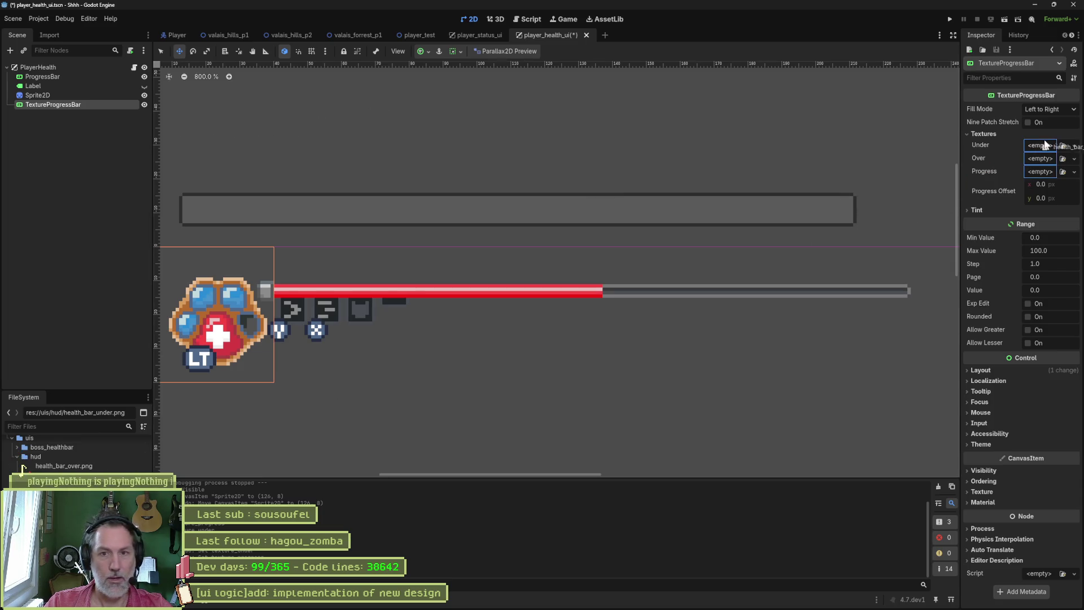
scroll(618, 255, down, 1)
mouse_move(517, 310)
mouse_down()
mouse_move(611, 322)
mouse_move(623, 410)
mouse_up()
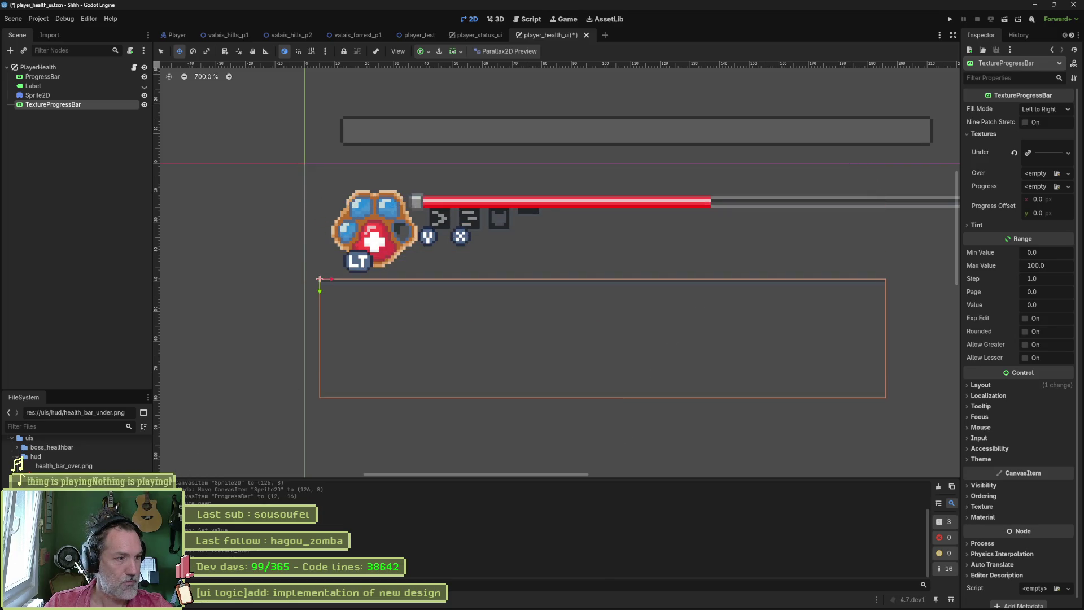
drag(63, 466, 1049, 187)
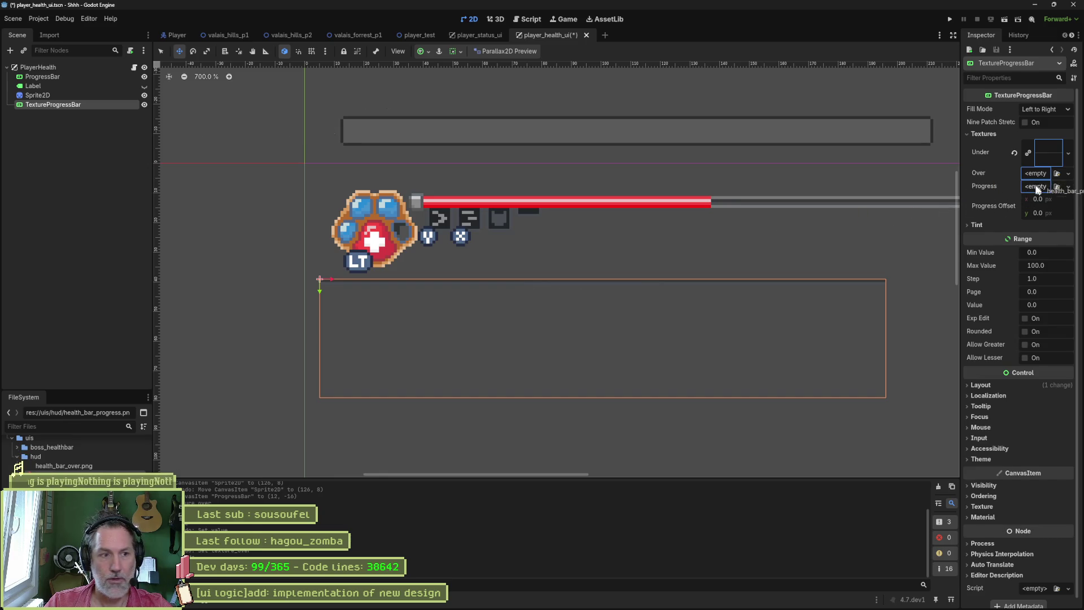
drag(64, 465, 1051, 177)
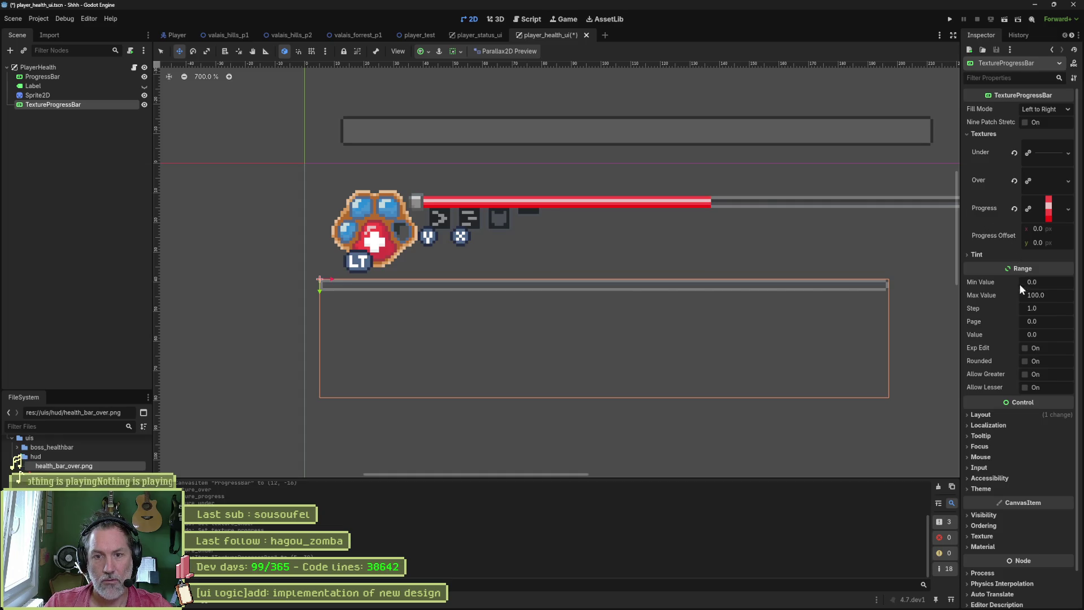
Step: Preview the bar partially filled, then undo to leave Value at 0
drag(1033, 335, 1059, 334)
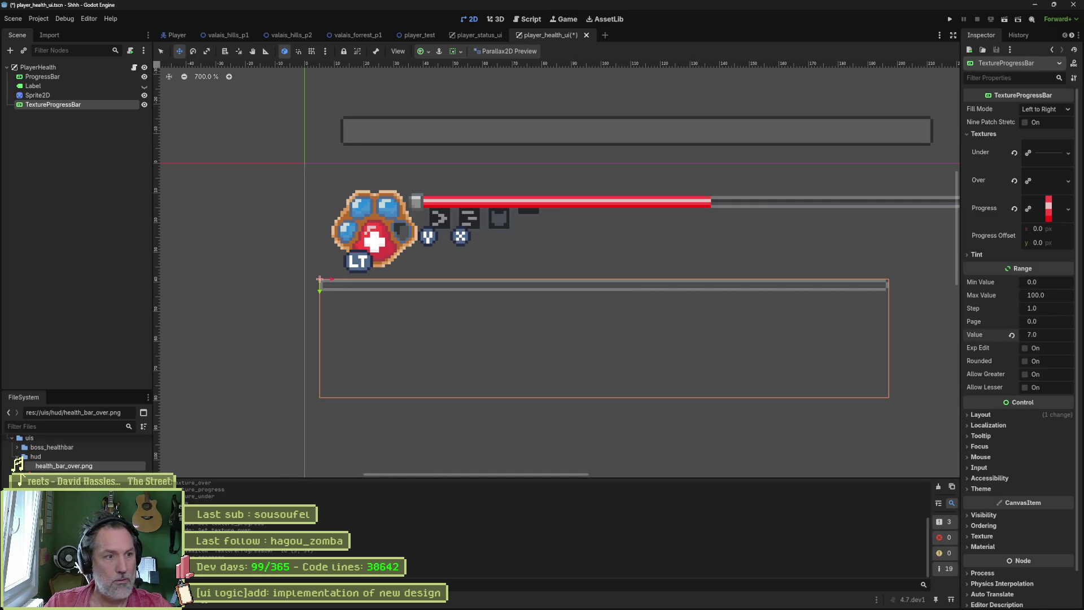
key(ctrl+z)
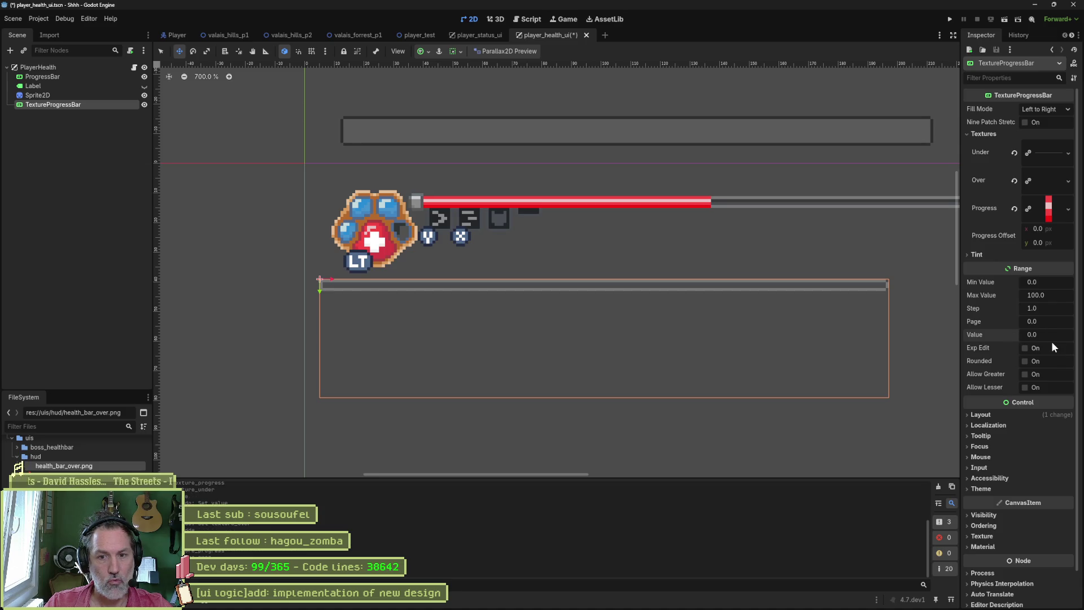
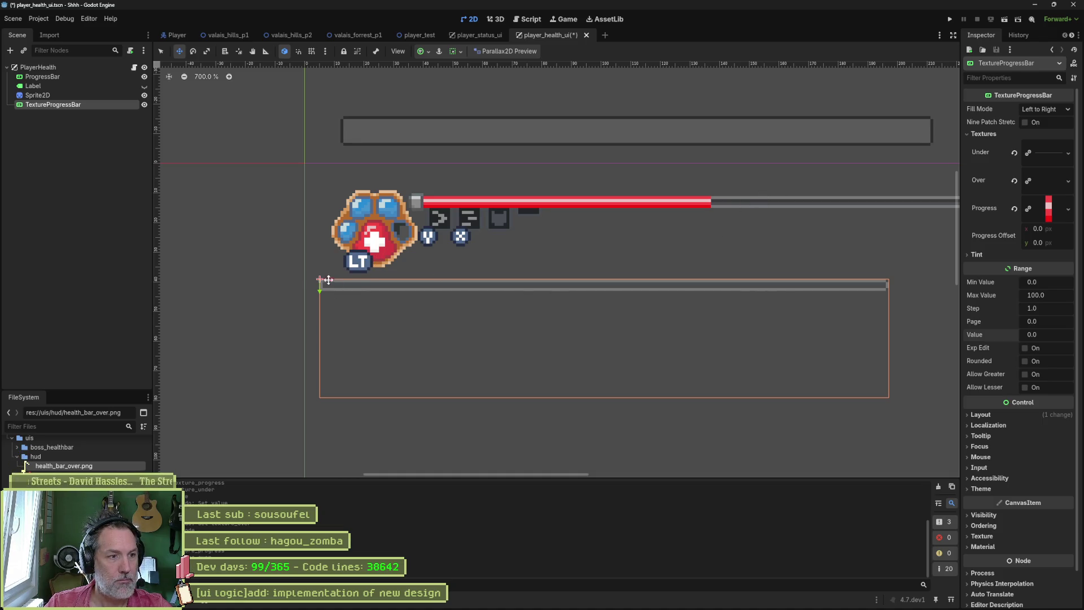
scroll(333, 286, up, 2)
scroll(517, 355, up, 2)
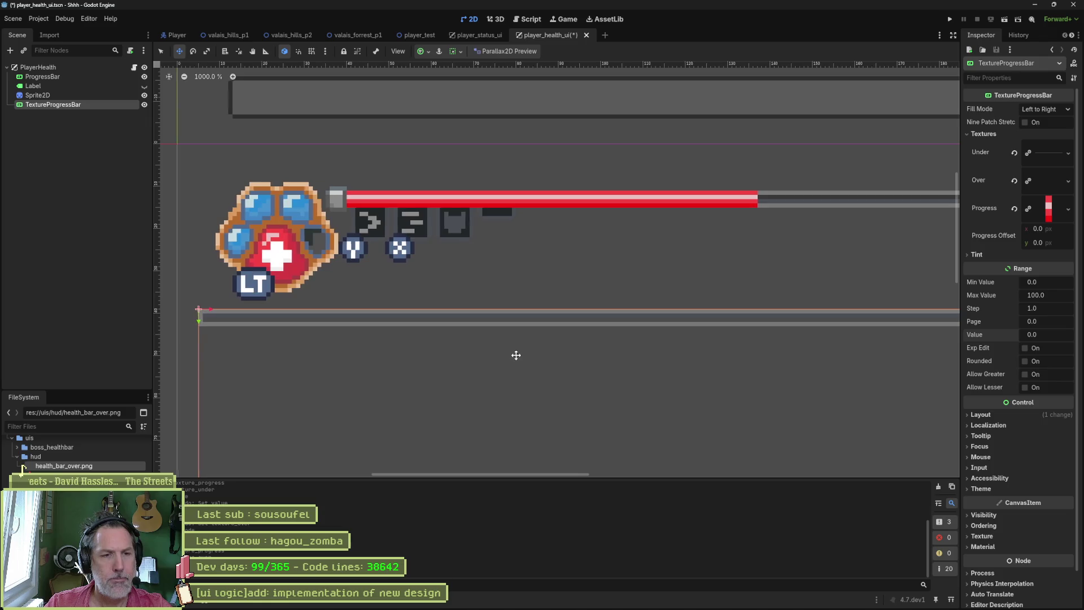
Step: Confirm the TextureProgressBar's Value at its maximum of 100
drag(518, 354, 509, 357)
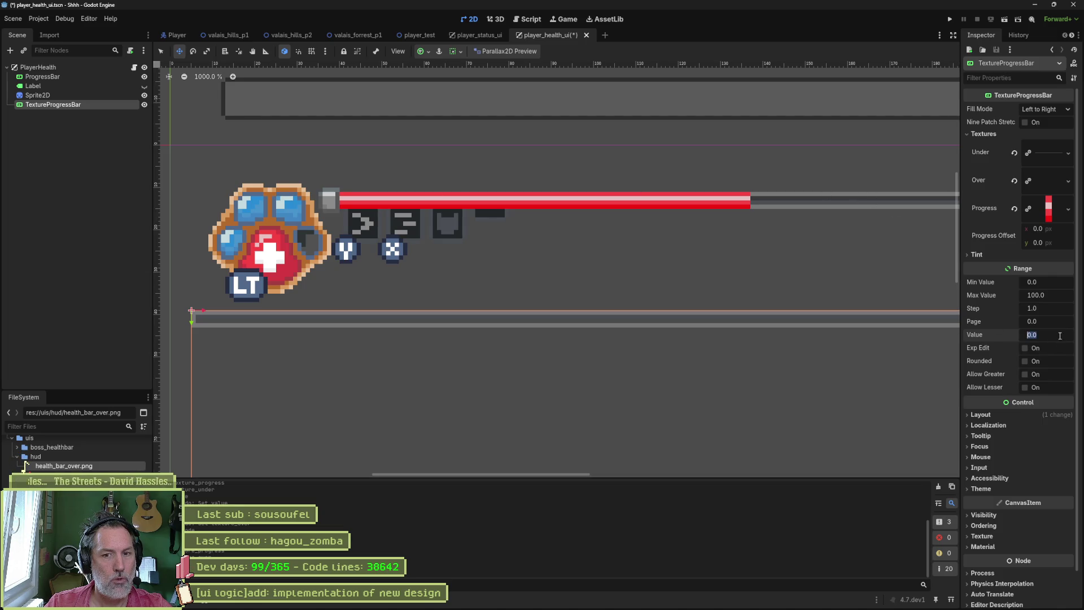
text(100)
key(Return)
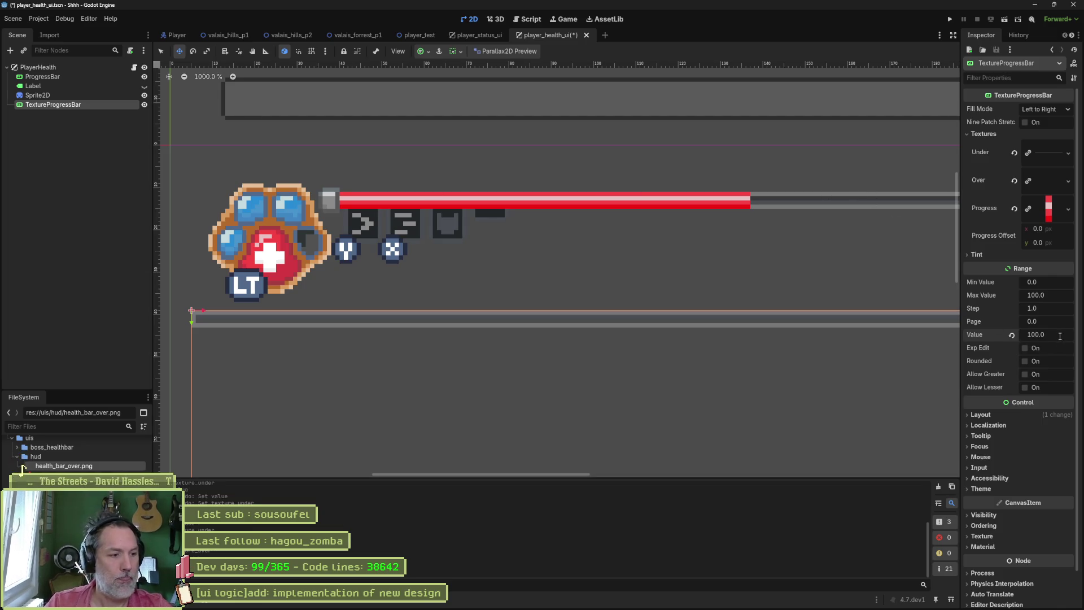
scroll(661, 331, down, 2)
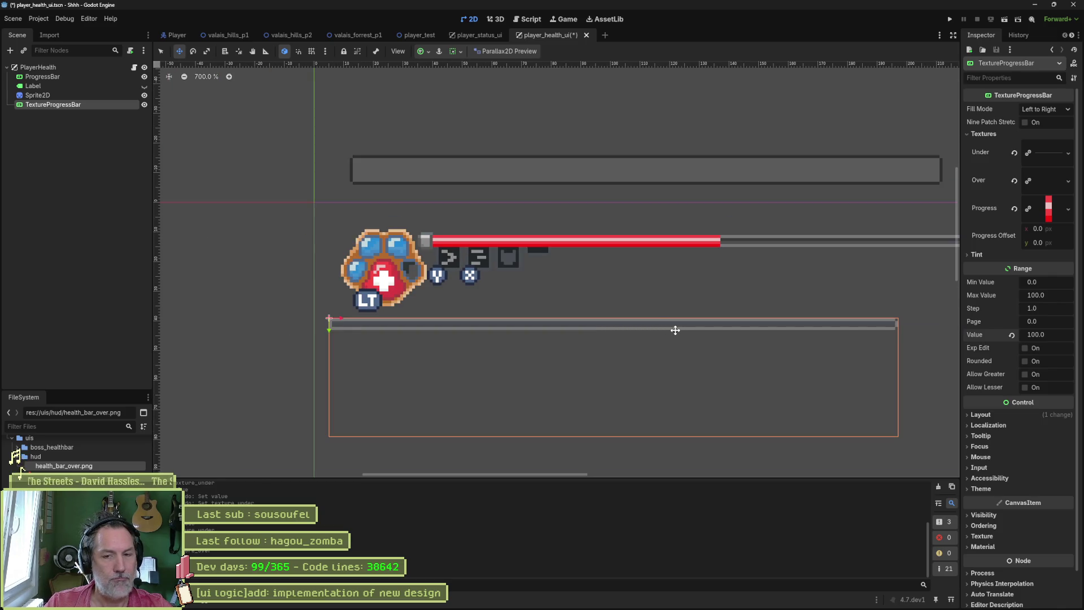
Step: Clear the bar's Under and Over textures in the Inspector
click(1014, 181)
click(1015, 151)
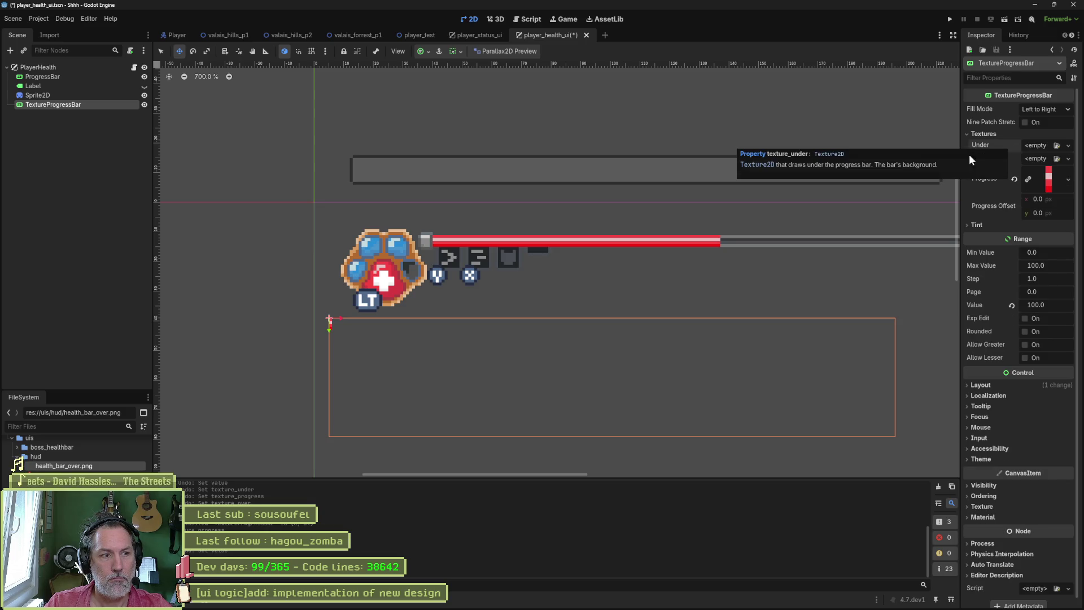
scroll(348, 326, up, 2)
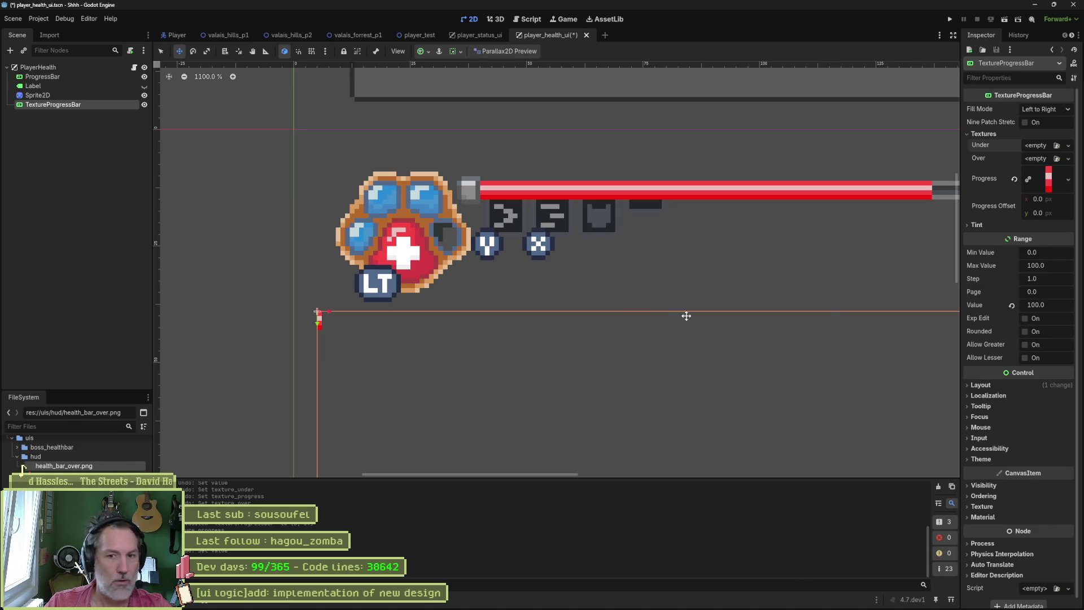
Step: Set the Range Step to 100 and the Page size back to 1
click(1042, 277)
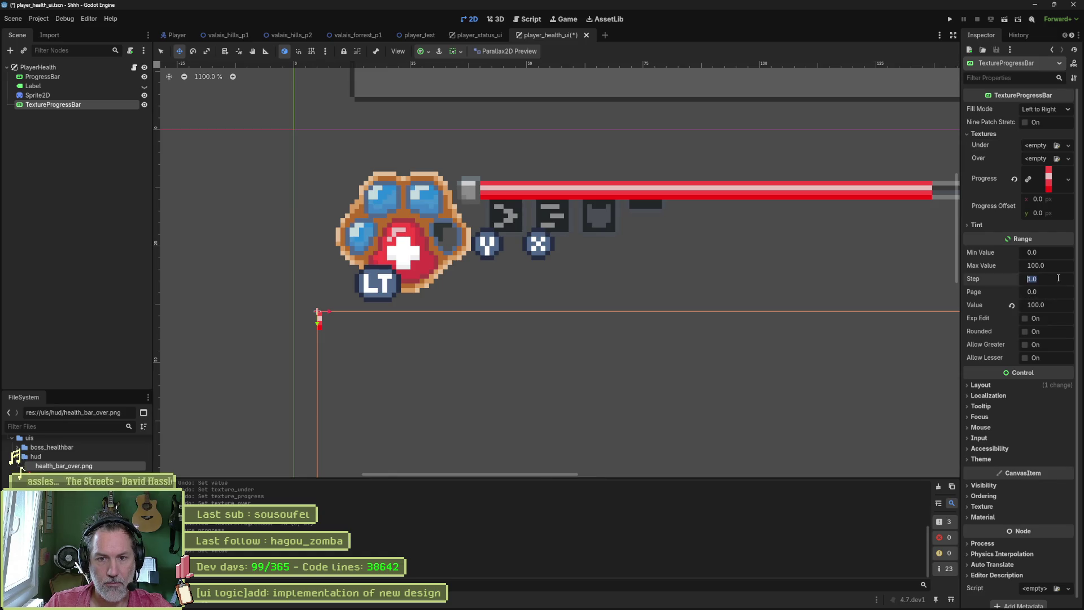
text(100)
key(Return)
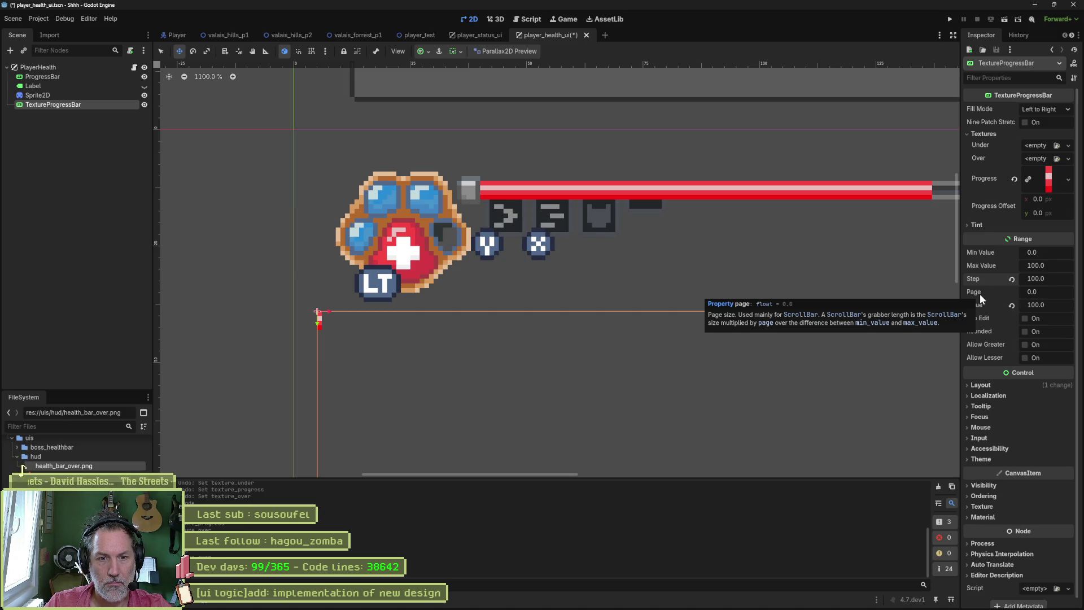
drag(1047, 291, 1056, 291)
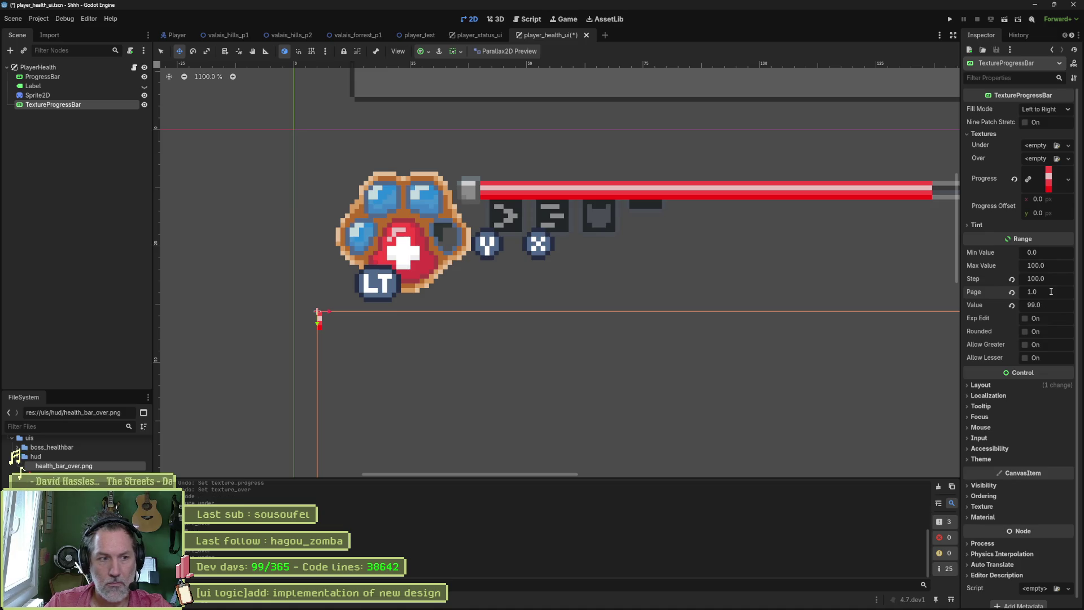
text(100)
key(Return)
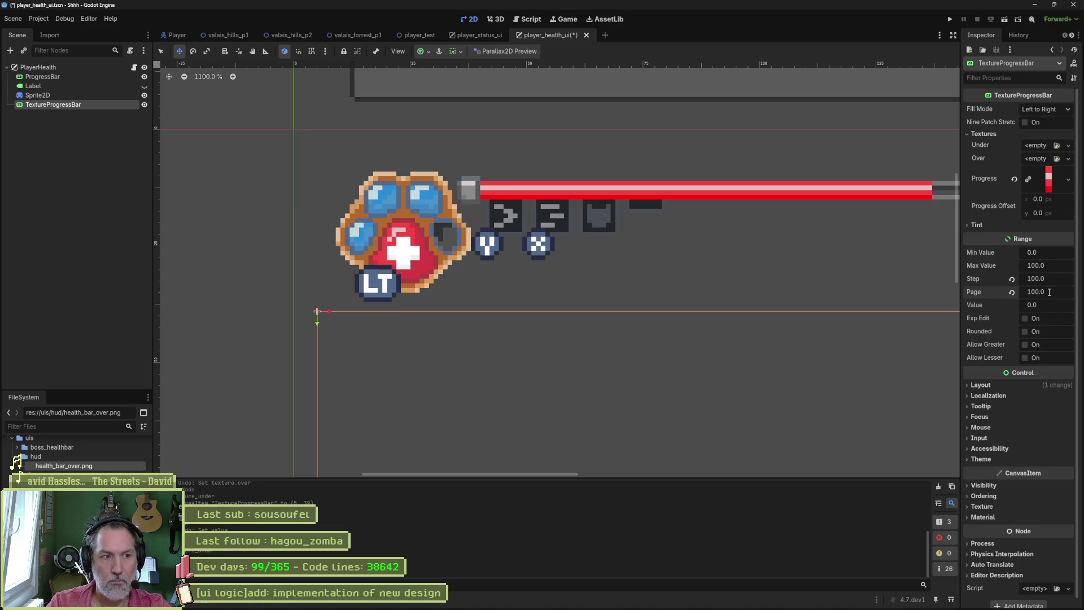
click(1050, 292)
text(1)
key(Return)
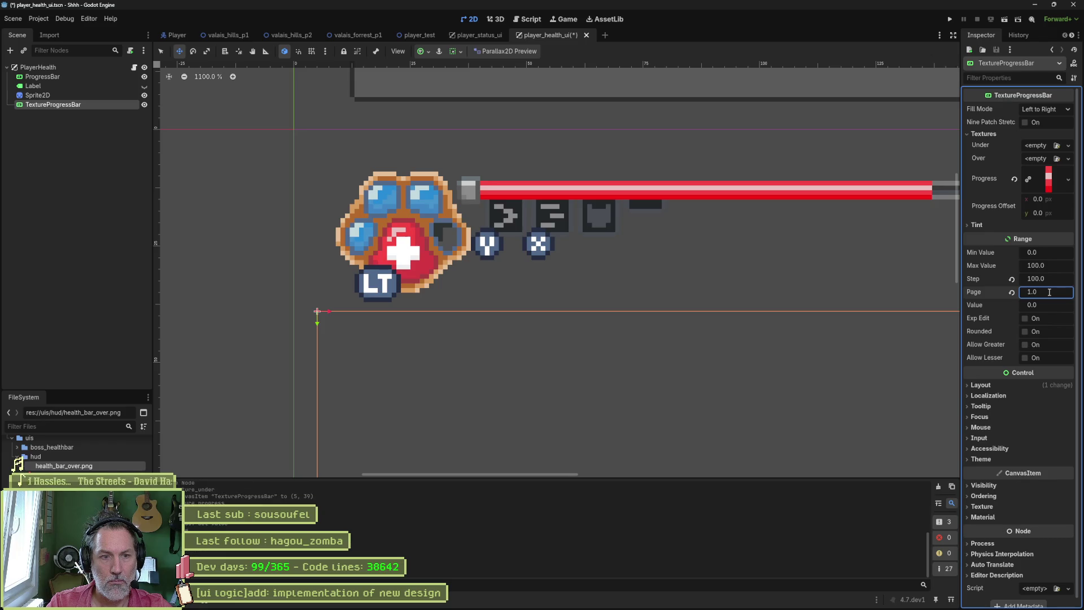
Step: Set the Value to 99, lower the Step to about 68, and switch to Aseprite
click(1046, 305)
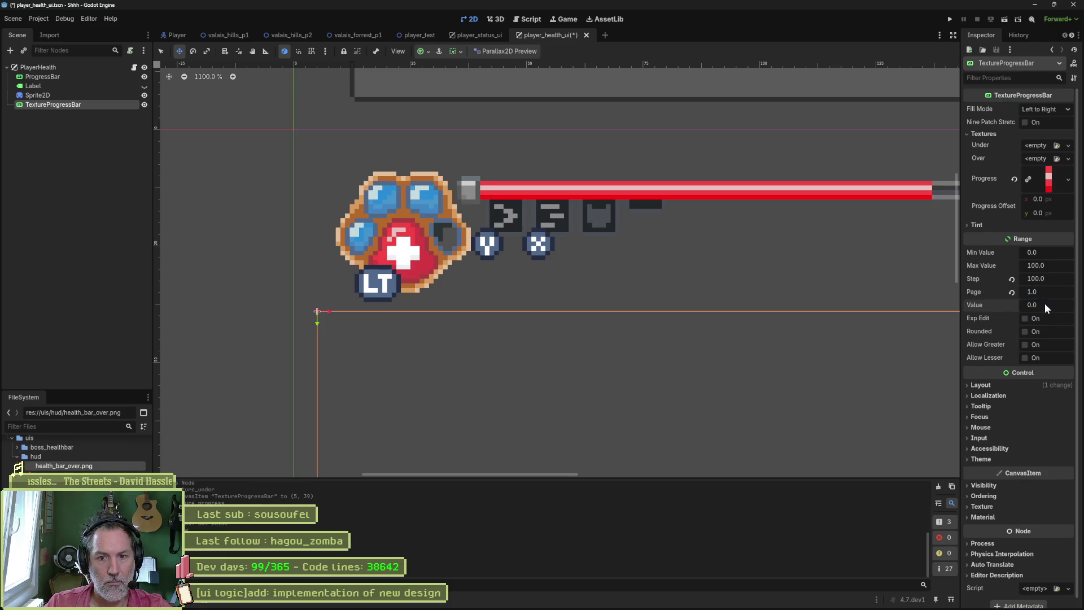
text(99)
key(Return)
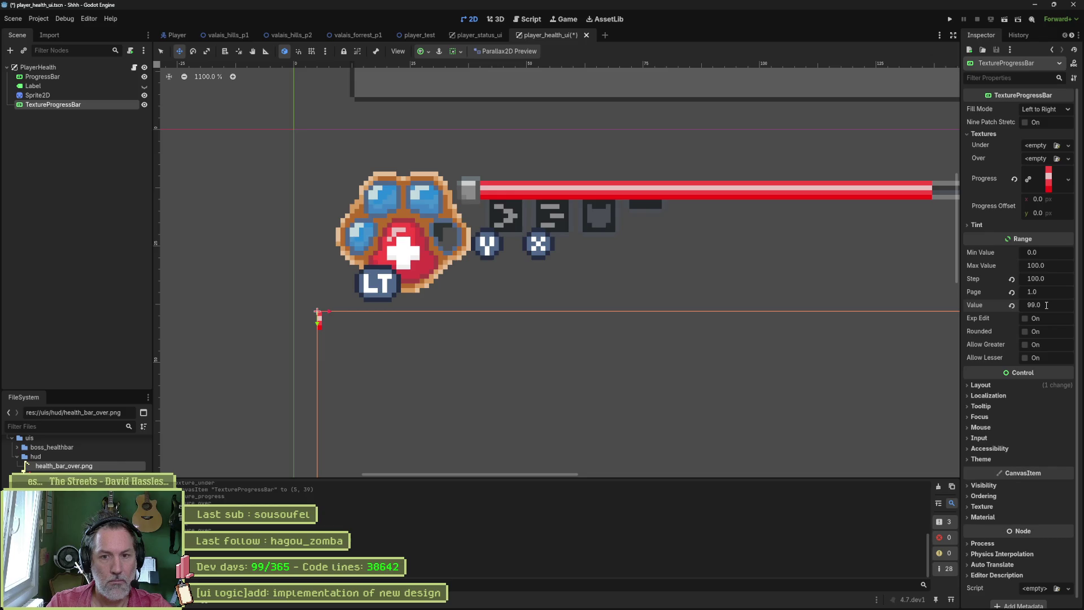
drag(1060, 292, 1070, 293)
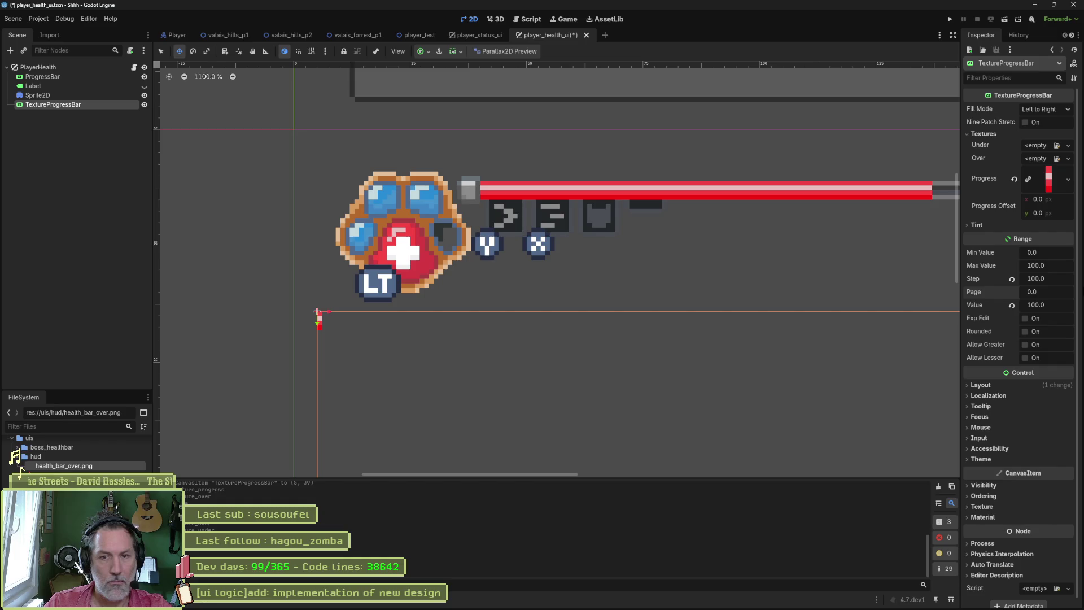
drag(1062, 278, 1057, 277)
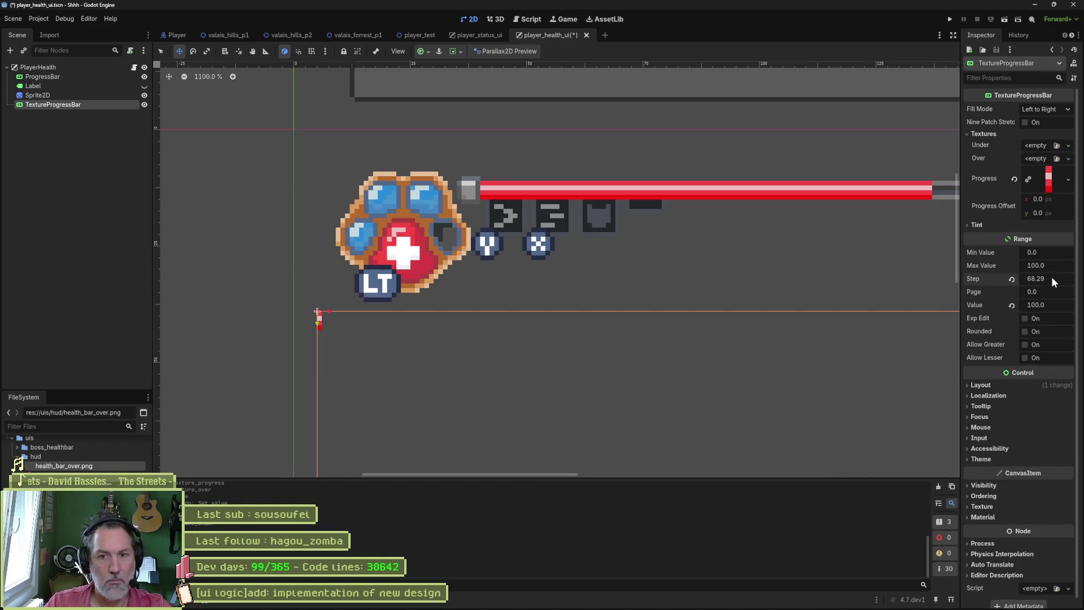
key(alt+Tab)
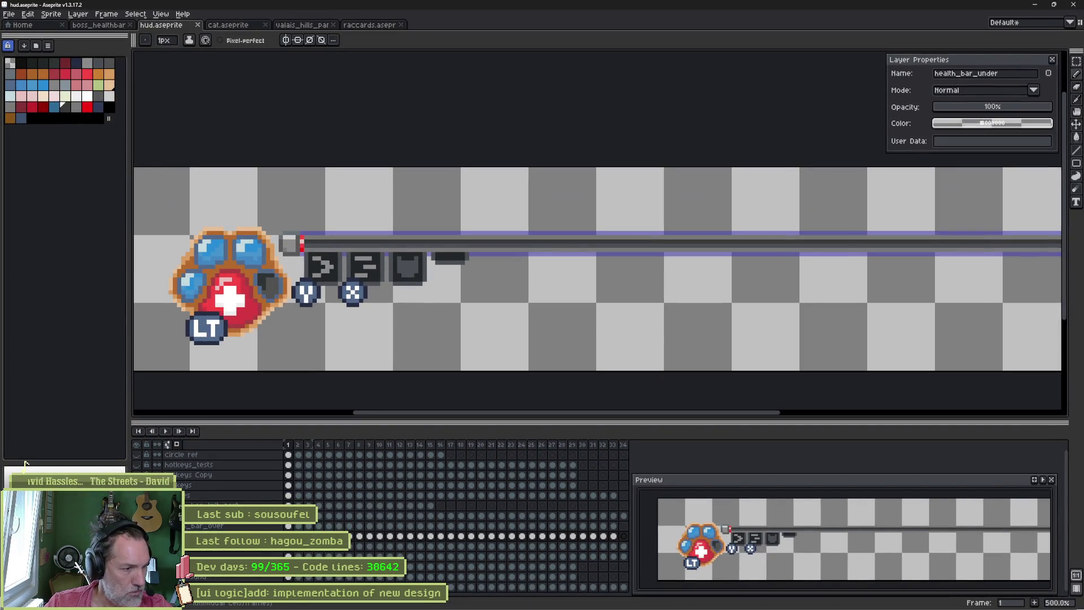
Step: Make health_bar_progress the active layer and marquee-select the red bar
click(167, 442)
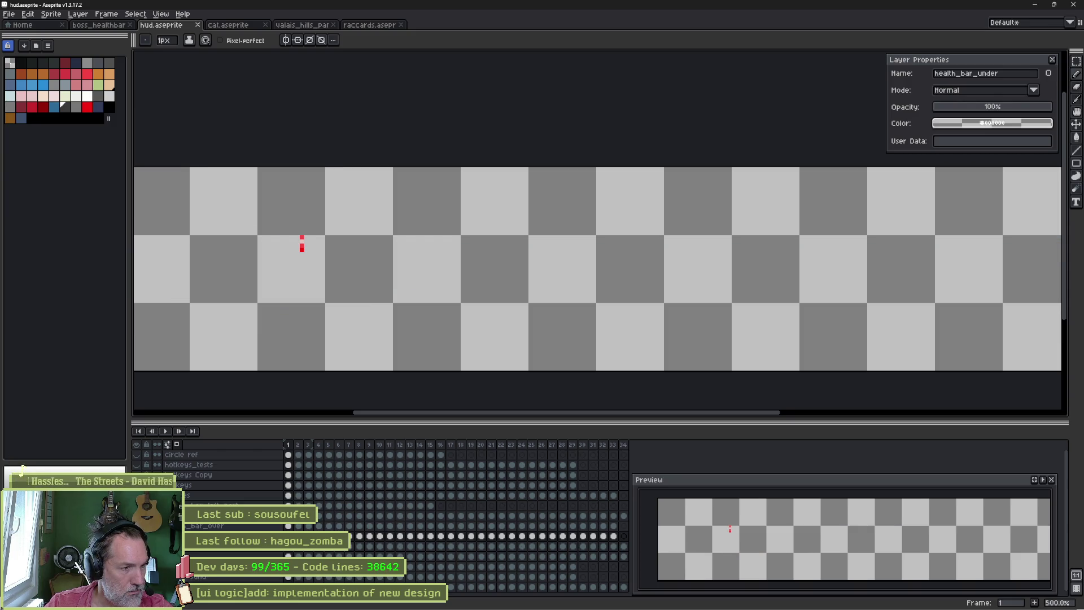
click(167, 443)
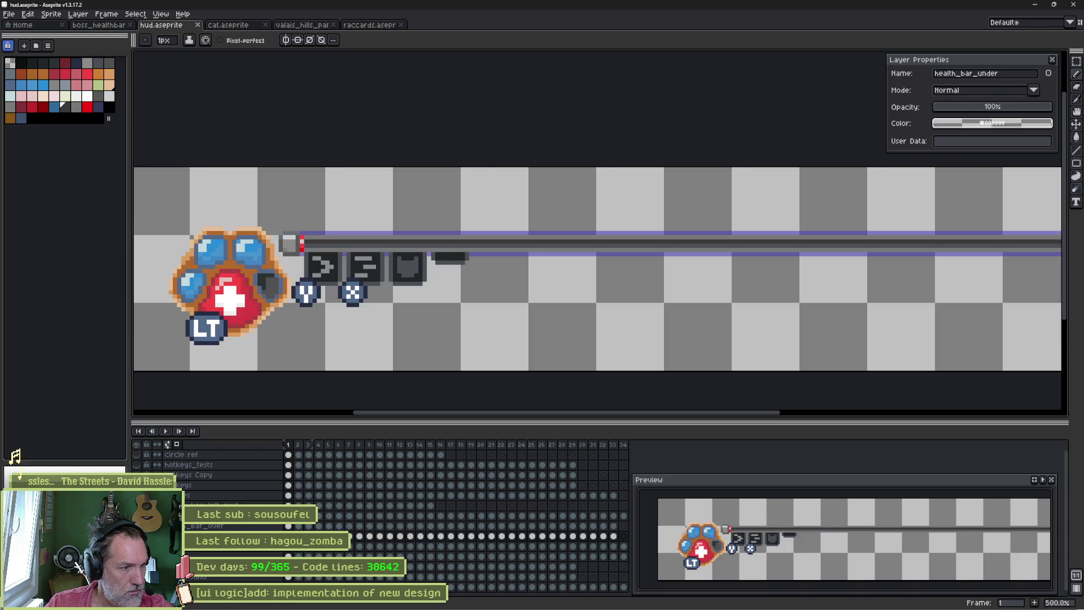
key(Down)
key(v)
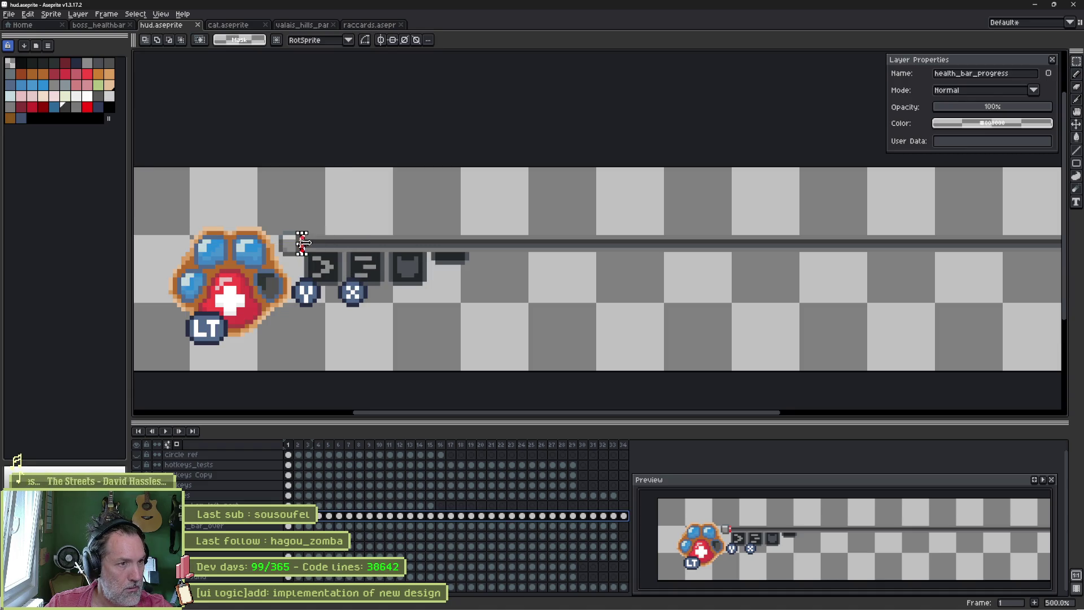
key(m)
drag(302, 242, 898, 246)
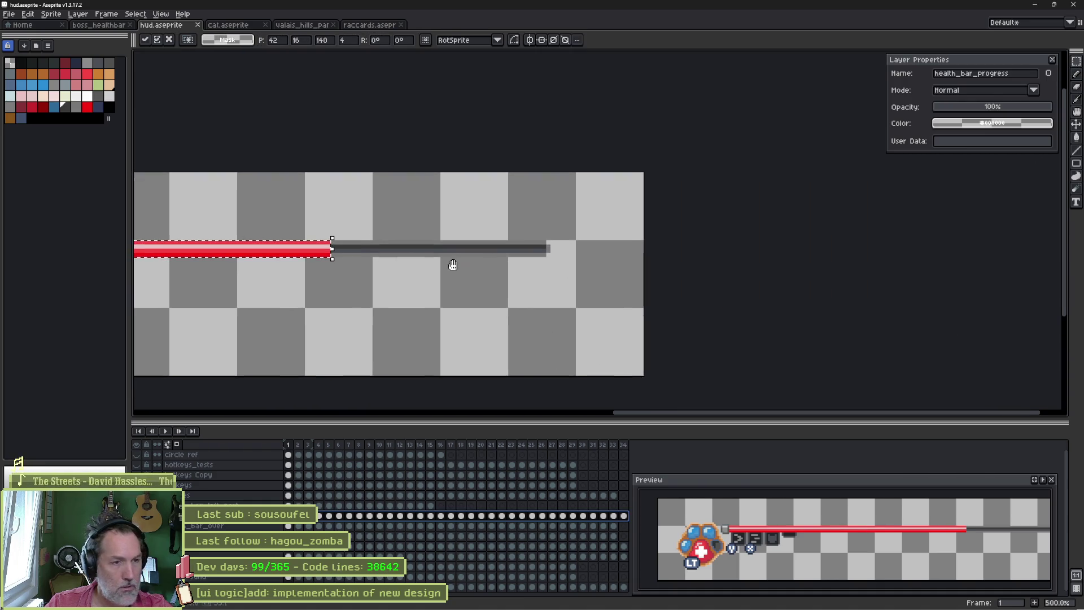
Step: Stretch the red bar right to about 191 px and start a sprite sheet export
drag(337, 247, 537, 248)
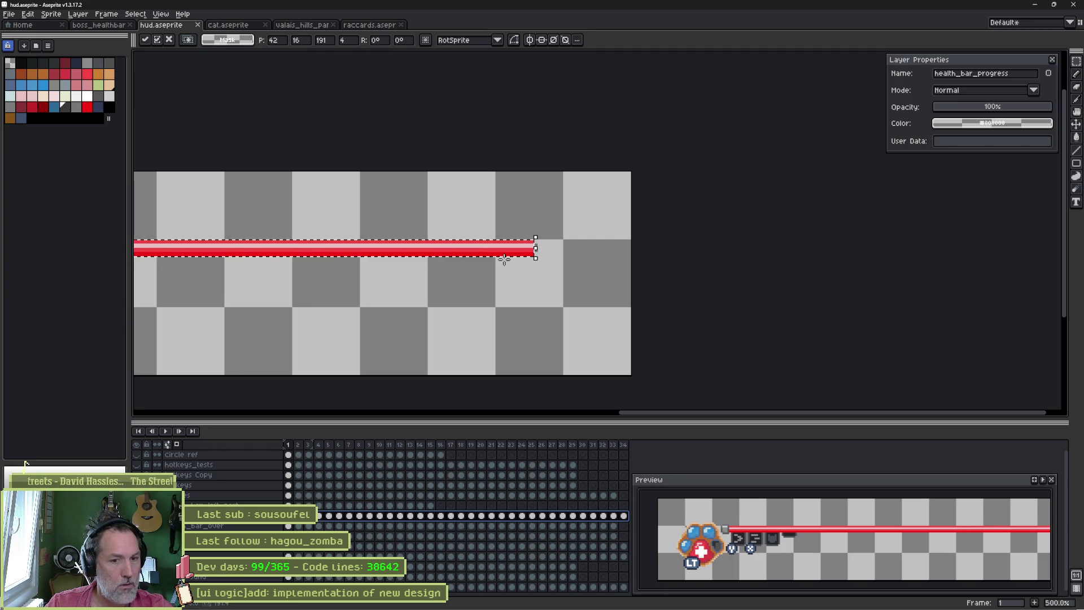
key(Return)
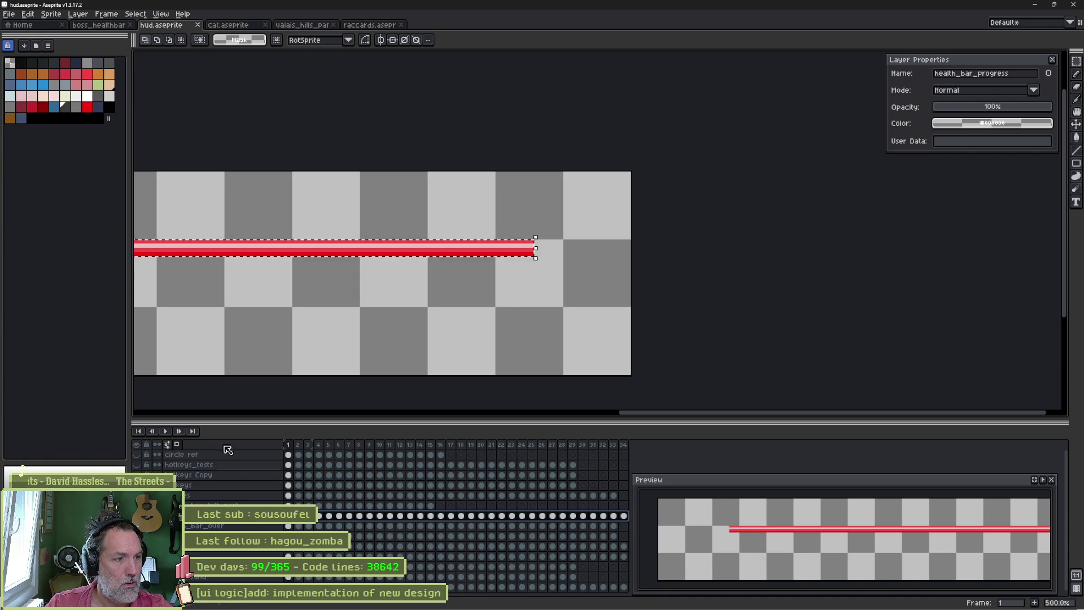
key(Return)
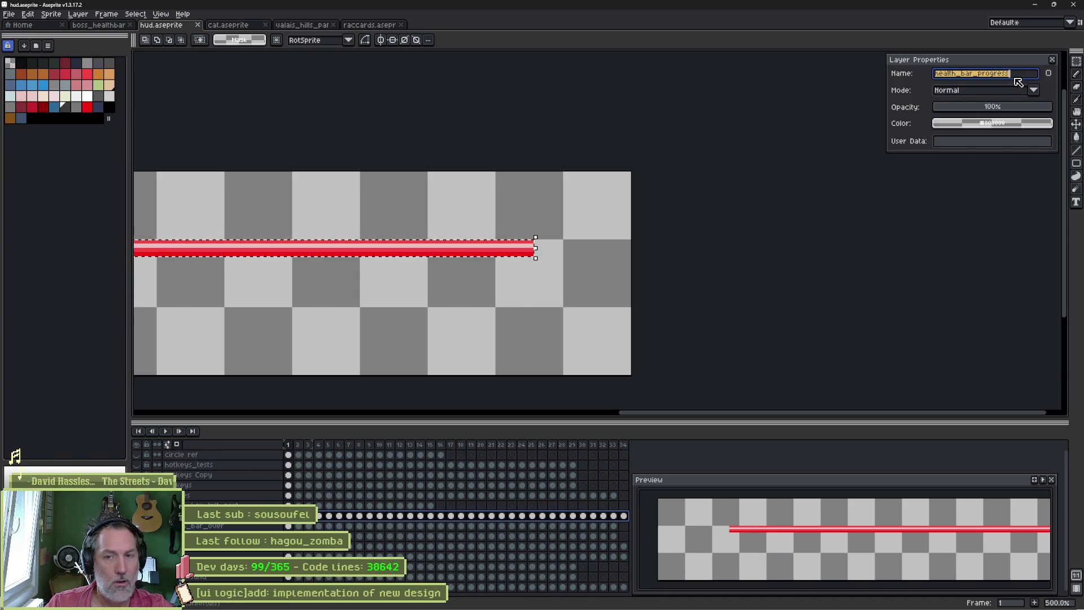
key(ctrl+e)
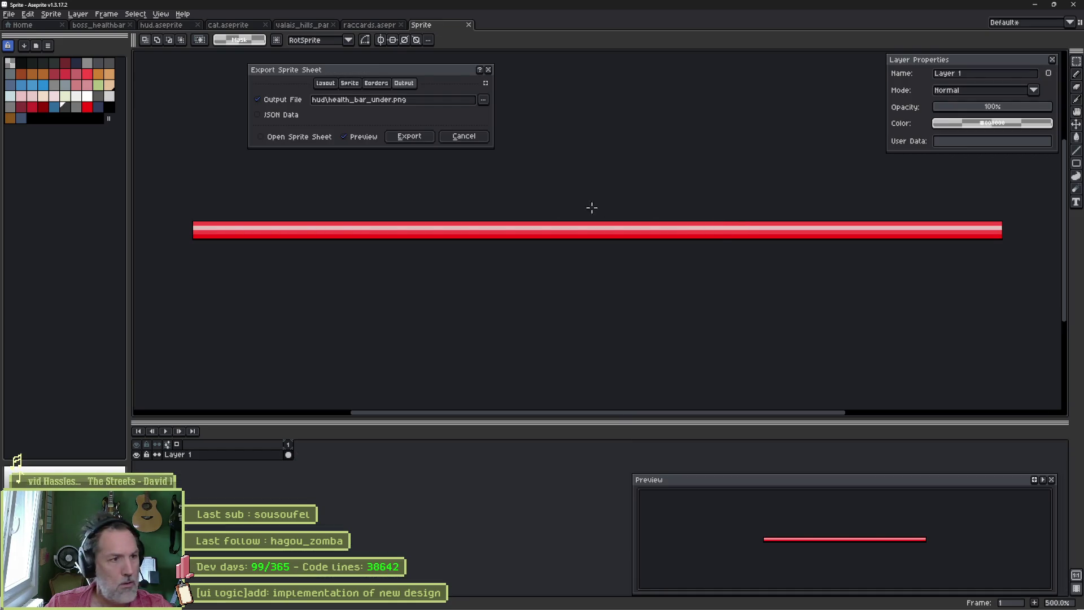
Step: Export the bar as hud\health_bar_progress.png and return to Godot
click(389, 100)
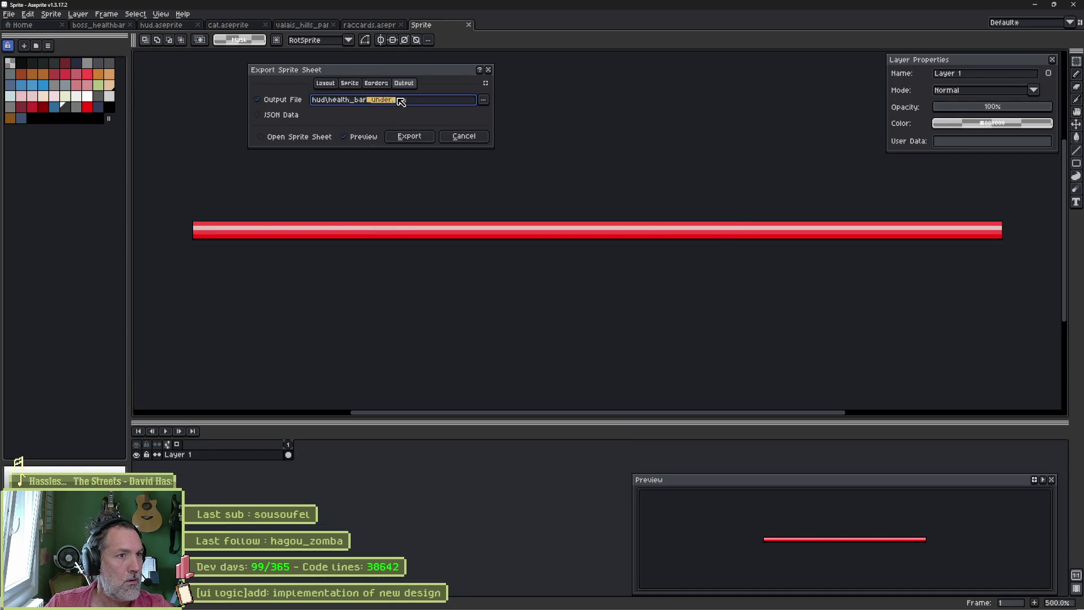
key(BackSpace)
key(BackSpace)
key(BackSpace)
key(BackSpace)
key(BackSpace)
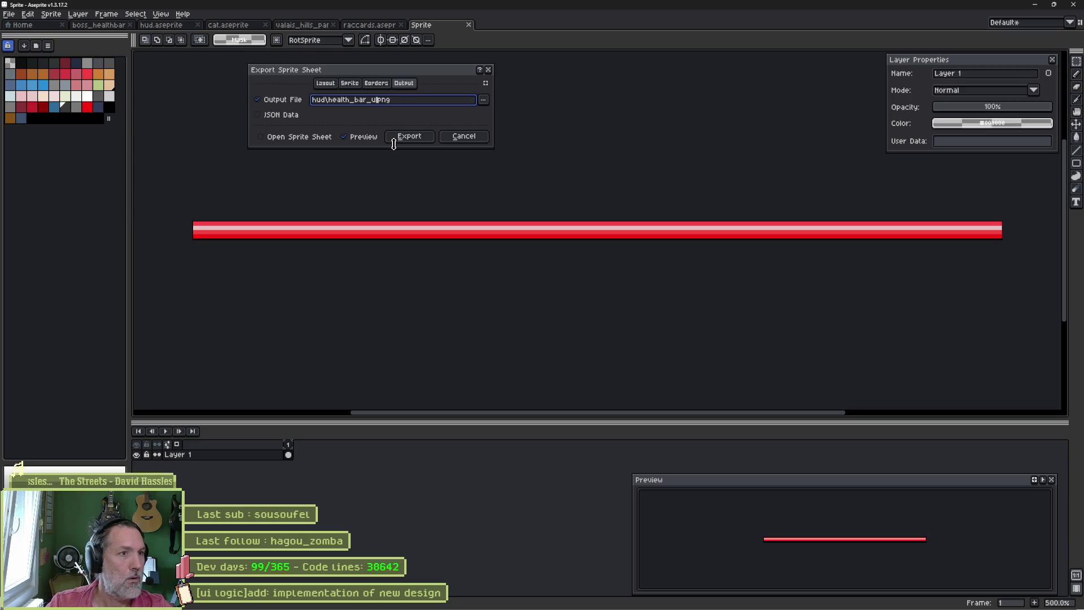
text(progress)
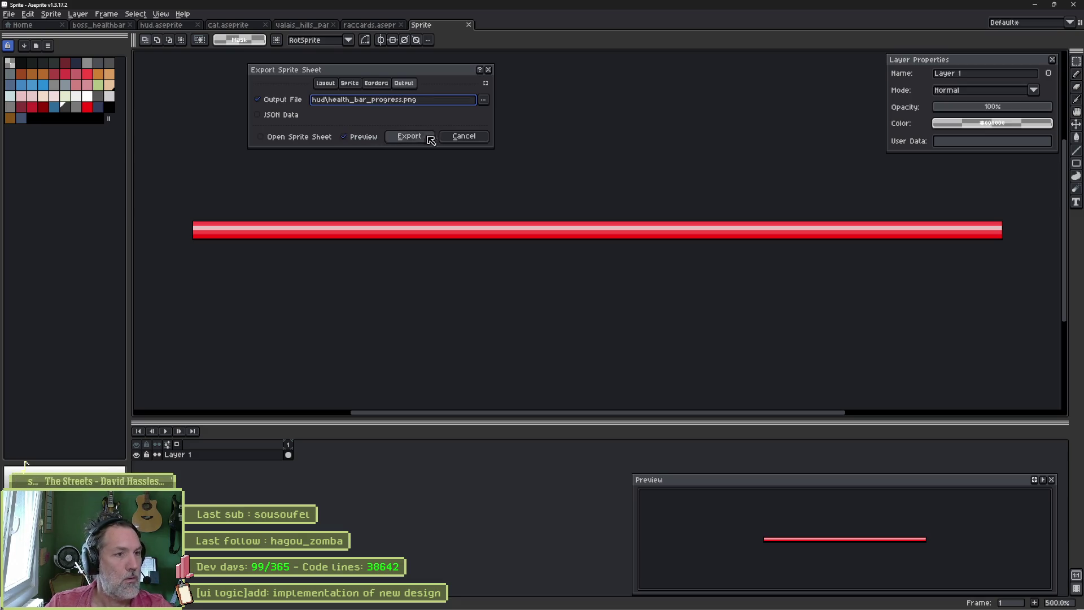
click(409, 135)
key(alt+Tab)
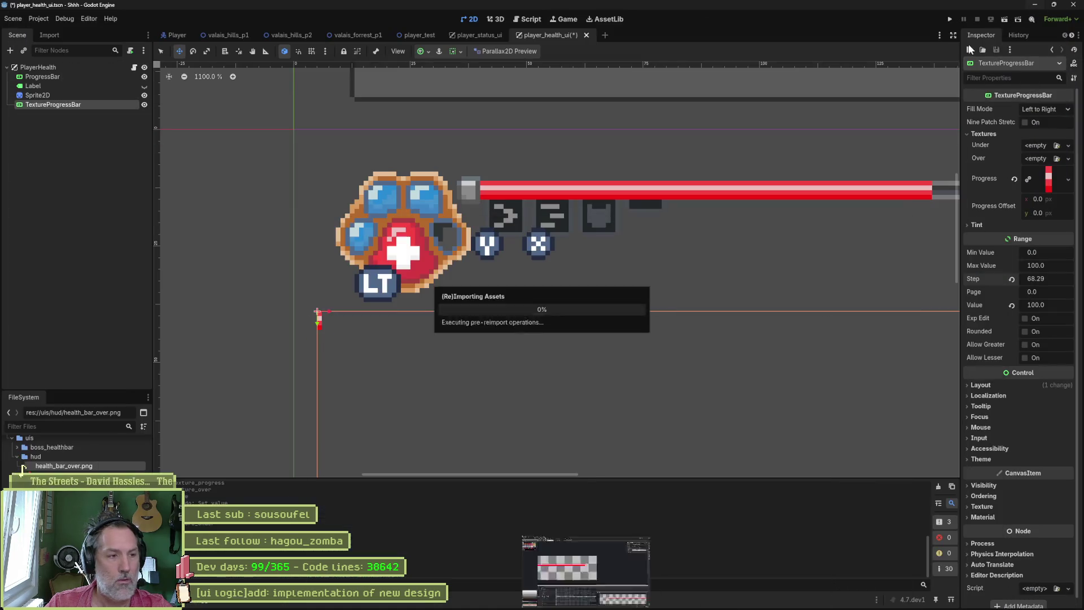
scroll(504, 332, up, 2)
Step: Assign health_bar_under.png as the Under texture and leave the Over texture empty
drag(503, 332, 486, 334)
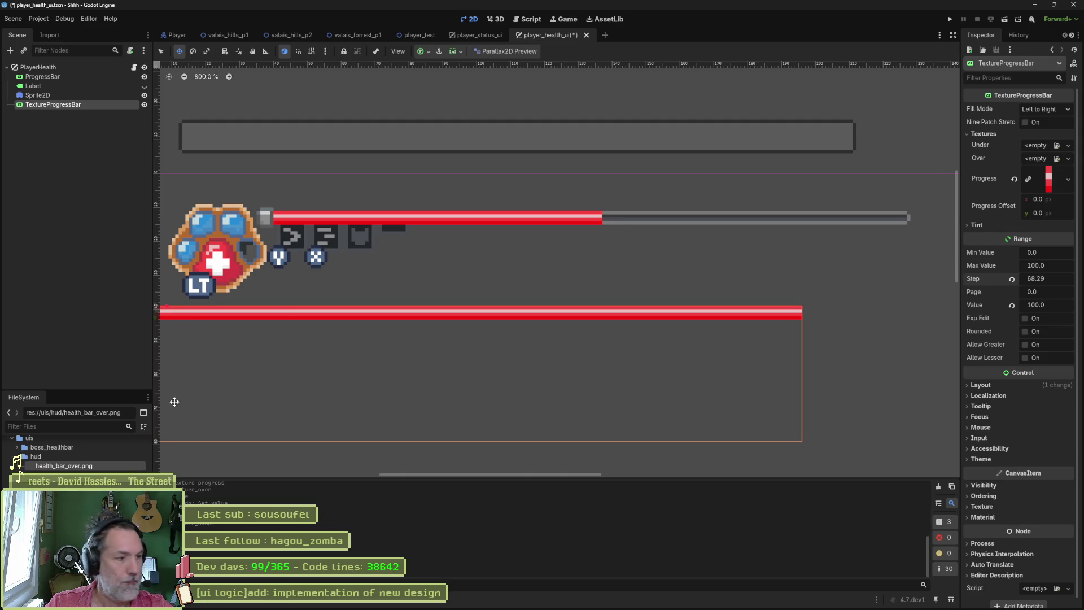
click(68, 455)
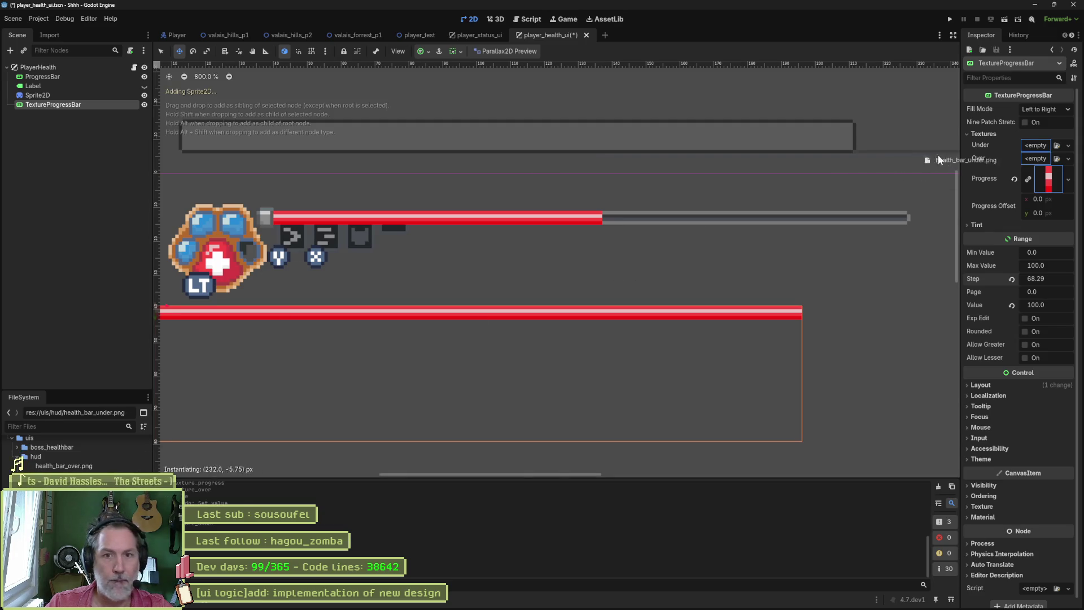
drag(142, 468, 1042, 145)
drag(63, 467, 1040, 177)
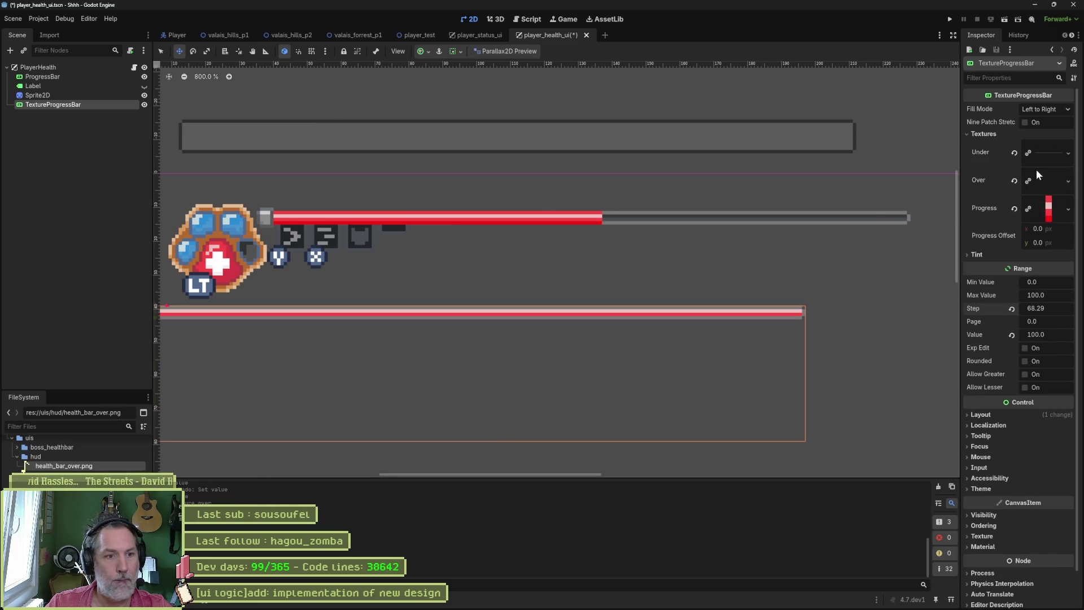
scroll(608, 221, down, 1)
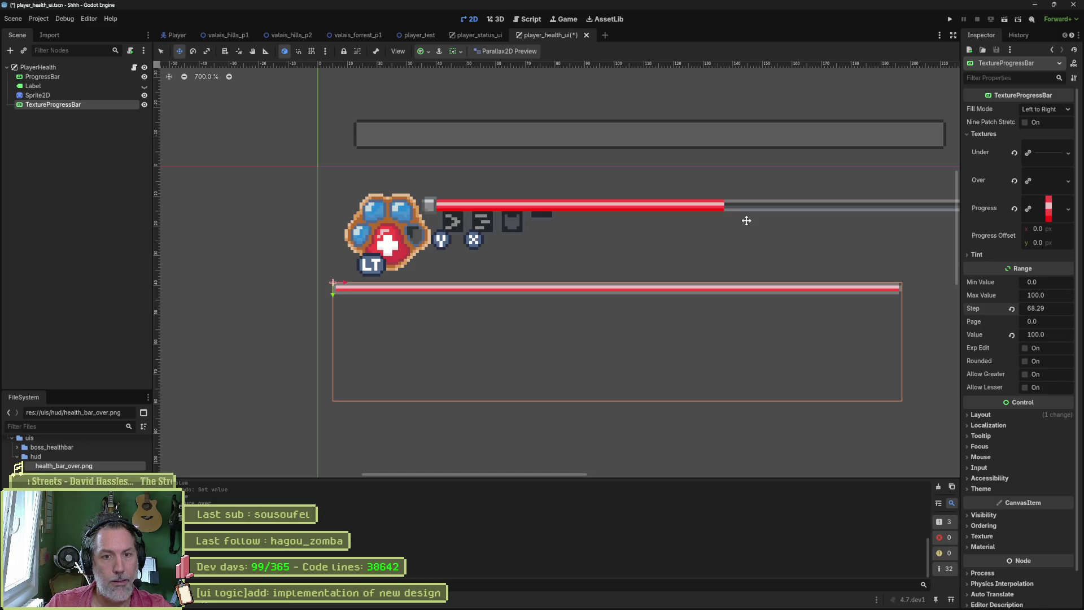
click(1014, 181)
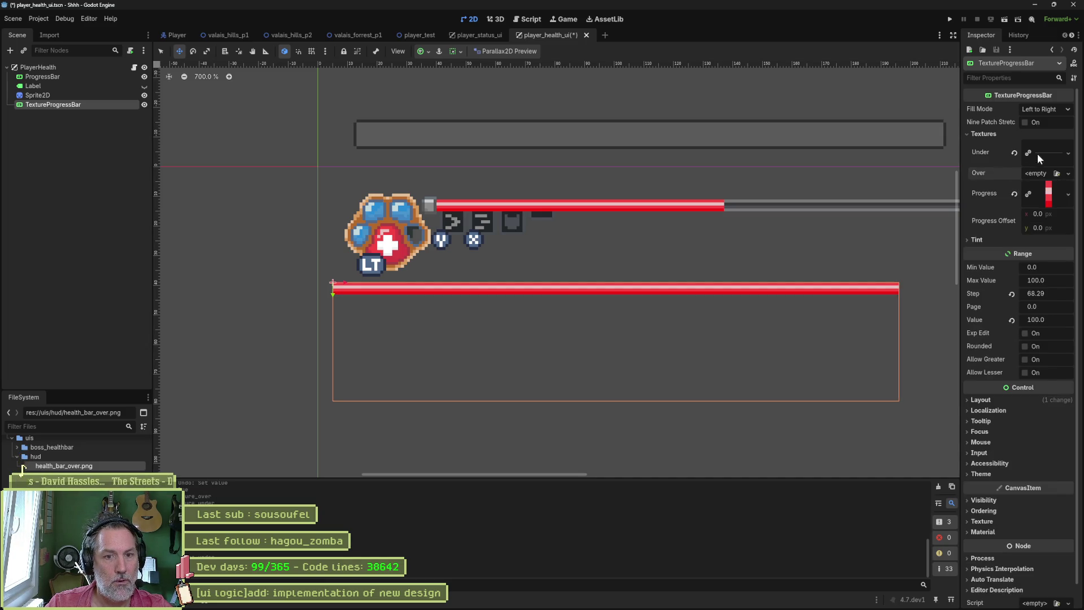
Step: Set Step to 1 and lower Value to 75, then switch to Aseprite
click(1051, 294)
text(1)
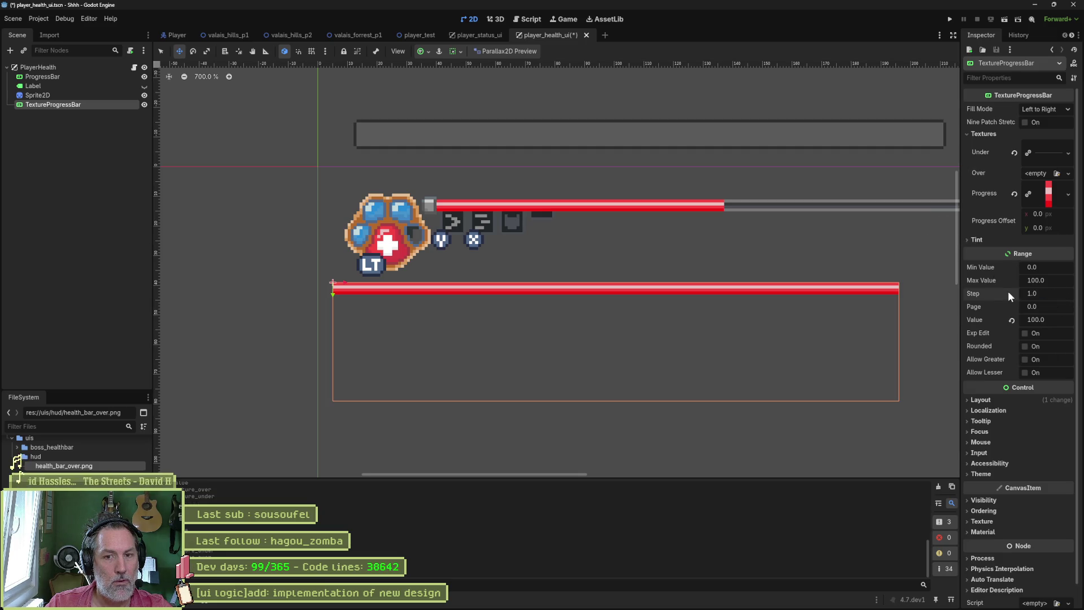
drag(1051, 319, 1021, 319)
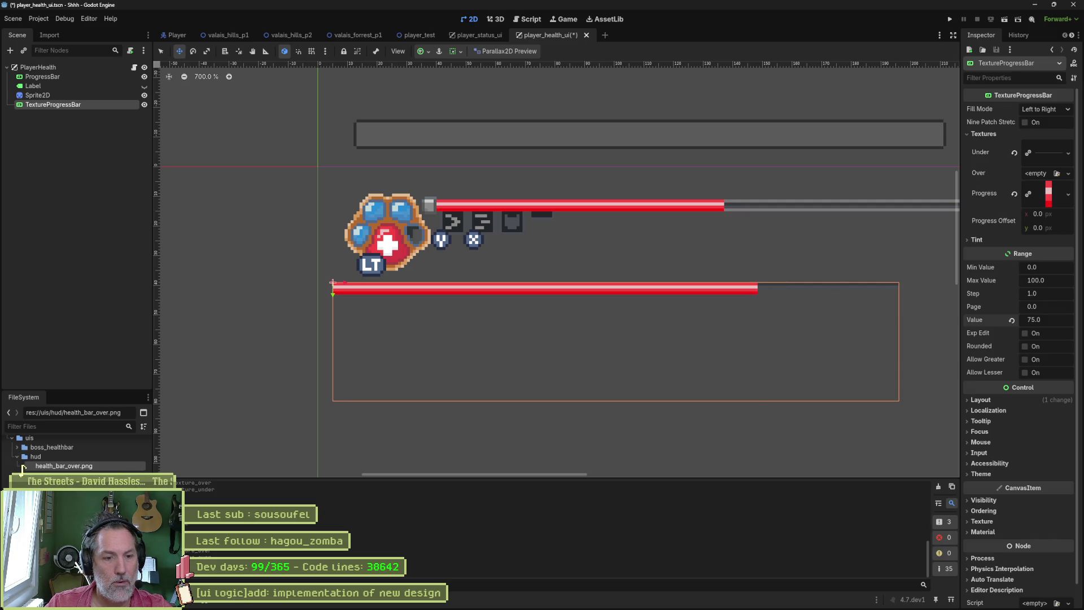
key(alt+Tab)
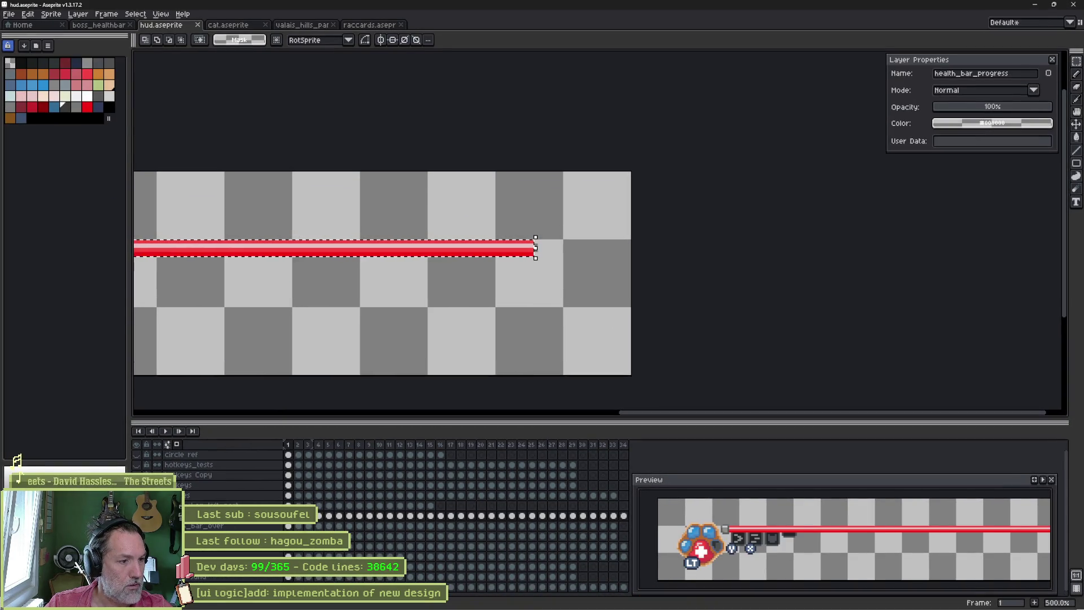
scroll(289, 354, down, 2)
Step: Delete the red fill and merge health_bar_over down into health_bar_under
drag(508, 297, 542, 313)
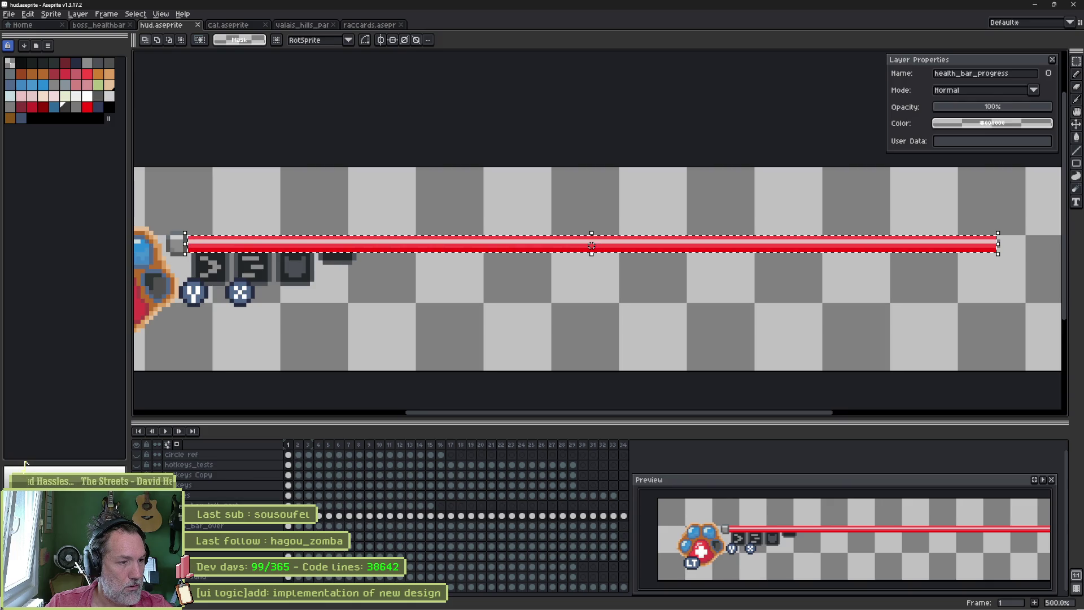
key(Delete)
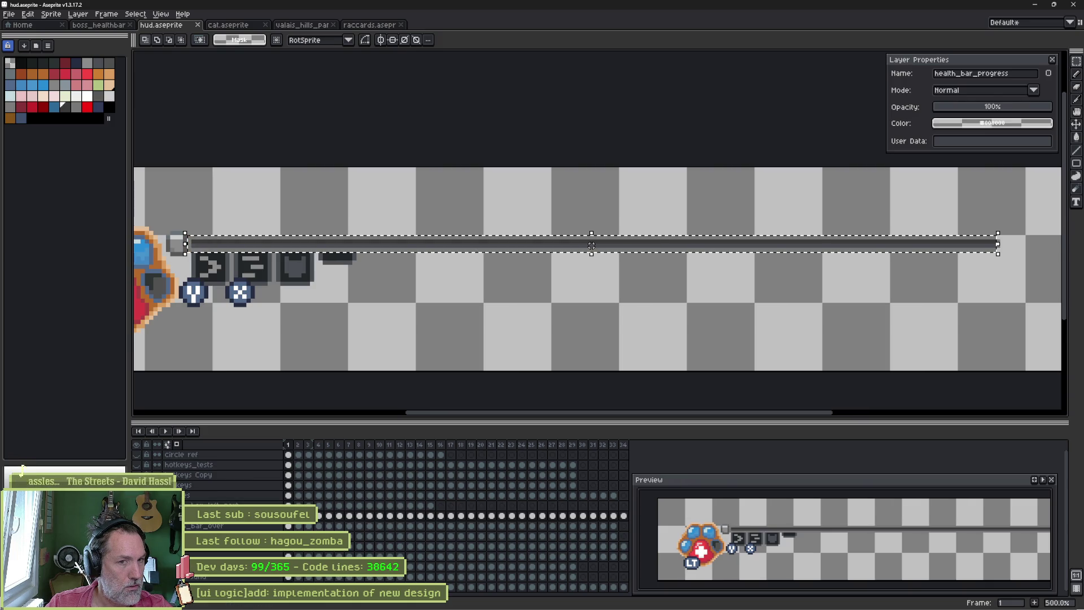
click(247, 528)
right_click(248, 528)
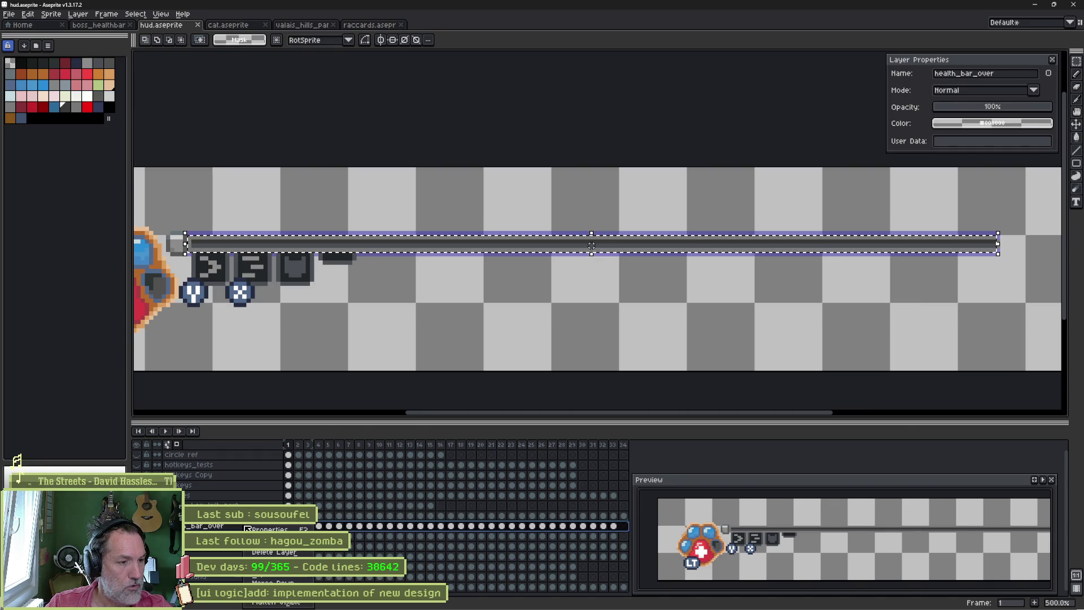
click(259, 552)
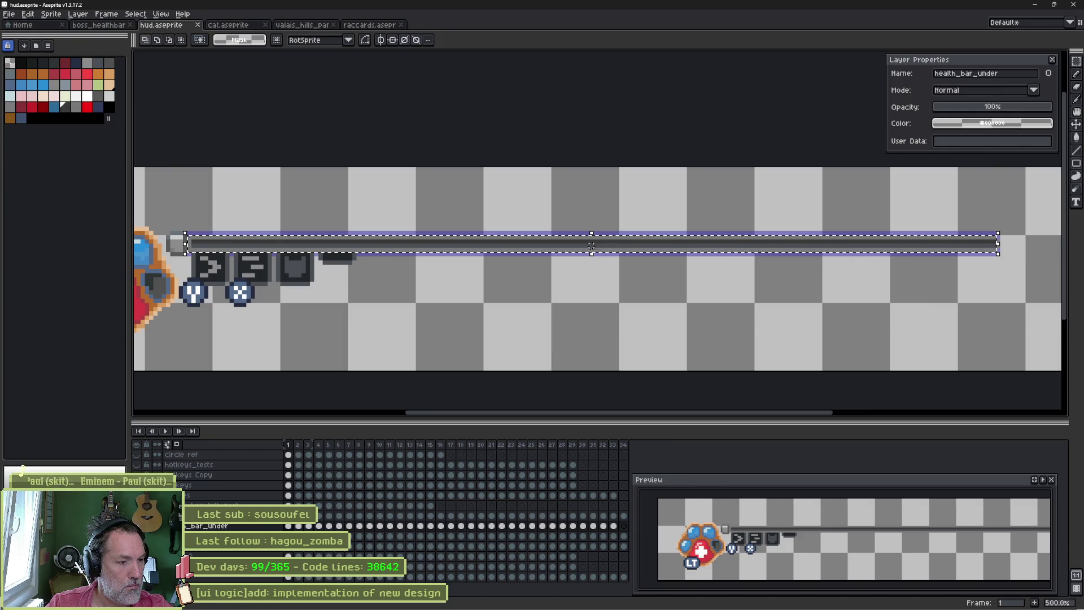
Step: Solo the grey bar layer and export it as the under-bar image, then return to Godot
key(shift+x)
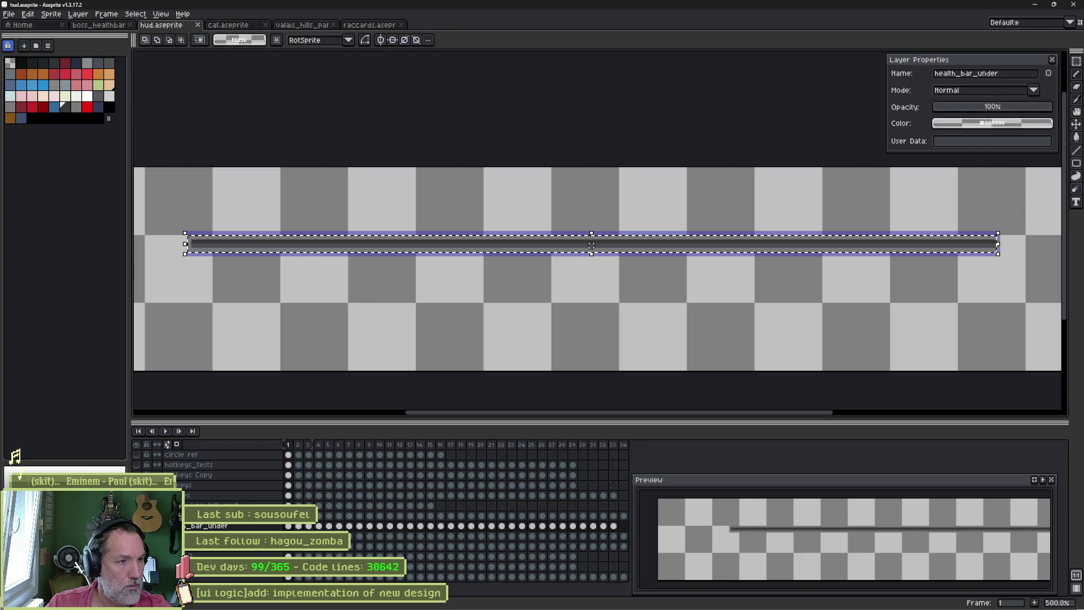
key(ctrl+d)
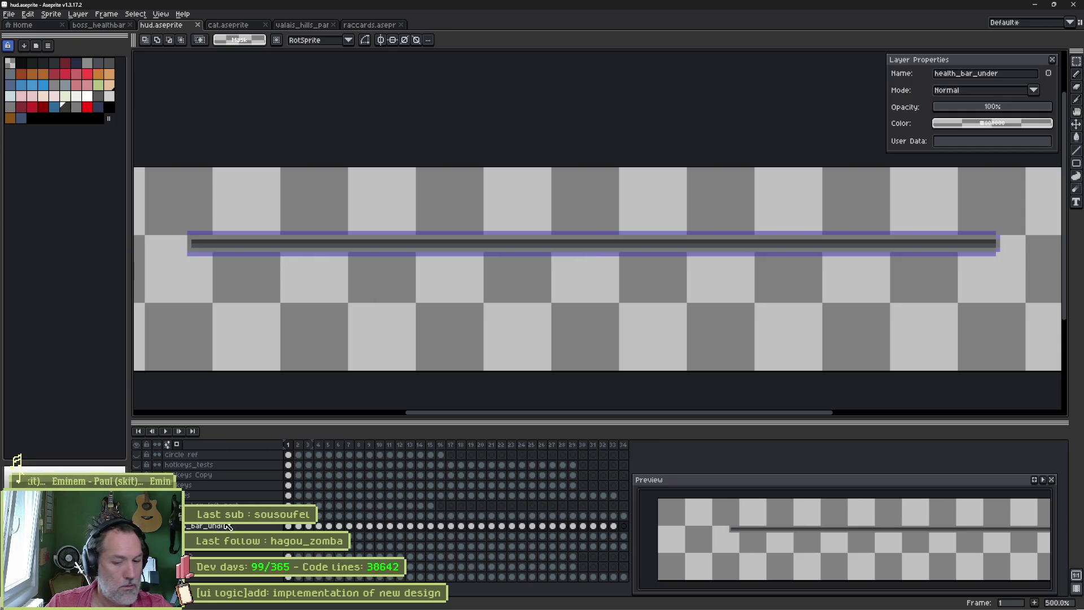
key(ctrl+e)
click(400, 100)
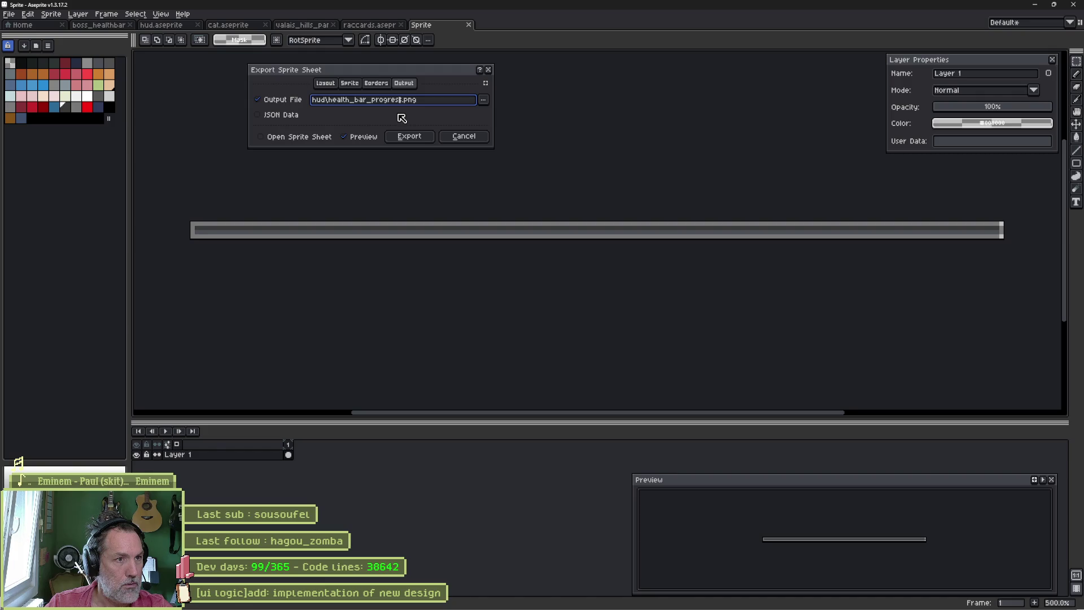
text(und)
key(Return)
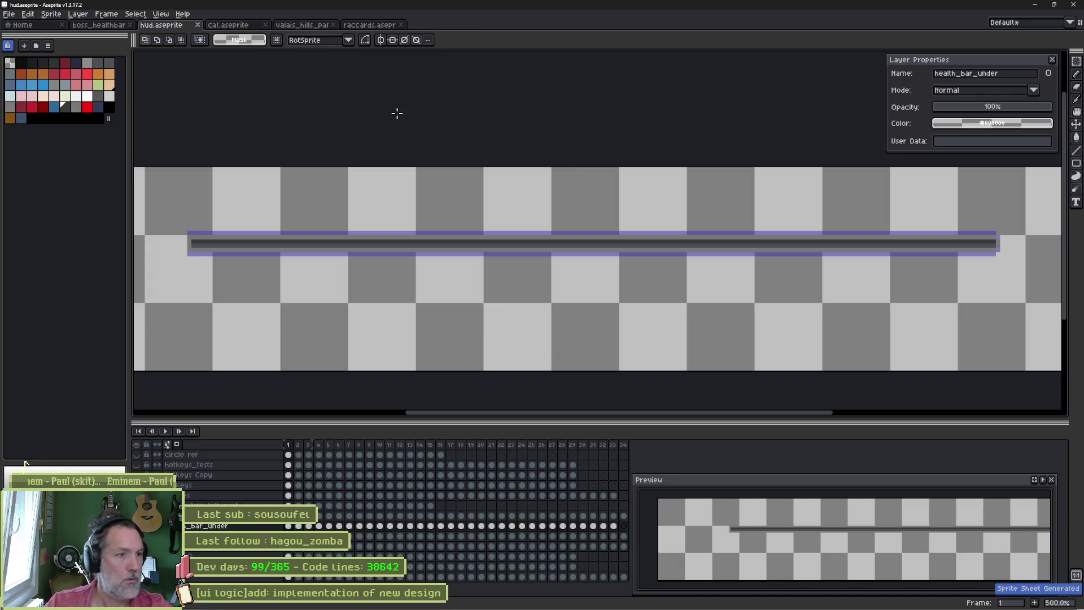
key(alt+Tab)
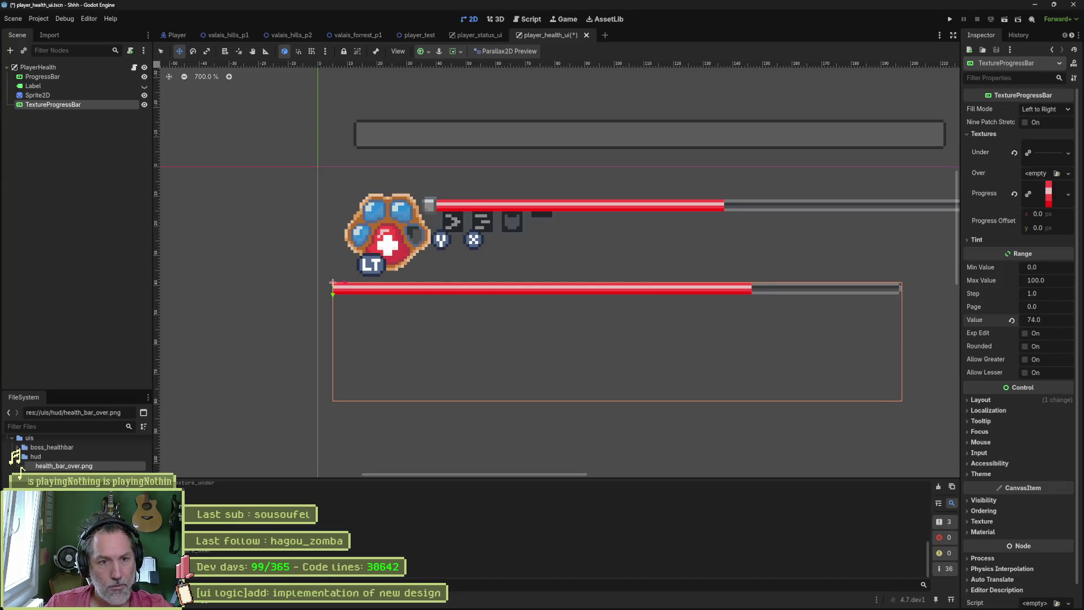
Step: Set the bar's Value to 50, save the scene, and nudge the bar down and right
drag(1036, 320, 1017, 320)
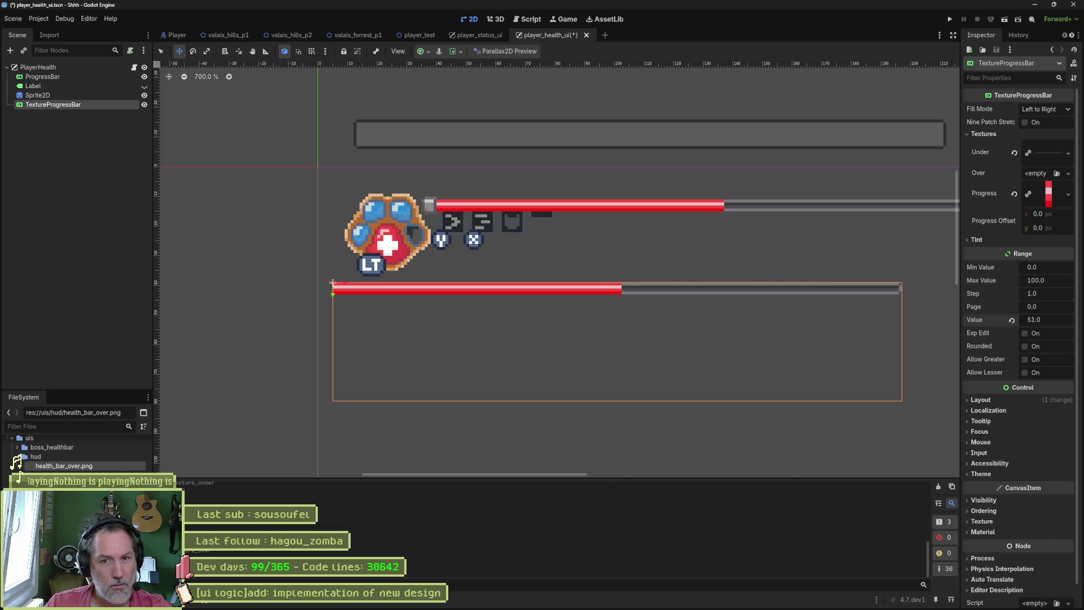
click(1012, 319)
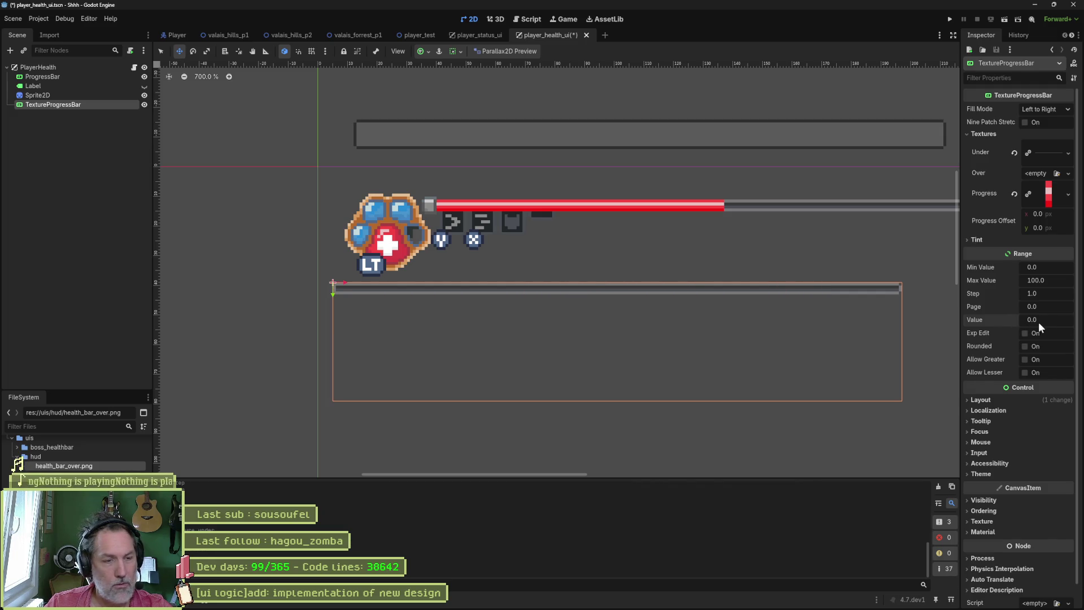
drag(1034, 320, 1055, 320)
key(ctrl+s)
scroll(631, 234, down, 1)
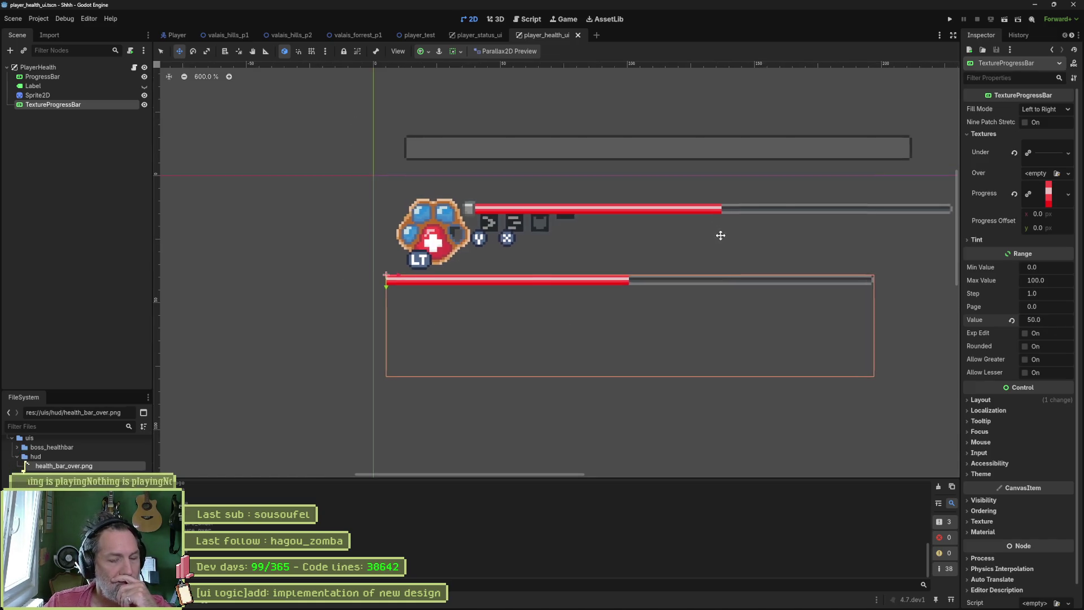
scroll(647, 266, down, 1)
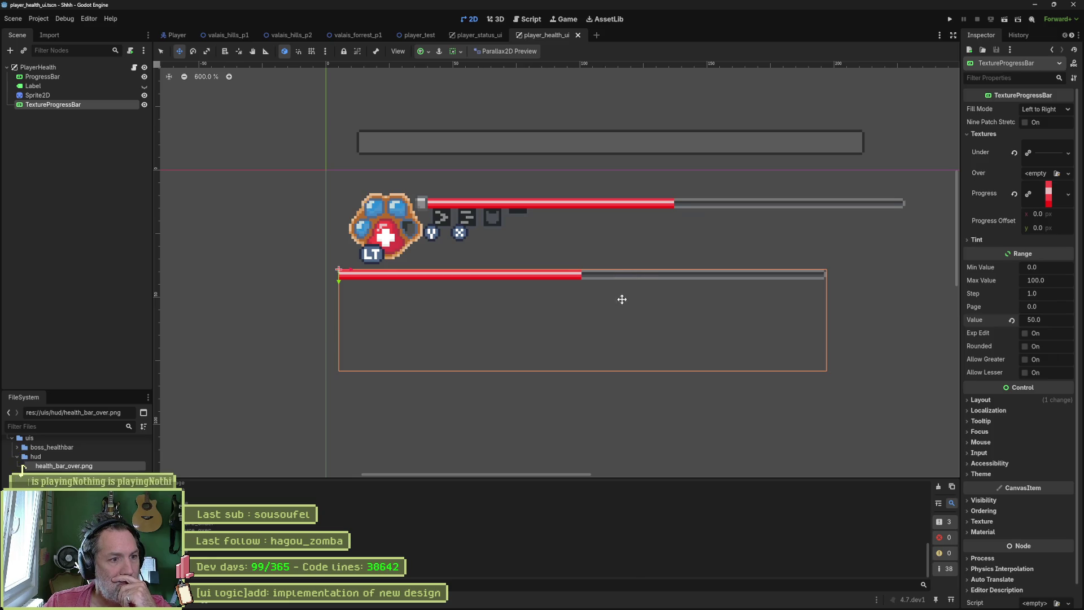
drag(621, 299, 629, 321)
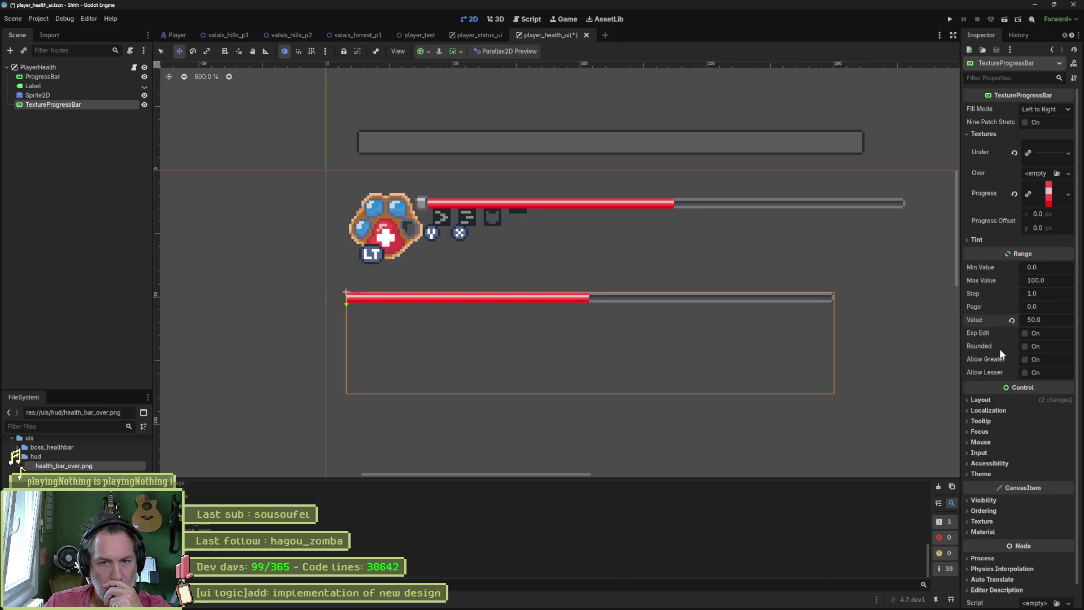
scroll(1003, 218, down, 1)
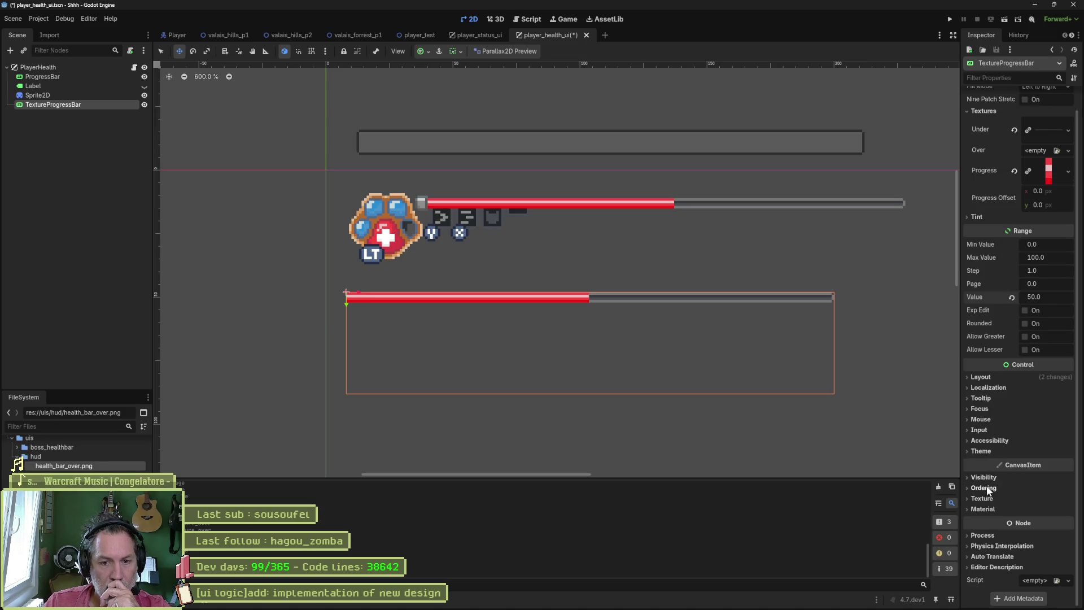
Step: Set the progress bar's Transform Size height to 4 px, then switch to Aseprite
click(983, 377)
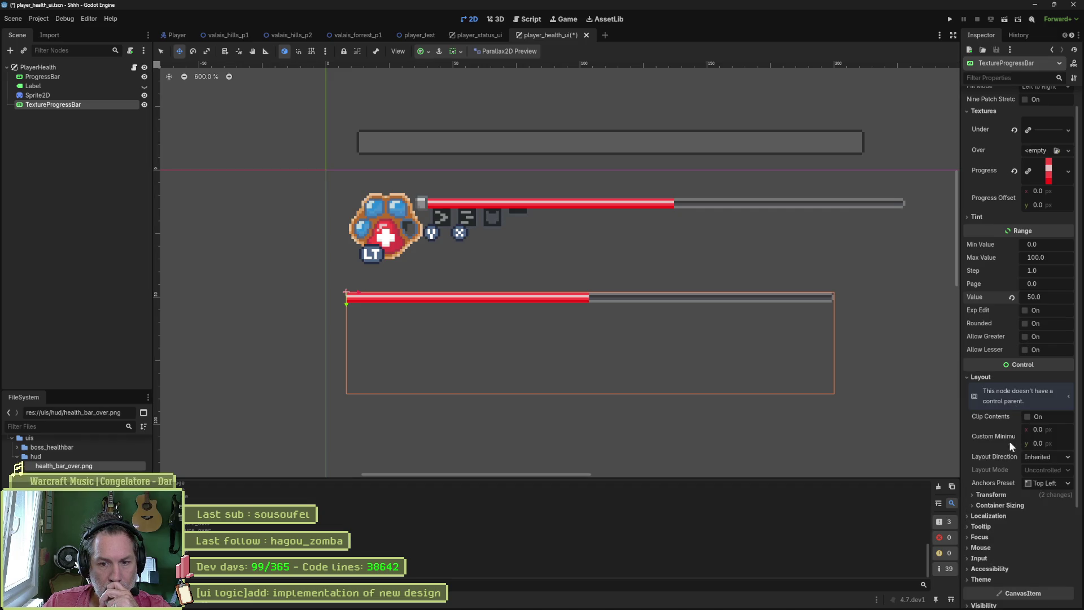
click(992, 495)
scroll(992, 481, down, 3)
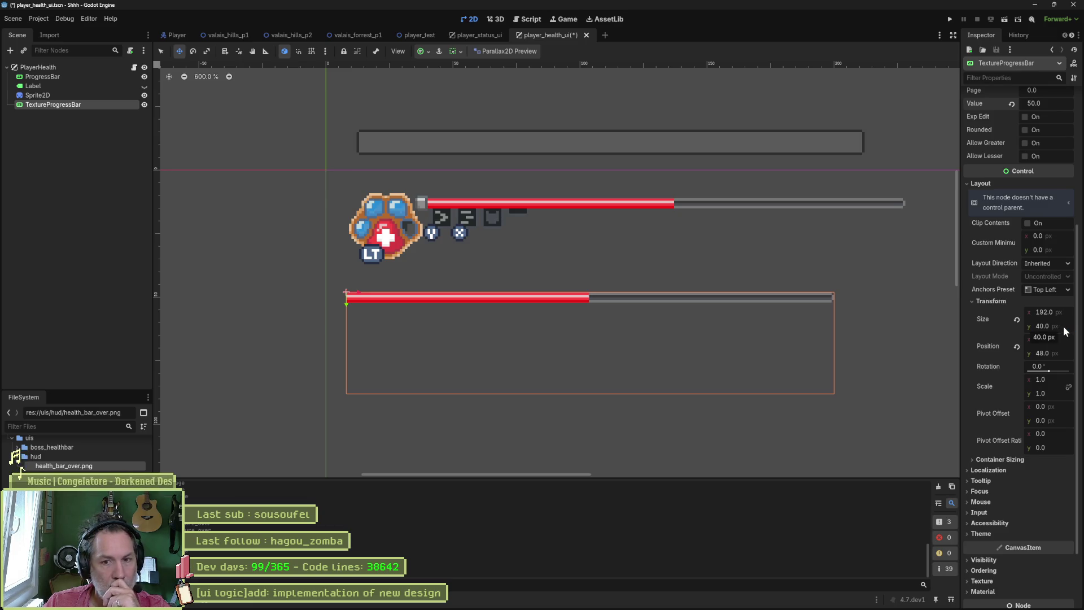
click(1046, 326)
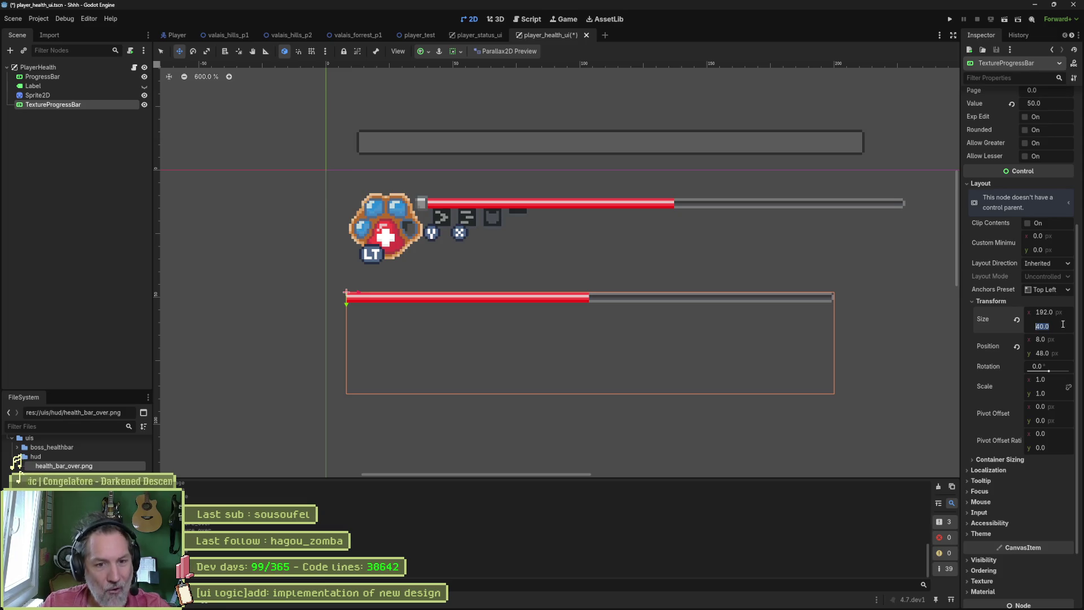
text(4)
key(Return)
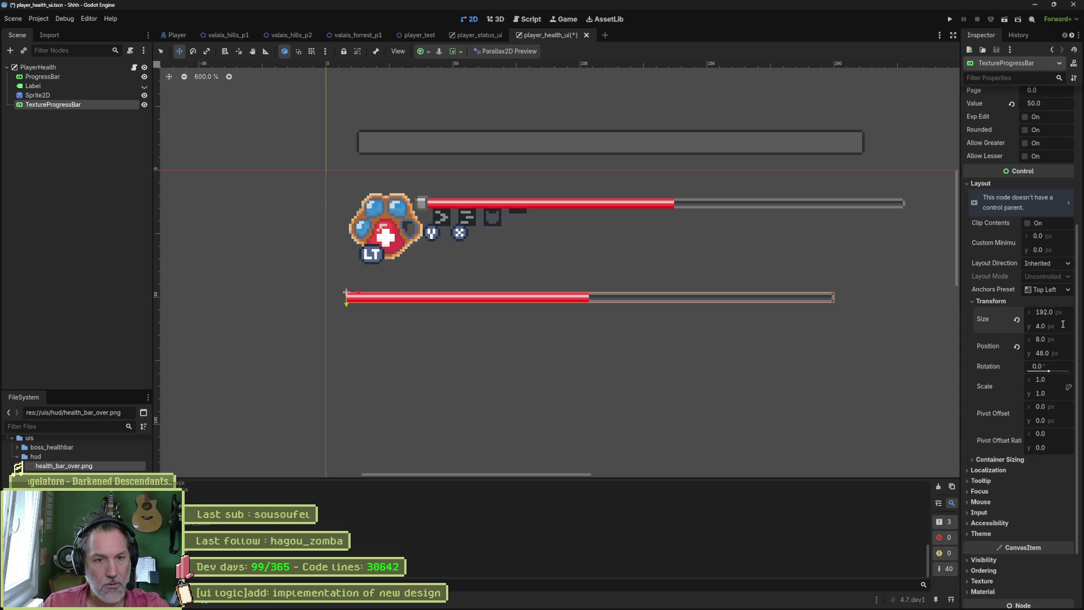
click(1050, 313)
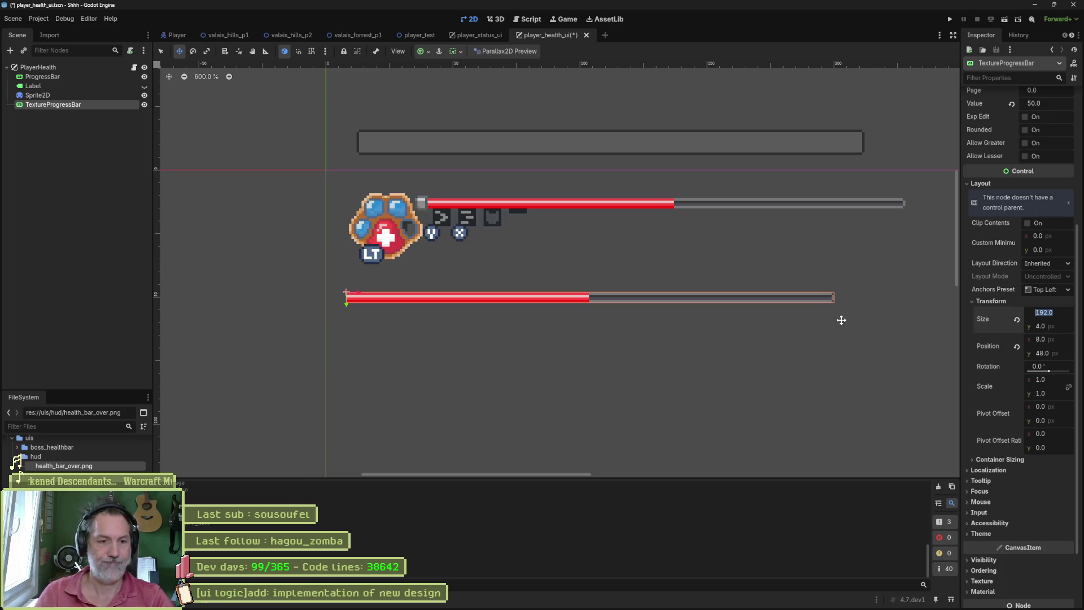
key(alt+Tab)
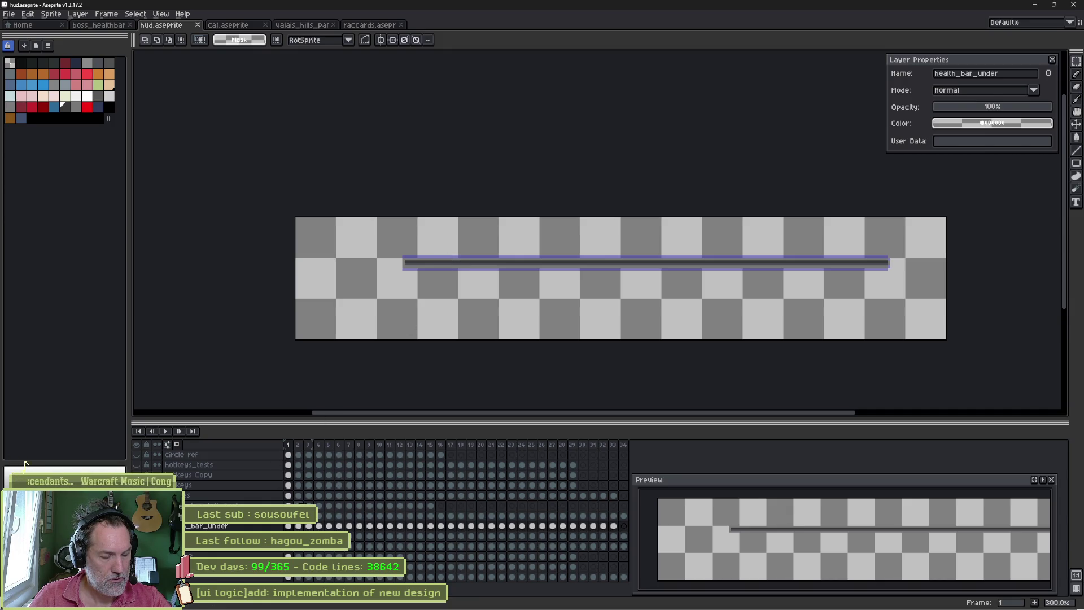
Step: Draw grey pixels with the 1px pencil extending the under-bar's tip to the right
key(w)
click(495, 260)
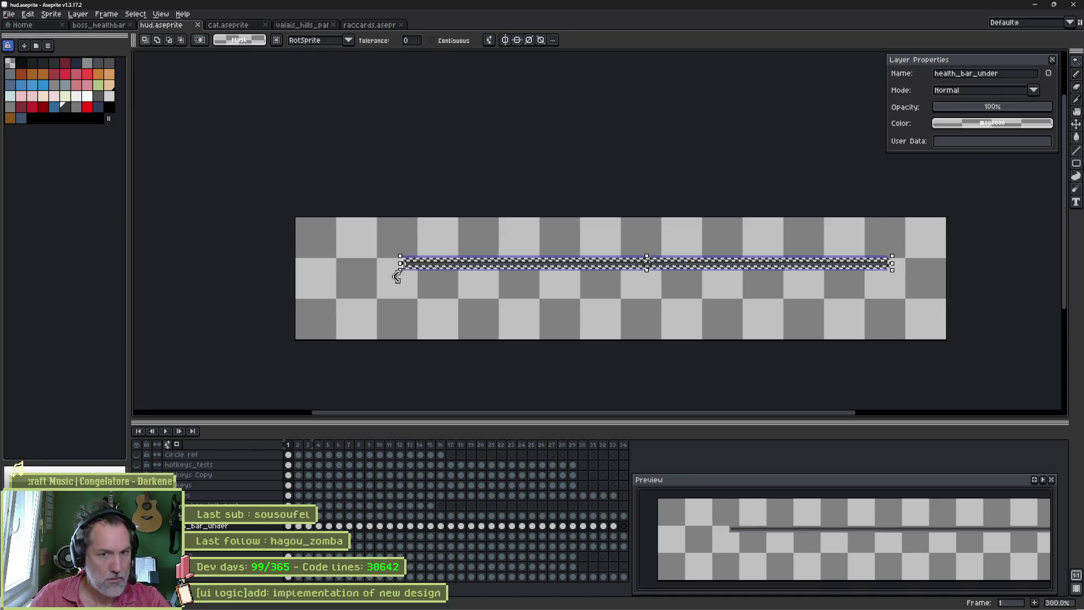
key(ctrl+d)
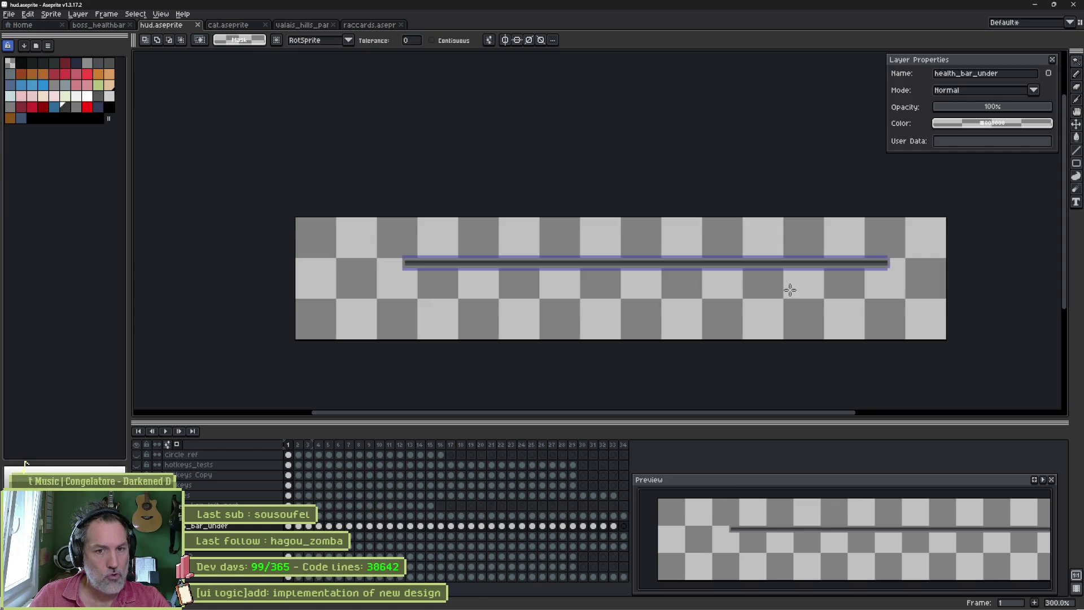
scroll(922, 289, up, 1)
scroll(848, 280, up, 1)
scroll(788, 271, up, 1)
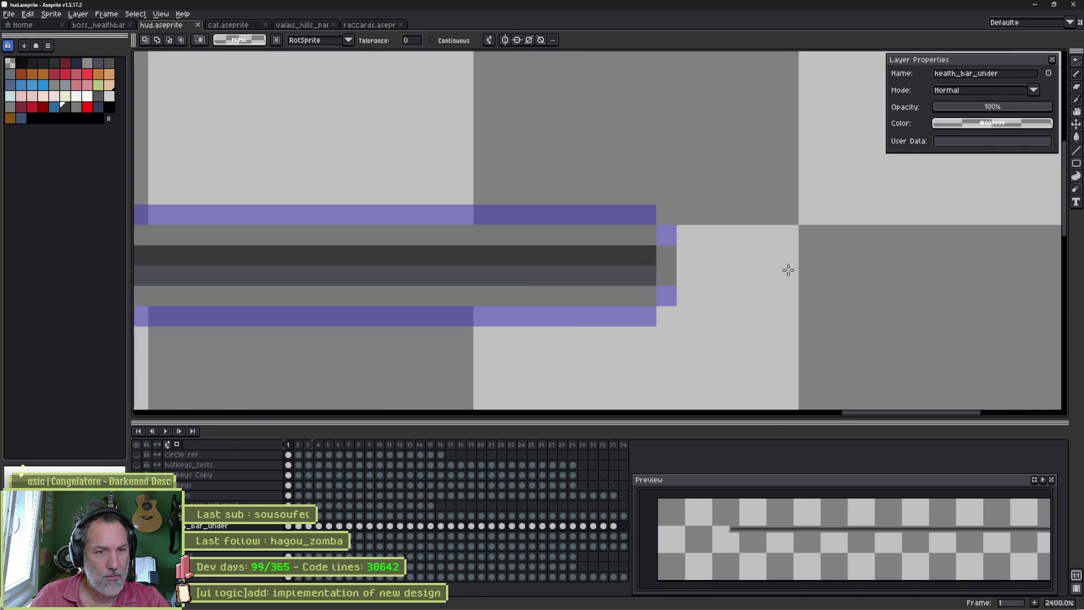
key(b)
drag(676, 271, 836, 273)
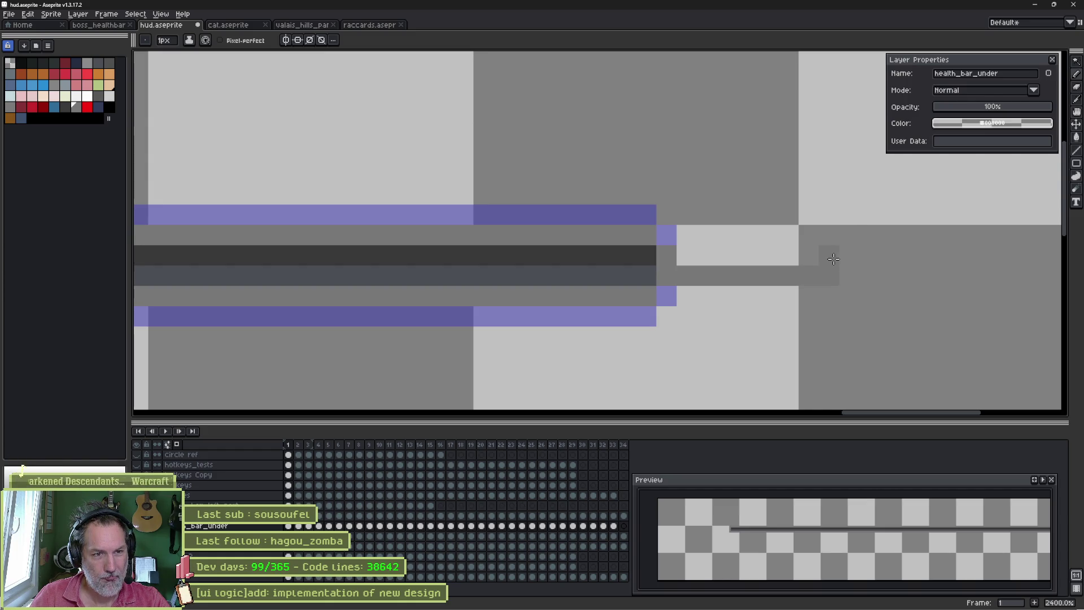
click(810, 239)
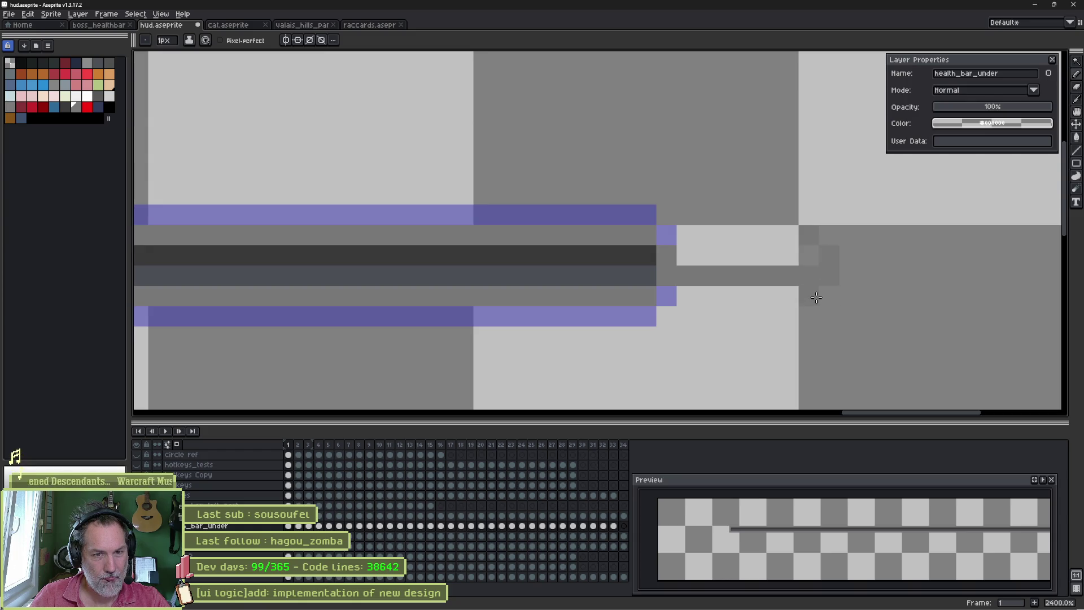
click(815, 297)
Step: Eyedrop dark grey and paint horizontal rows along the extension over the lavender pixels
key(alt)
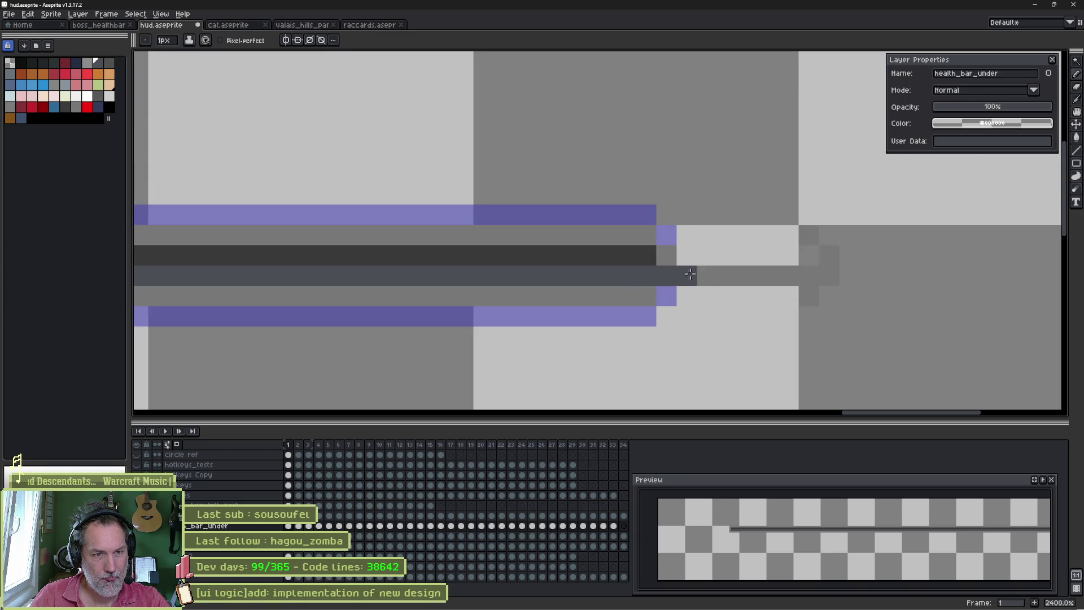
drag(644, 277, 813, 277)
drag(656, 257, 814, 257)
key(alt)
drag(661, 236, 789, 238)
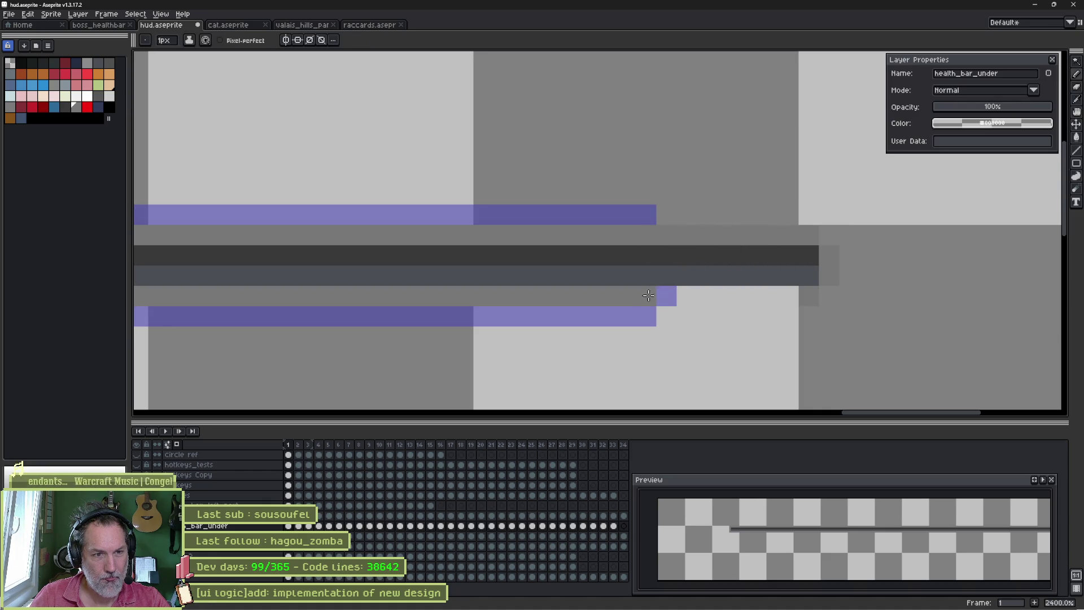
drag(652, 294, 801, 294)
scroll(449, 258, down, 2)
drag(450, 258, 791, 261)
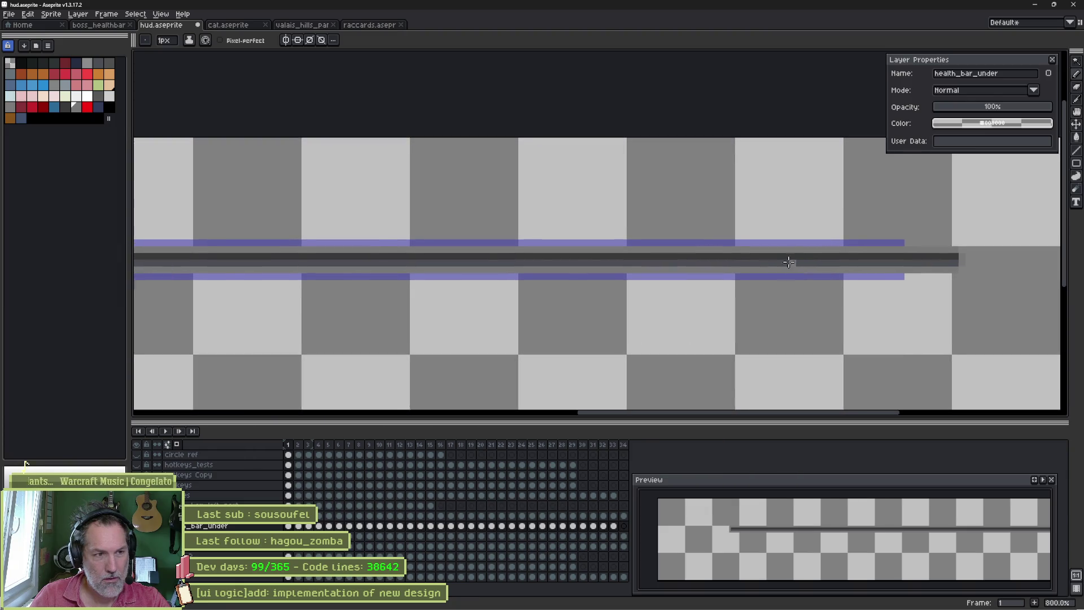
scroll(792, 261, up, 1)
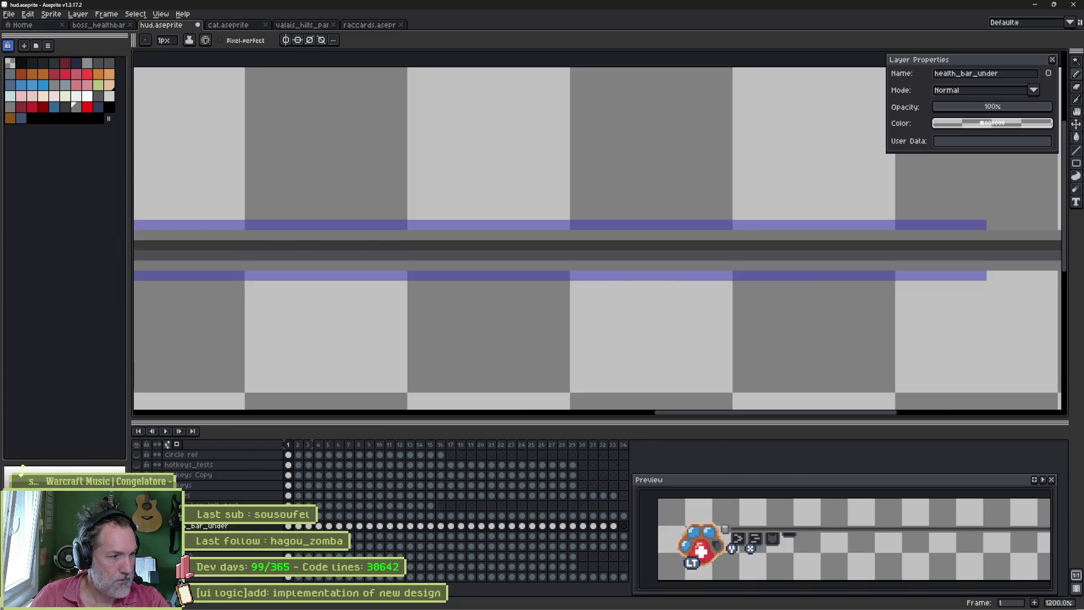
Step: Bring the red bar's end into view and make health_bar_progress the active layer
key(Down)
drag(762, 271, 288, 330)
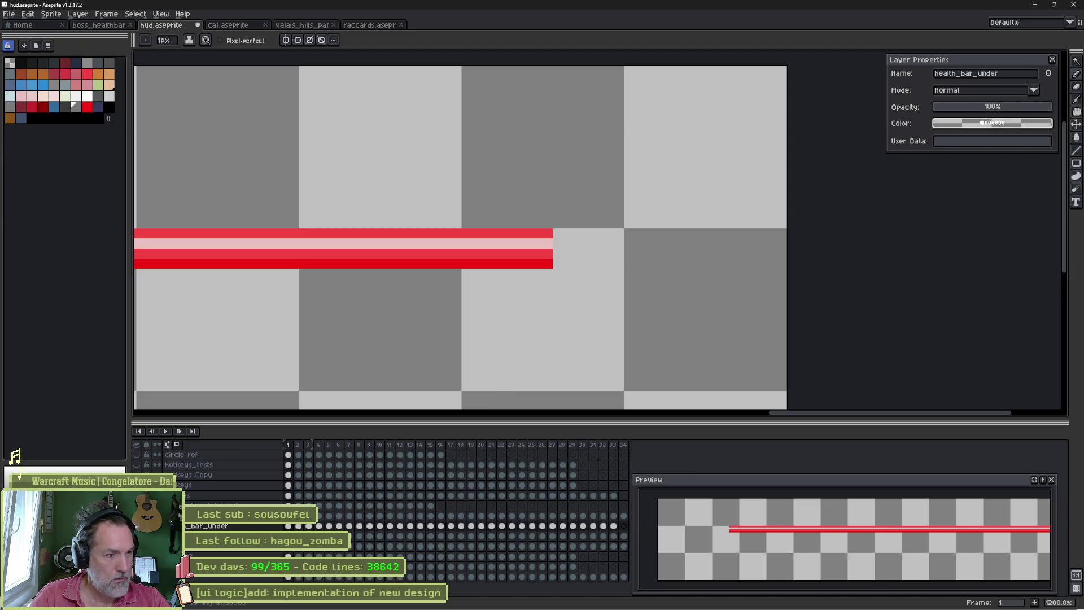
key(Up)
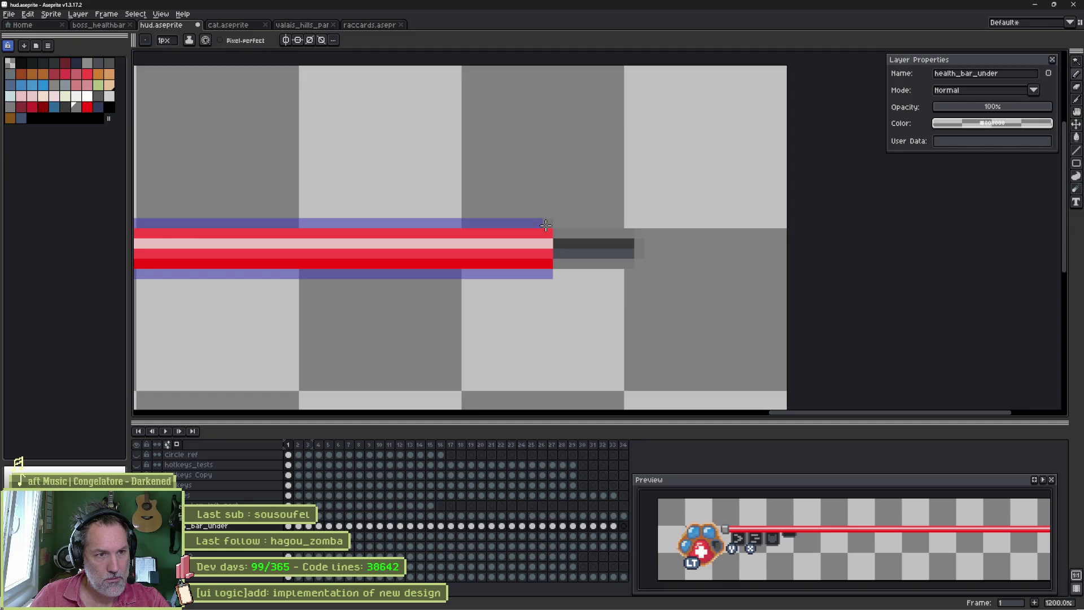
key(m)
drag(646, 228, 134, 271)
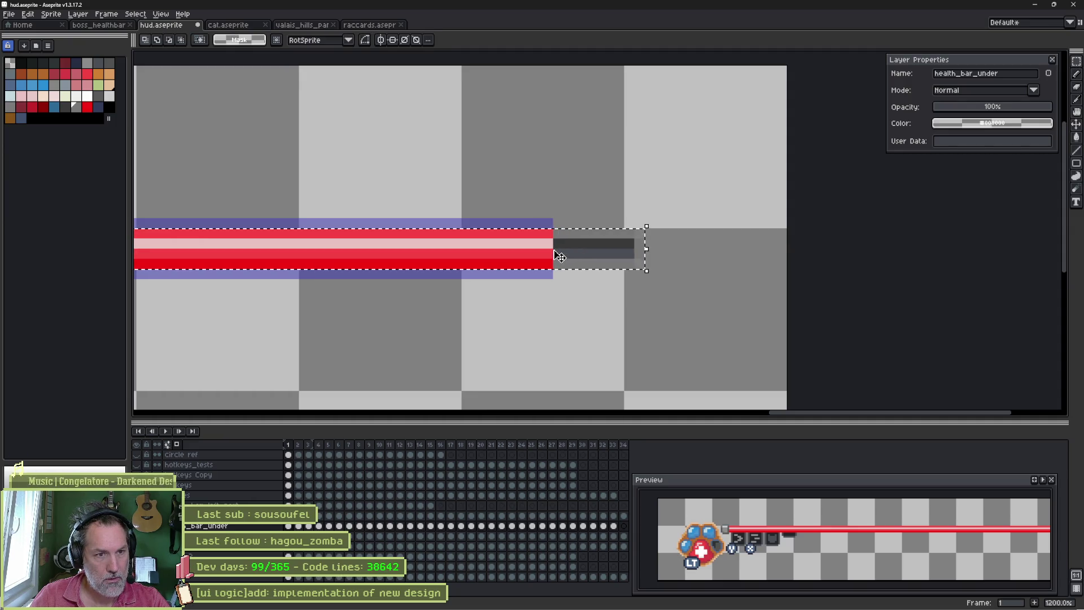
key(ctrl+d)
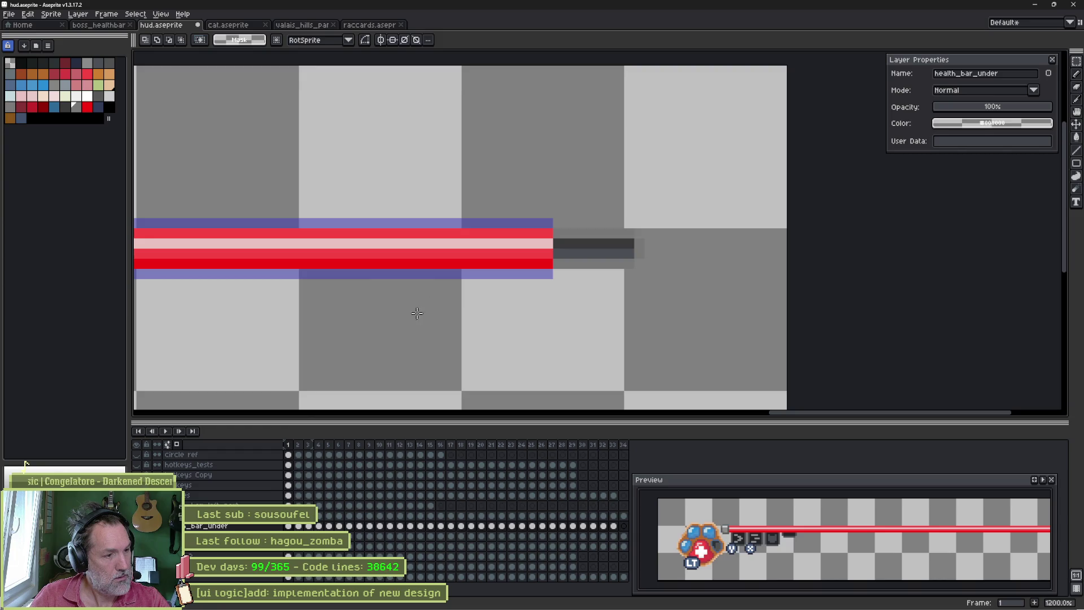
key(Up)
Step: Transform the red bar, stretching it right to 200 px wide, and commit
key(ctrl+t)
drag(555, 250, 642, 252)
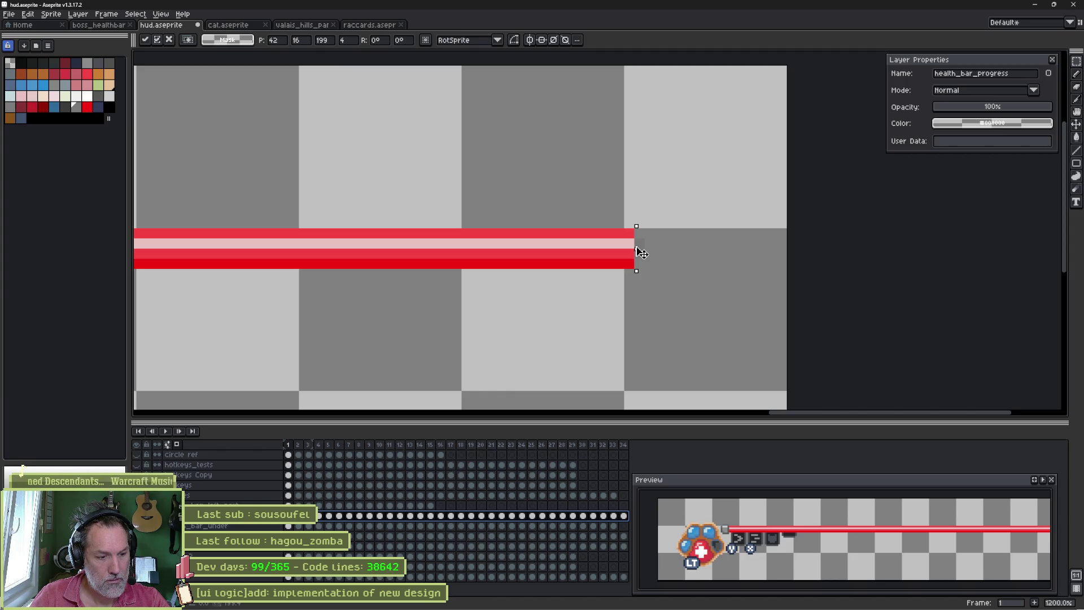
drag(641, 252, 651, 253)
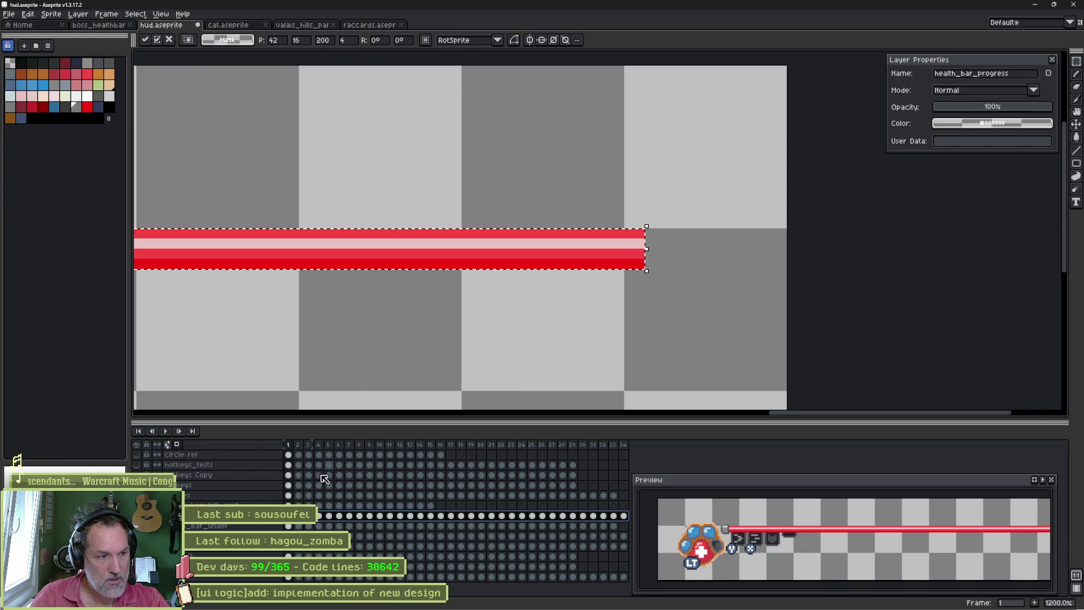
key(ctrl+d)
click(211, 526)
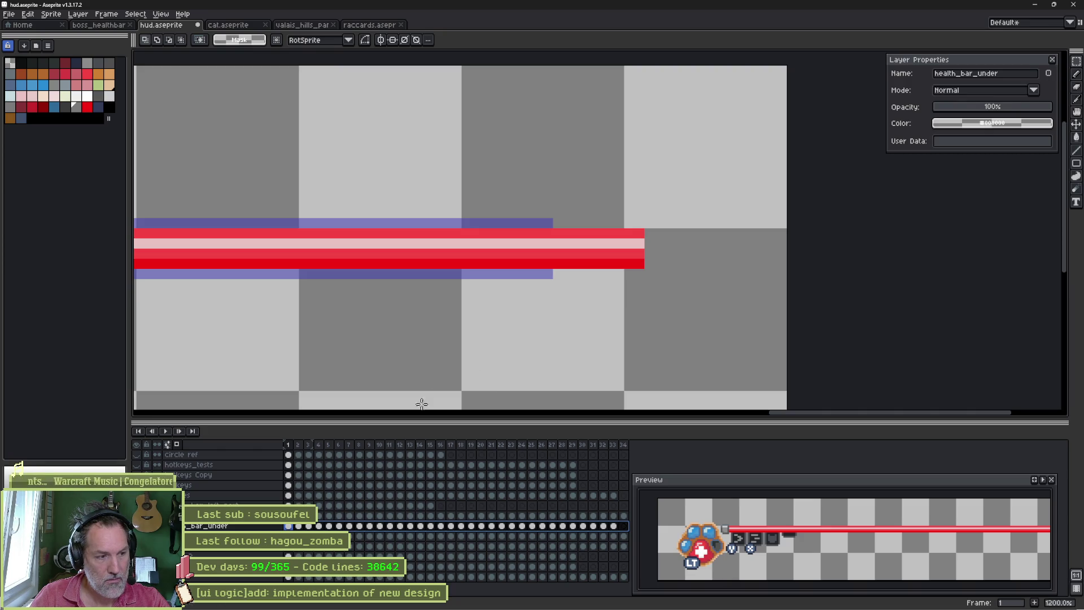
Step: Hide the red bar layer and undo the stray pencil mark on the grey under-bar
key(shift+x)
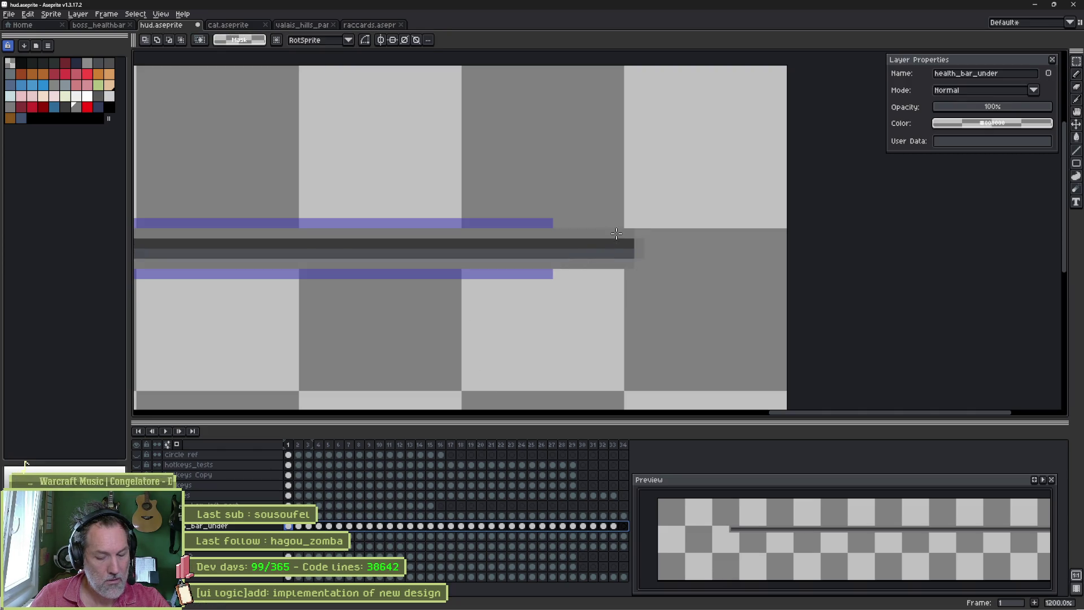
mouse_move(625, 217)
mouse_down()
mouse_move(668, 291)
mouse_move(670, 258)
mouse_up()
key(b)
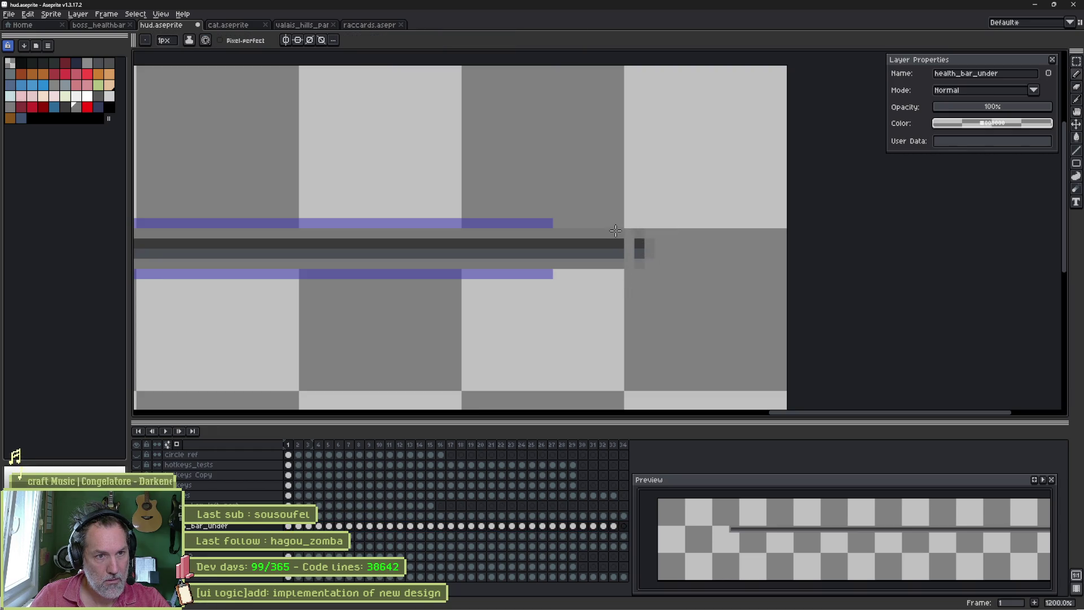
key(ctrl+z)
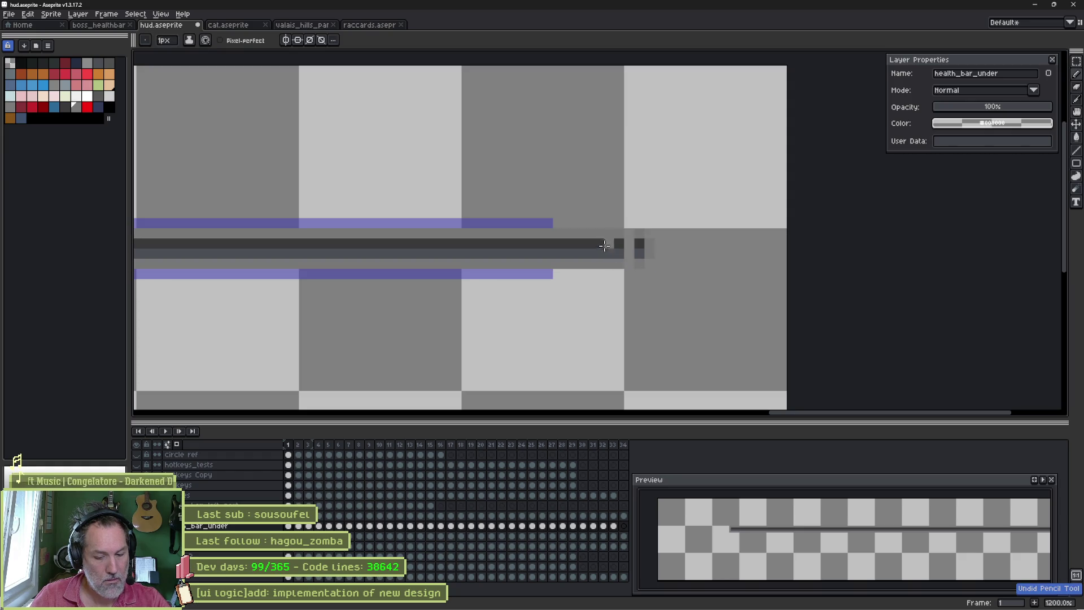
Step: Marquee the grey bar's right end and move it right to match the red bar's length
key(m)
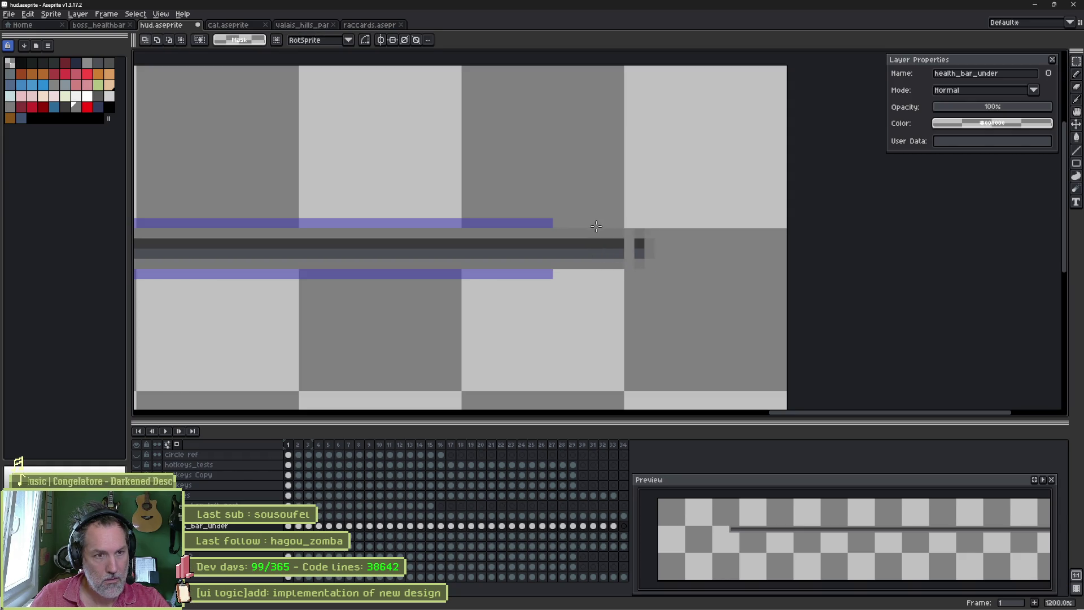
drag(591, 217, 626, 292)
drag(626, 255, 644, 254)
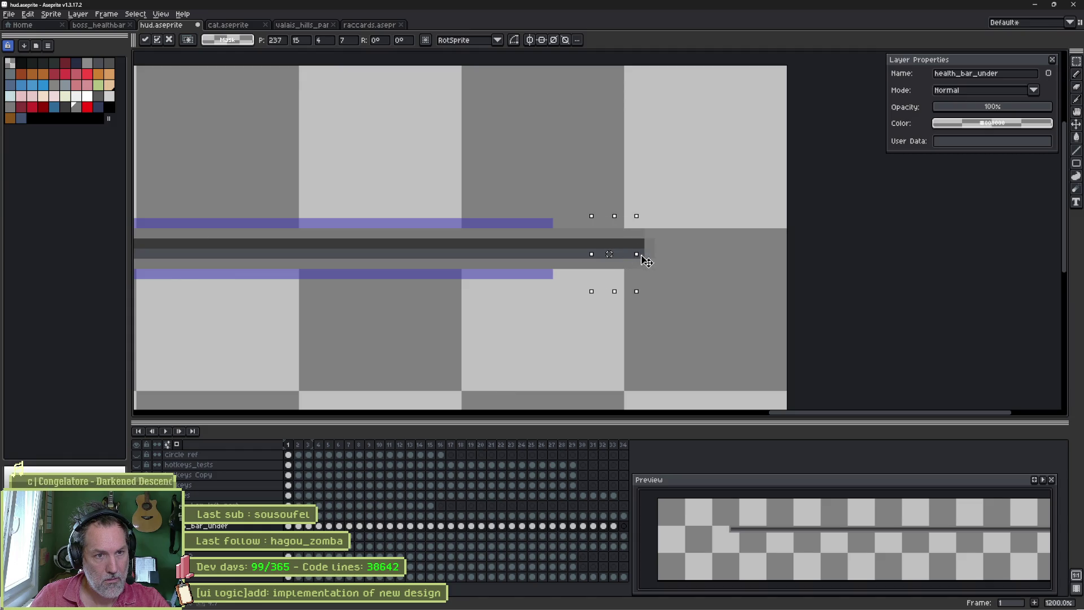
key(ctrl+d)
key(shift+x)
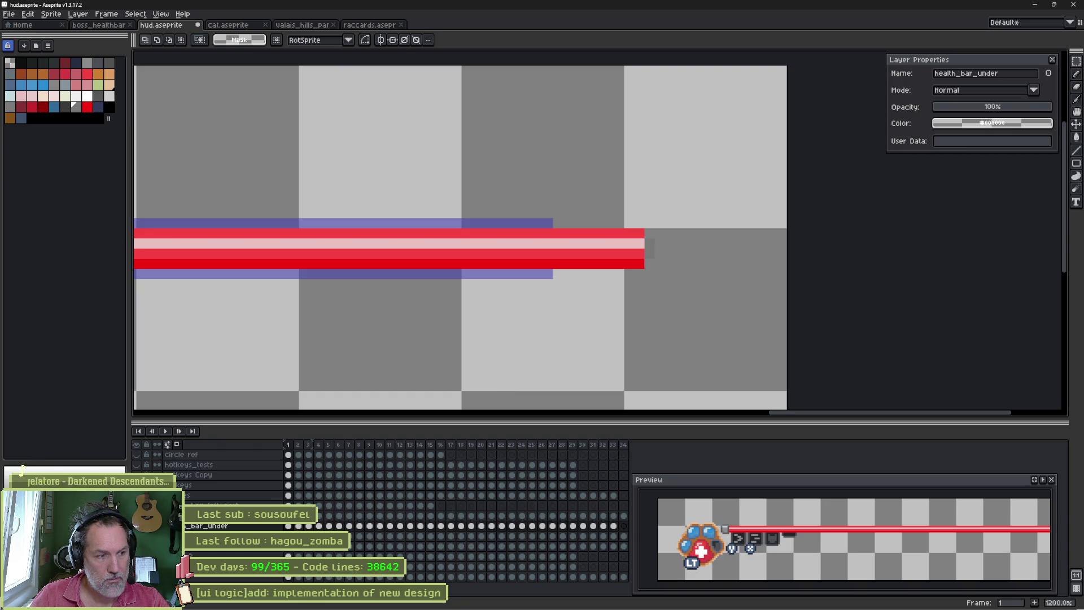
key(shift+x)
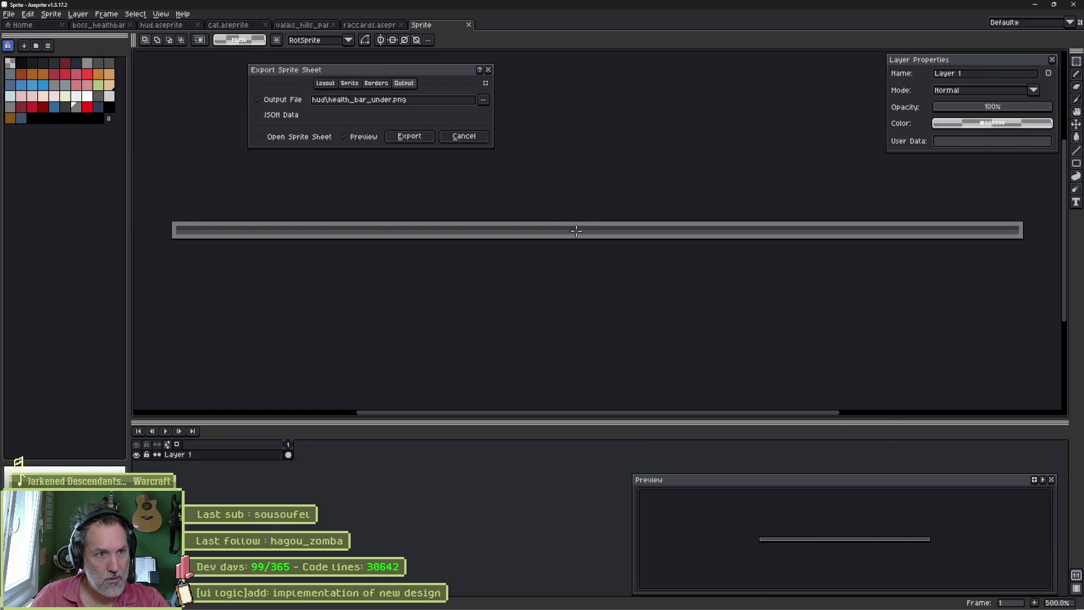
Step: Export hud/health_bar_under.png and hud/health_bar_progress.png as sprite sheets, then switch to Godot
click(412, 136)
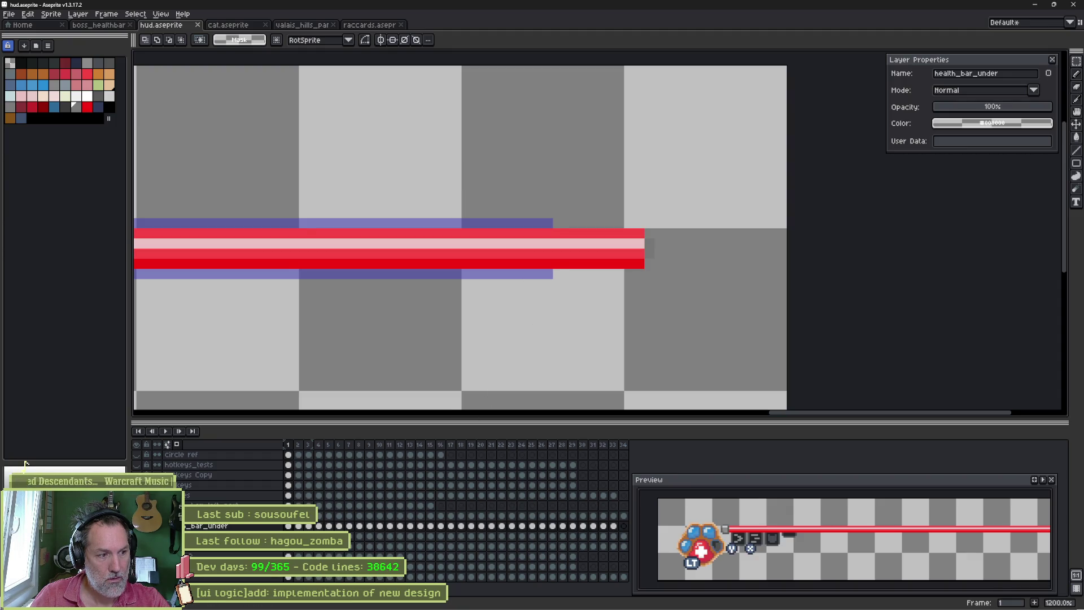
key(ctrl+e)
double_click(399, 100)
key(BackSpace)
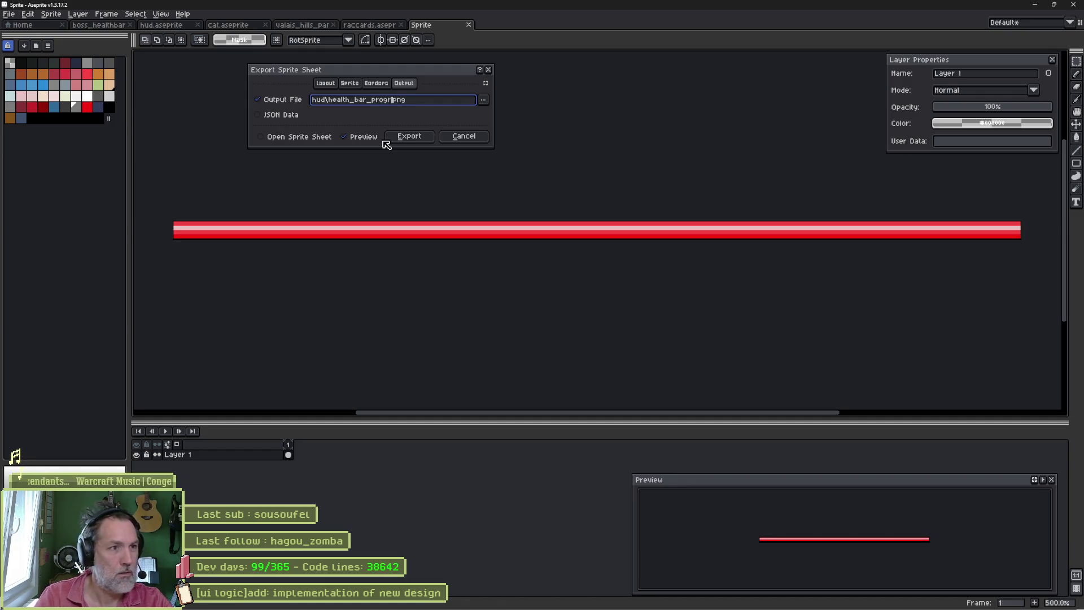
click(410, 136)
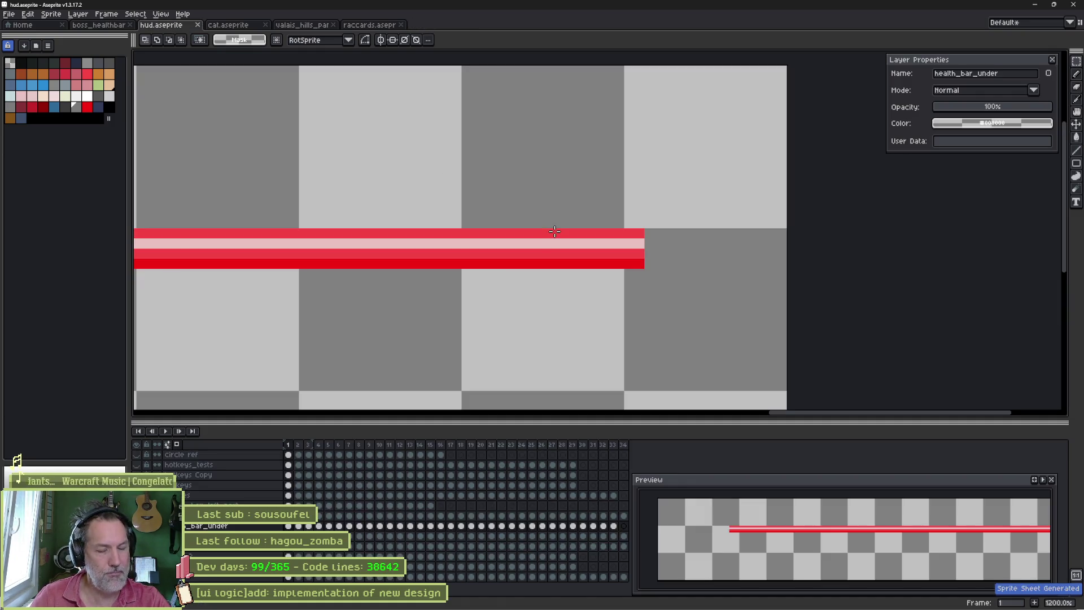
key(alt)
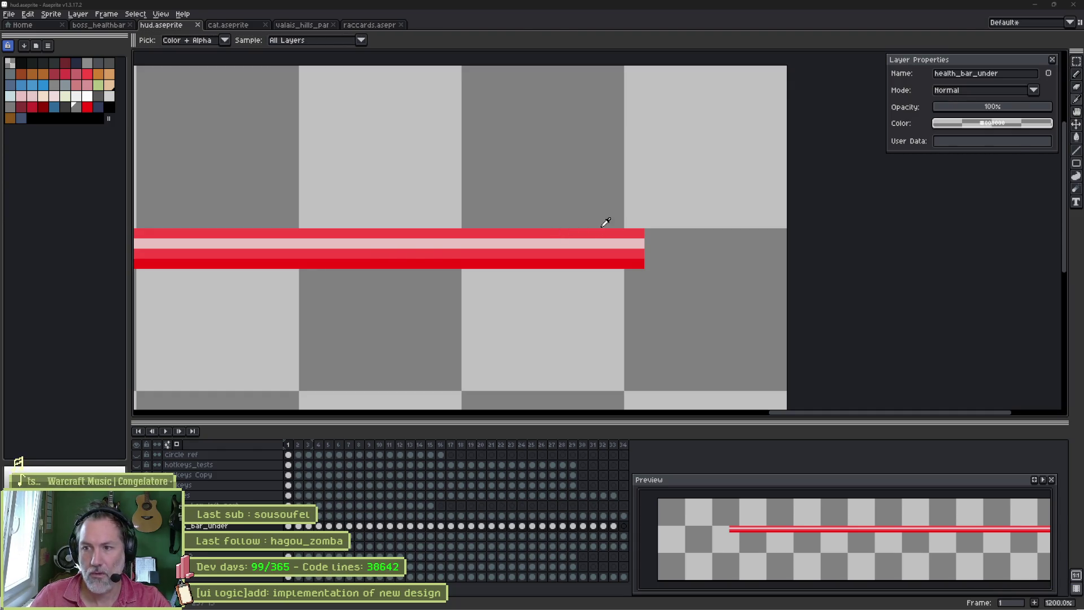
key(alt+Tab)
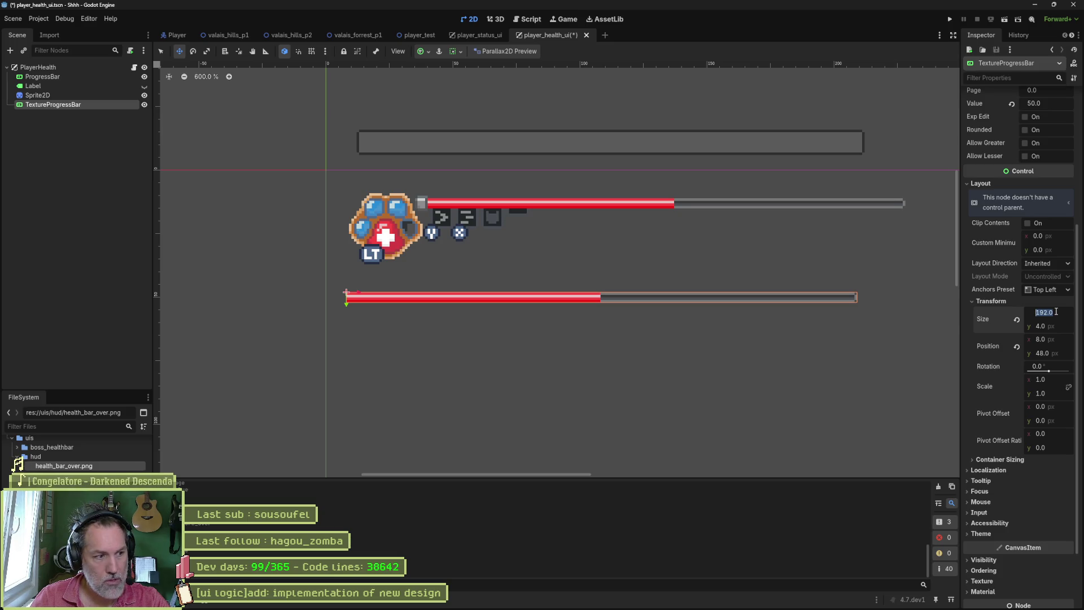
mouse_move(63, 466)
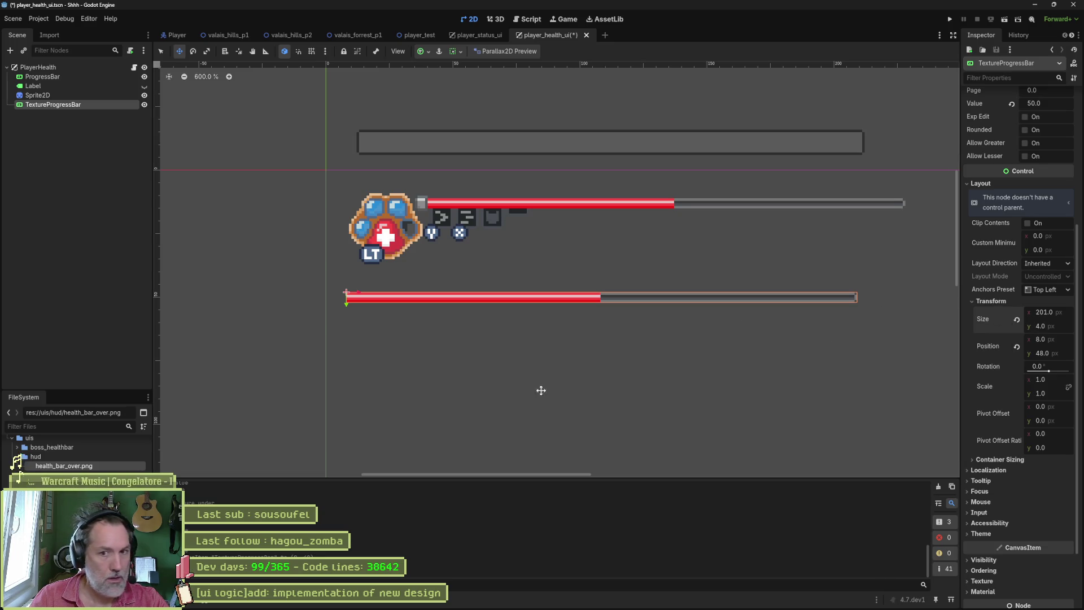
scroll(1010, 204, up, 3)
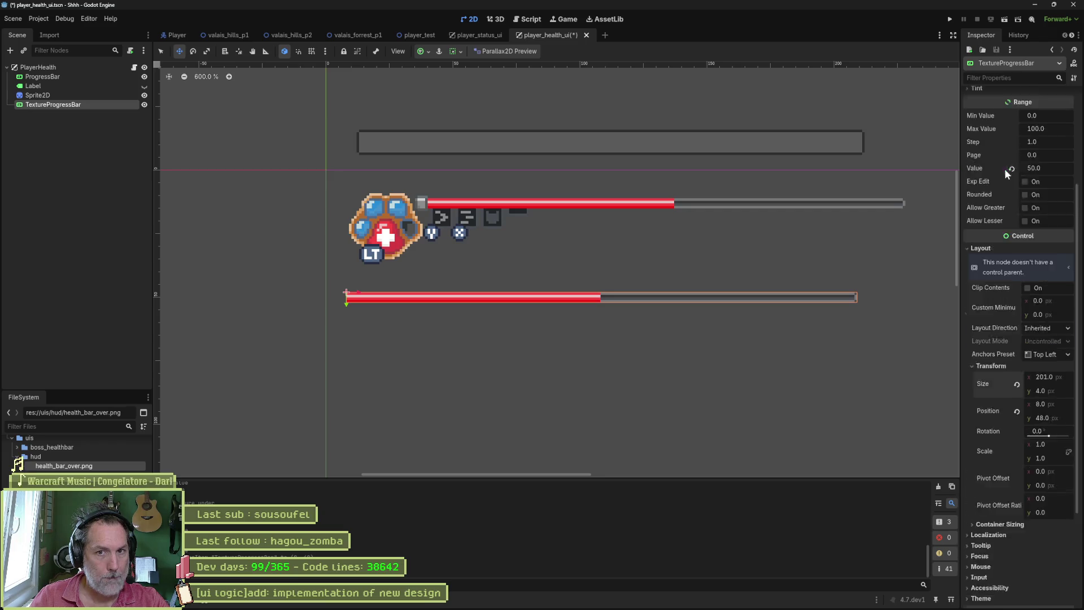
scroll(1007, 170, up, 3)
Step: Preview the TextureProgressBar at value 100, set it back to 50 and save the scene
click(1036, 297)
text(100)
key(Return)
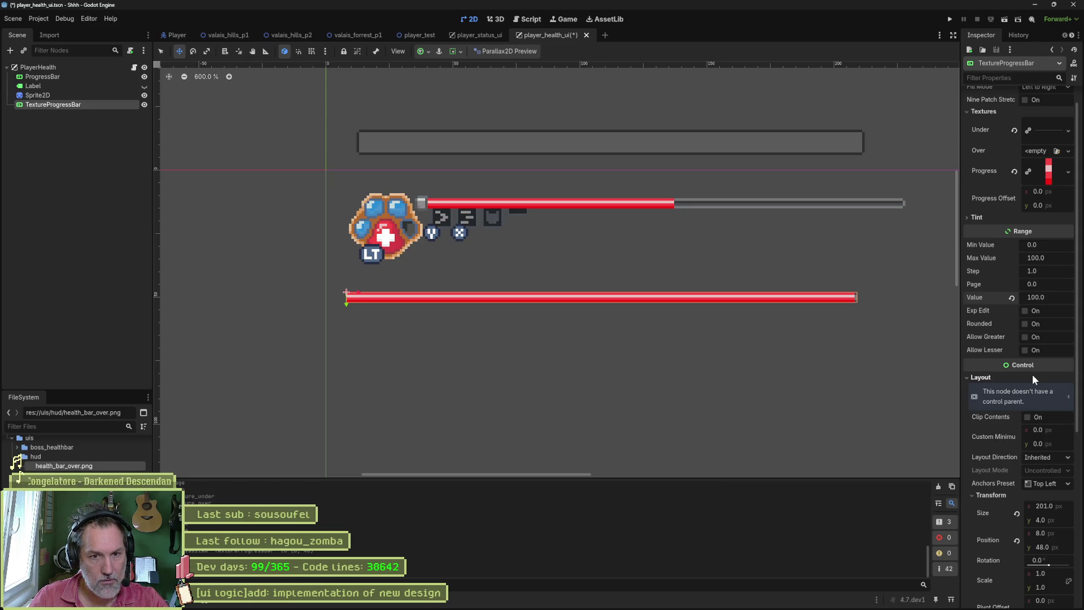
text(50)
key(Return)
key(ctrl+s)
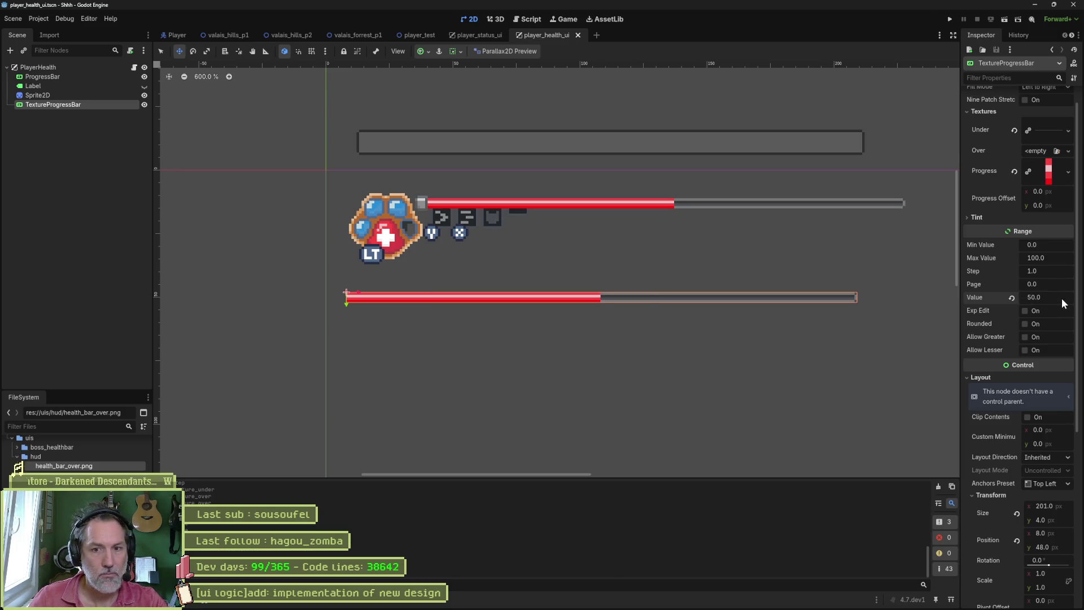
Step: Re-enter the bar's value, leave it at half fill (50) and save again
click(1046, 298)
text(0)
key(Return)
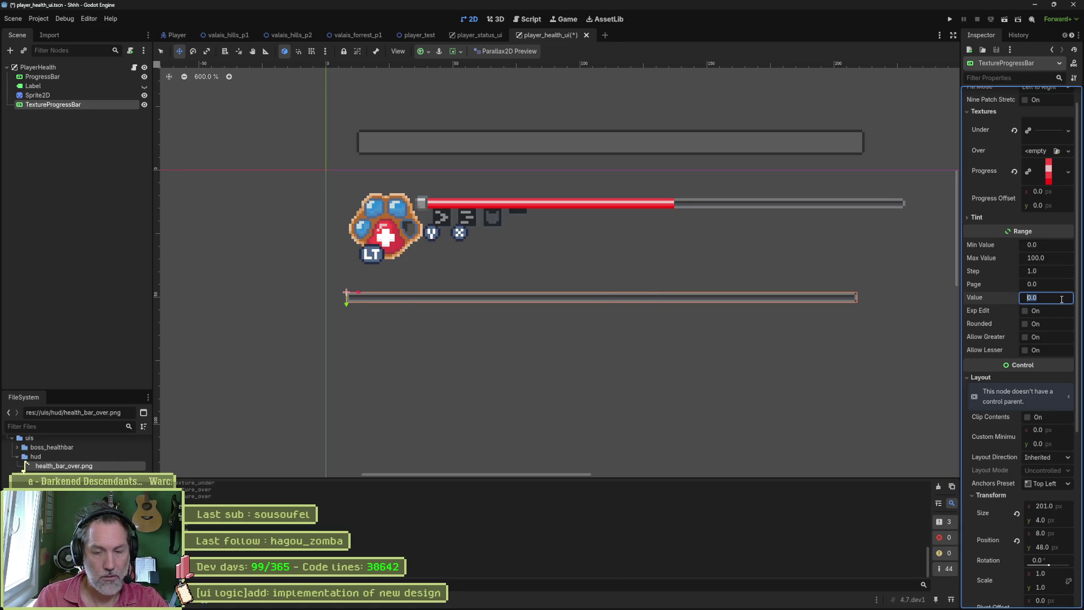
text(50)
key(Return)
key(ctrl+s)
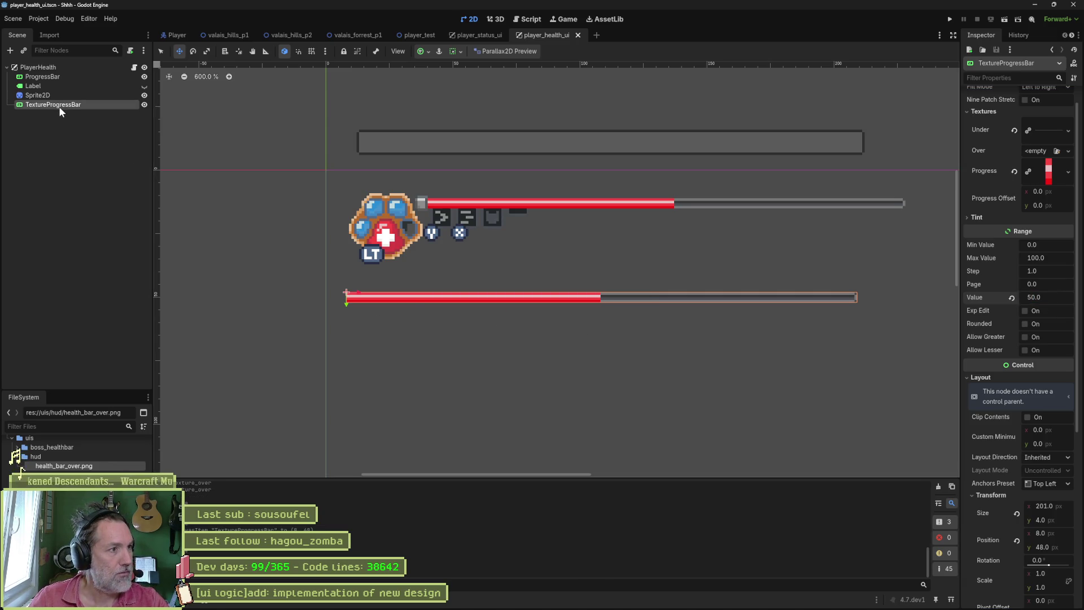
Step: Delete the old ProgressBar node from the PlayerHealth scene
click(62, 75)
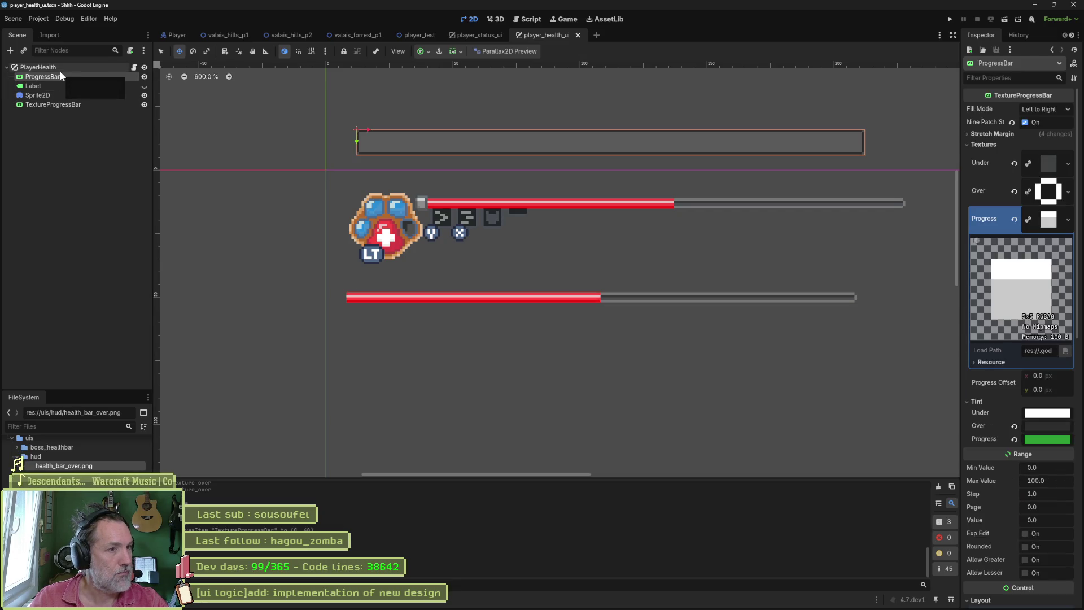
key(Delete)
key(Return)
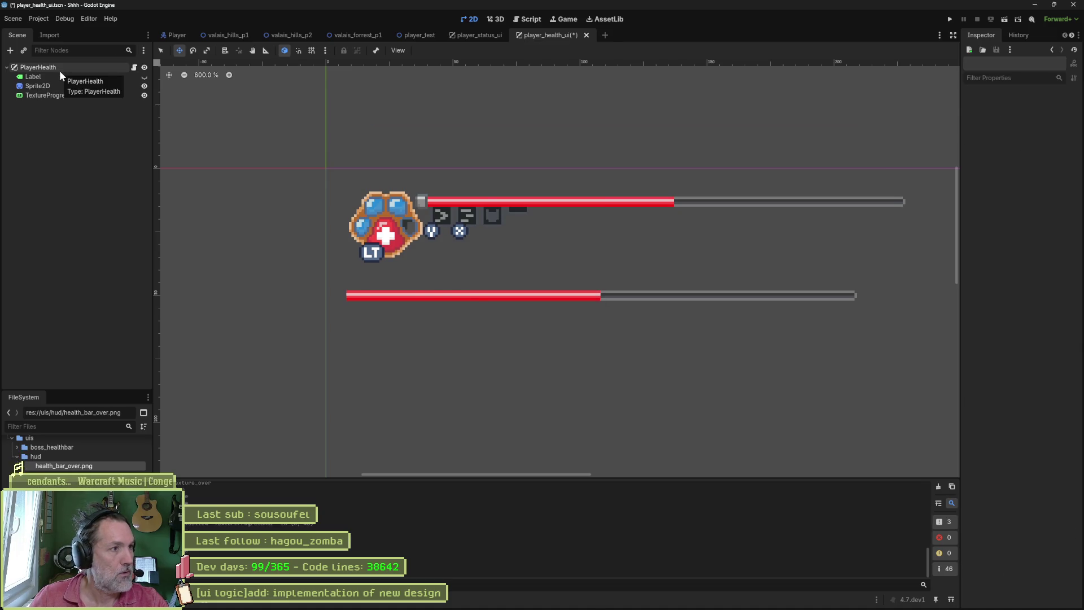
Step: Move TextureProgressBar to be PlayerHealth's first child, keep its name and save the scene
click(48, 95)
drag(48, 96, 45, 72)
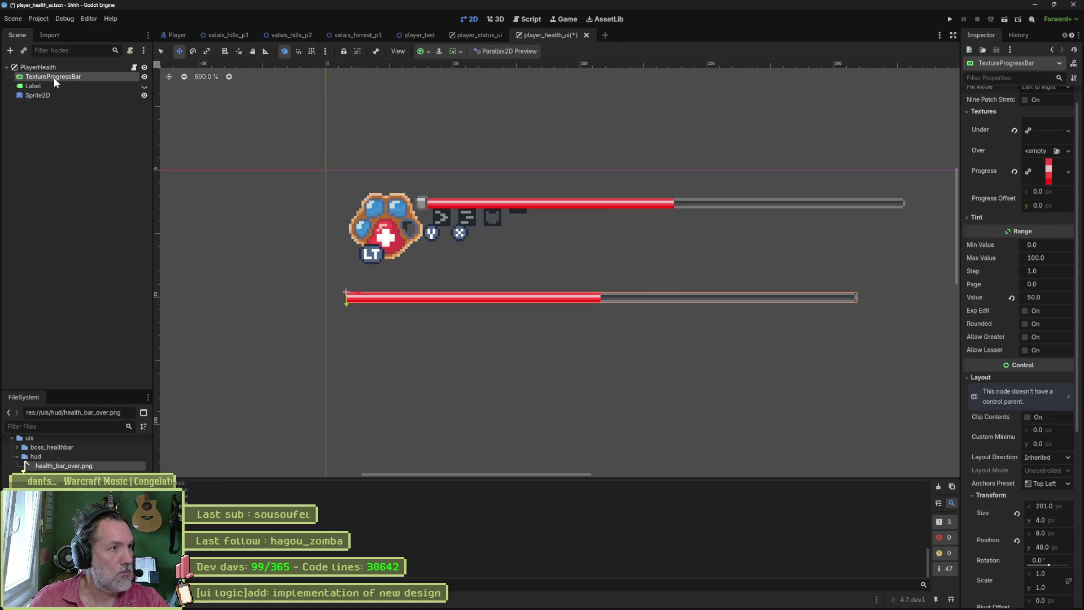
click(55, 75)
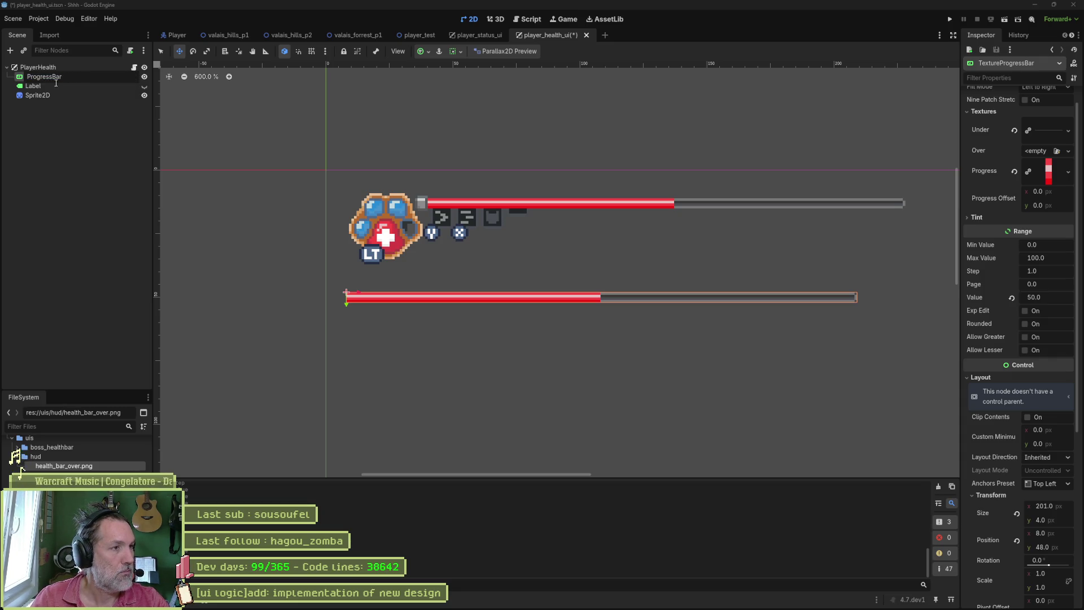
text(Texture)
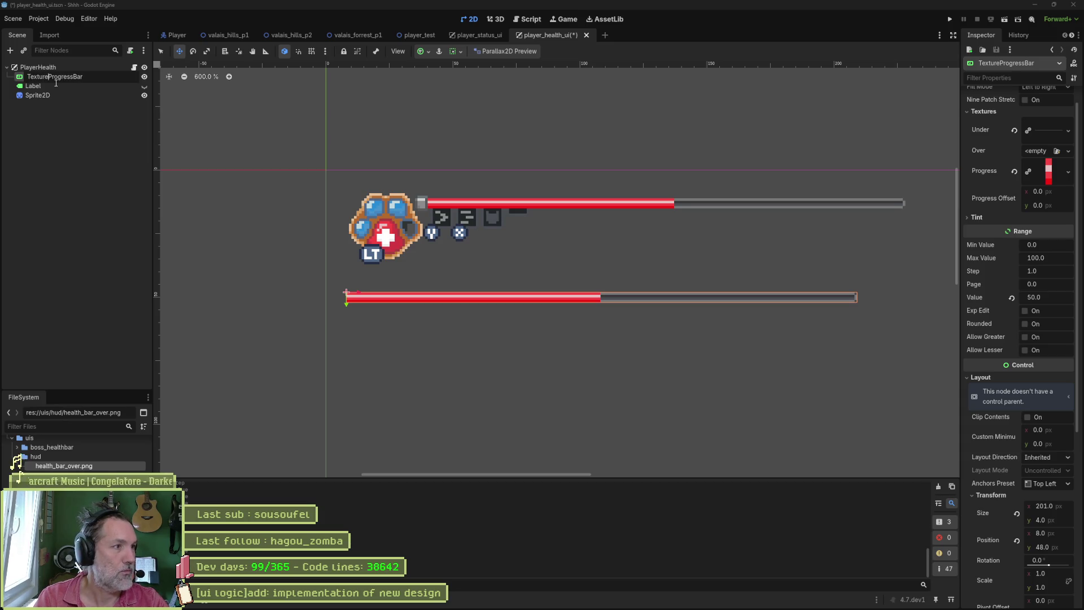
key(Return)
key(ctrl+s)
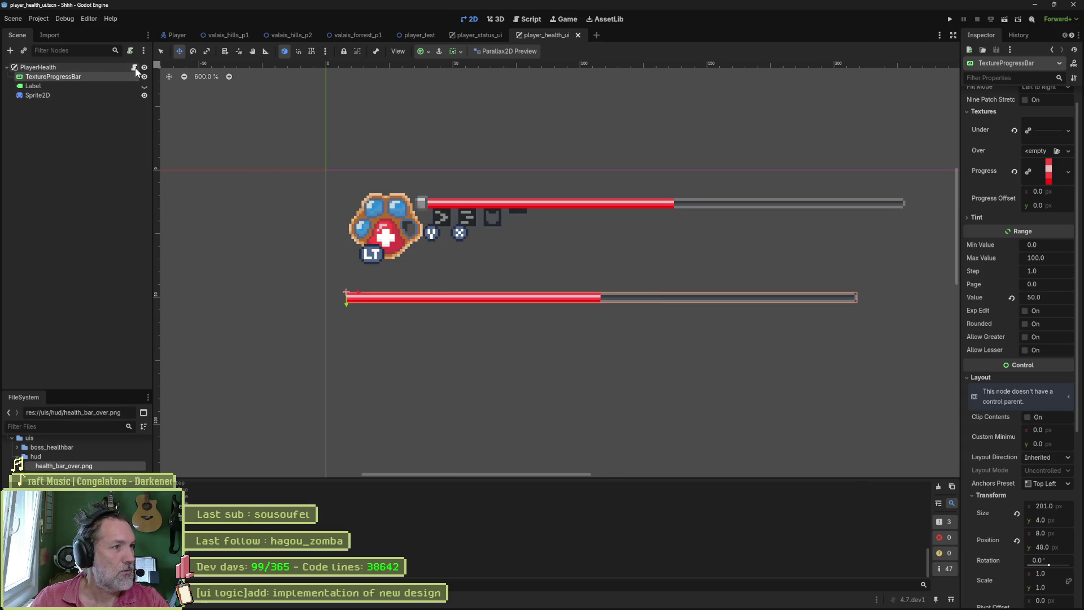
Step: Change the script's progress_bar path to $TextureProgressBar and save player_health.gd
click(135, 67)
click(453, 146)
text(Texture)
click(656, 182)
key(ctrl+s)
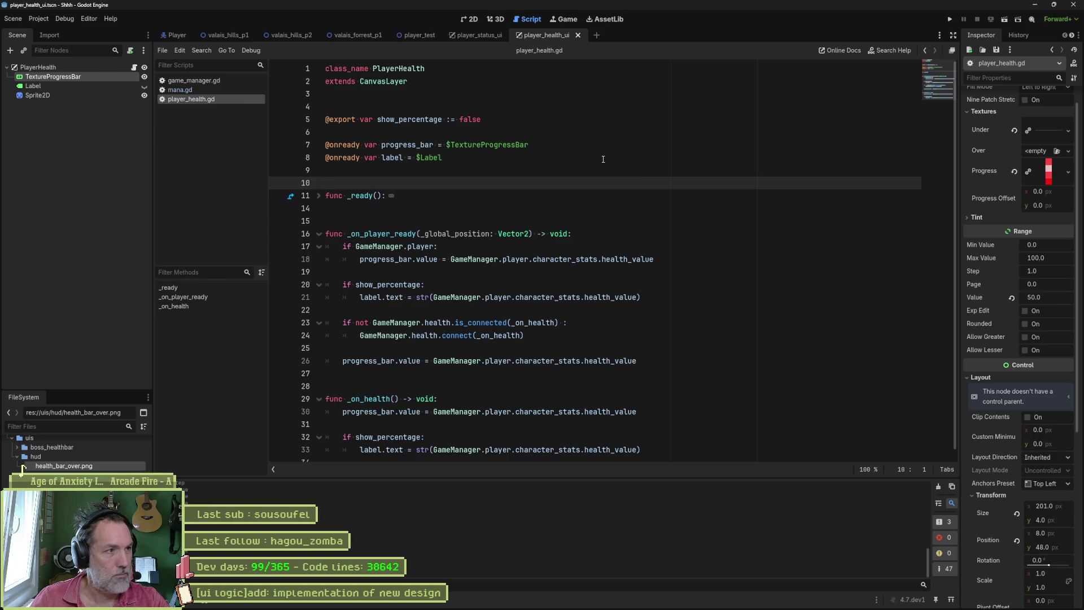
Step: Run the valais_hills_p1 level to check the new red bar, then stop the game
click(177, 38)
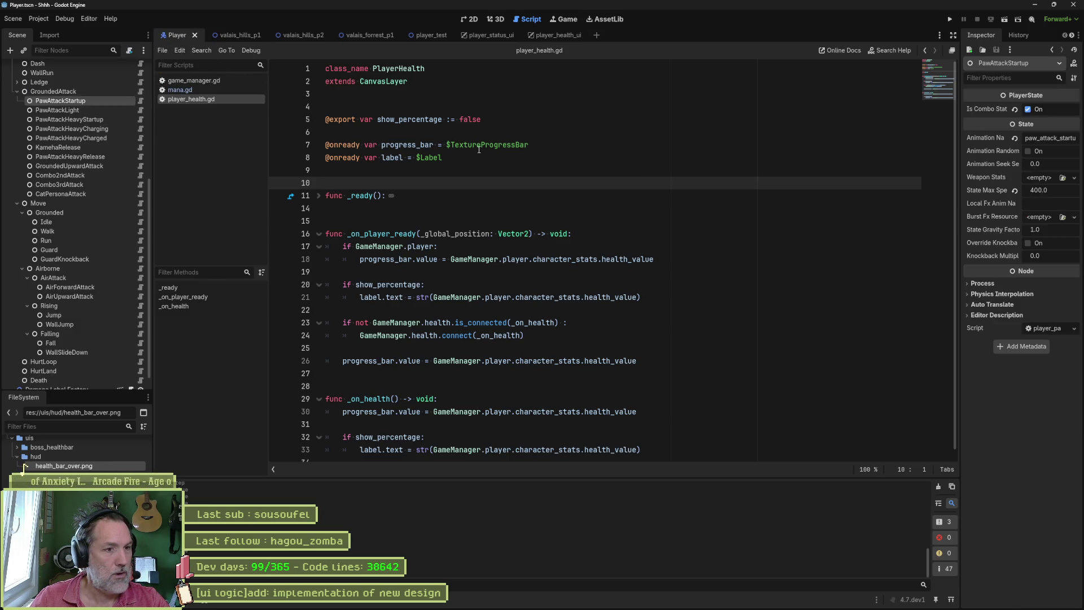
click(230, 38)
key(F6)
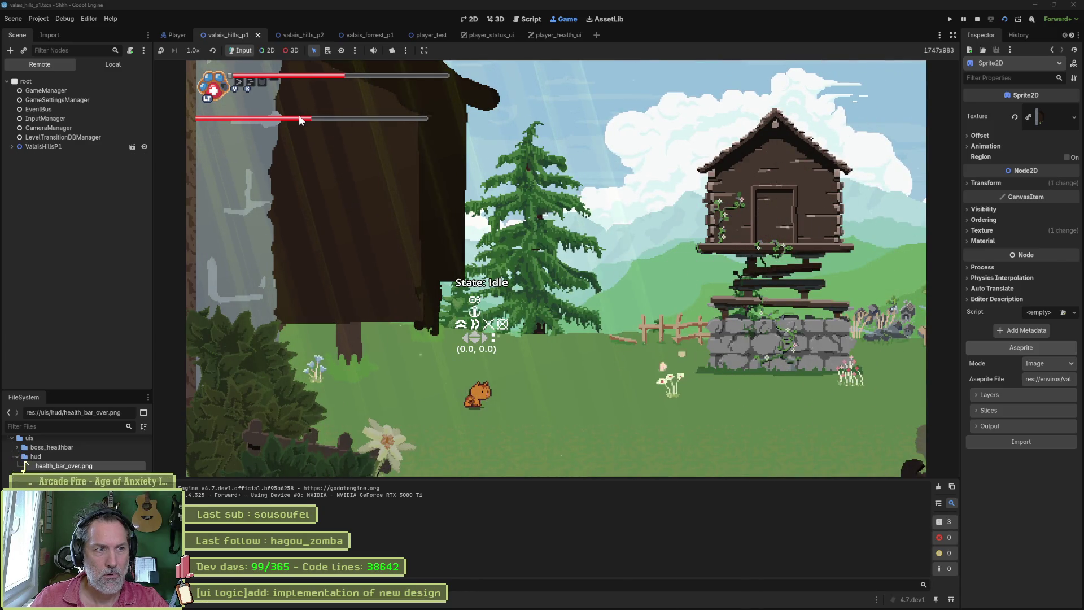
key(F8)
click(295, 35)
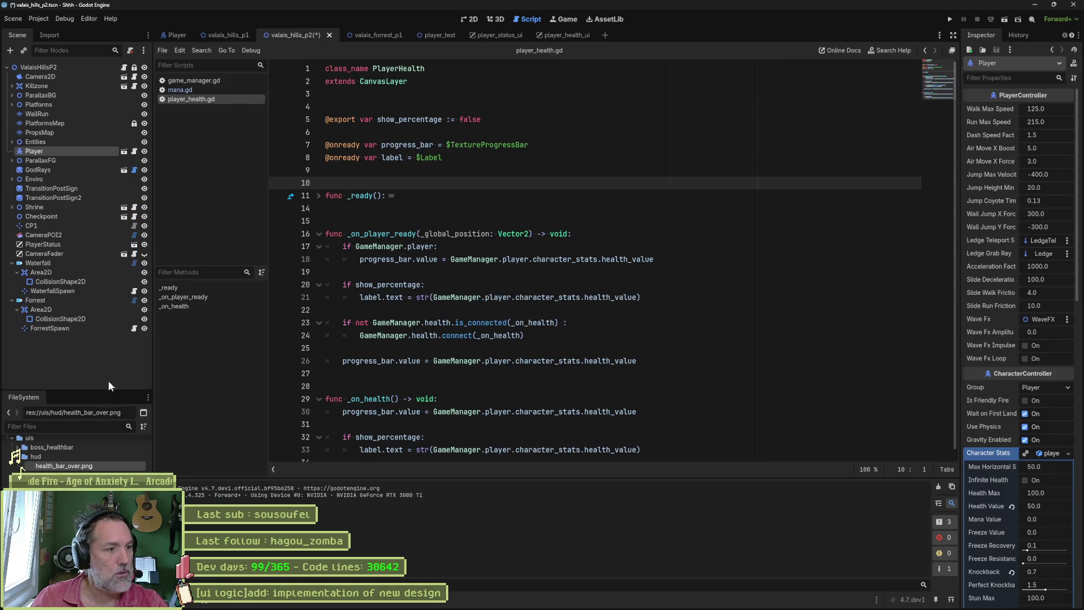
scroll(79, 453, up, 5)
Step: In valais_hills_p2, set the Player's Character Stats Health Value to 100
click(79, 453)
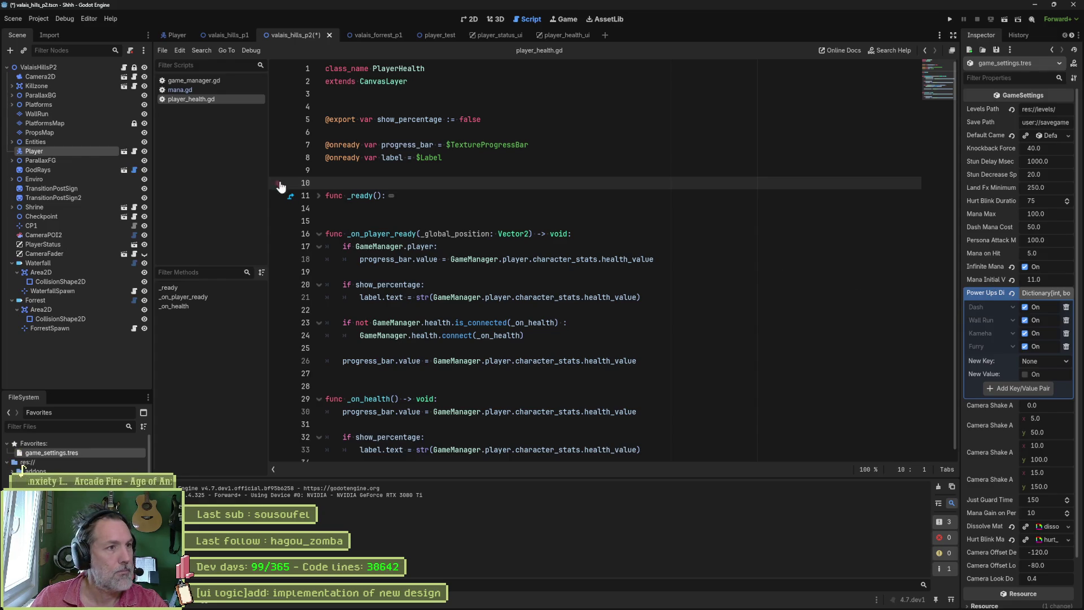
click(40, 161)
click(81, 151)
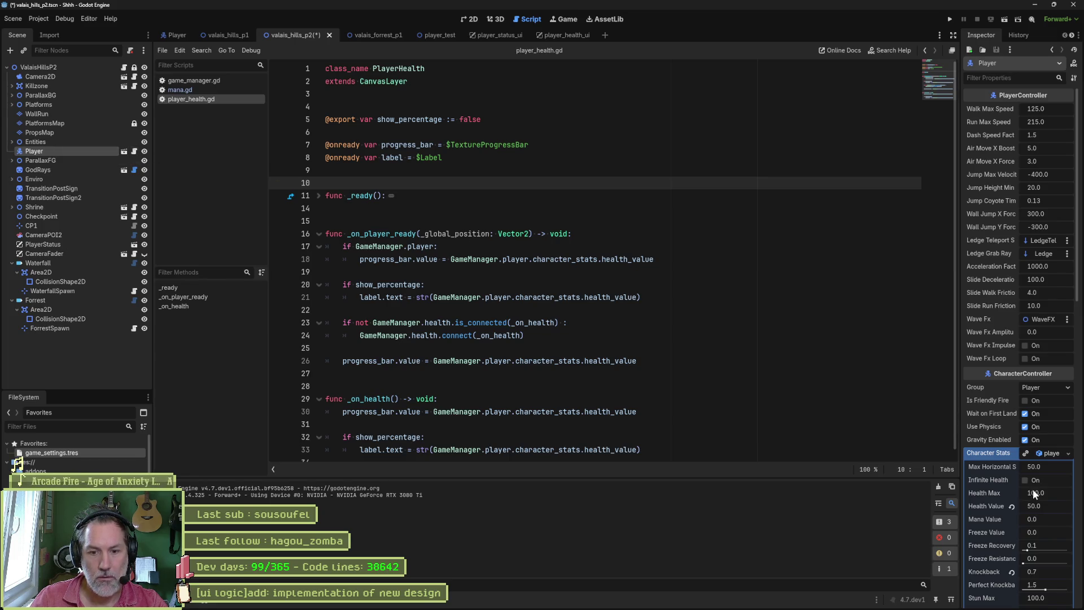
click(1051, 506)
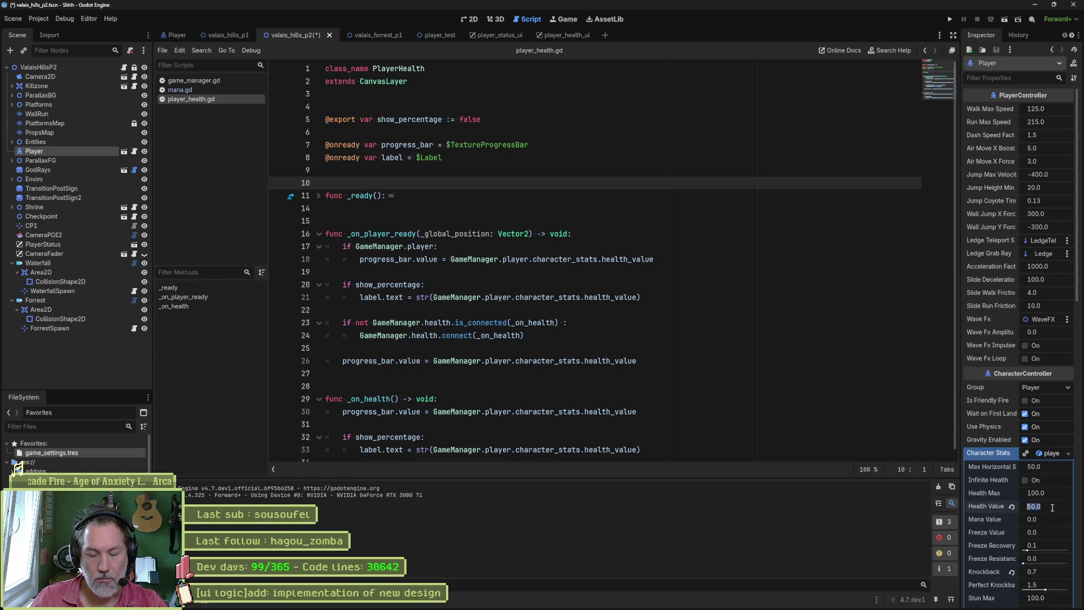
text(10)
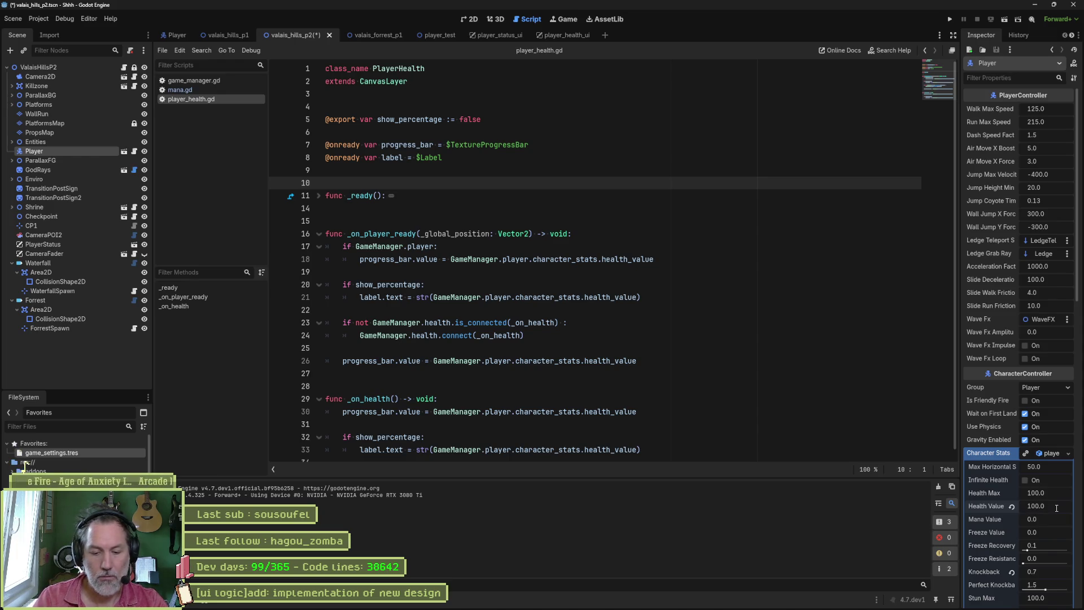
Step: Test-run valais_hills_p2 to see the bar nearly full, stop, and return to player_health_ui
key(F5)
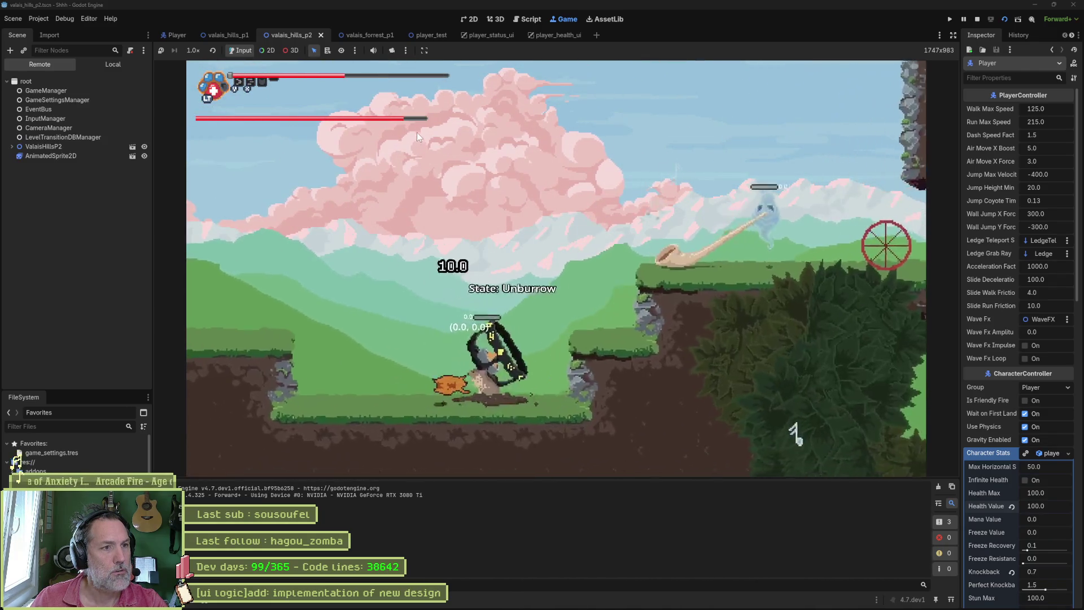
key(Left)
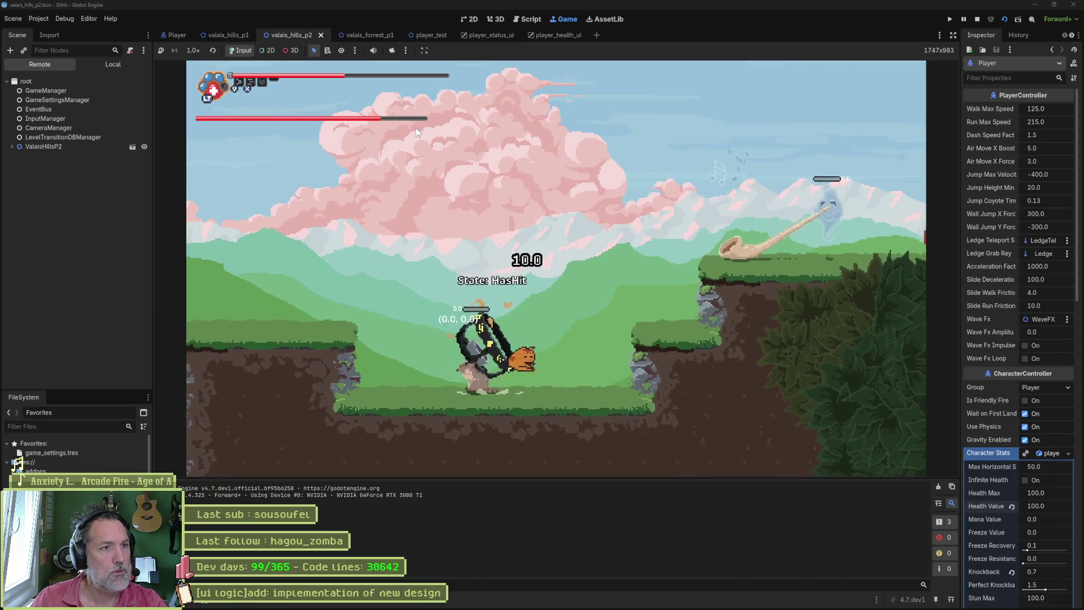
key(F8)
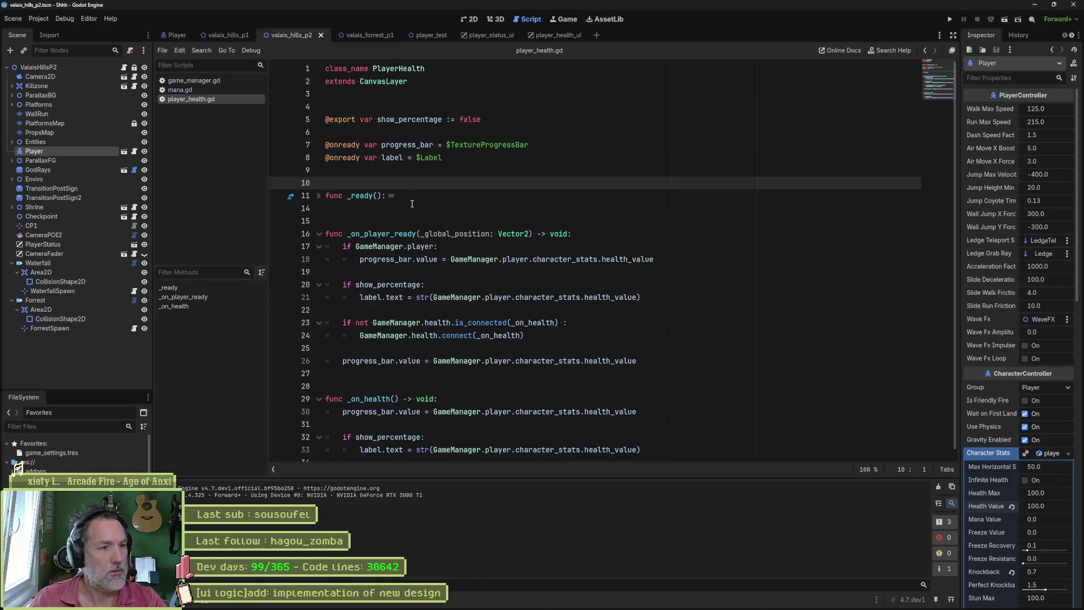
click(542, 34)
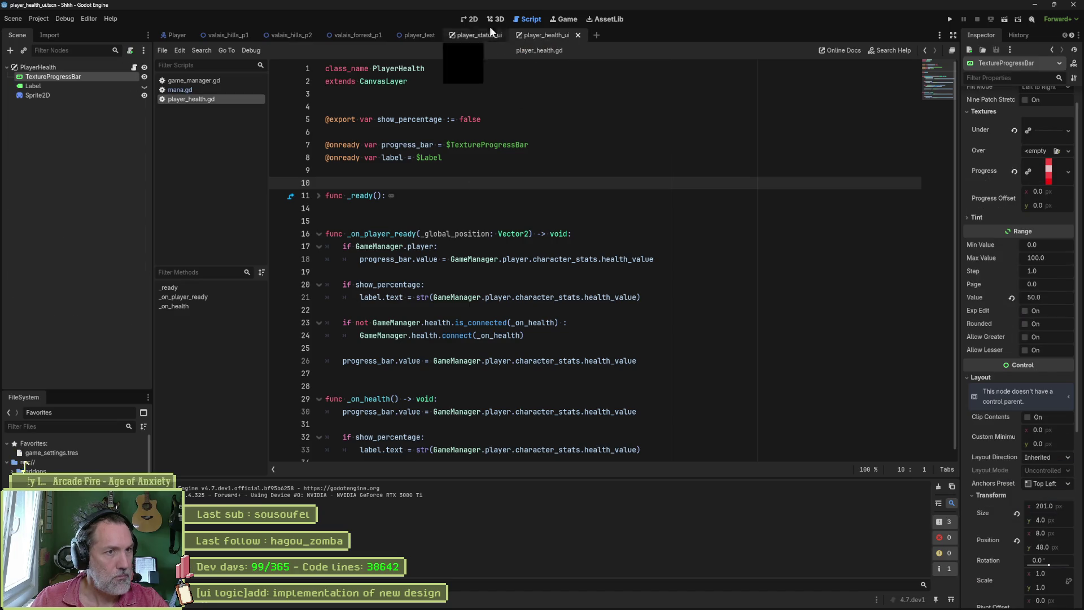
Step: In the 2D view, drag the TextureProgressBar right to position x 39 and select the root node
click(468, 19)
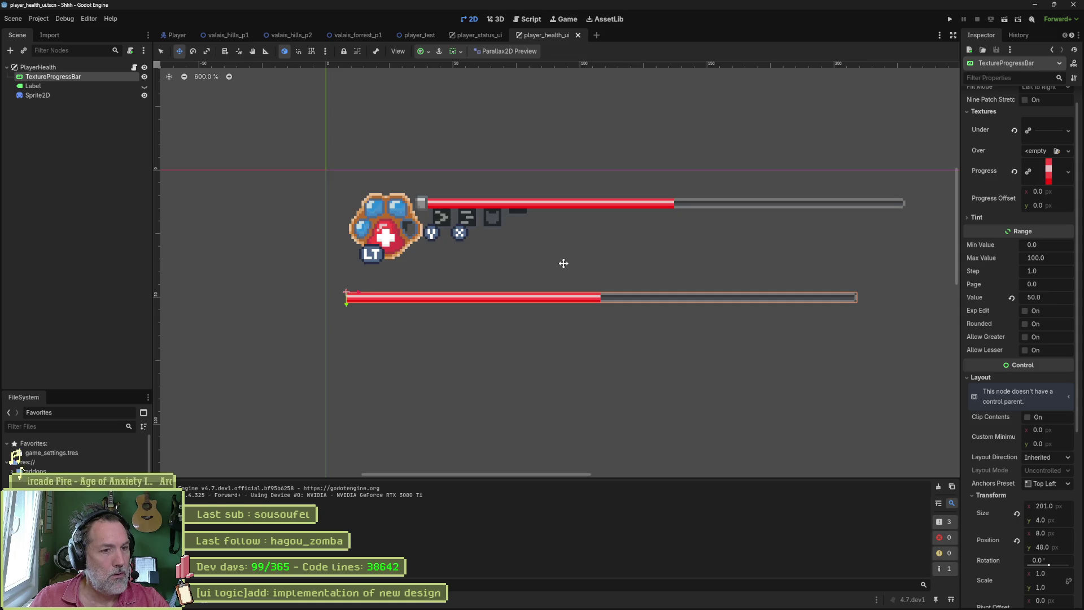
drag(563, 264, 652, 260)
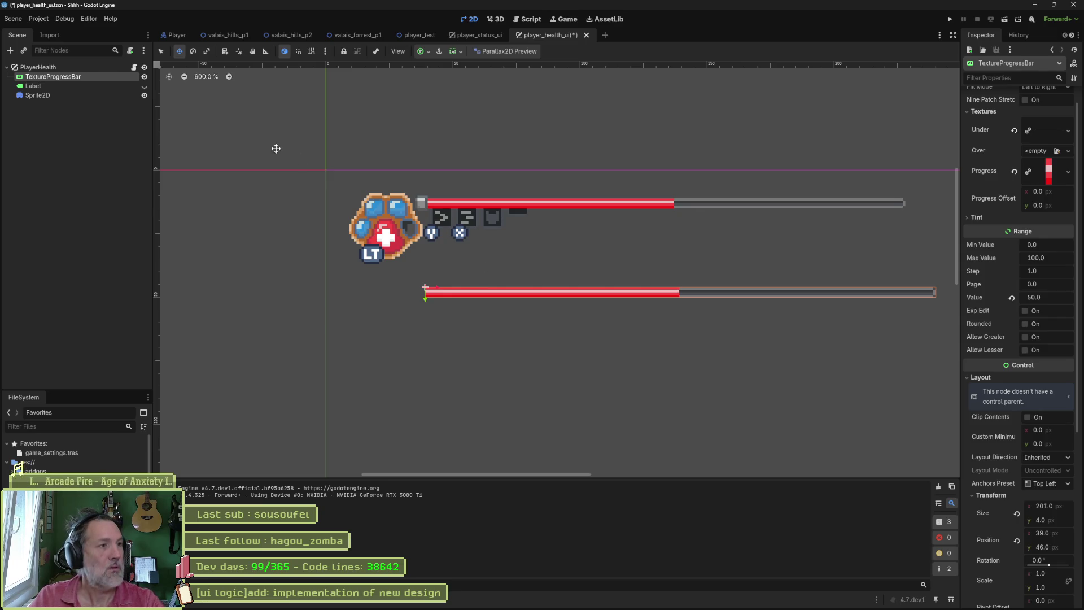
click(38, 67)
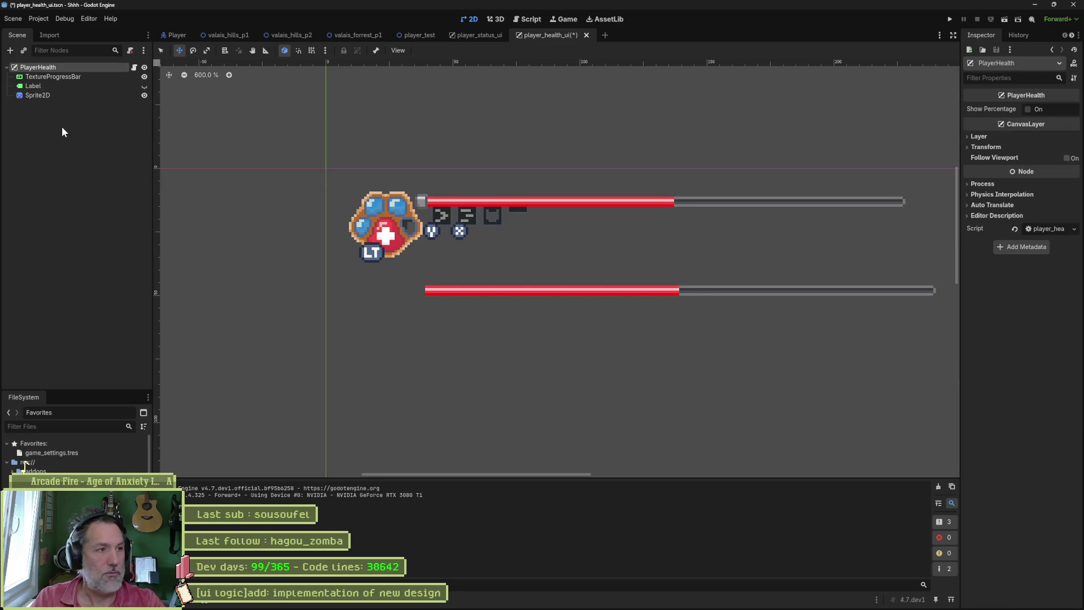
Step: Rename the root node from PlayerHealth to PlayerHUD and save the scene
key(F2)
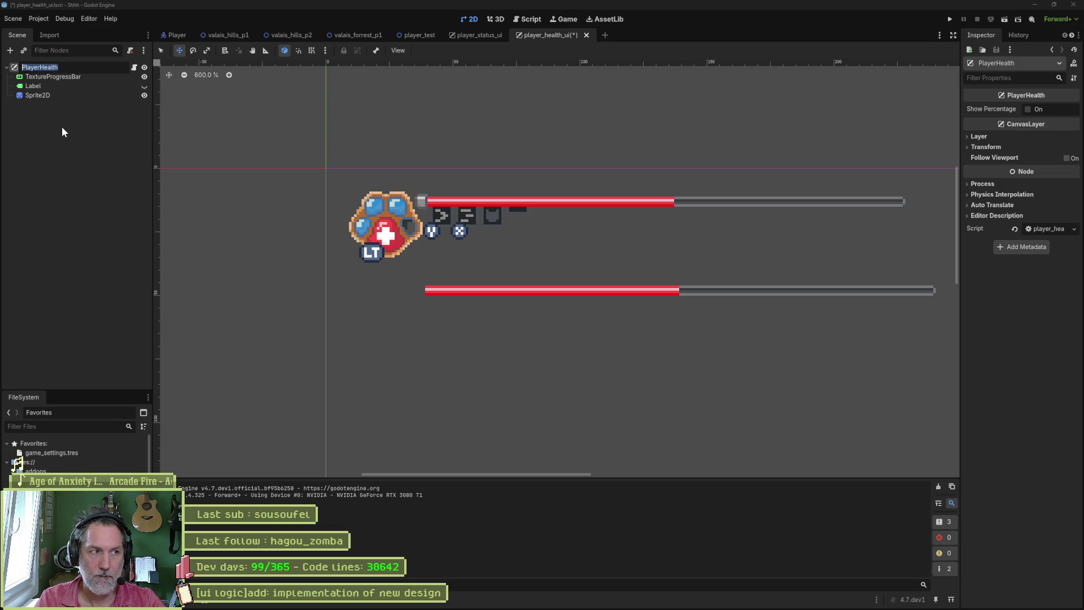
key(End)
key(BackSpace)
text(UD)
key(Return)
key(ctrl+s)
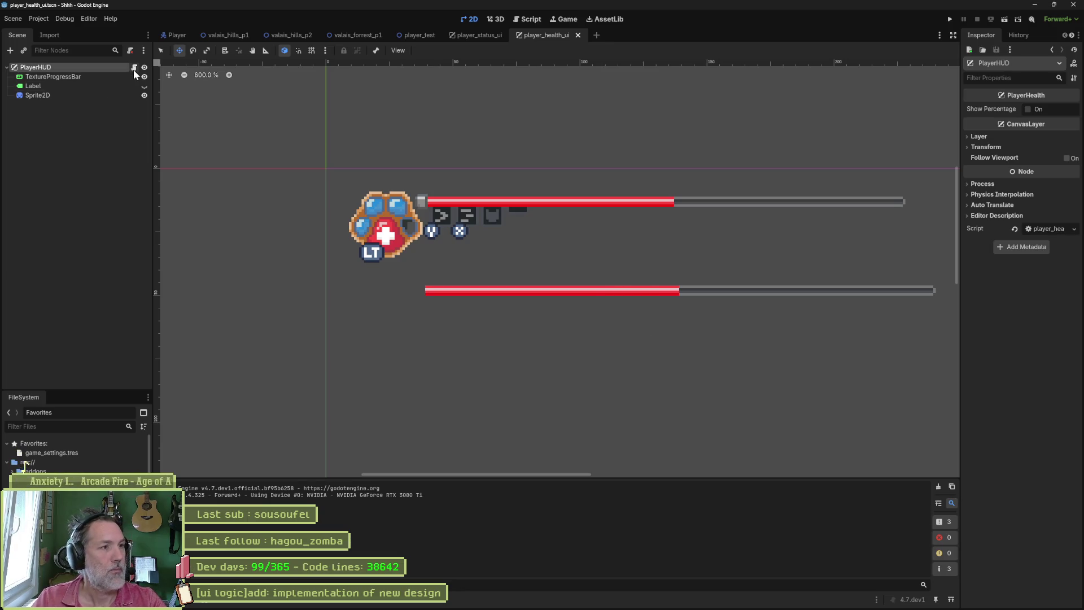
Step: Rename the script to player_hud.gd and move it into the uis/hud folder
click(135, 68)
right_click(182, 100)
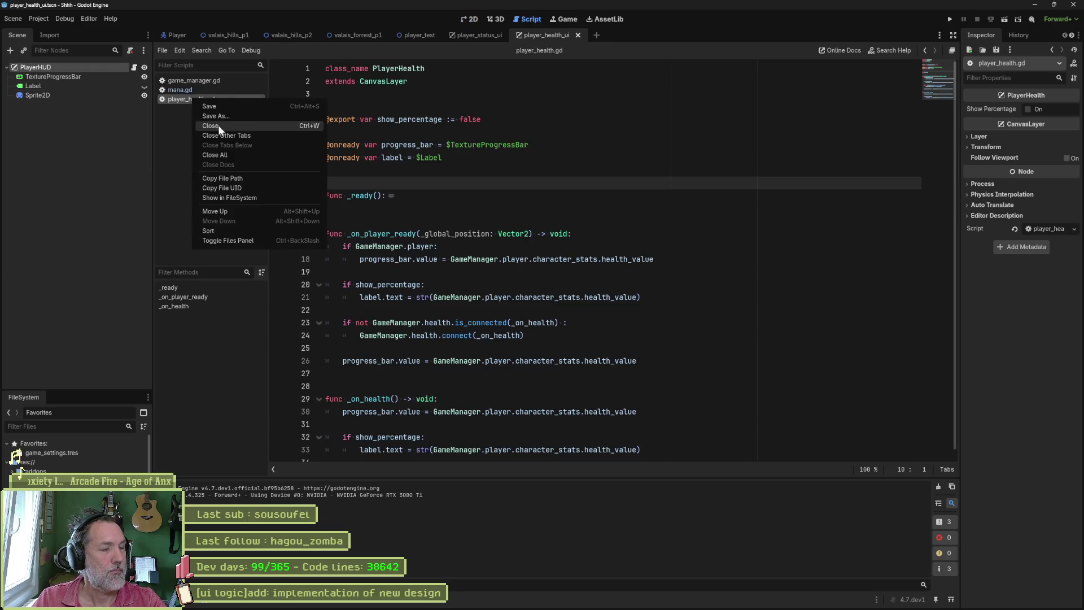
click(240, 198)
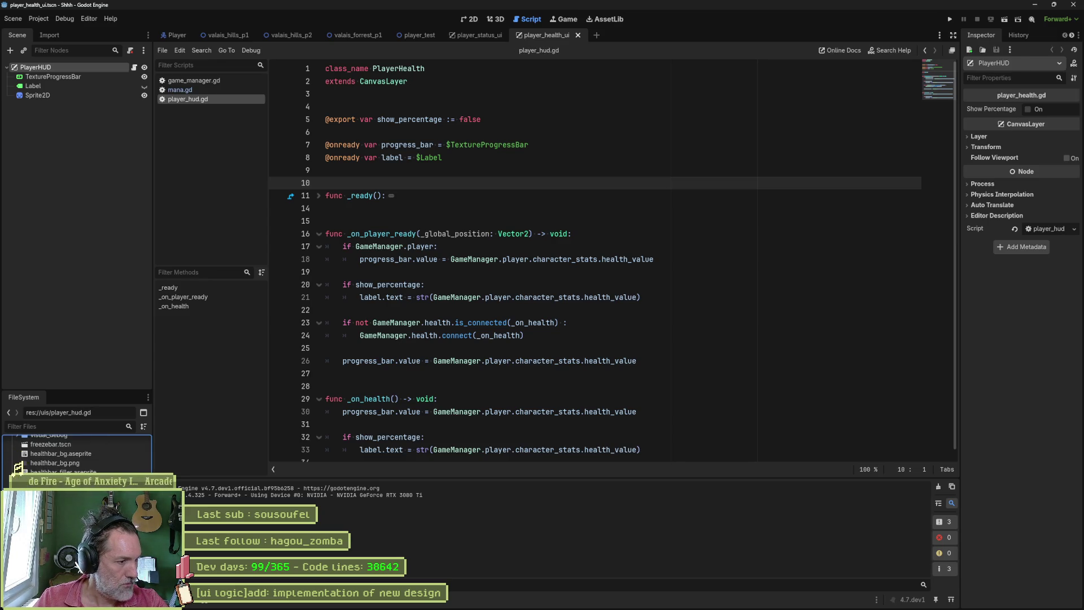
scroll(76, 449, up, 5)
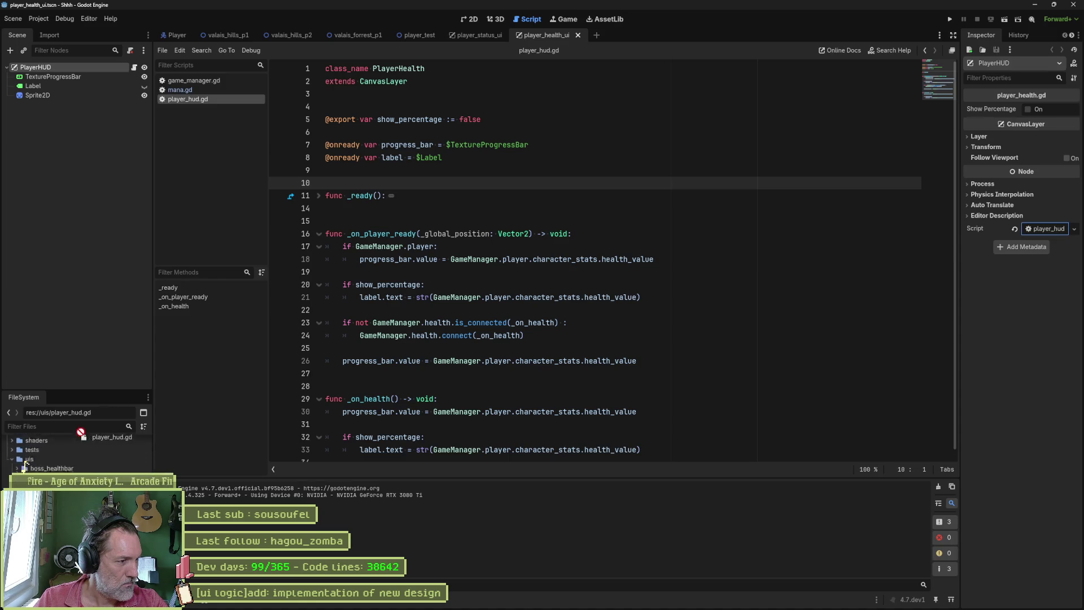
key(ctrl+s)
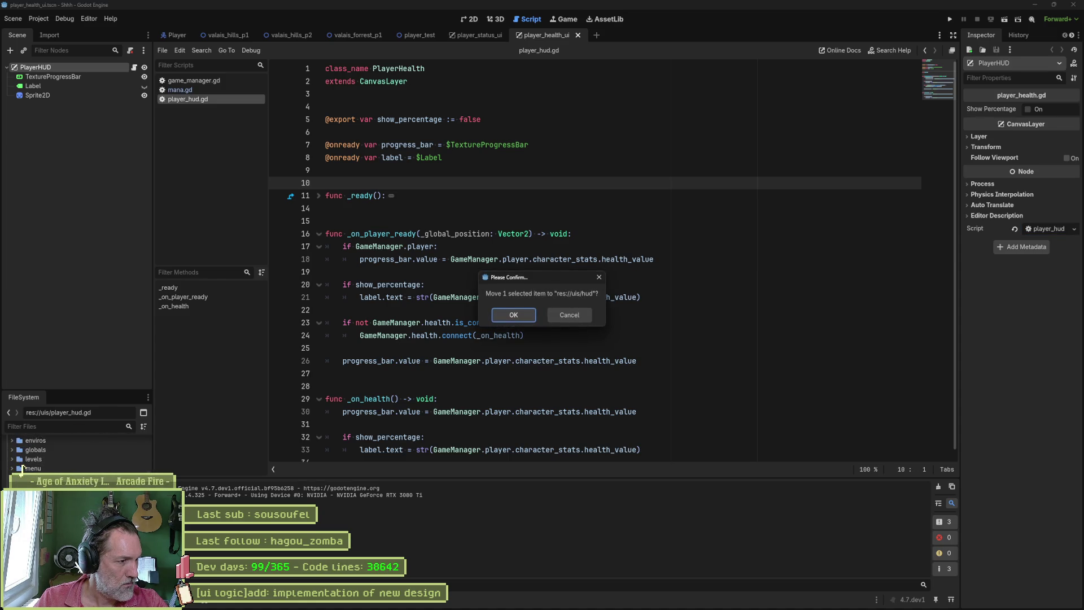
click(509, 317)
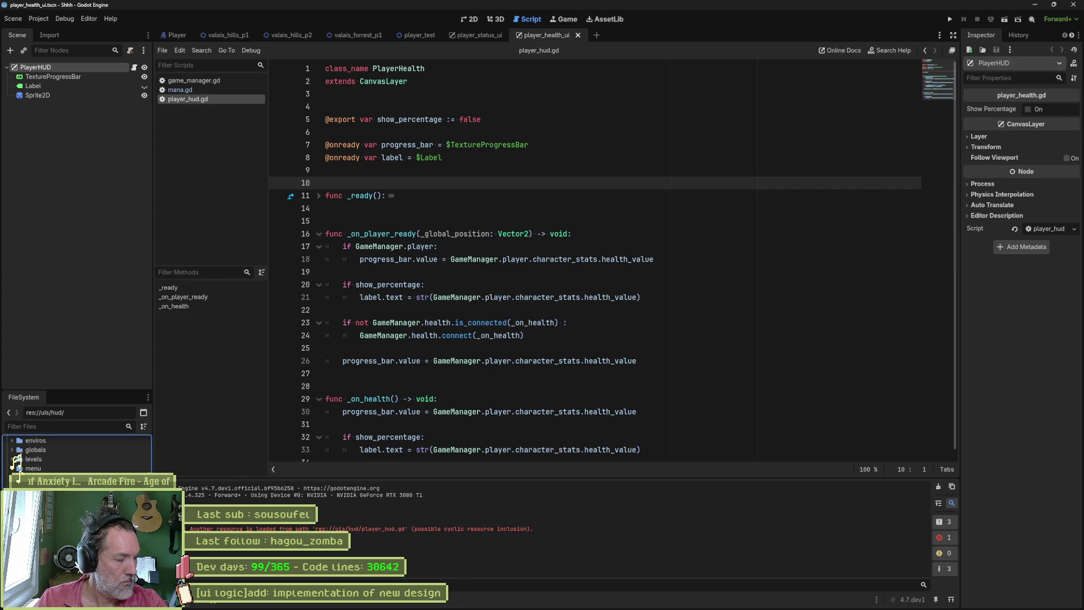
click(21, 468)
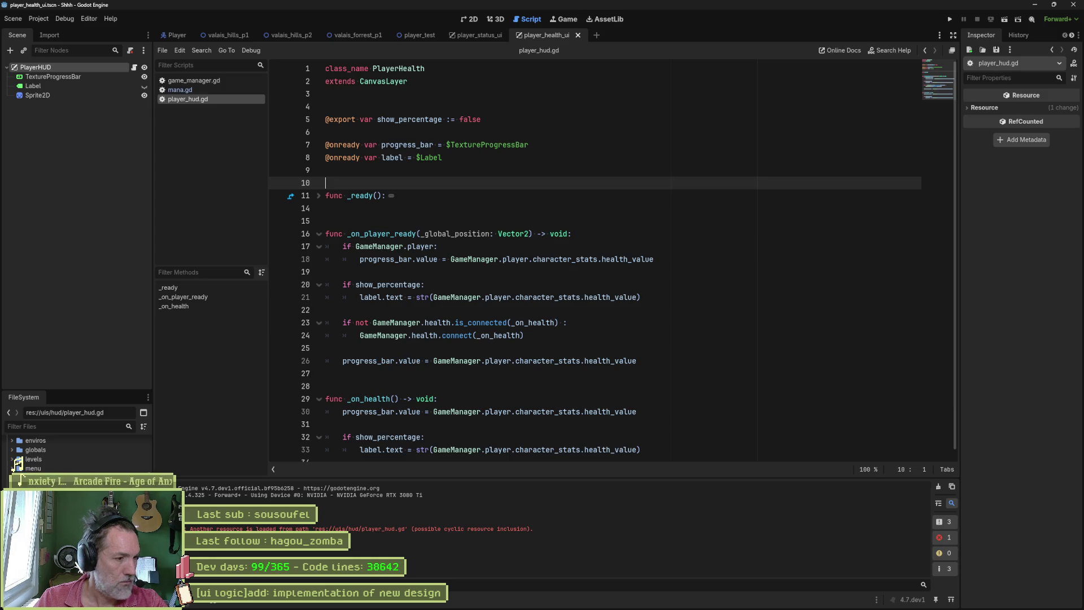
Step: Change class_name PlayerHealth to PlayerHUD, save, and clear the output log warnings
double_click(403, 68)
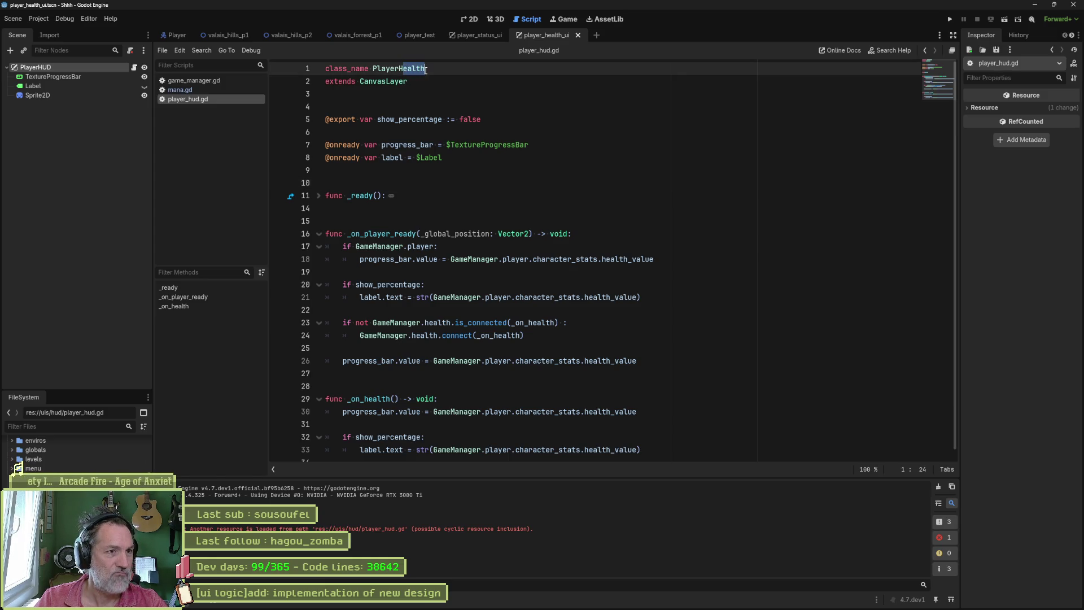
text(HUD)
key(ctrl+s)
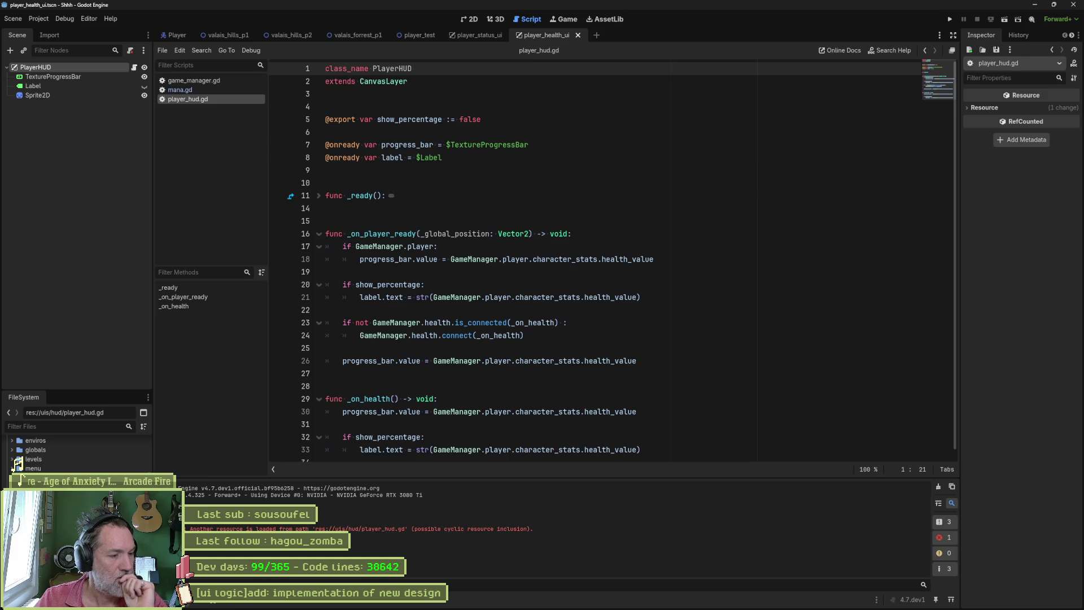
scroll(76, 449, down, 5)
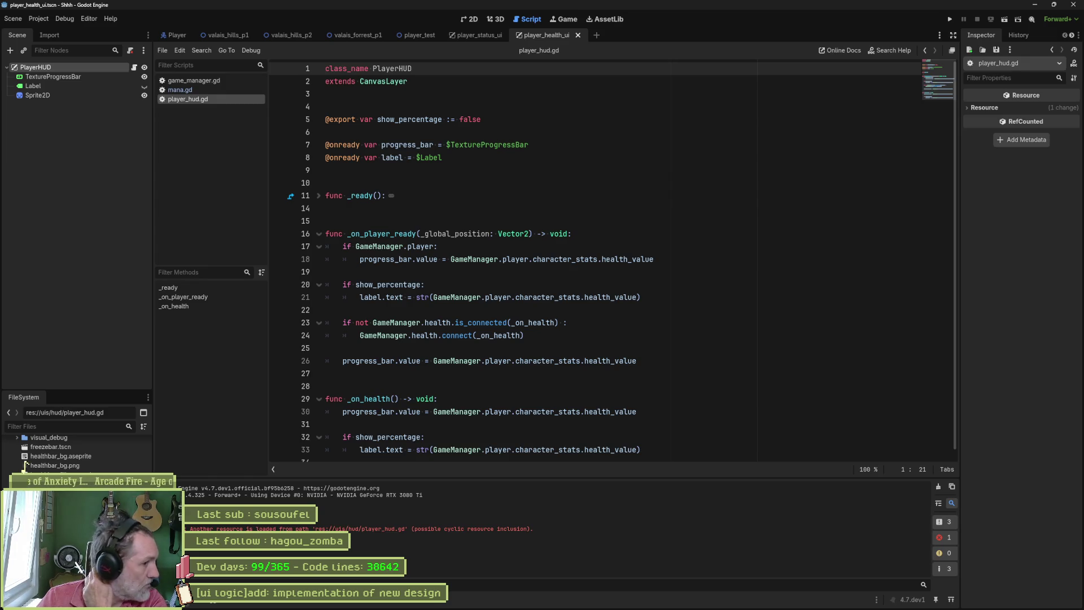
scroll(77, 449, up, 3)
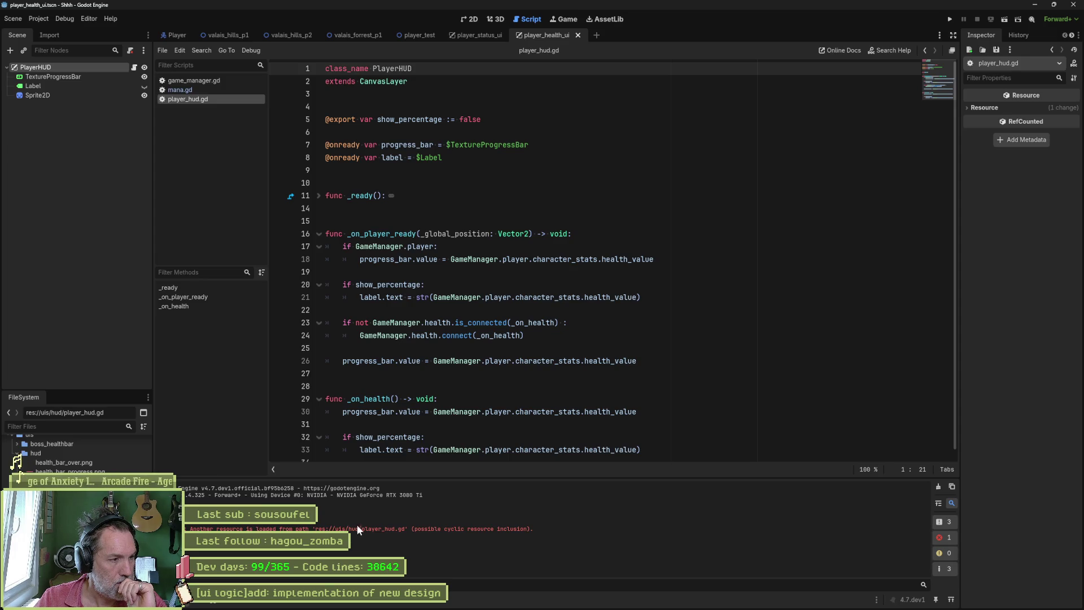
click(81, 428)
text(hud)
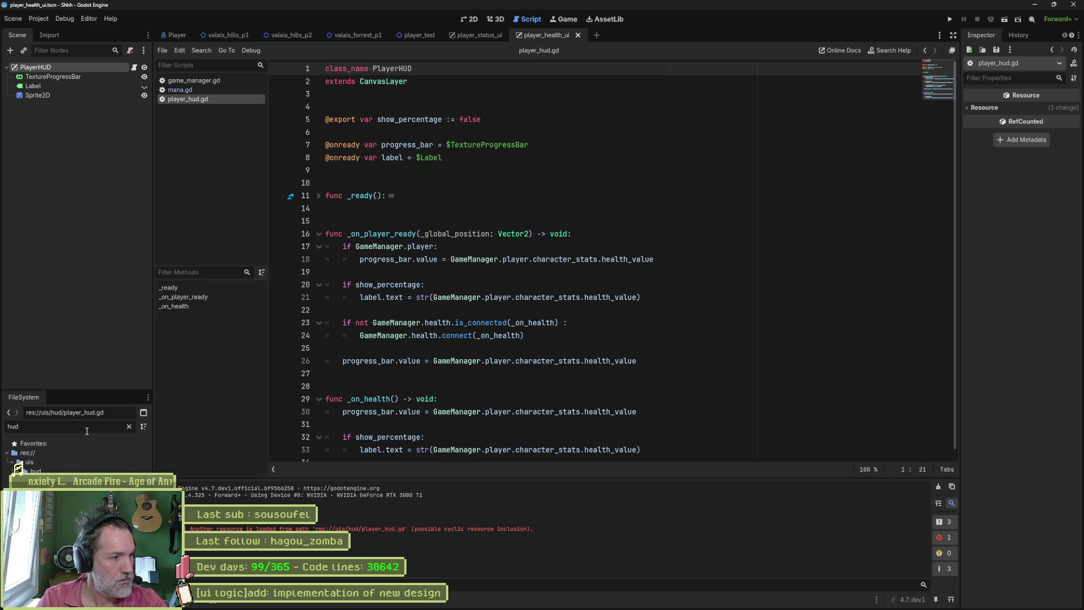
click(130, 427)
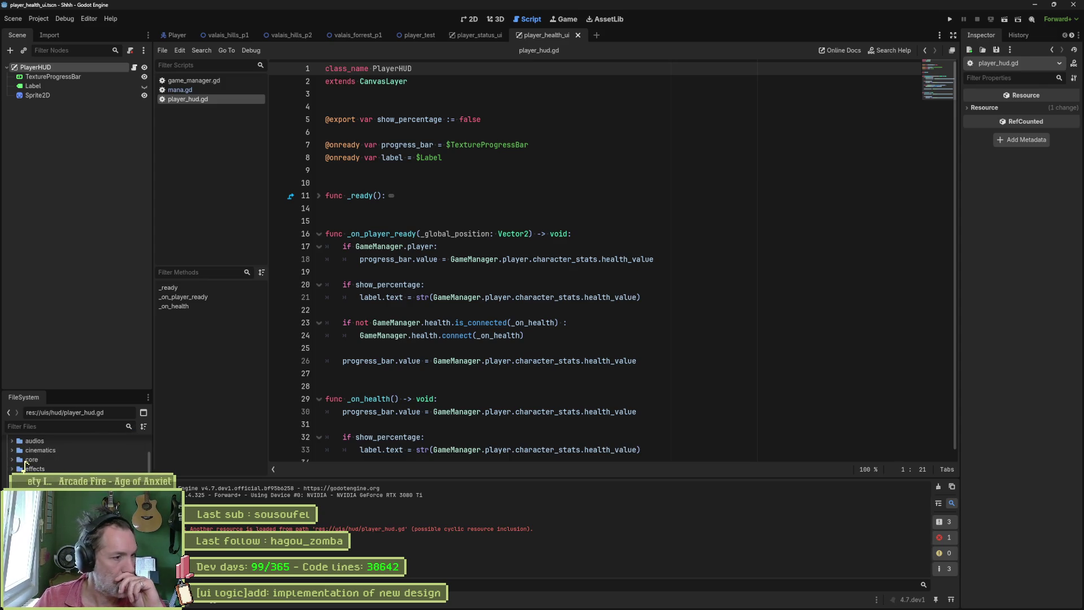
click(935, 489)
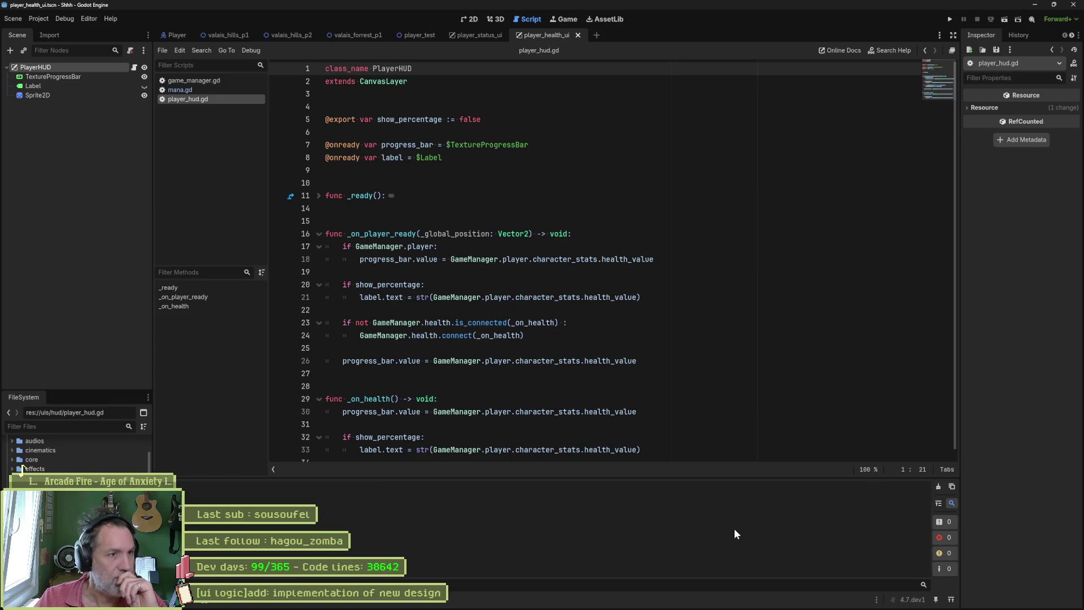
Step: Delete blank line 4 above the show_percentage export in player_hud.gd and return to the 2D view
click(518, 206)
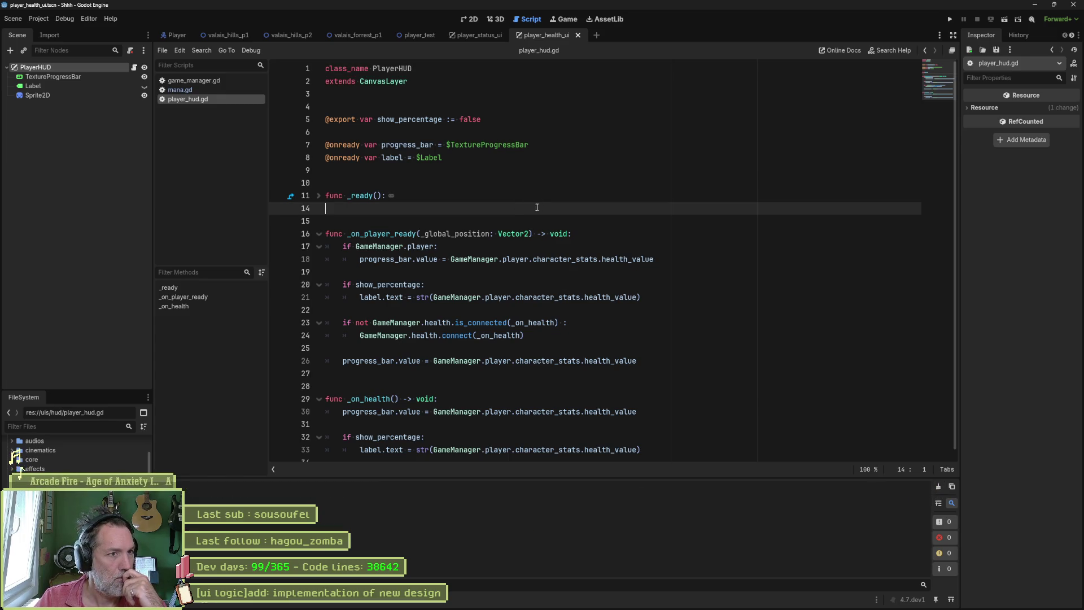
click(114, 76)
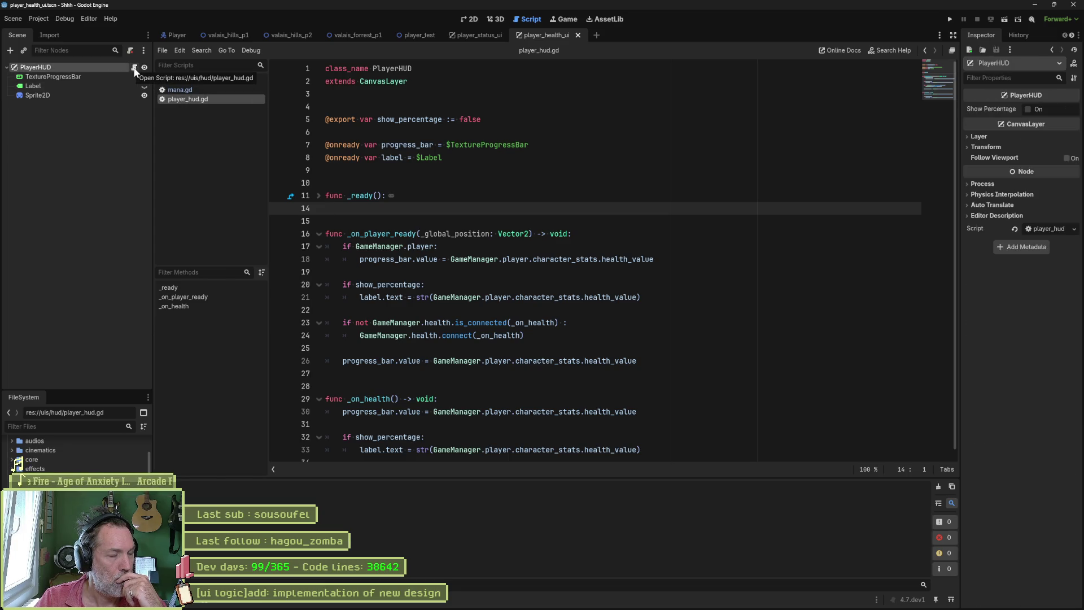
click(135, 68)
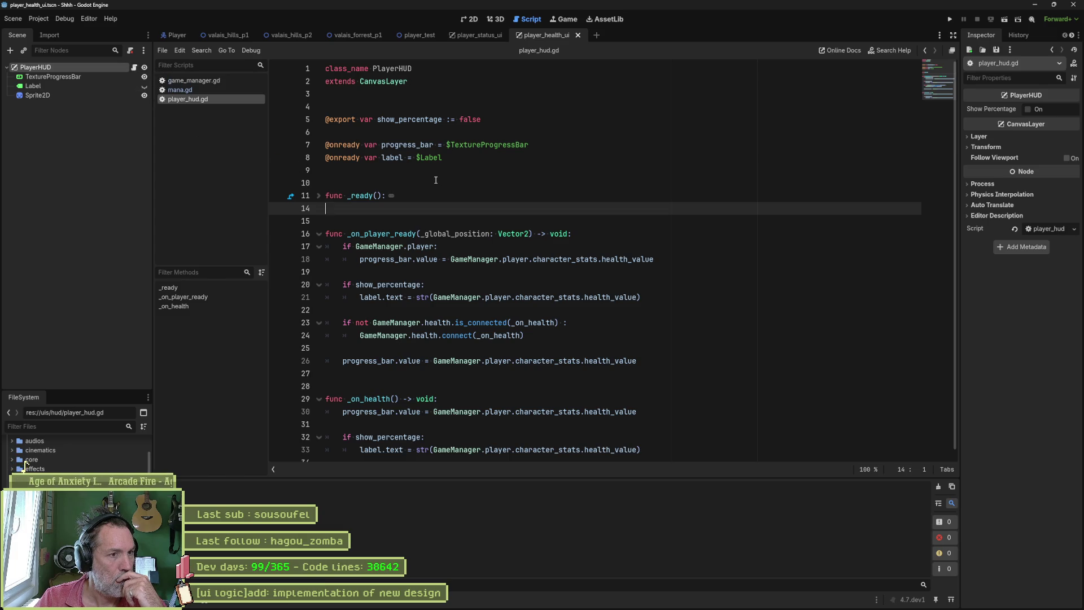
click(392, 108)
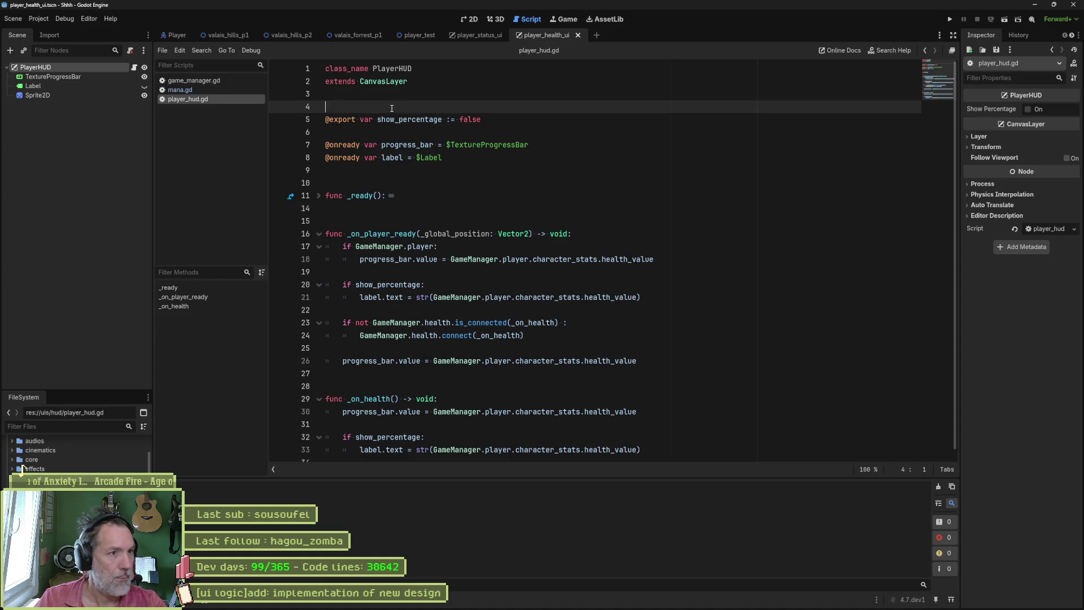
key(Delete)
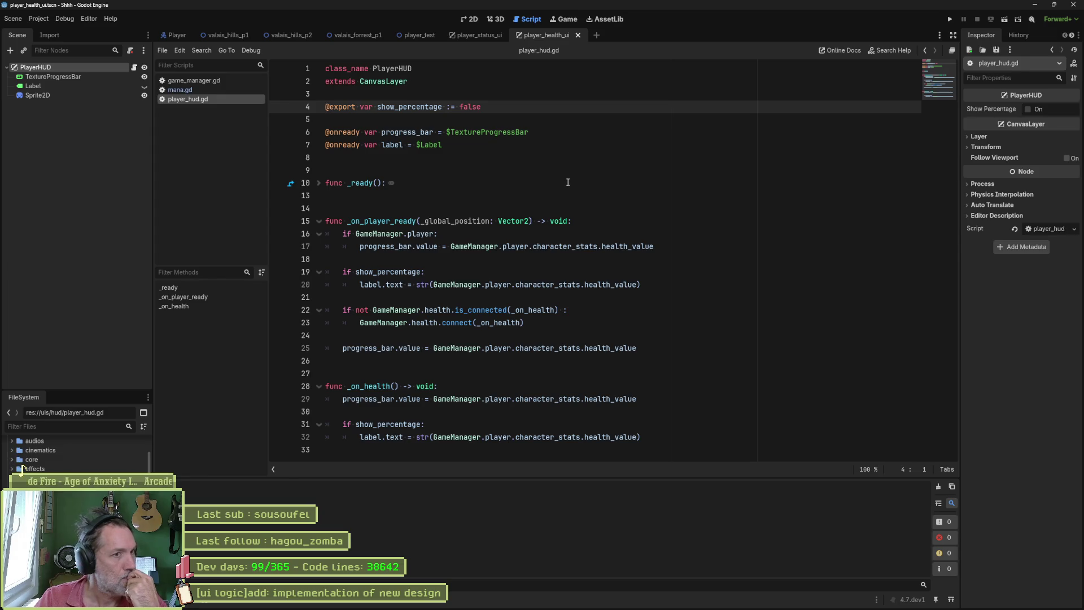
click(468, 19)
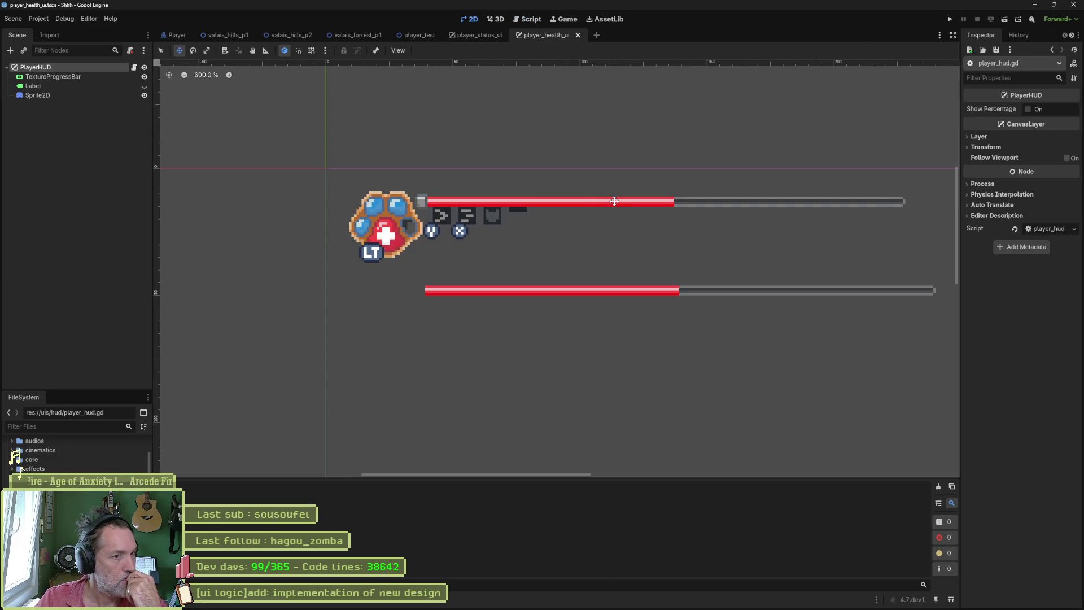
Step: Show the TextureProgressBar in the Inspector and toggle Sprite2D's visibility off and on
click(52, 77)
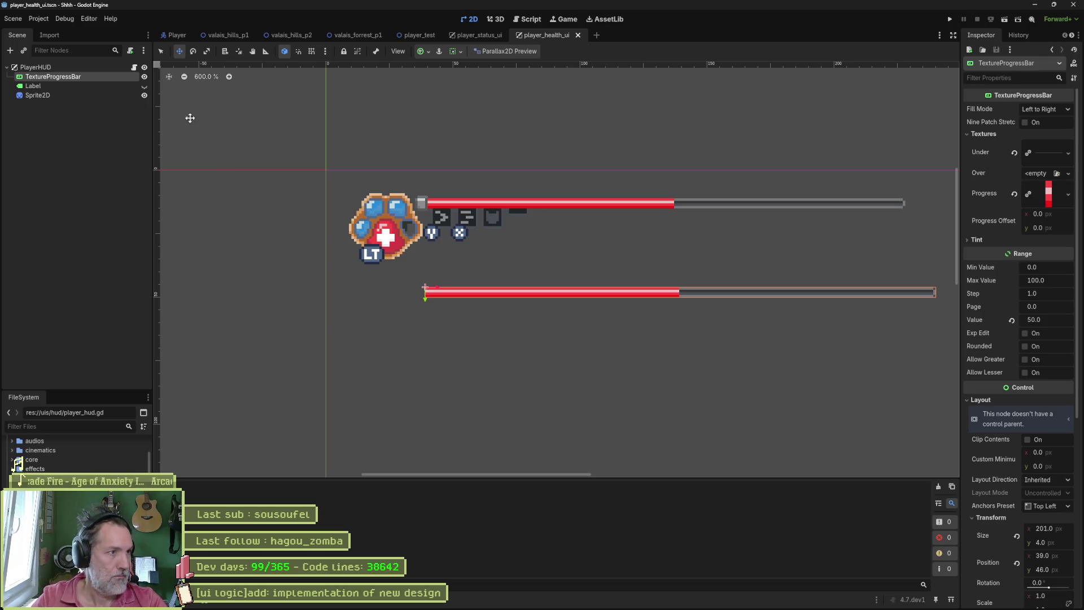
click(144, 95)
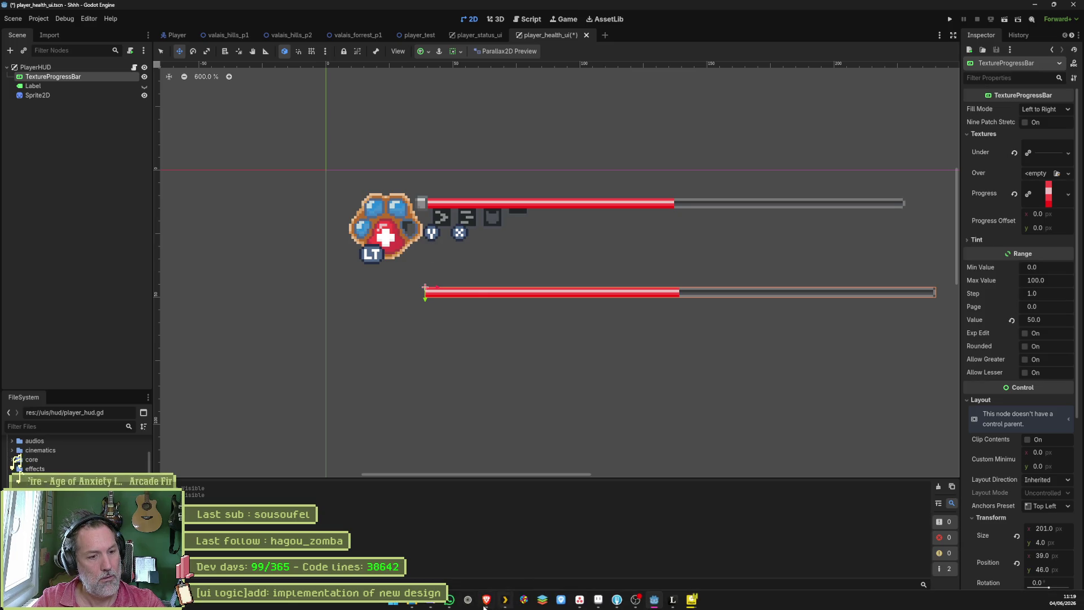
Step: In Aseprite, isolate the paw layers and trim the sprite back to a single frame
click(598, 601)
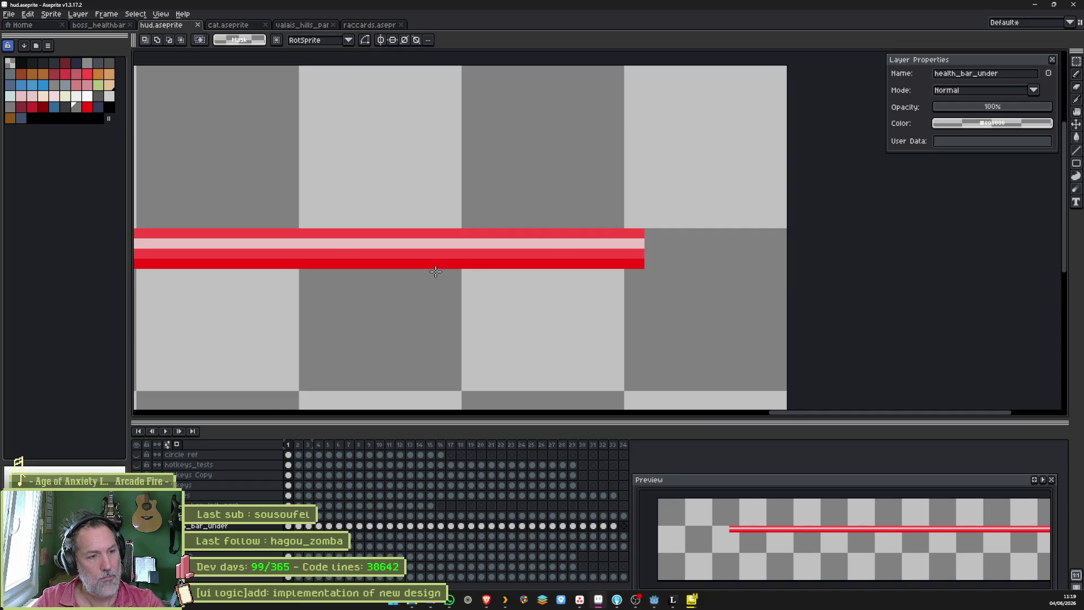
scroll(542, 204, down, 2)
scroll(638, 246, down, 2)
scroll(594, 245, down, 1)
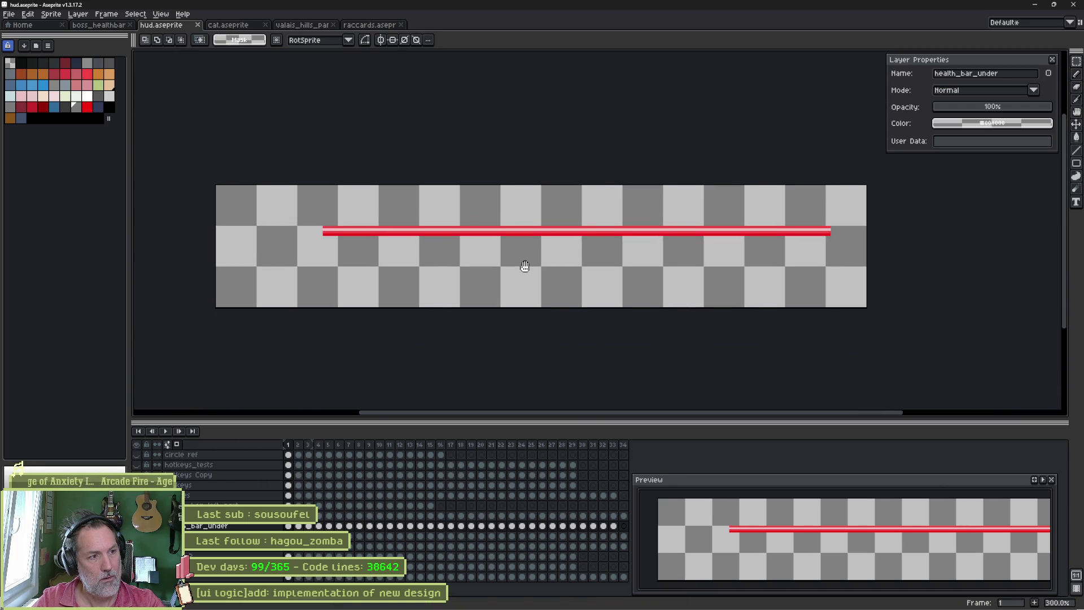
key(shift+x)
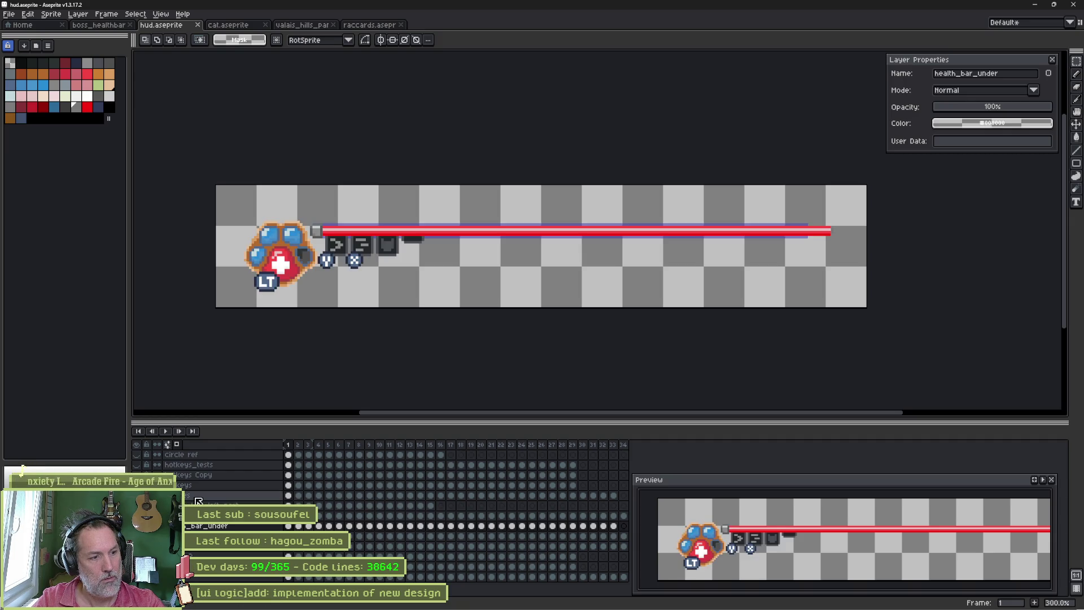
key(shift+x)
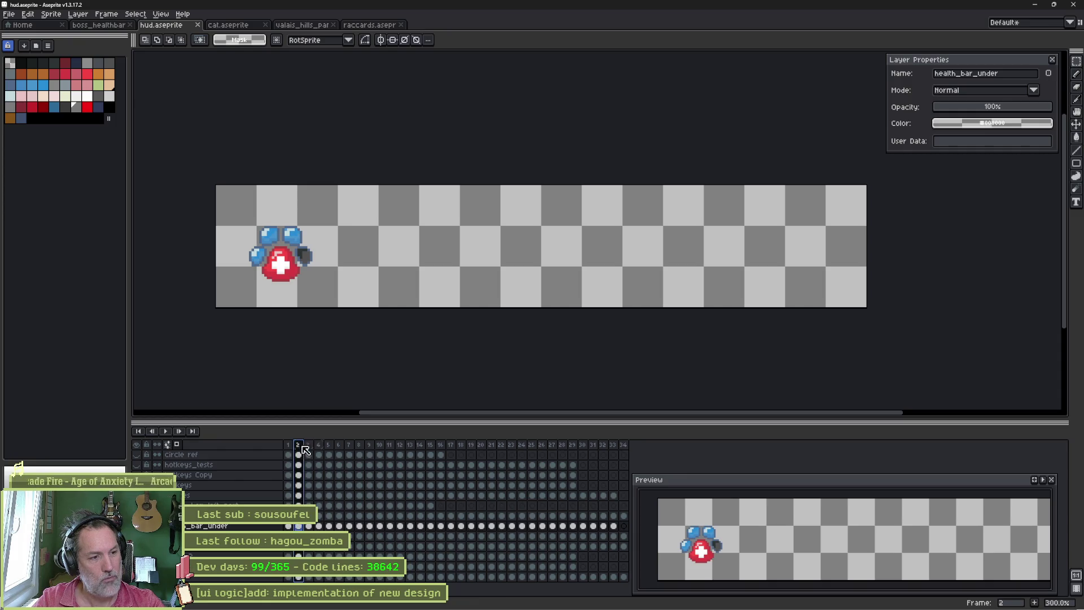
drag(305, 445, 629, 445)
key(alt+c)
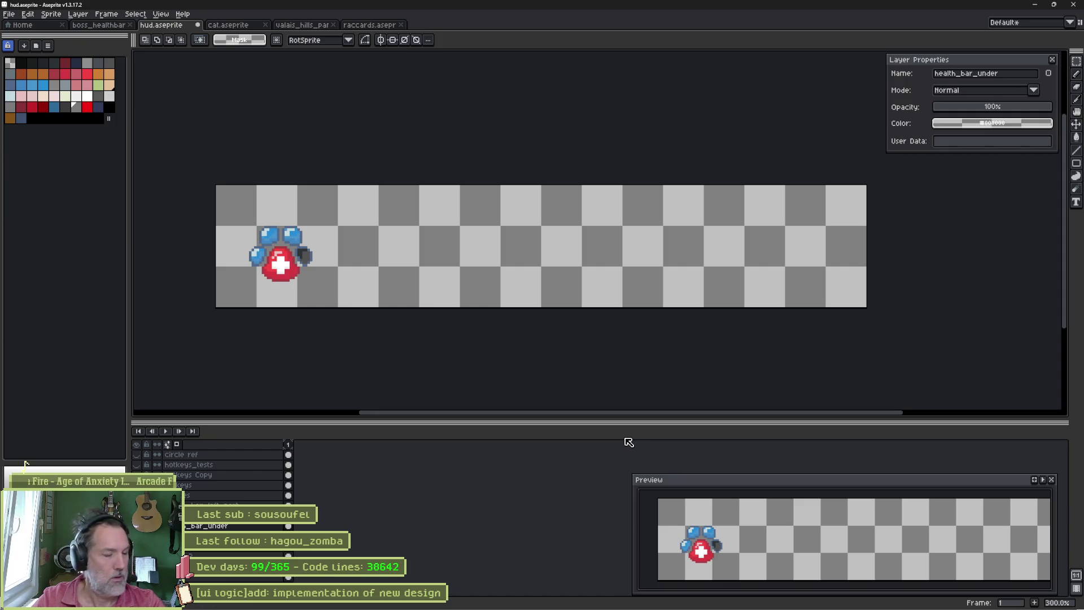
key(alt+n)
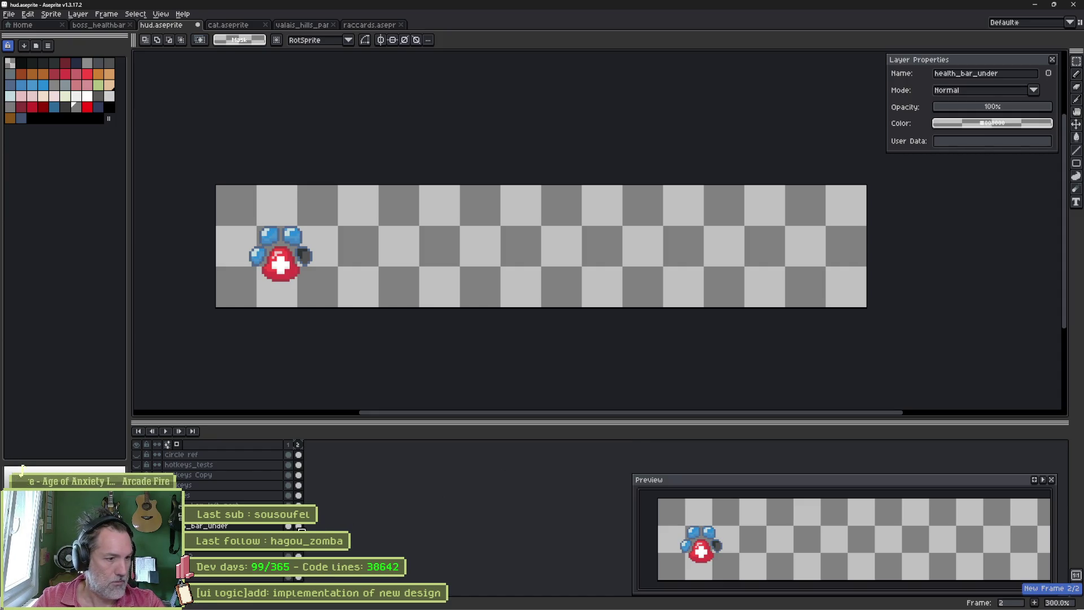
key(ctrl+z)
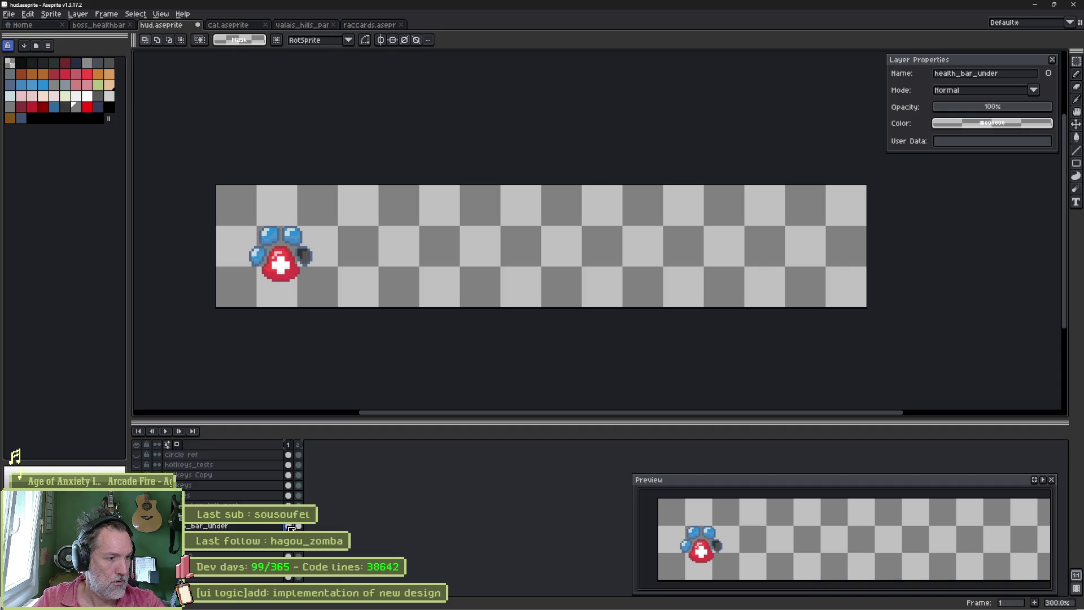
key(Down)
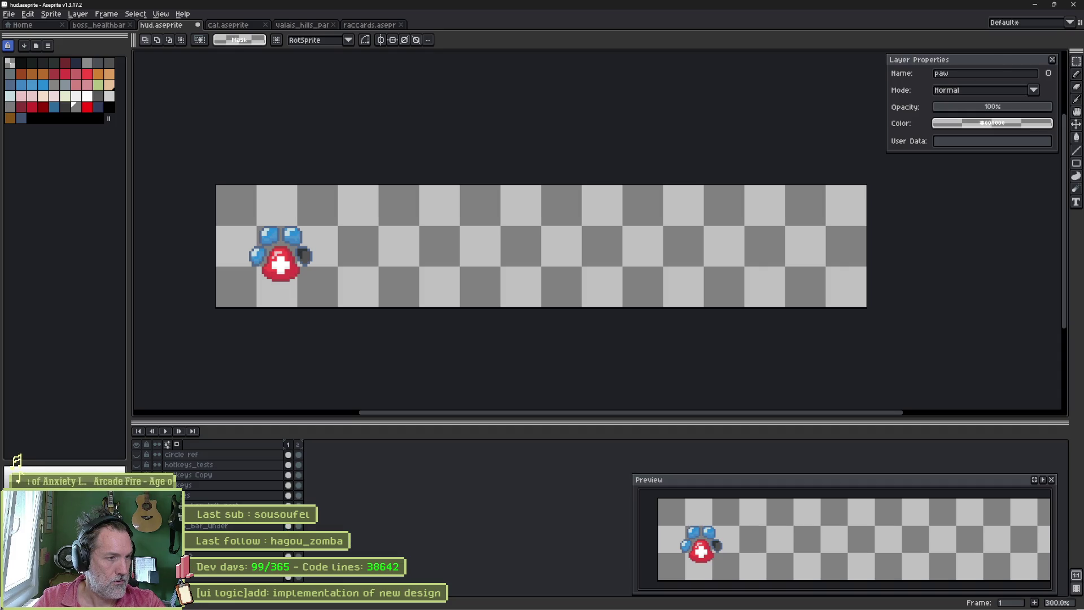
scroll(288, 230, up, 1)
scroll(288, 231, up, 1)
scroll(305, 238, up, 1)
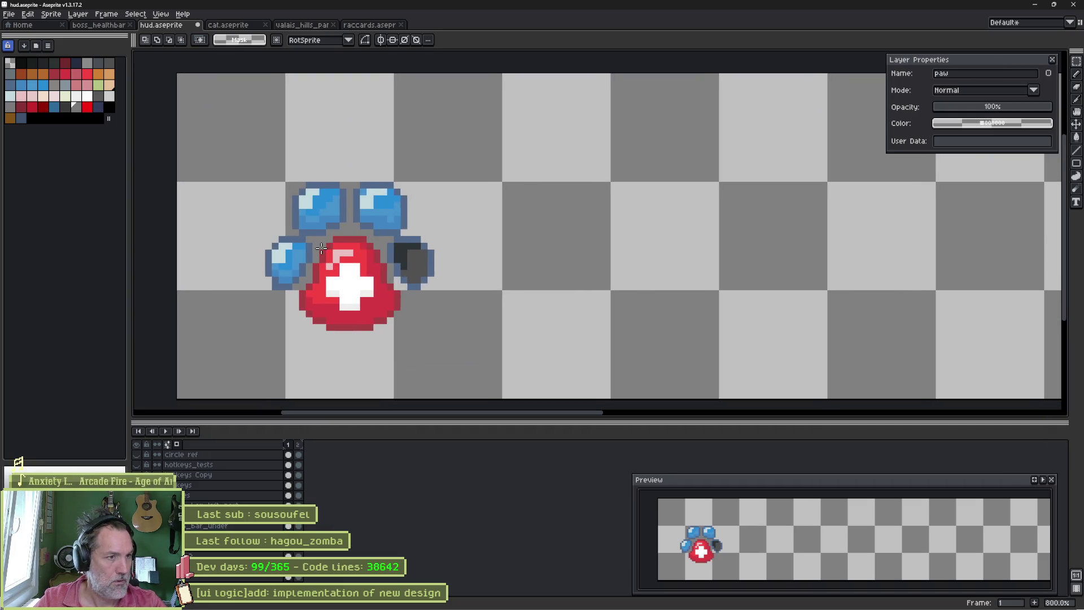
scroll(331, 246, up, 1)
Step: Paint the top-right and top-left blue gems dark grey with the pencil
key(v)
click(507, 280)
key(b)
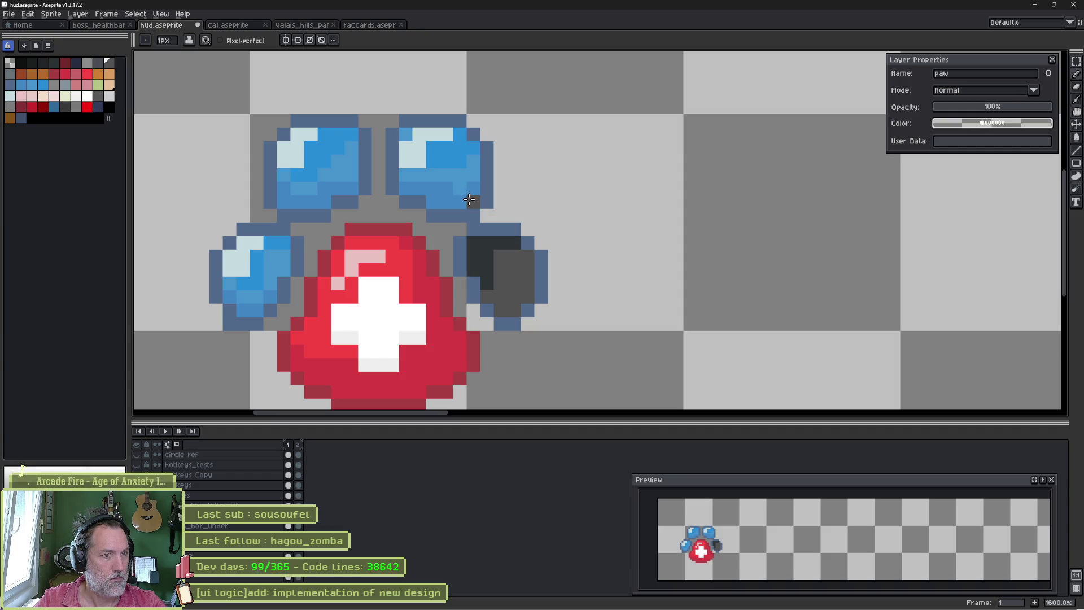
mouse_move(469, 200)
mouse_down()
mouse_move(423, 188)
mouse_move(401, 152)
mouse_move(424, 134)
mouse_move(458, 145)
mouse_move(466, 174)
mouse_move(471, 146)
mouse_up()
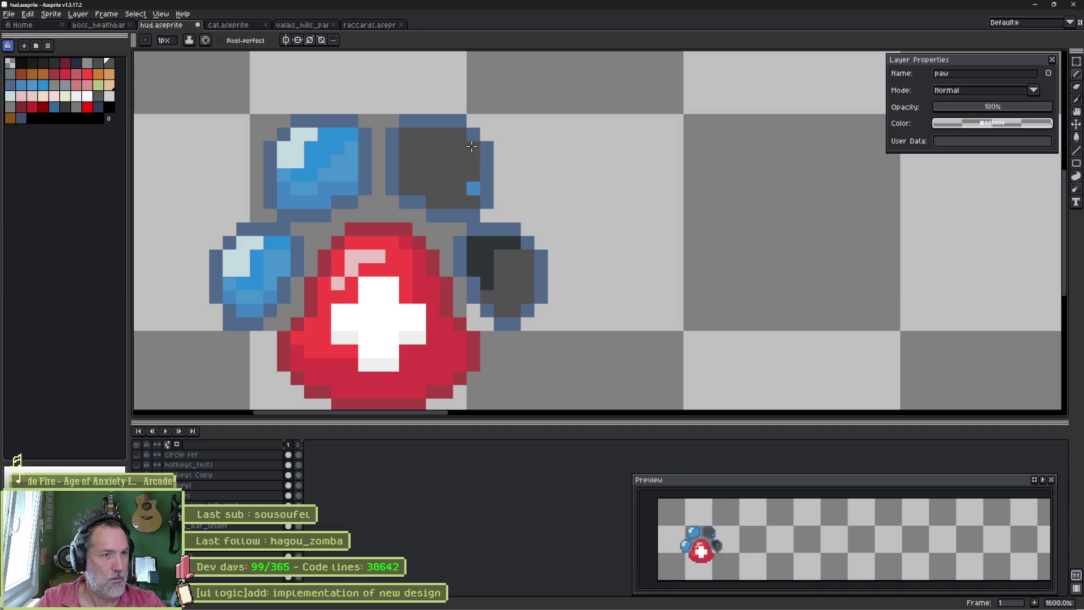
drag(464, 189, 470, 185)
mouse_move(366, 146)
mouse_down()
mouse_move(356, 134)
mouse_move(309, 134)
mouse_move(290, 148)
mouse_move(287, 191)
mouse_move(326, 203)
mouse_move(352, 186)
mouse_move(341, 140)
mouse_move(310, 161)
mouse_move(301, 188)
mouse_up()
mouse_move(270, 242)
mouse_down()
mouse_move(252, 243)
mouse_move(280, 244)
mouse_move(238, 256)
mouse_move(230, 269)
mouse_move(268, 273)
mouse_move(248, 282)
mouse_up()
Step: Grey out the lower-left gem and add dark corner shading to the slots
drag(233, 291, 253, 307)
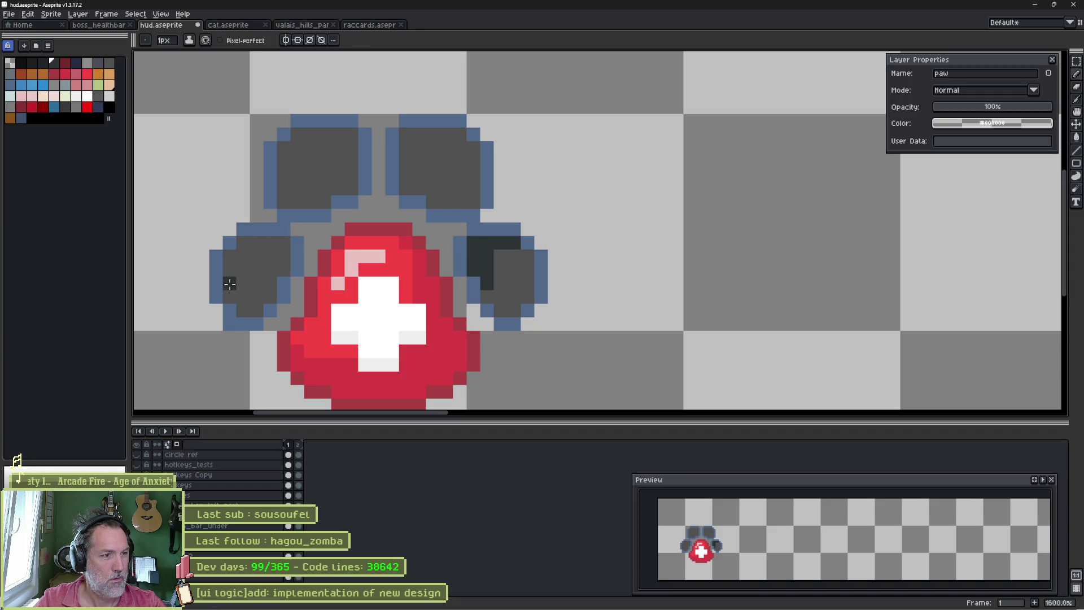
drag(230, 284, 251, 244)
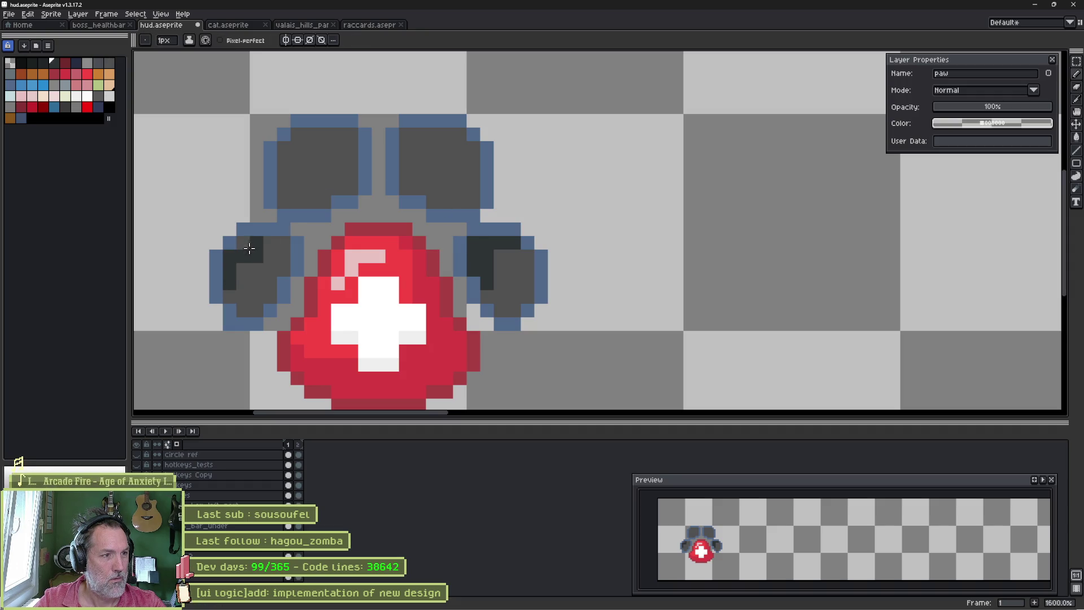
mouse_move(289, 174)
mouse_down()
mouse_move(283, 160)
mouse_move(307, 137)
mouse_up()
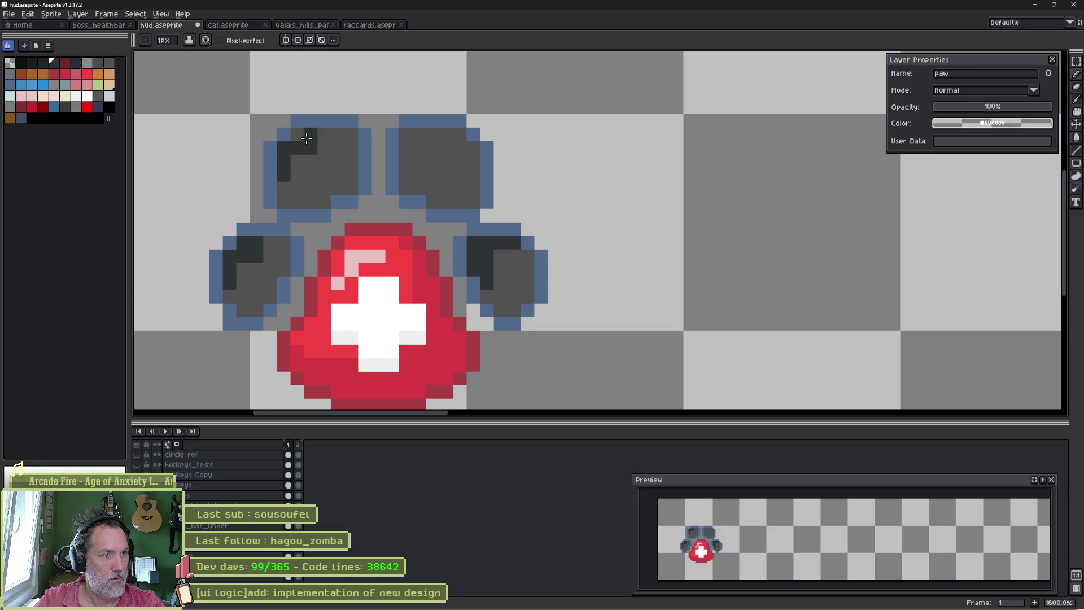
mouse_move(407, 178)
mouse_down()
mouse_move(408, 135)
mouse_move(447, 136)
mouse_up()
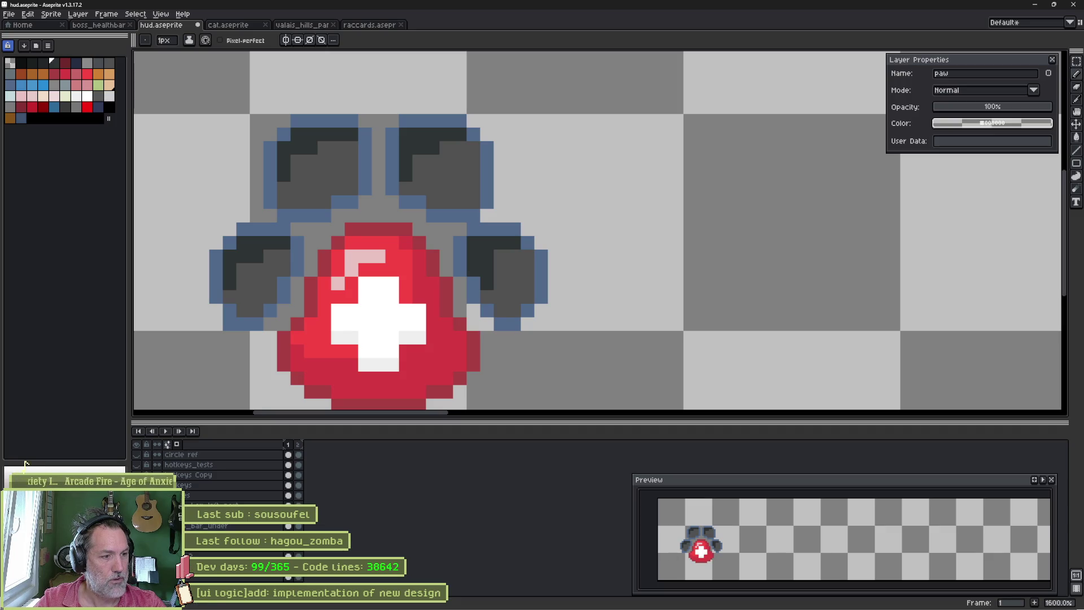
key(ctrl+z)
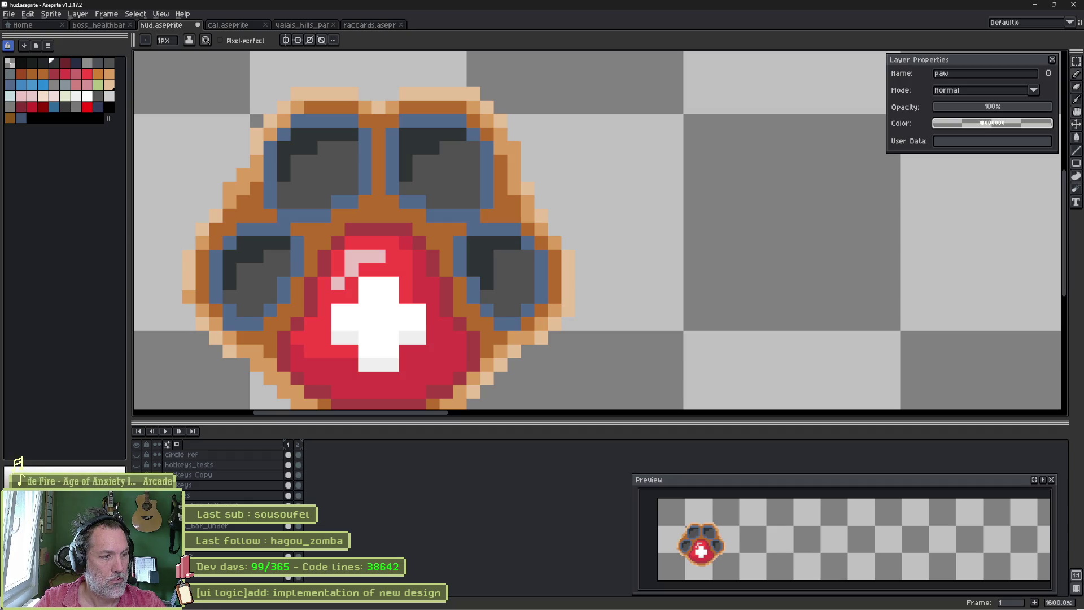
Step: Rename the background layer to 'paw' via Layer Properties
key(Down)
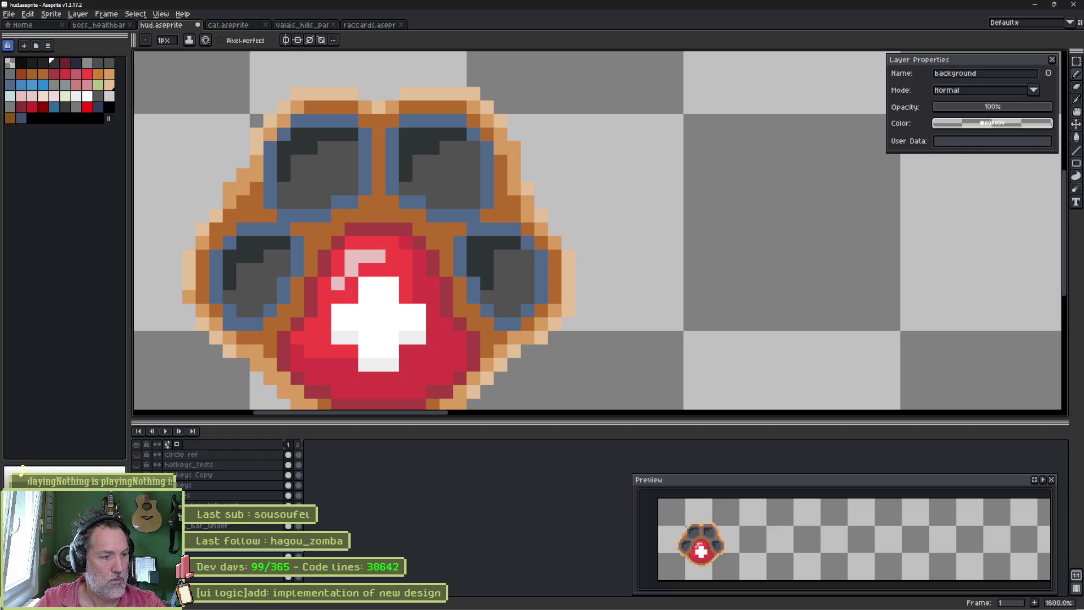
right_click(195, 517)
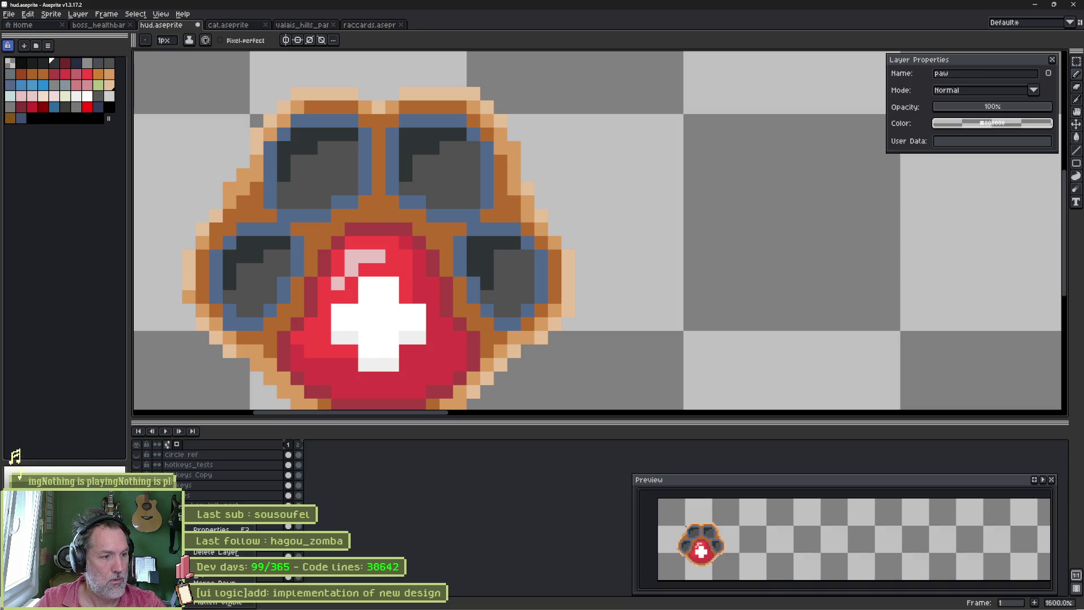
click(210, 552)
key(ctrl+a)
text(paw)
key(Return)
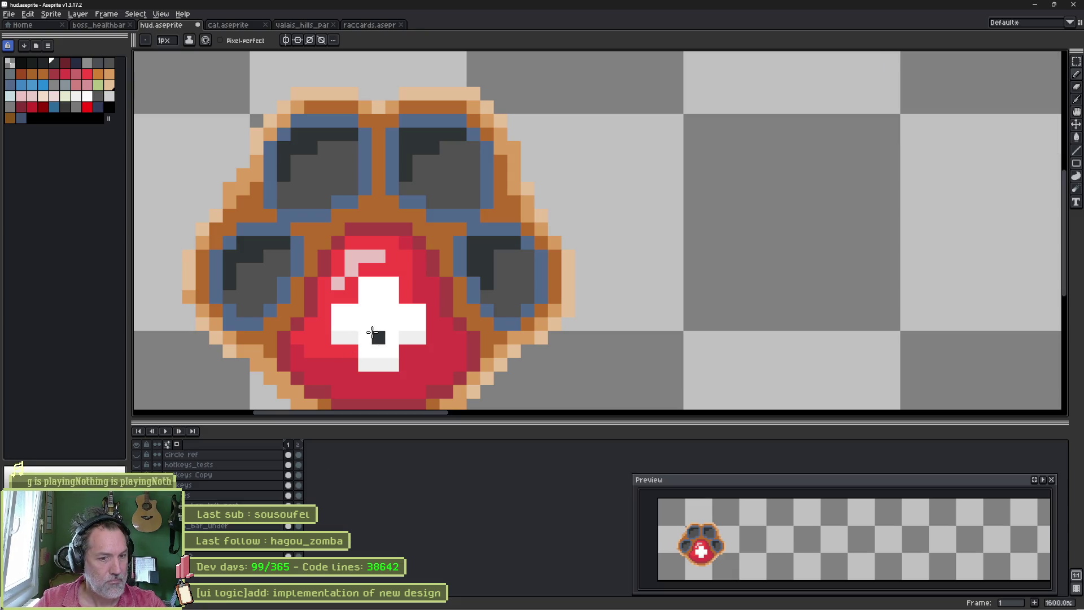
scroll(363, 288, down, 1)
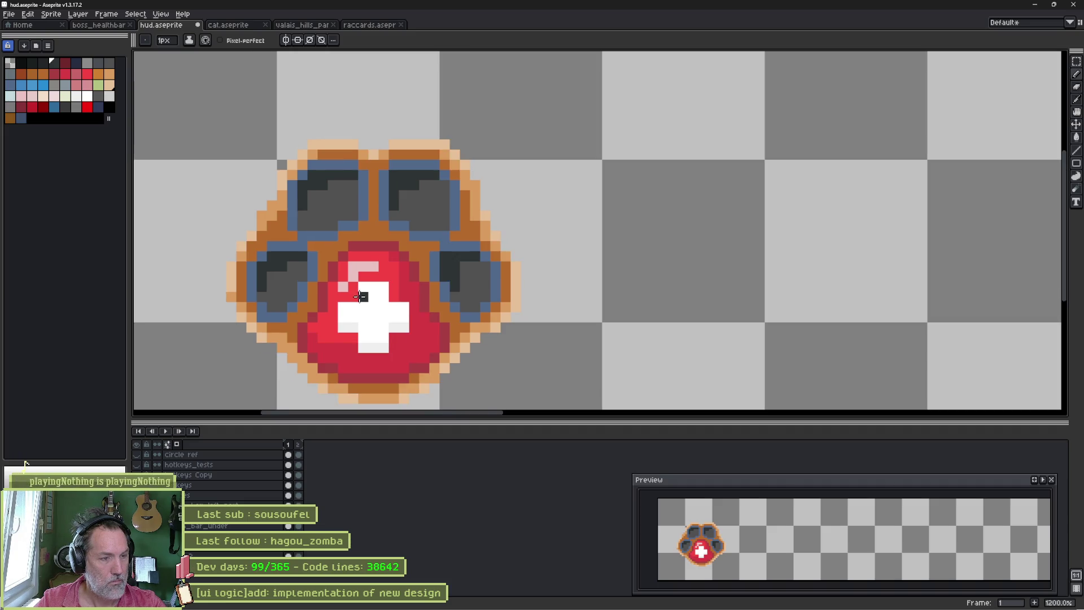
scroll(407, 279, down, 1)
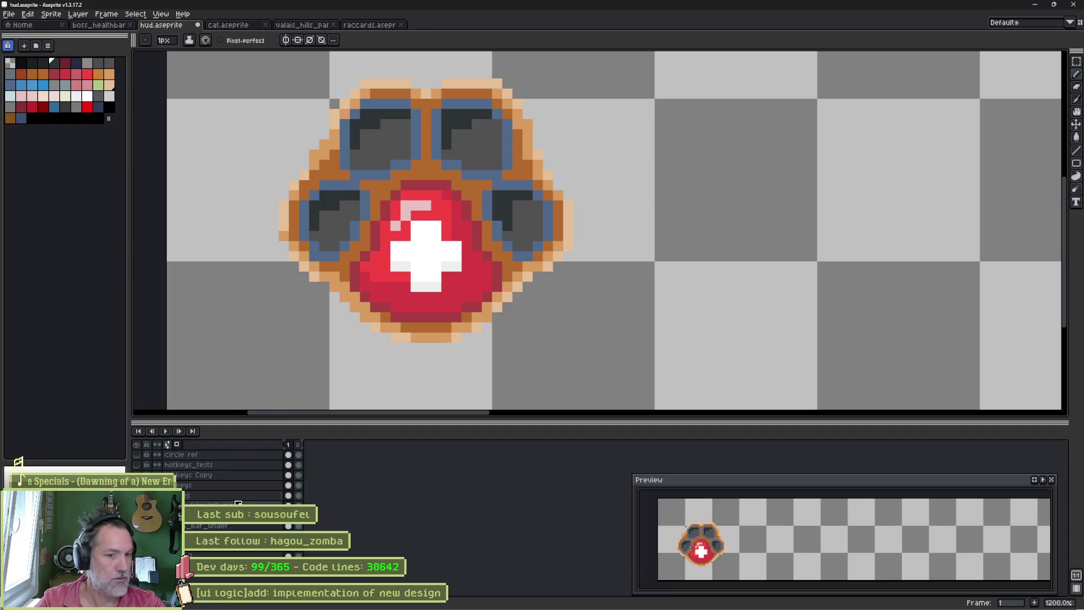
Step: Export the sprite sheet as hud\paw_background.png and switch to Godot
key(ctrl+e)
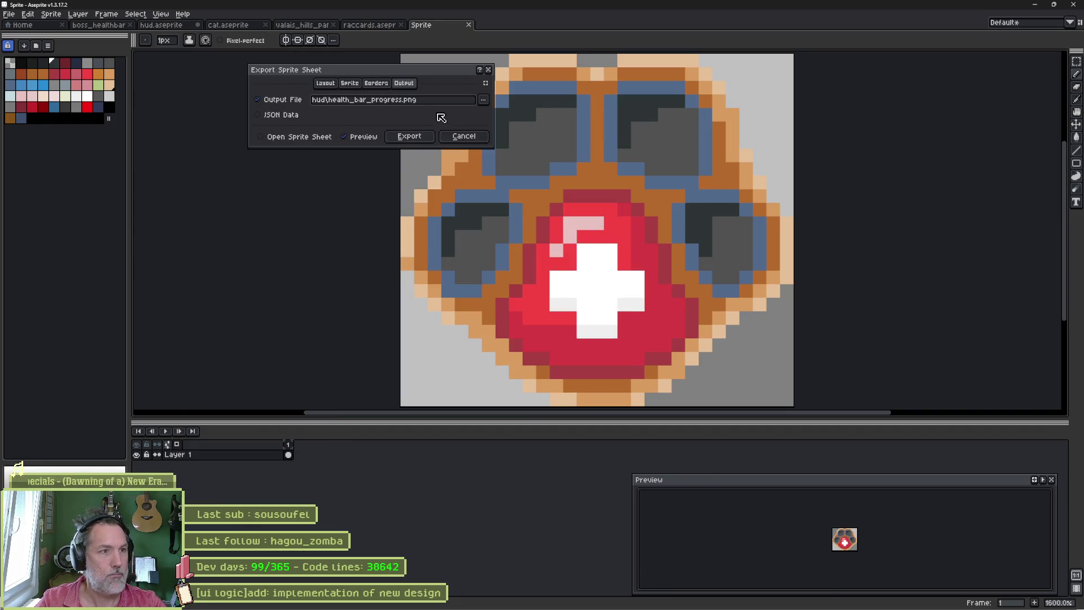
drag(331, 101, 396, 103)
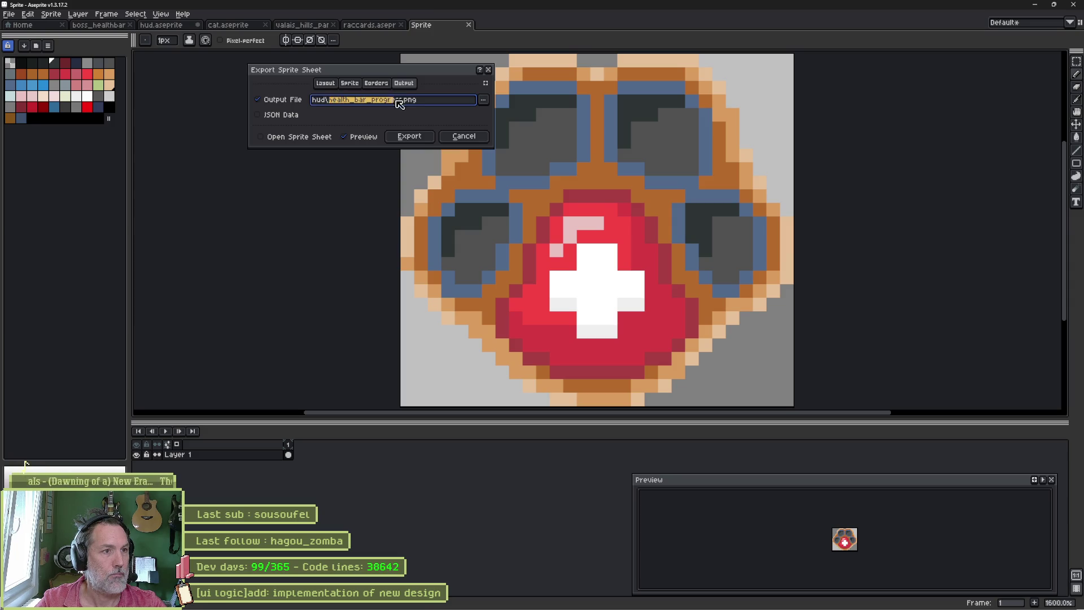
text(paw)
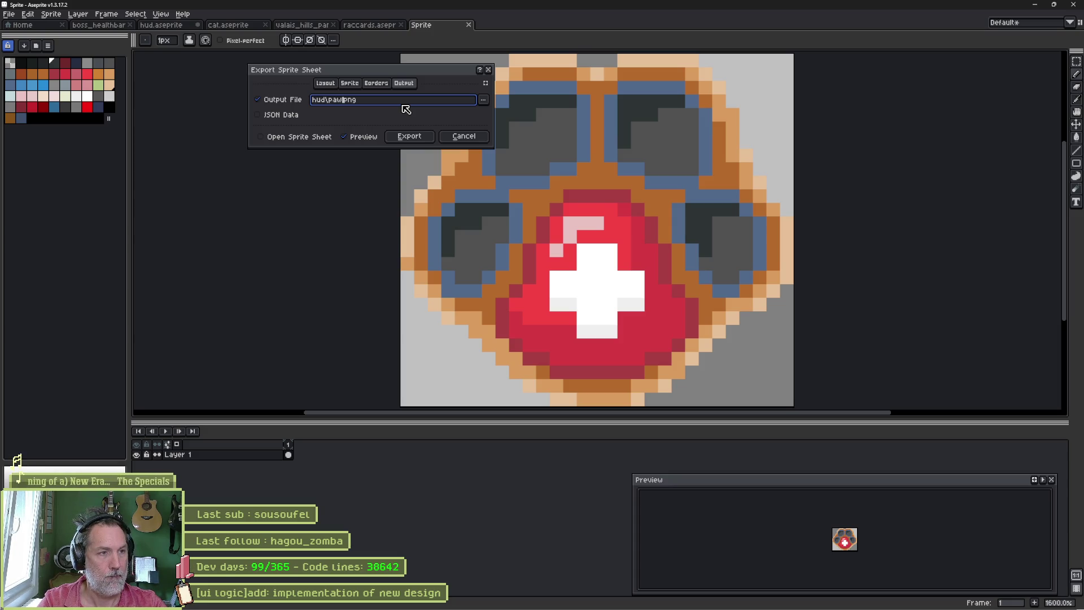
text(_bg)
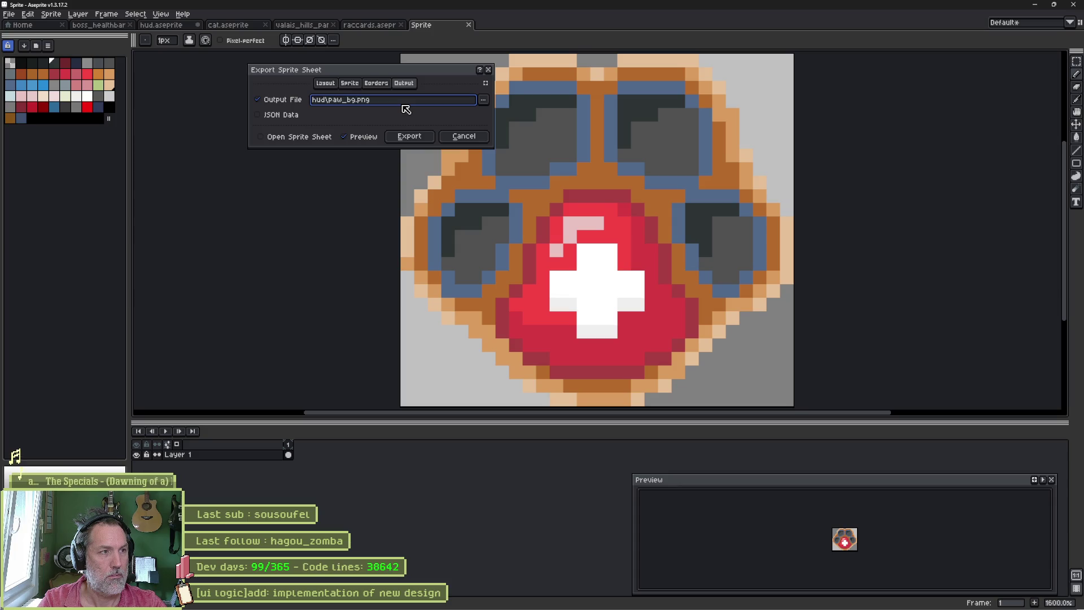
key(alt+Tab)
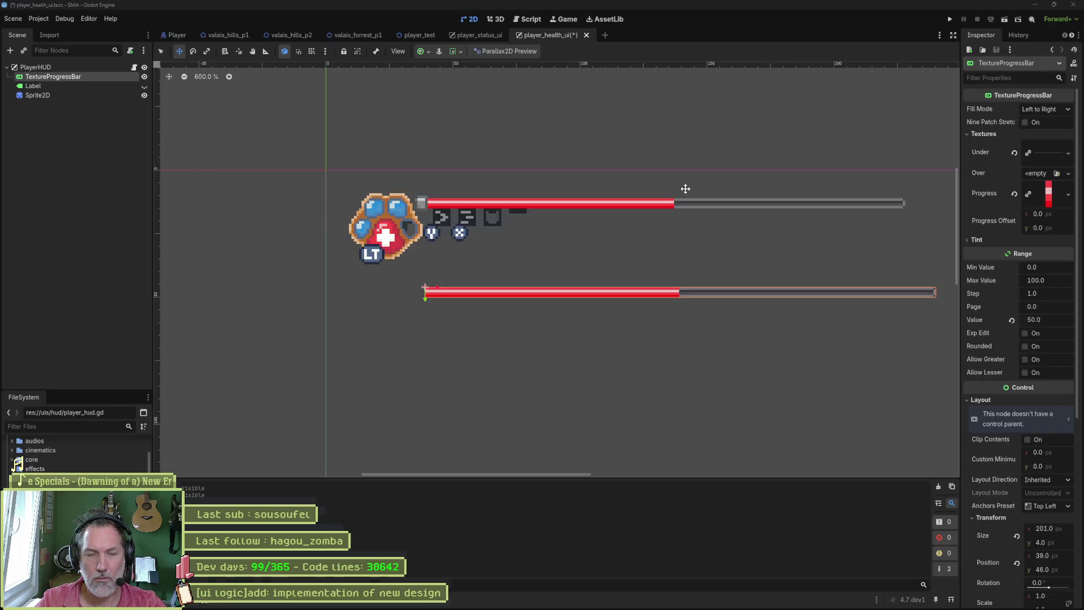
key(alt+Tab)
text(ackground)
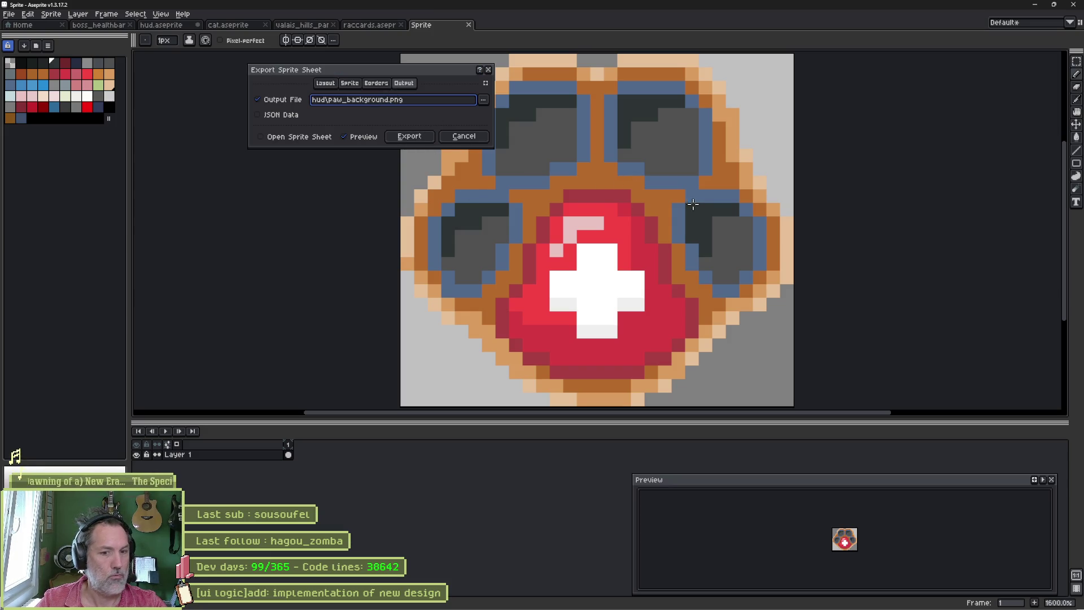
click(409, 136)
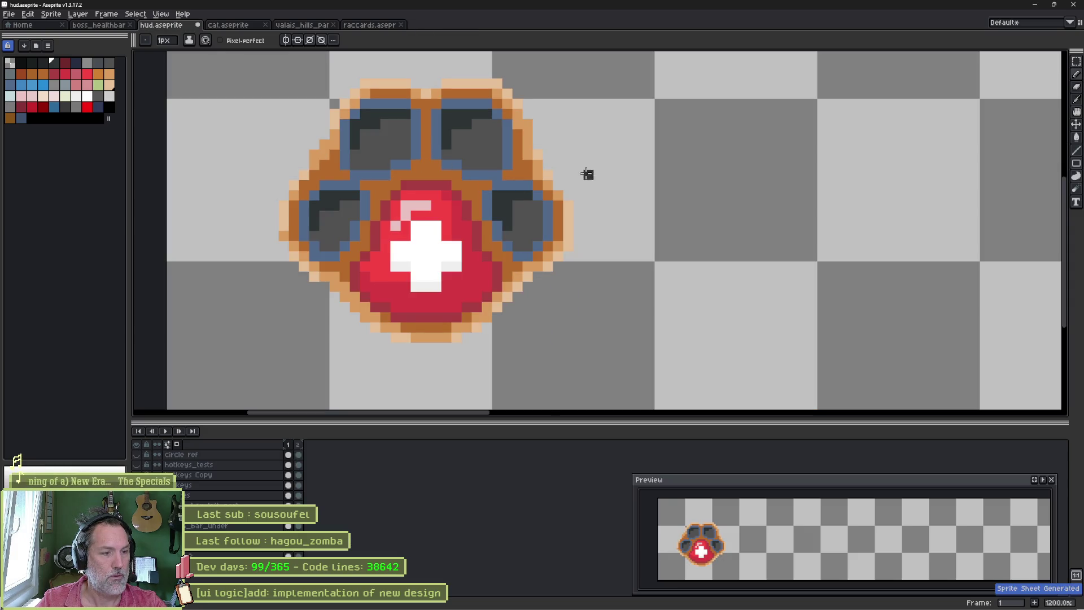
key(alt+Tab)
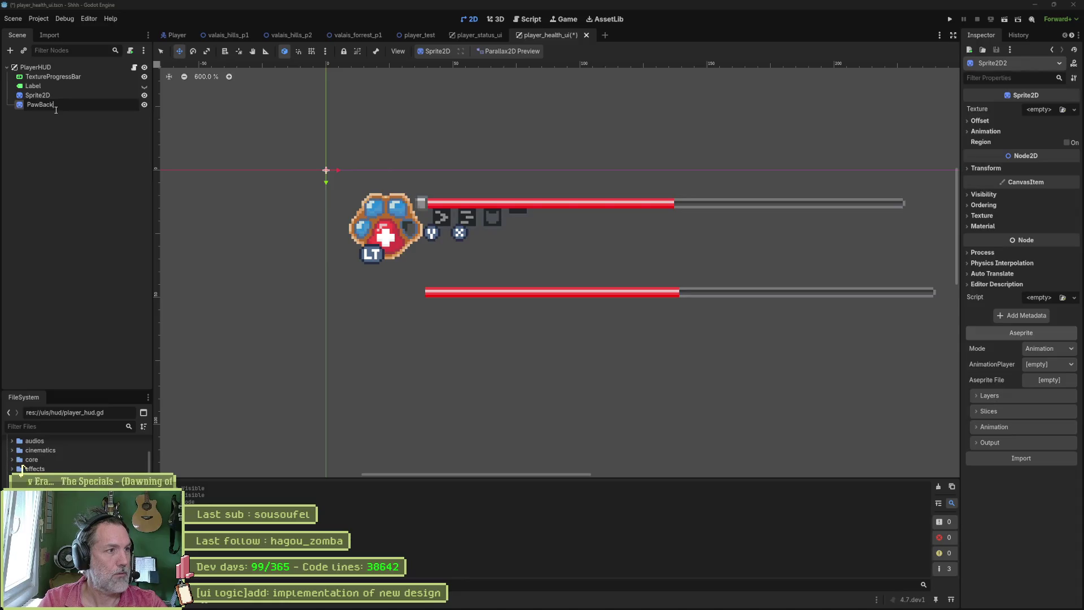
Step: Name the node PawBackground, set Aseprite Mode to Image, and cancel the file dialog in the hud folder
key(Return)
click(1060, 350)
click(1049, 374)
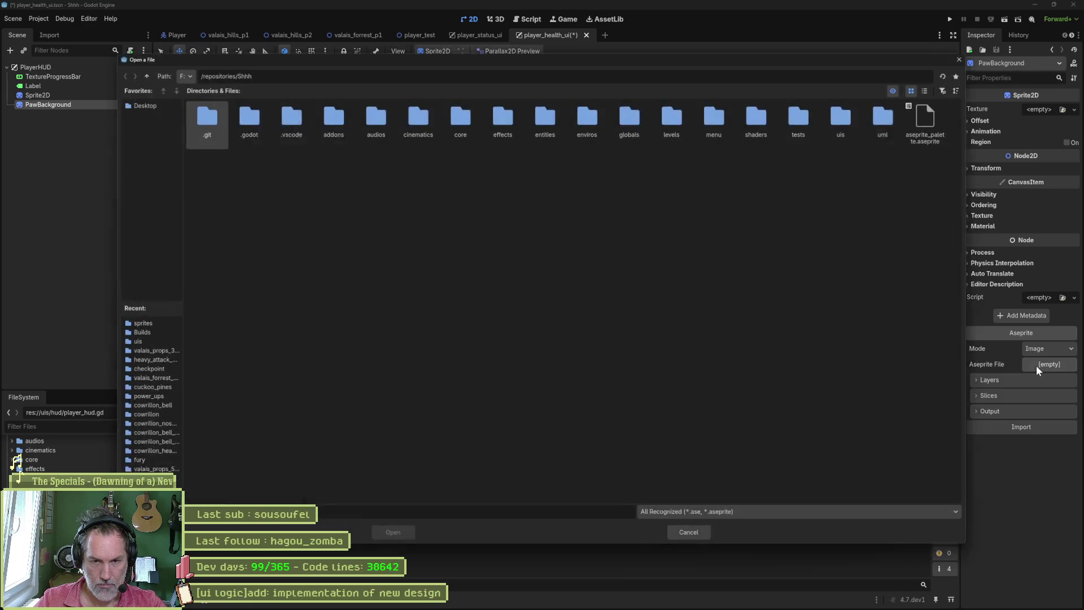
double_click(849, 119)
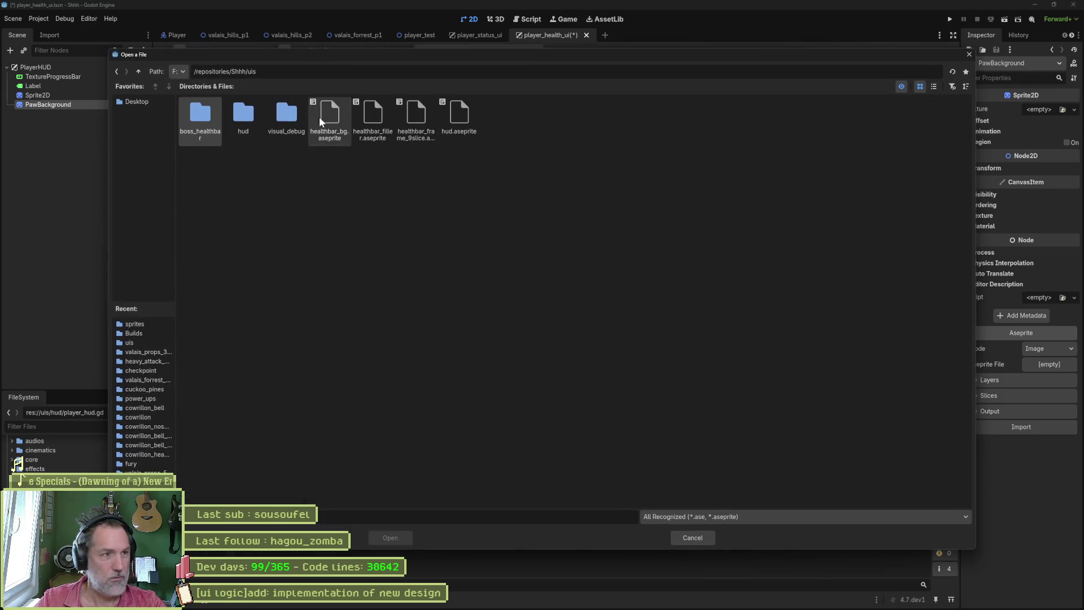
double_click(242, 119)
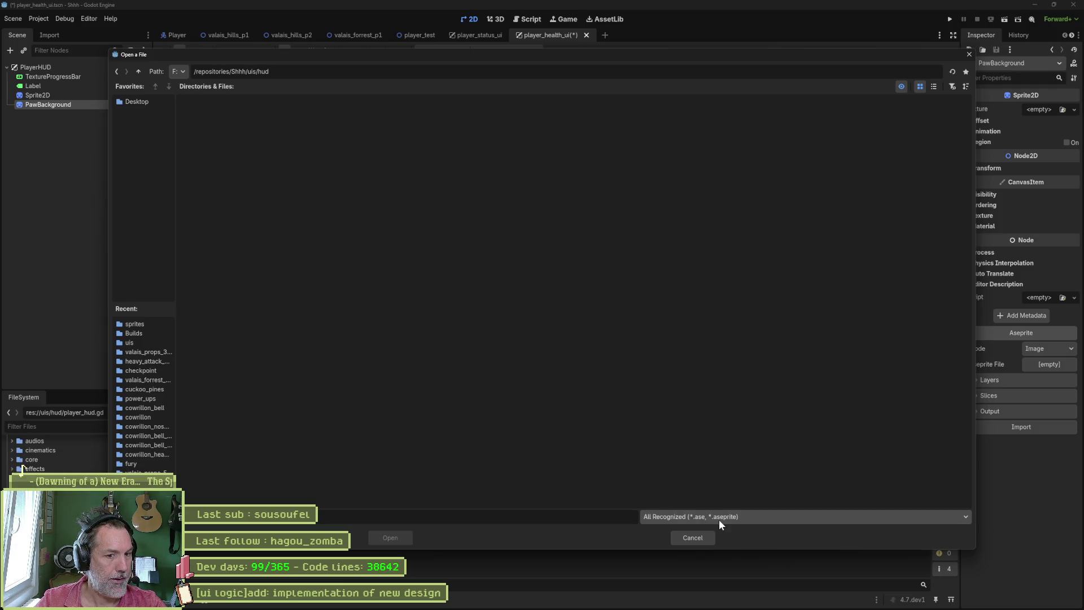
click(699, 537)
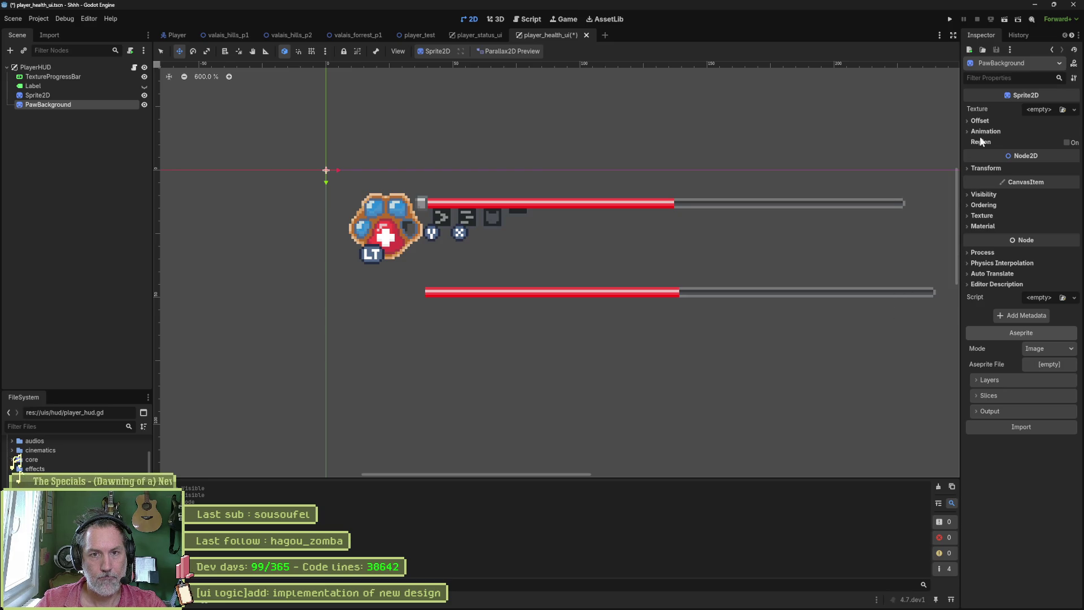
Step: Quick-load paw_background.png as PawBackground's texture, move it below the lower bar, then go to Aseprite
click(1043, 108)
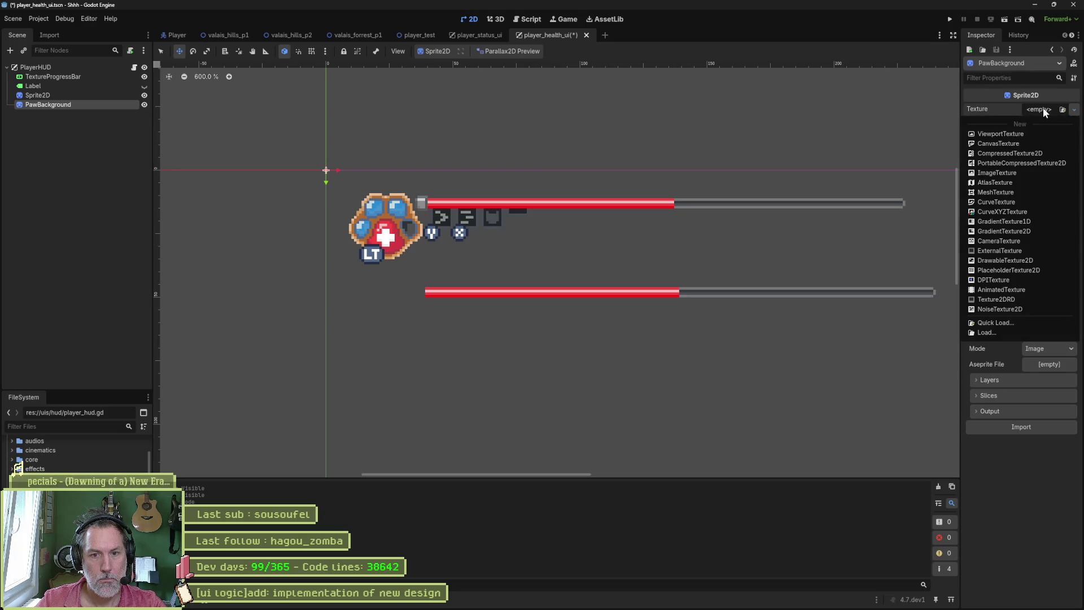
click(999, 322)
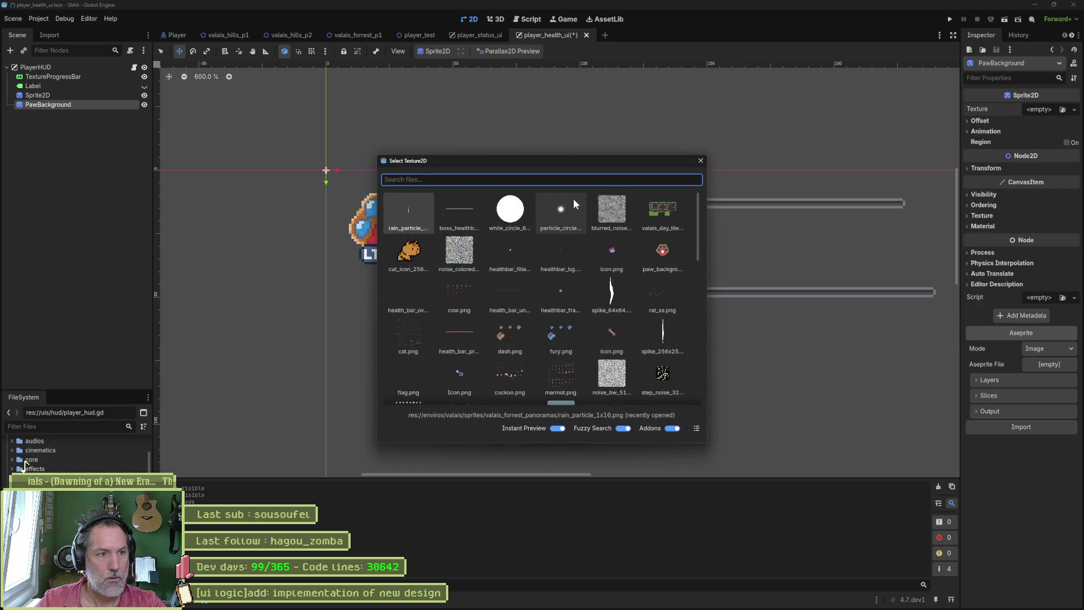
text(paw-ba)
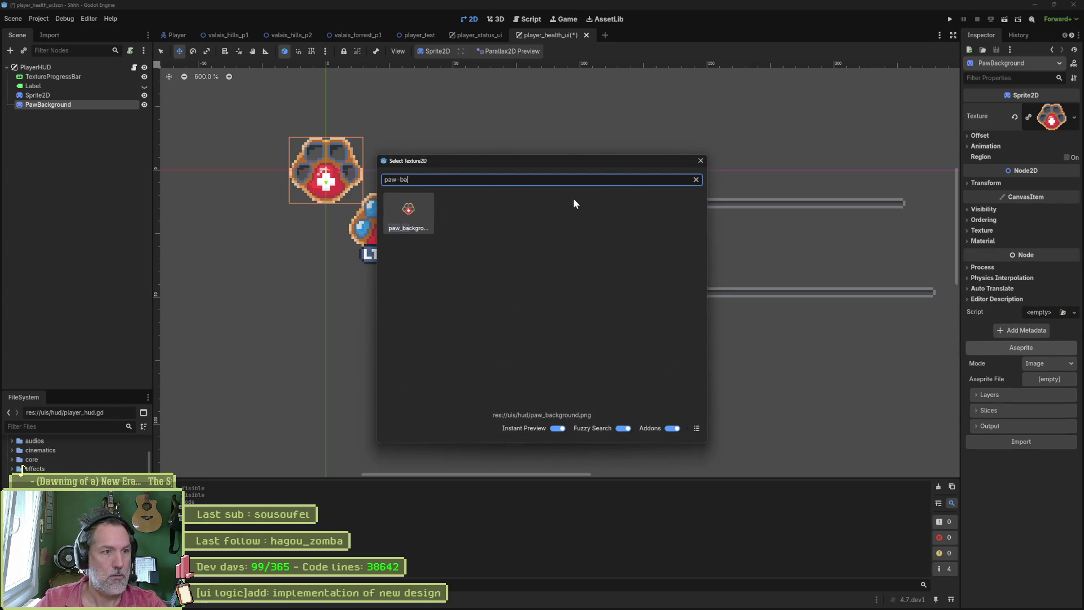
key(Return)
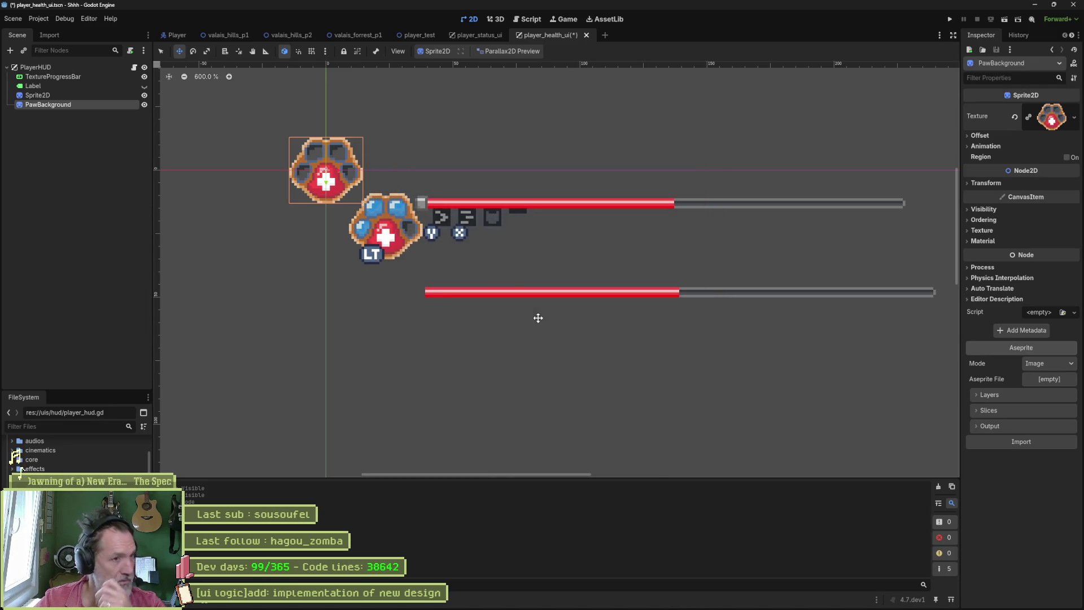
mouse_move(348, 187)
mouse_down()
mouse_move(387, 343)
mouse_move(407, 340)
mouse_up()
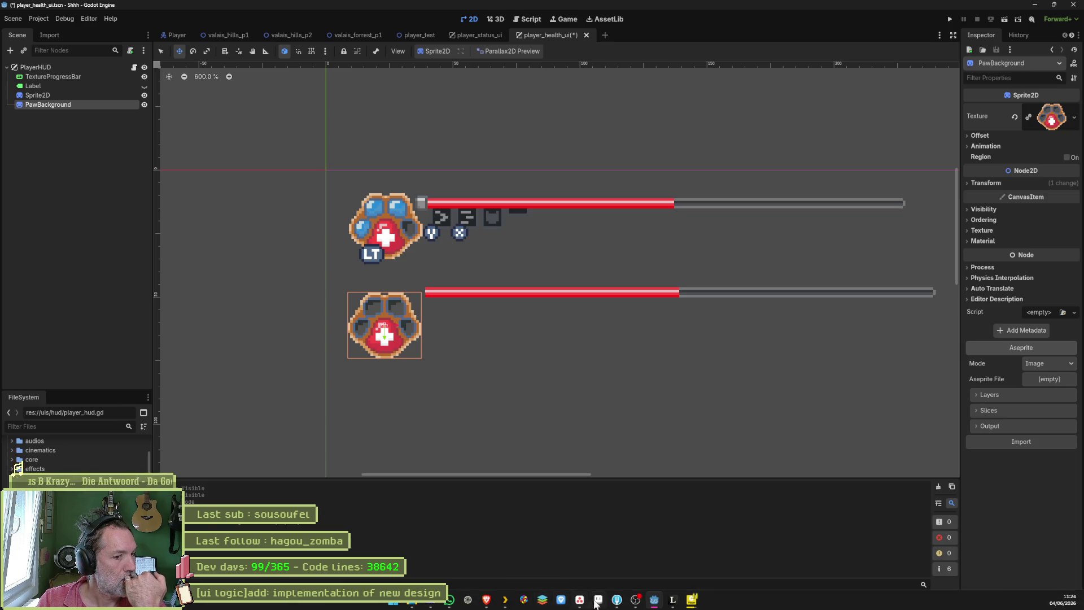
click(598, 600)
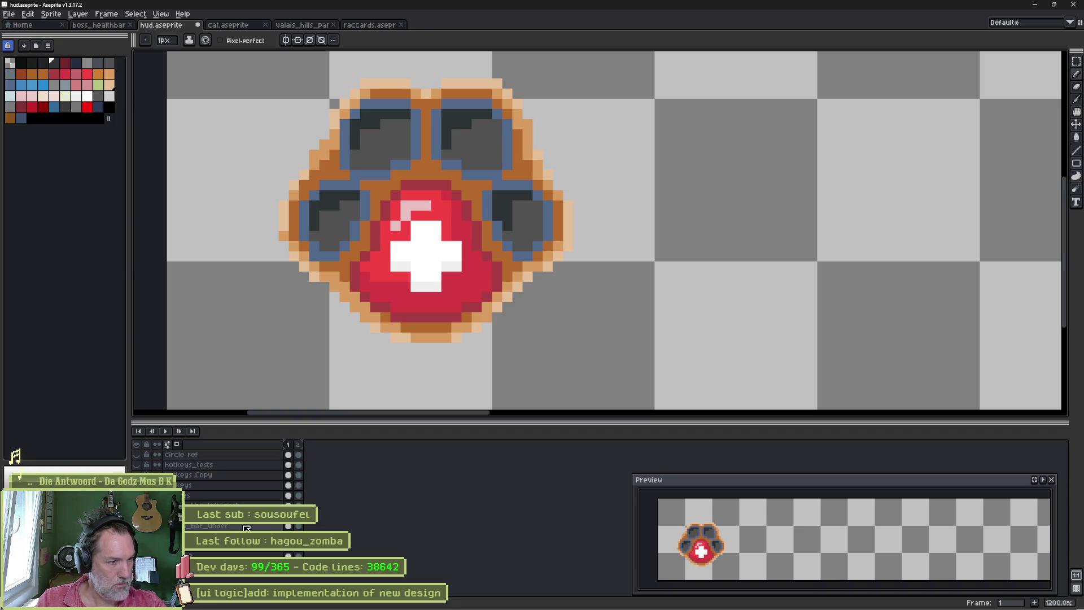
Step: Reshow hidden layers, undo and redo the grey pad strokes, and step to the second frame
click(190, 501)
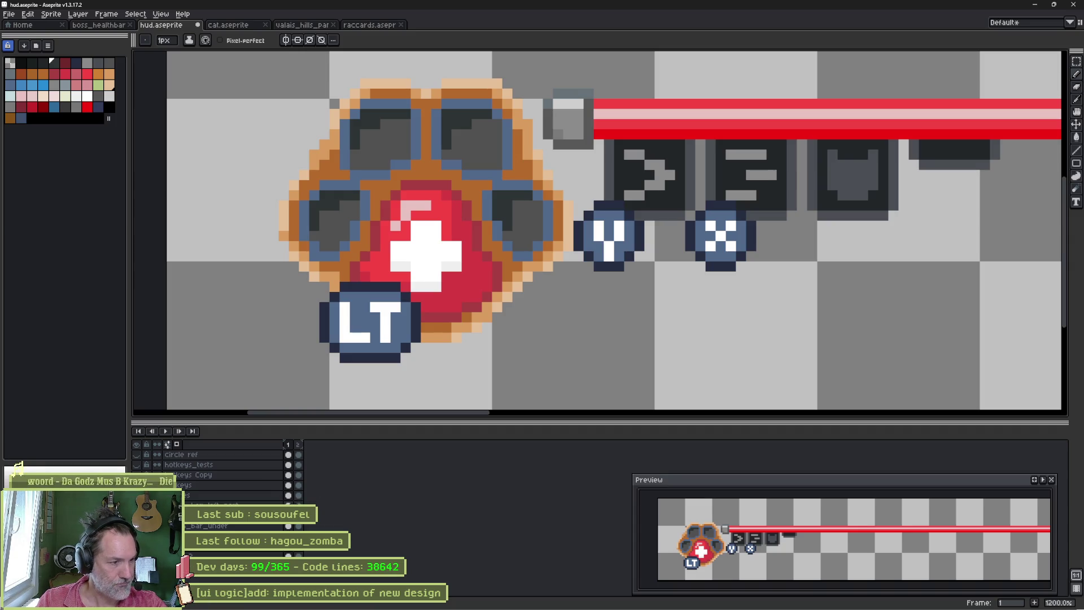
key(ctrl+z)
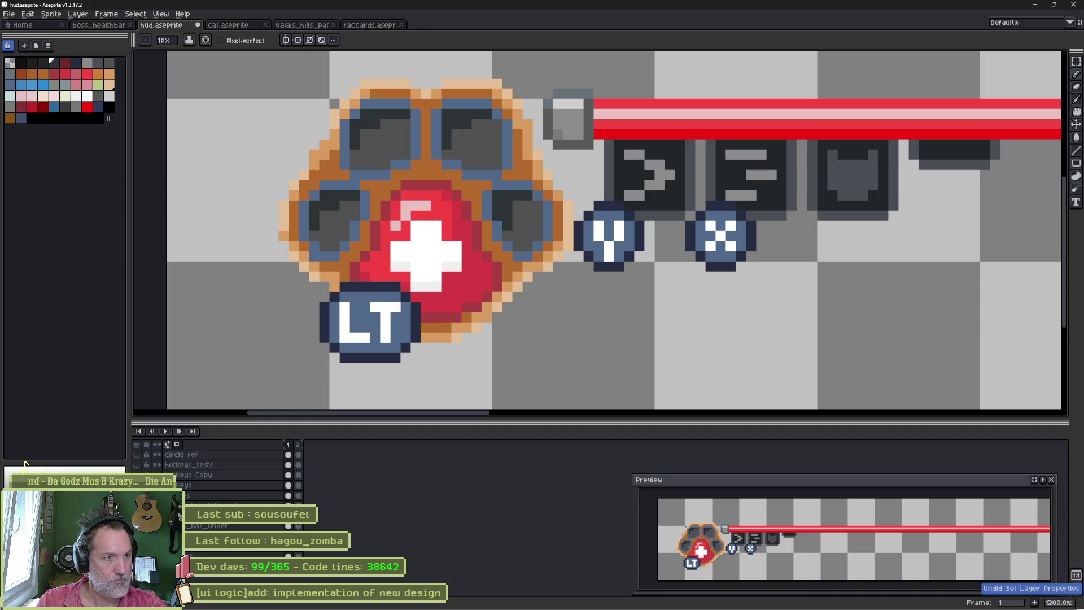
key(ctrl+z)
key(ctrl+z)
key(ctrl+z)
key(ctrl+z)
key(ctrl+z)
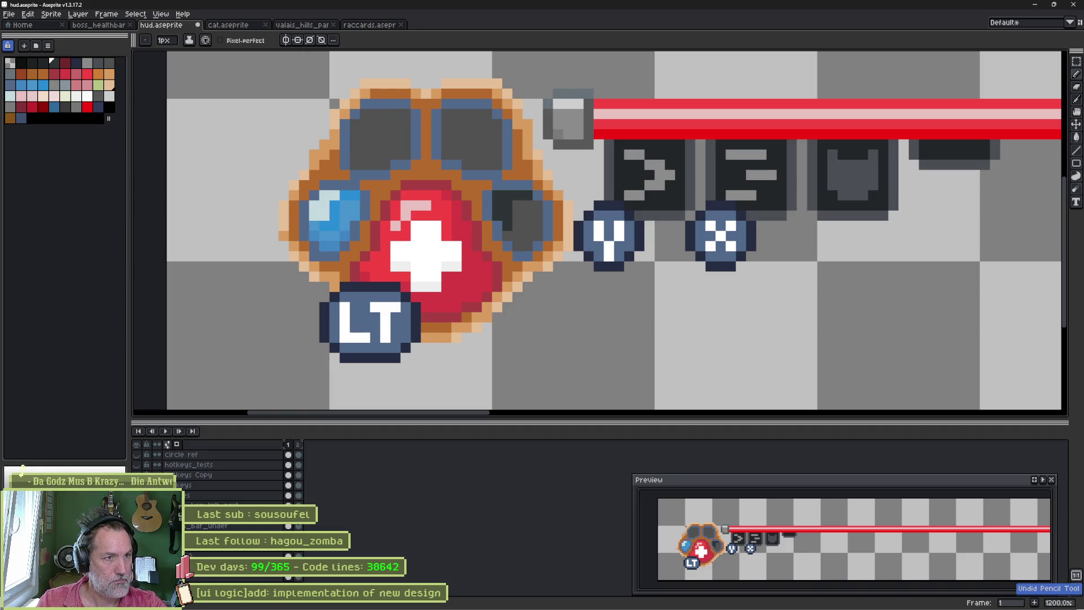
key(ctrl+z)
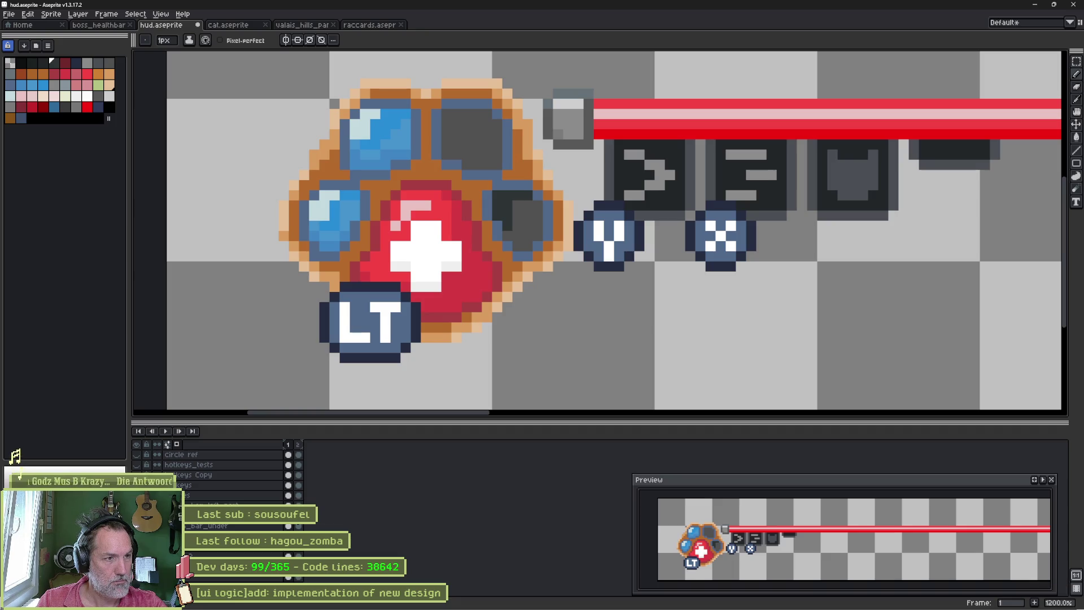
key(ctrl+z)
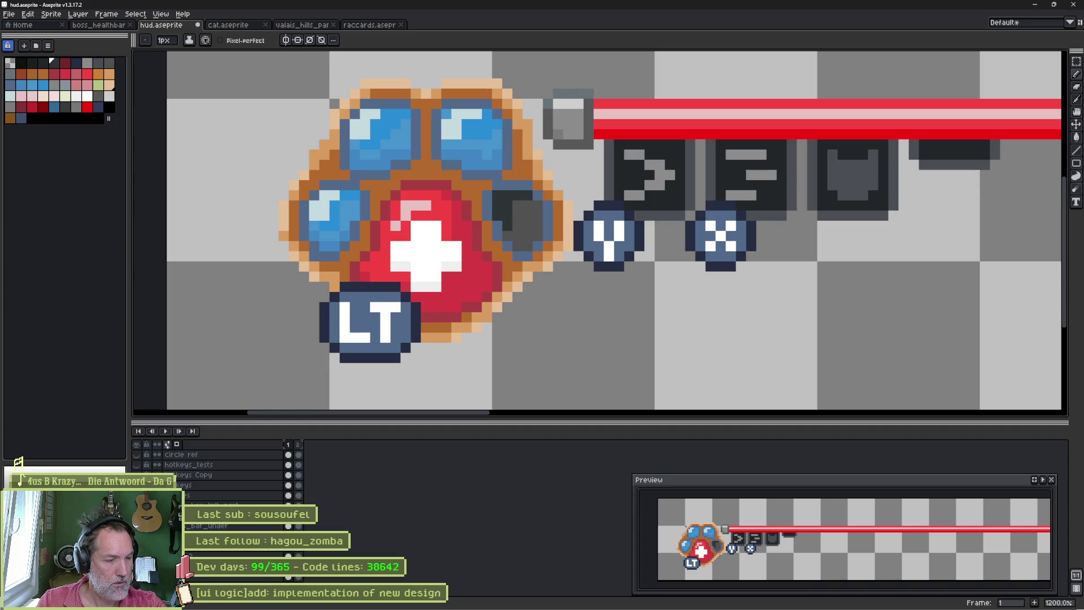
key(Right)
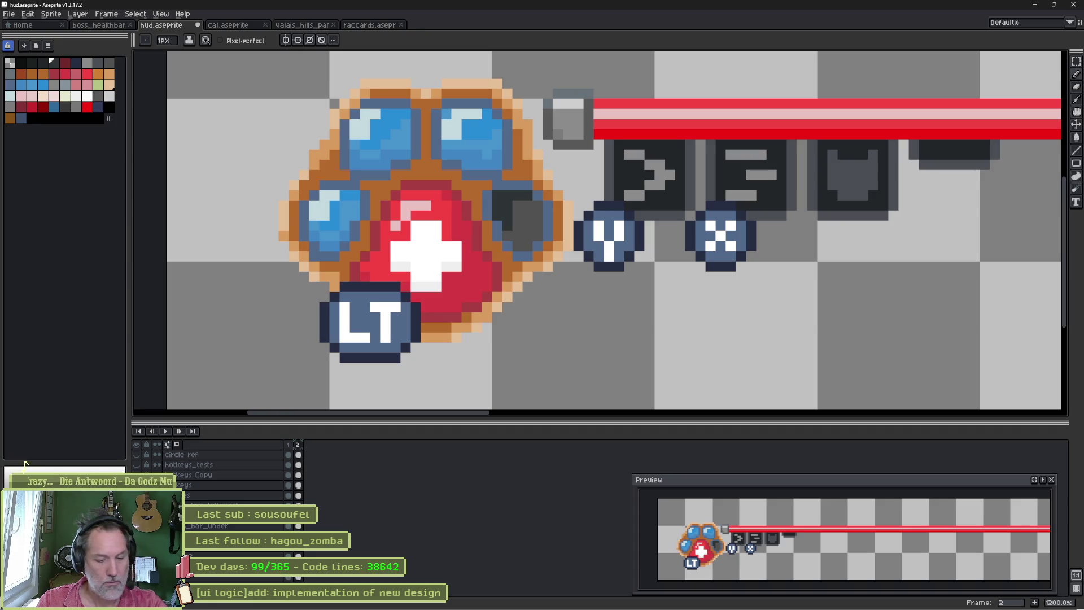
key(ctrl+y)
key(ctrl+y)
key(ctrl+y)
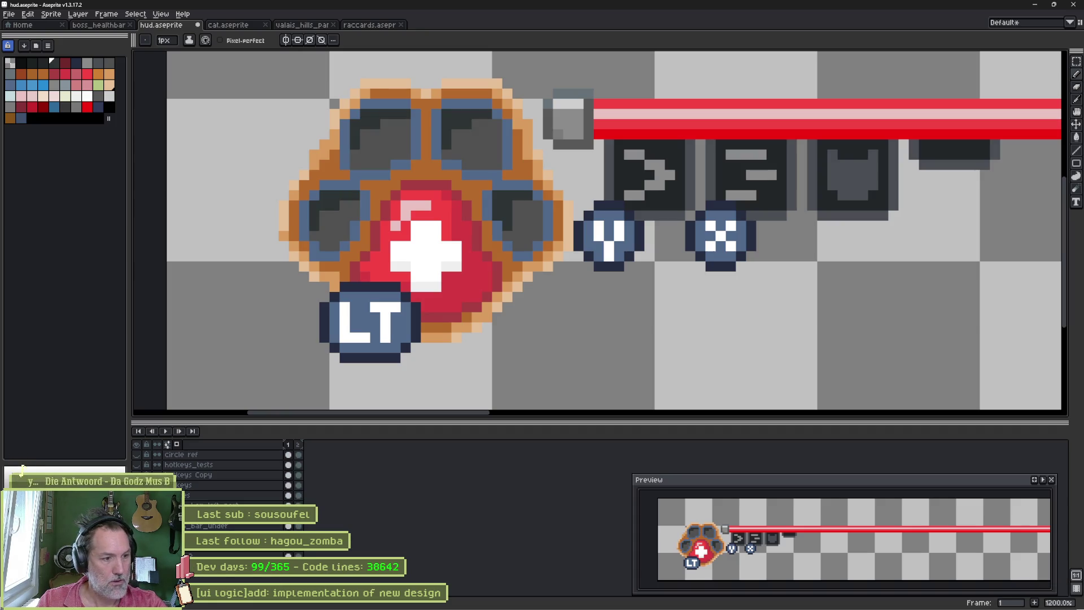
key(Right)
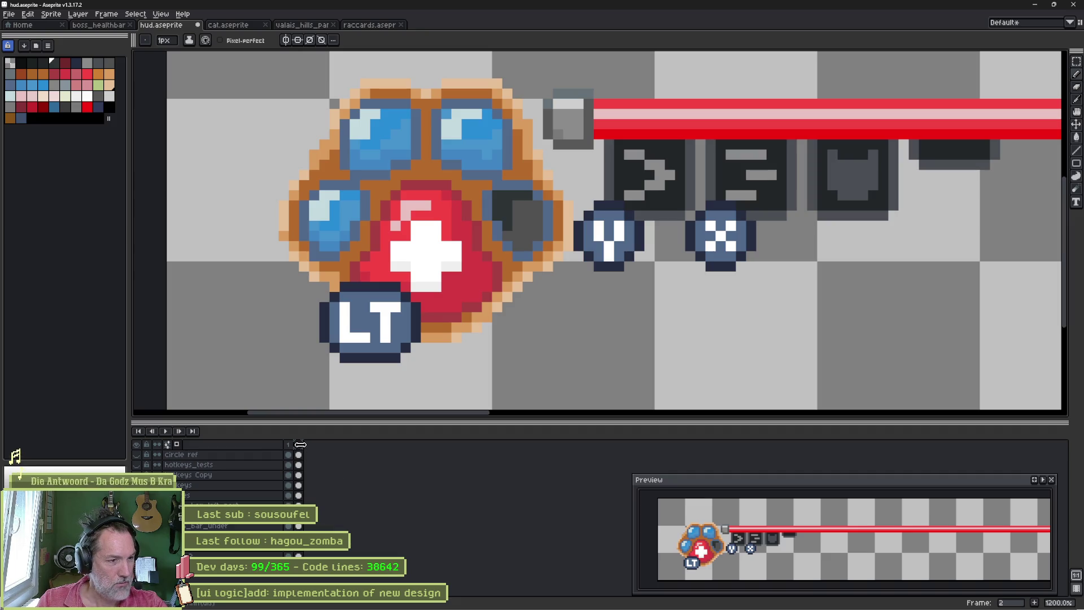
right_click(301, 445)
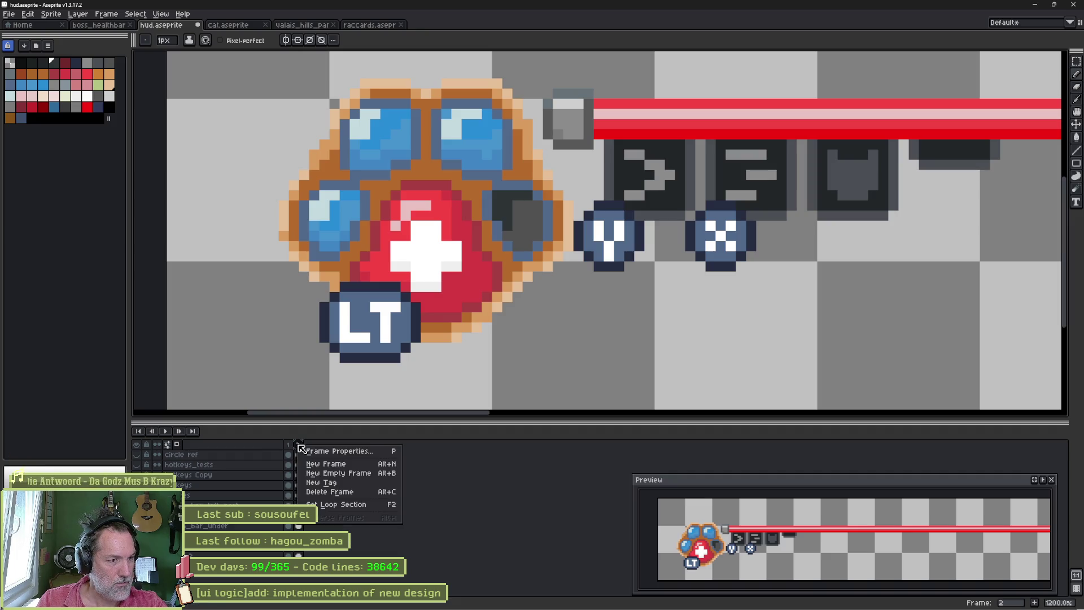
Step: Tag frame 2 as mana_x1 and add frames to make five in total
click(322, 483)
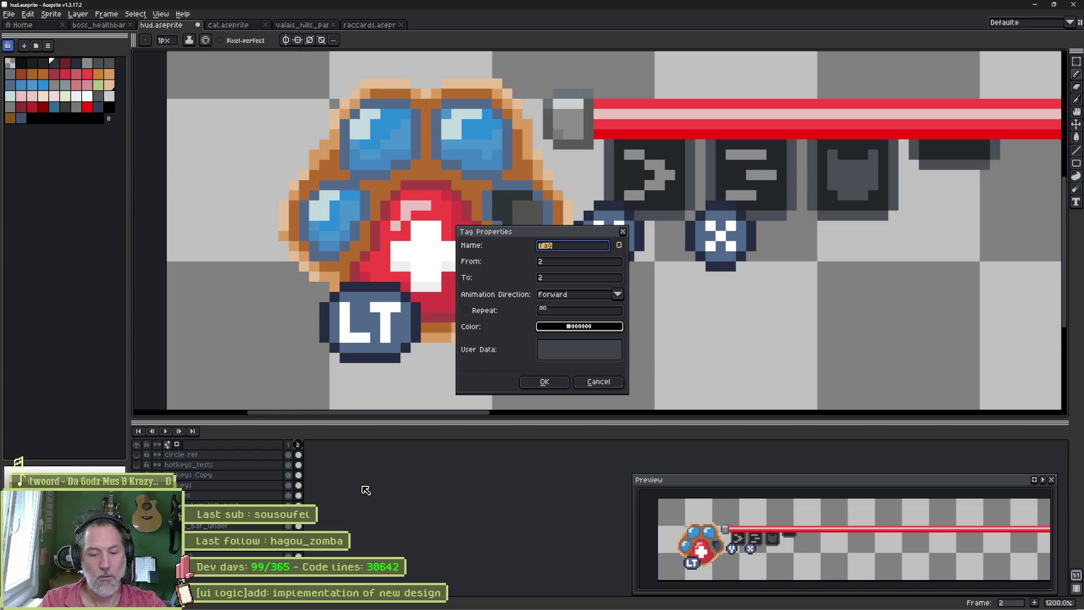
text(mana_x1)
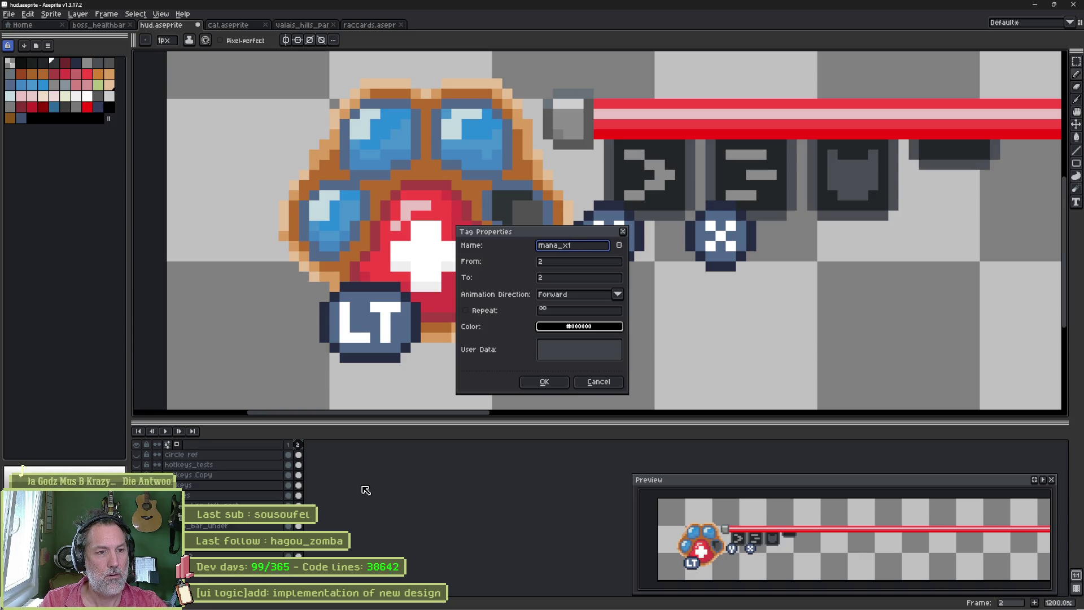
key(Return)
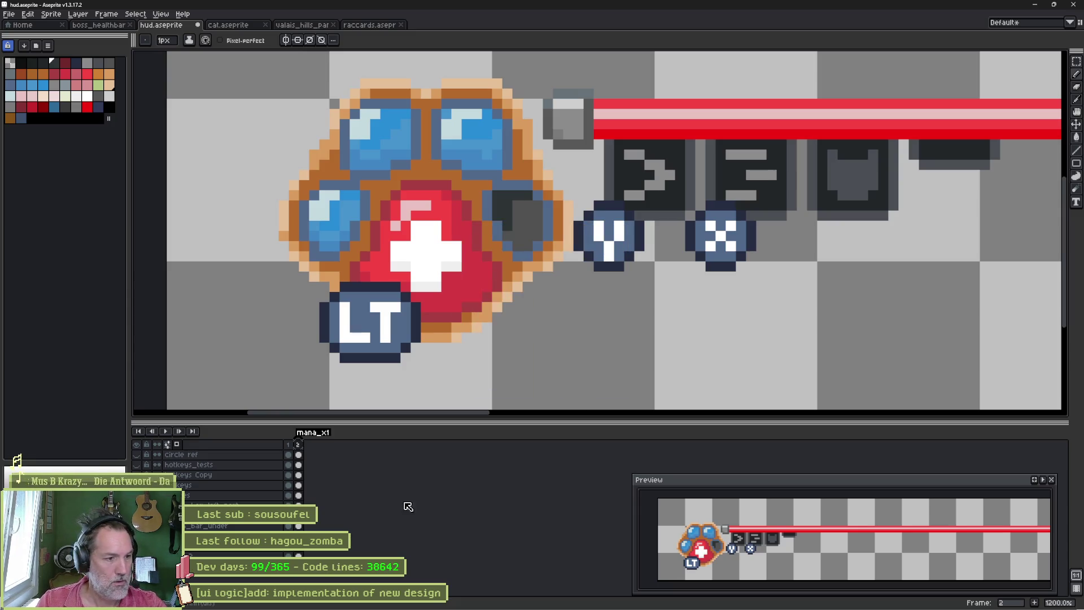
key(alt+n)
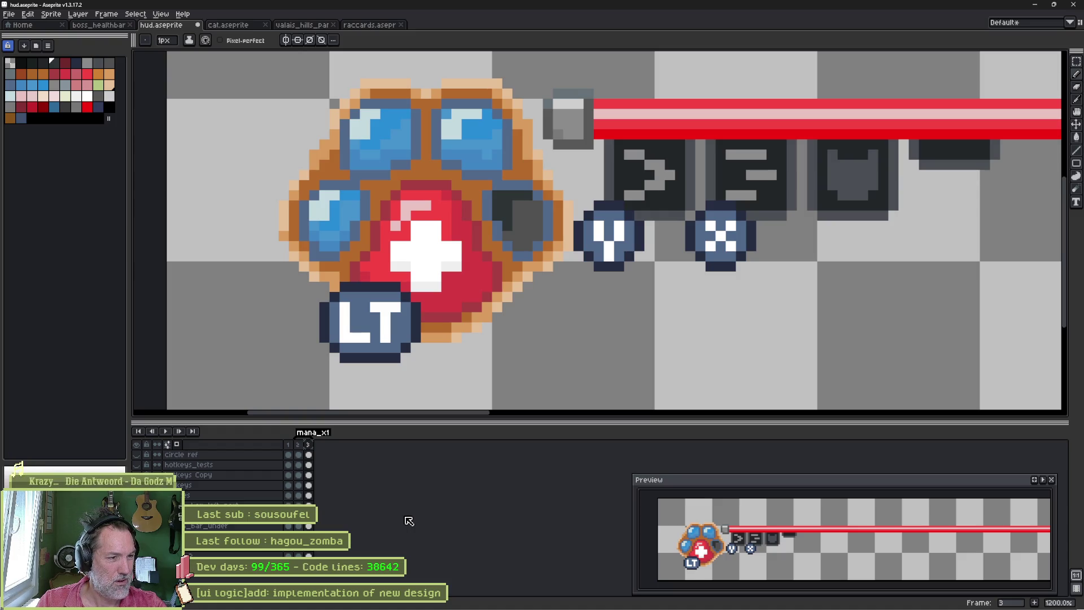
key(alt+n)
key(alt+n)
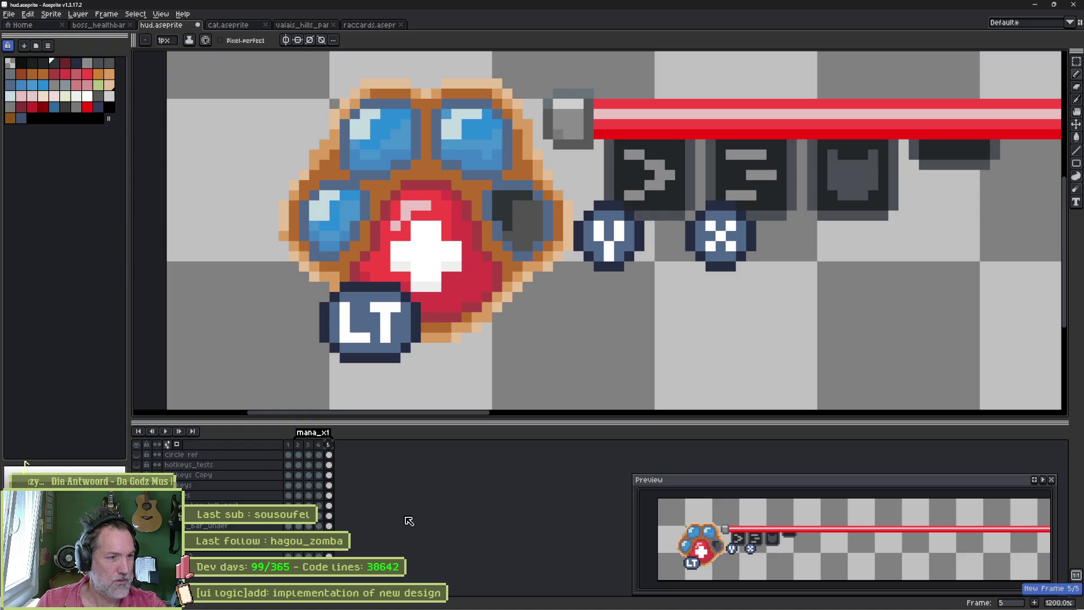
Step: Fix the mana_x1 tag's To value so it covers only frame 2
double_click(301, 439)
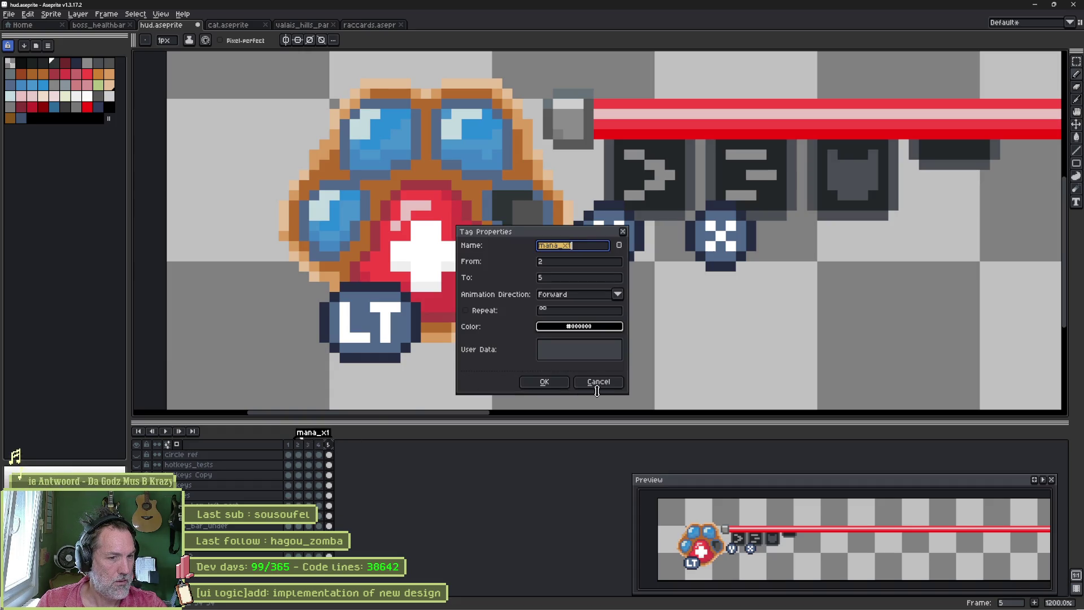
click(543, 382)
double_click(313, 432)
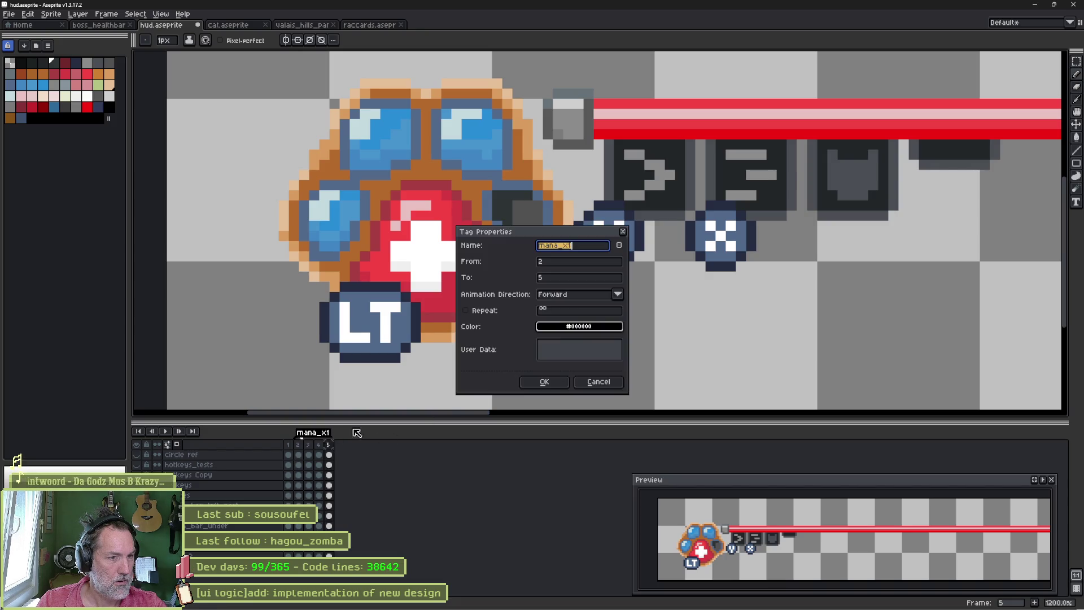
click(580, 279)
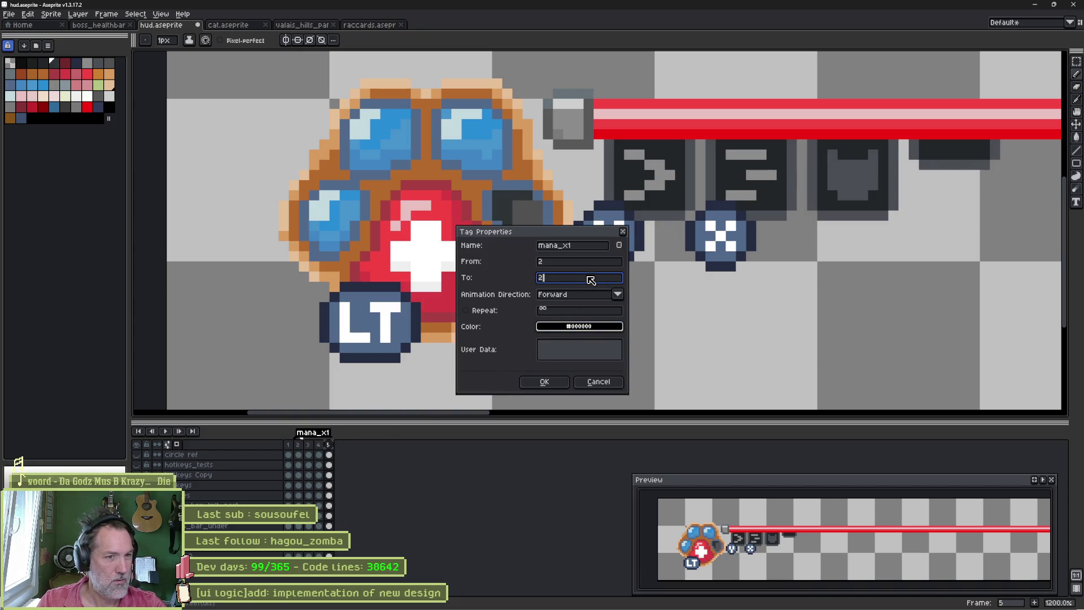
key(Return)
Step: Create the mana_x2 tag on frame 3
right_click(317, 450)
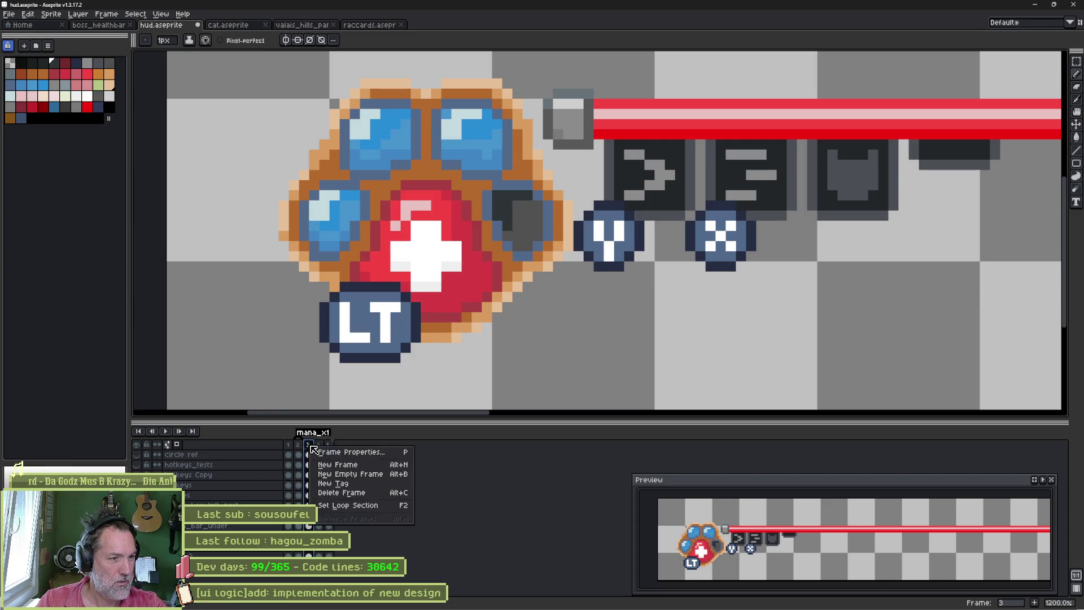
click(374, 467)
click(310, 444)
right_click(310, 444)
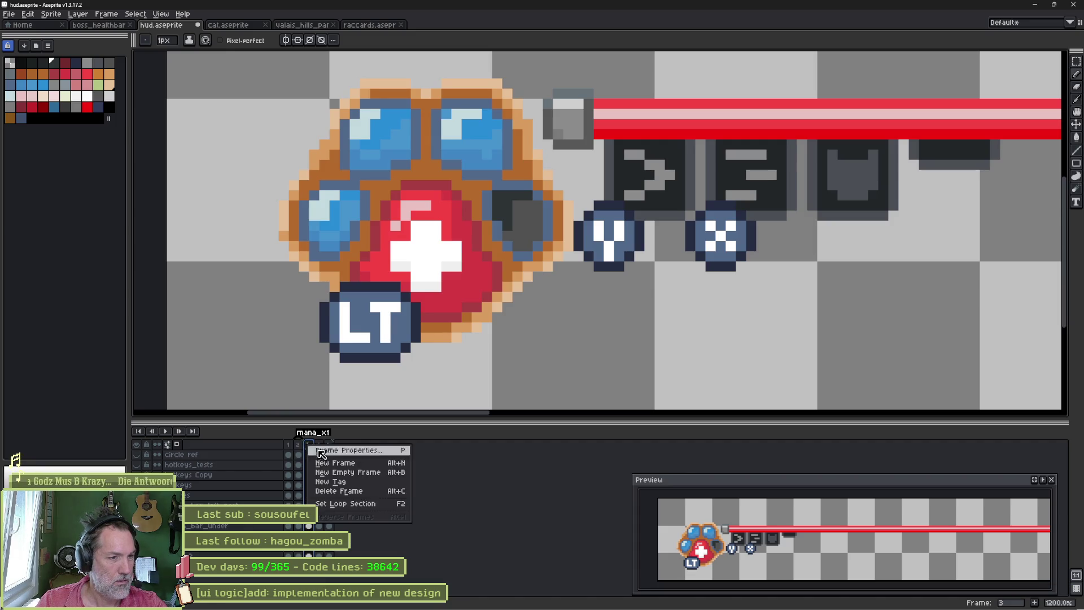
click(331, 481)
key(BackSpace)
text(mana_x2)
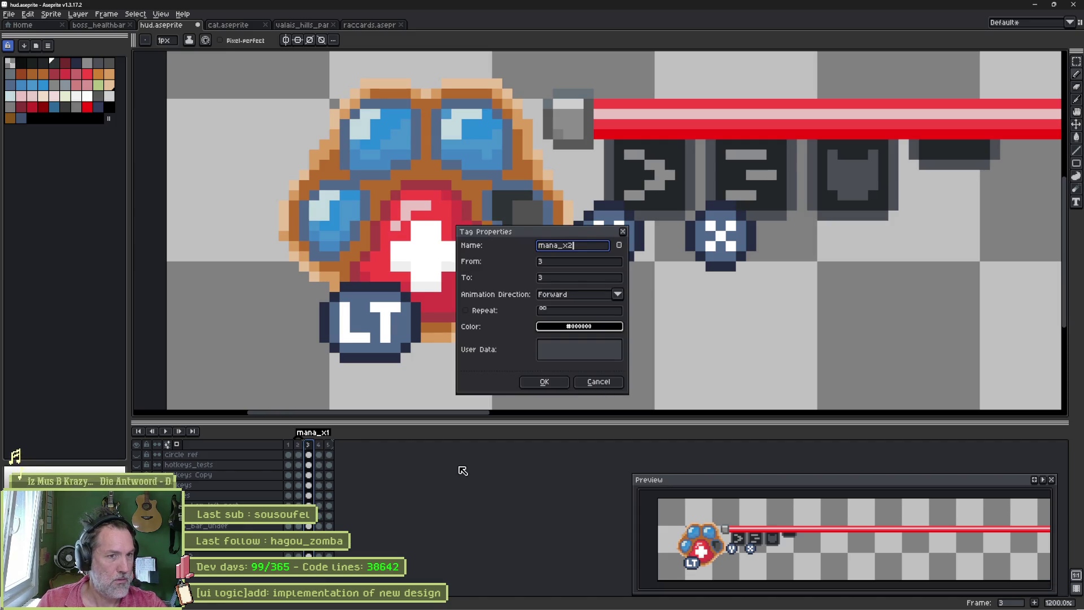
key(Return)
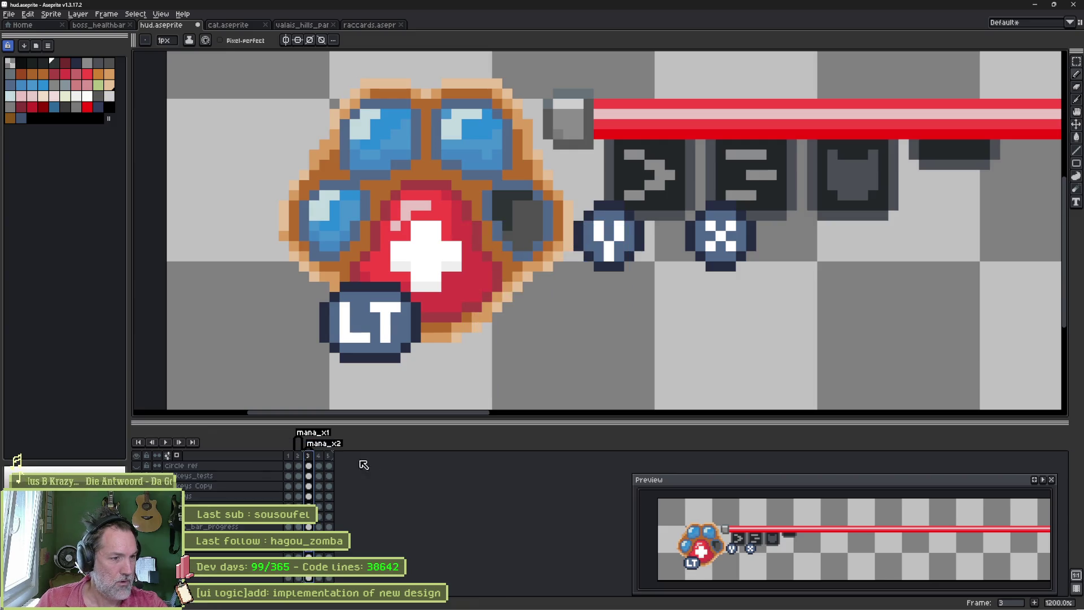
Step: Create mana_x3 on frame 4 and mana_x4 on frame 5, then enlarge the timeline
right_click(324, 459)
click(359, 496)
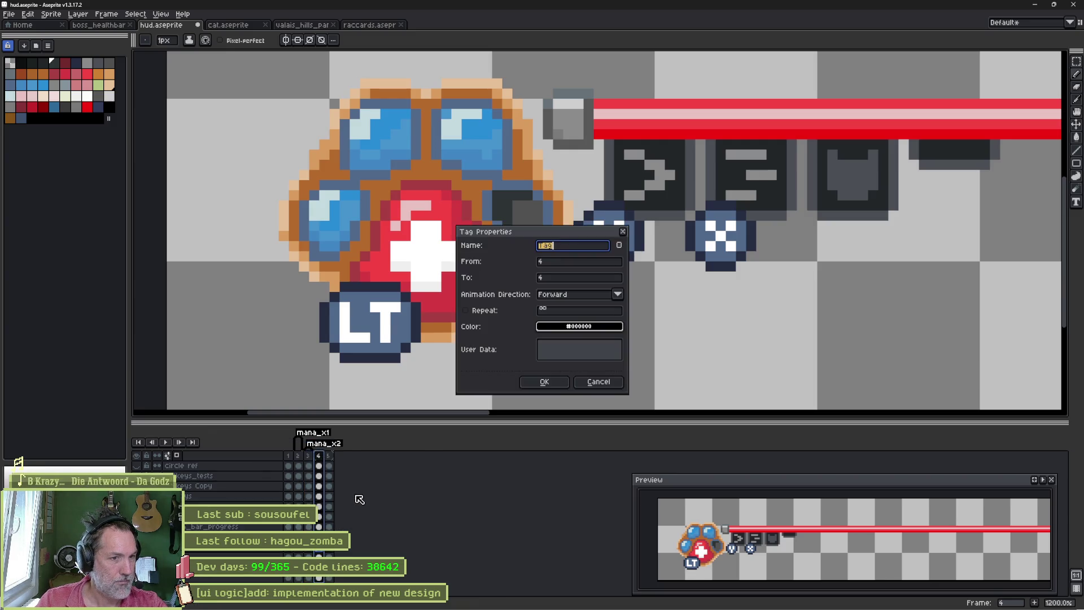
key(BackSpace)
text(3)
key(Return)
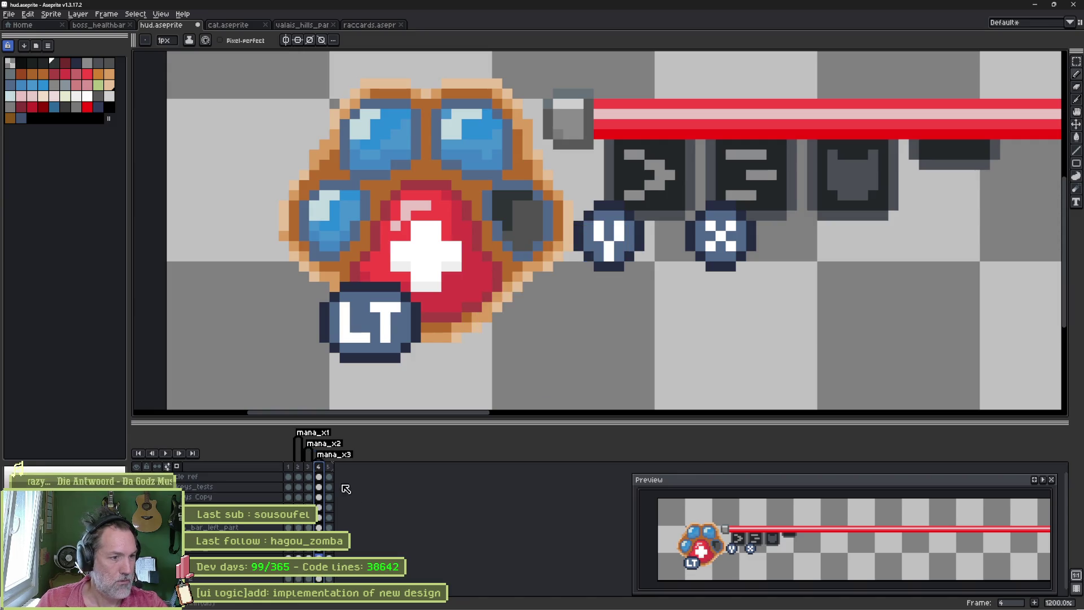
right_click(333, 473)
click(373, 504)
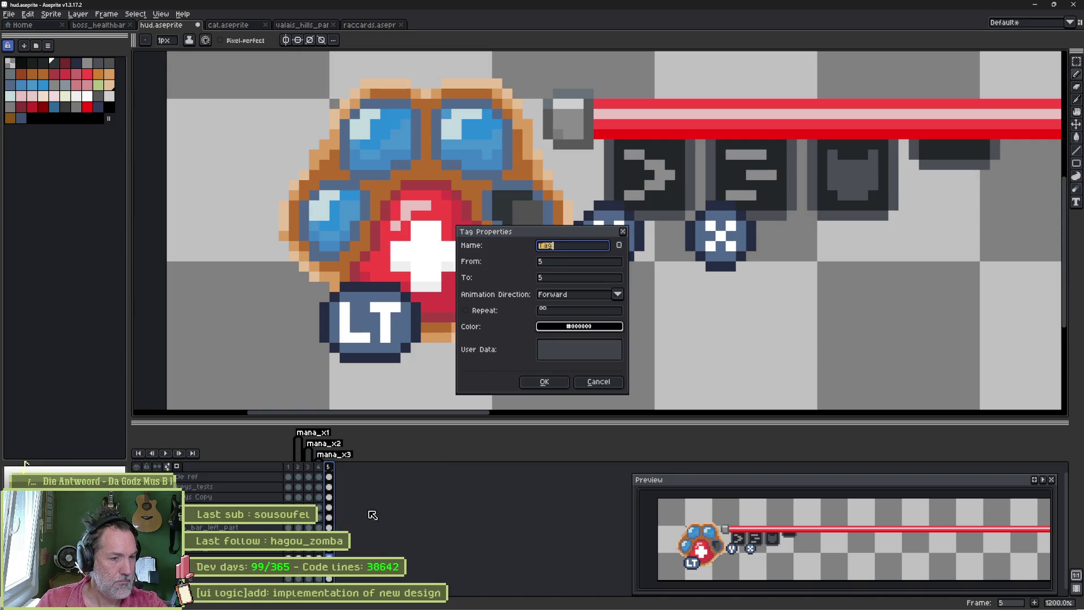
key(BackSpace)
text(4)
key(Return)
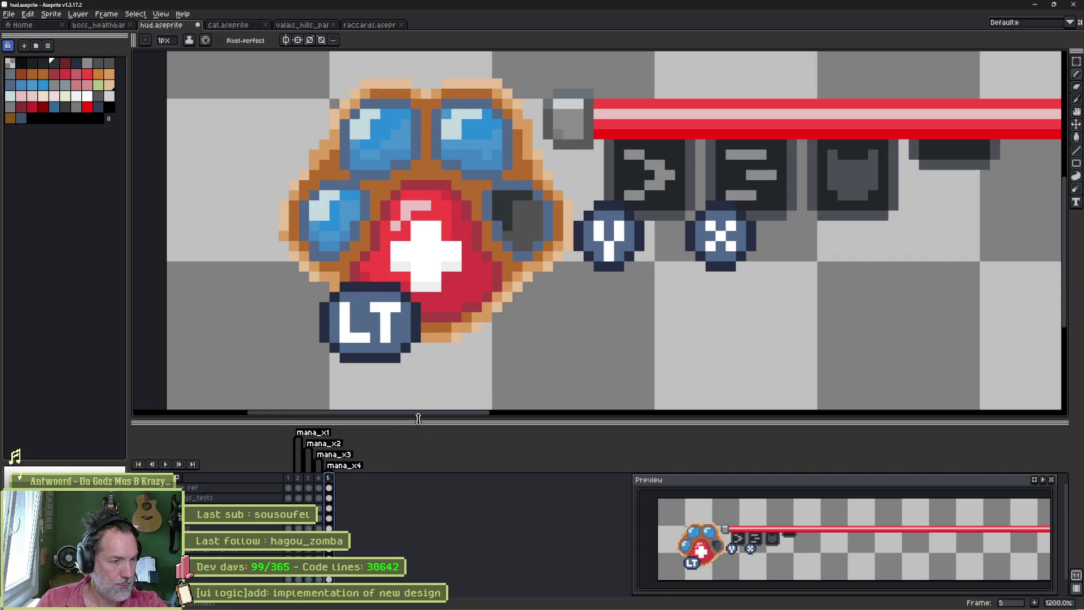
drag(418, 418, 425, 378)
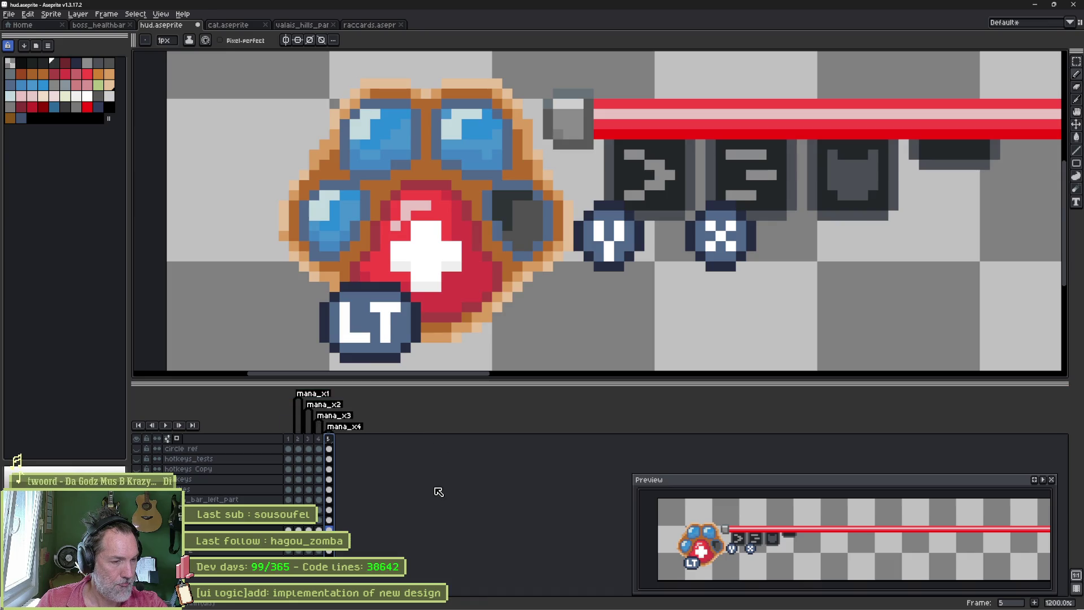
Step: Marquee-select the top-right pad and paste its empty version onto frame 2
key(Left)
key(Left)
key(Left)
key(Left)
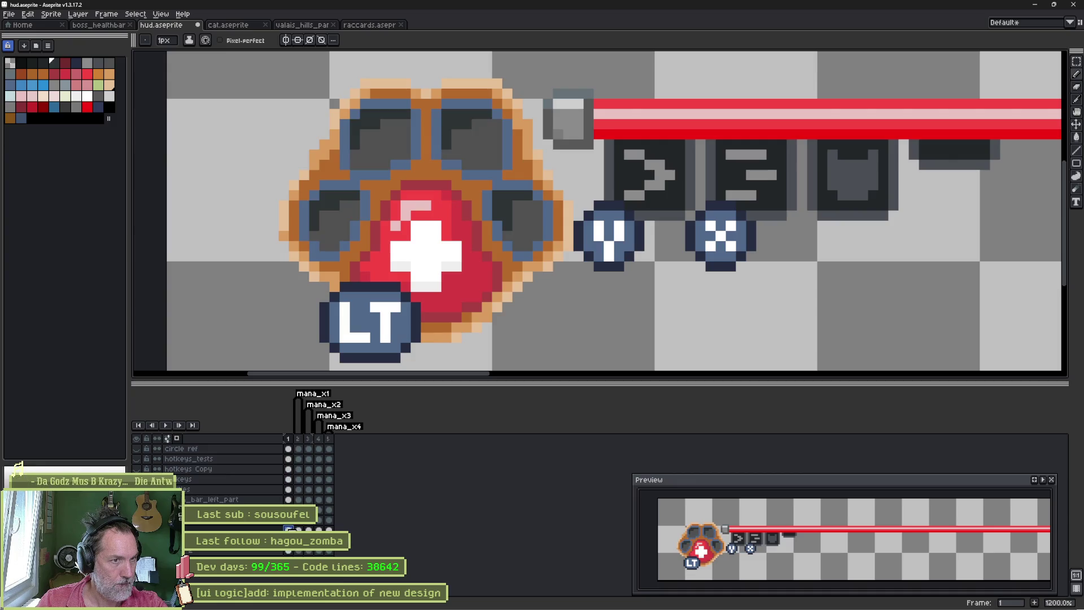
key(m)
mouse_move(442, 111)
mouse_down()
mouse_move(496, 123)
mouse_move(500, 161)
mouse_up()
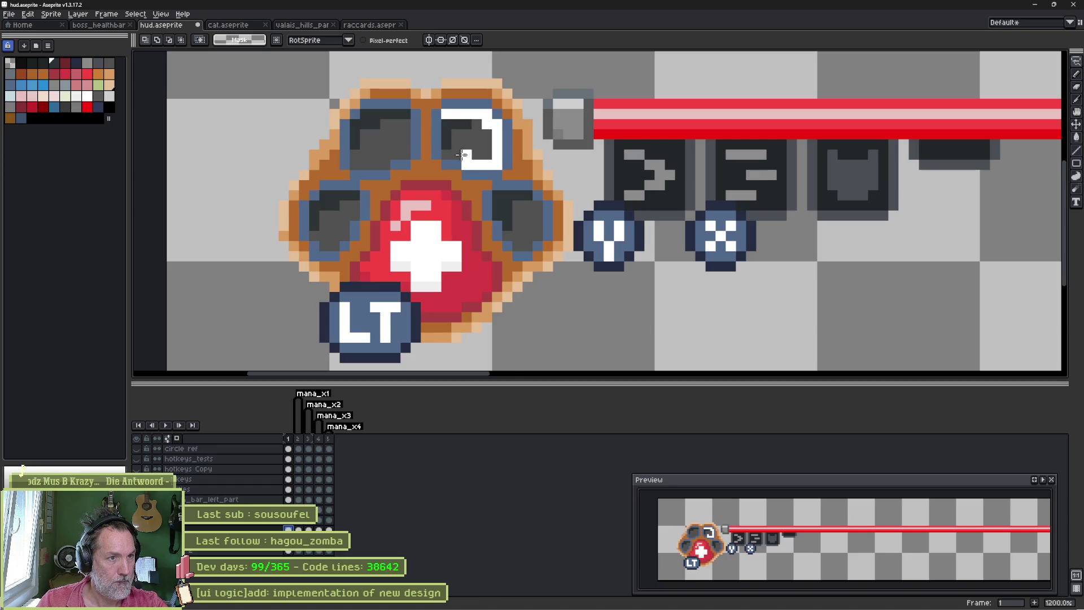
key(ctrl+z)
key(ctrl+d)
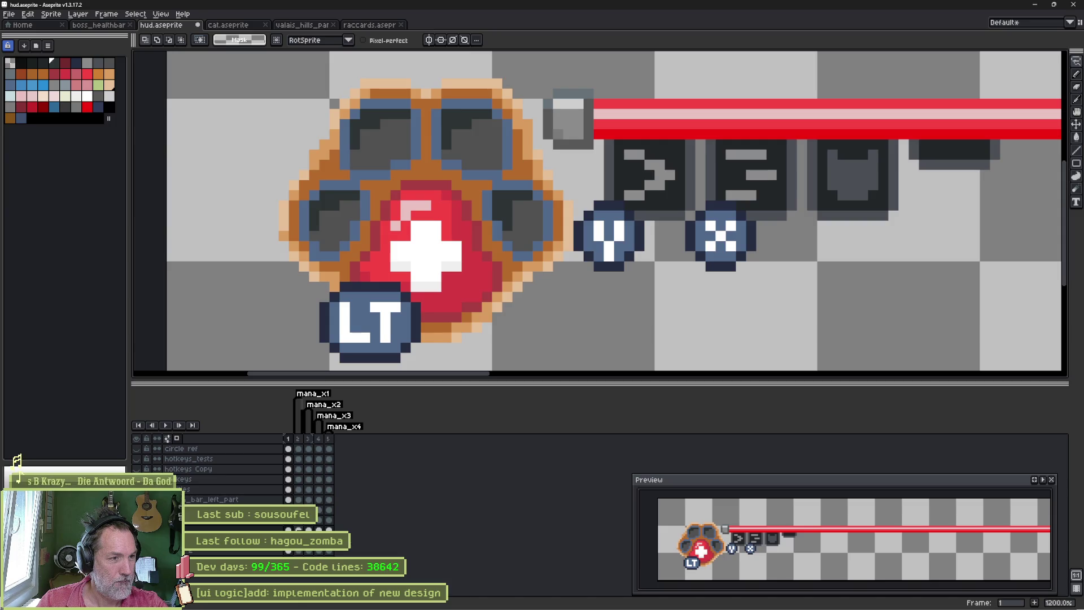
key(Right)
key(ctrl+v)
key(ctrl+d)
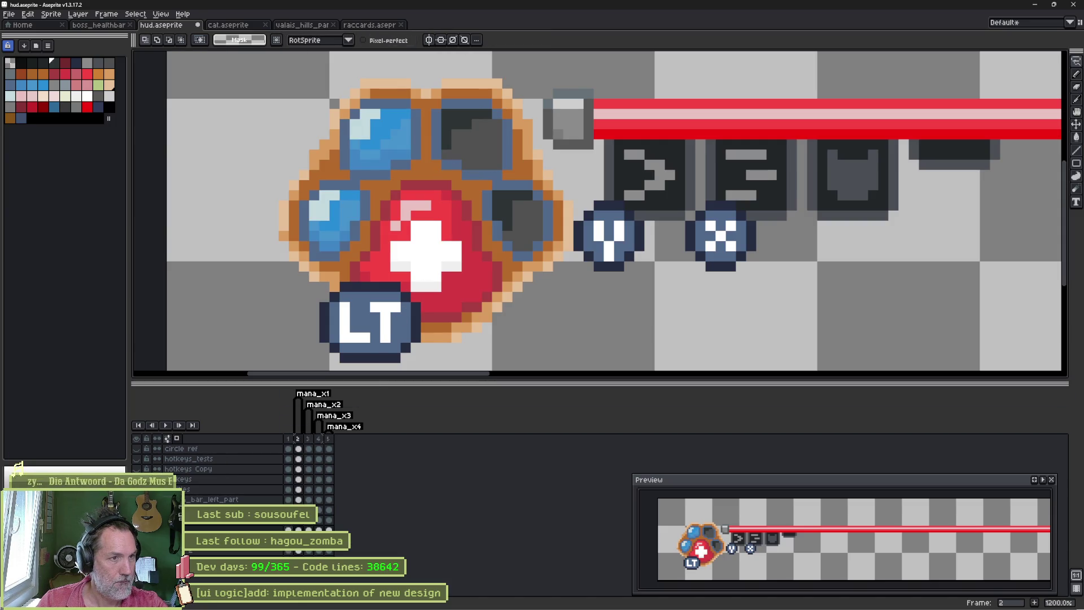
Step: Copy the empty top-left pad from frame 1 over frame 2's gem, leaving one blue gem, and compare frames
key(Left)
mouse_move(365, 114)
mouse_down()
mouse_move(403, 153)
mouse_move(354, 119)
mouse_up()
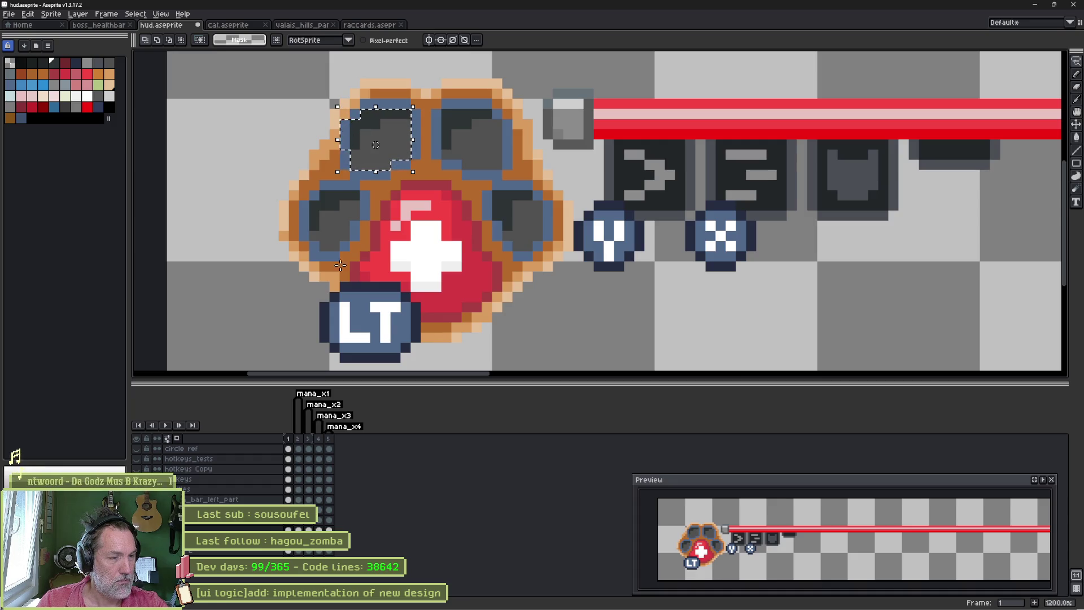
key(Right)
key(Left)
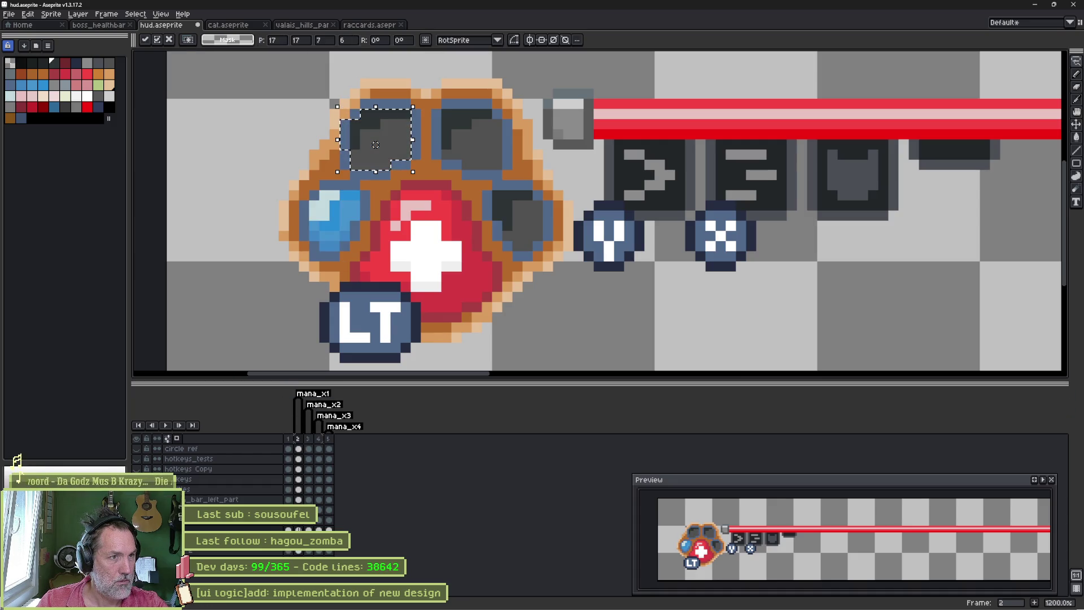
key(Escape)
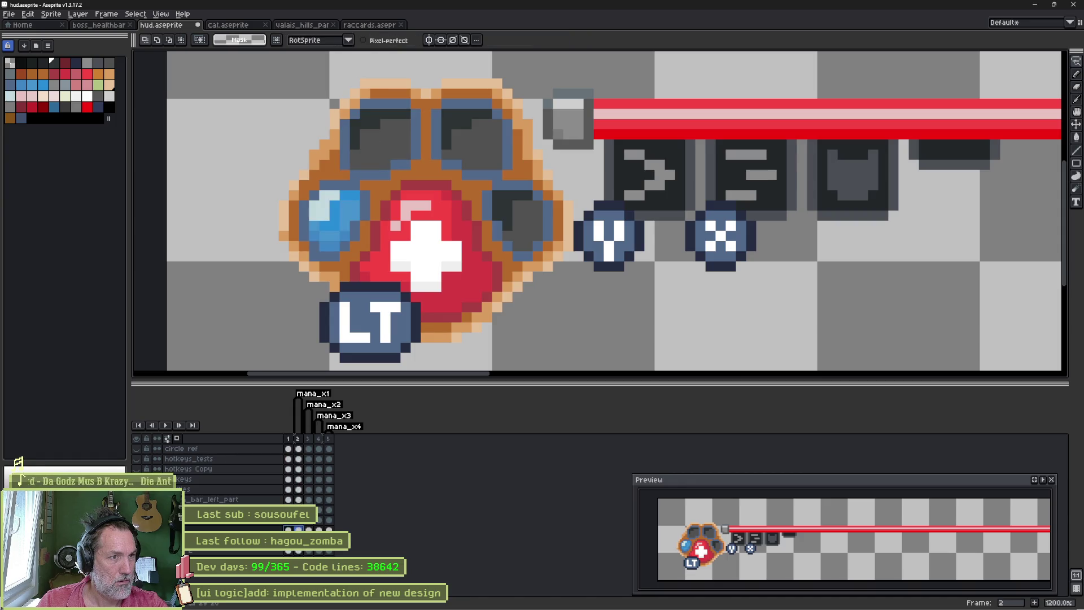
key(Right)
key(Right)
key(Left)
key(Left)
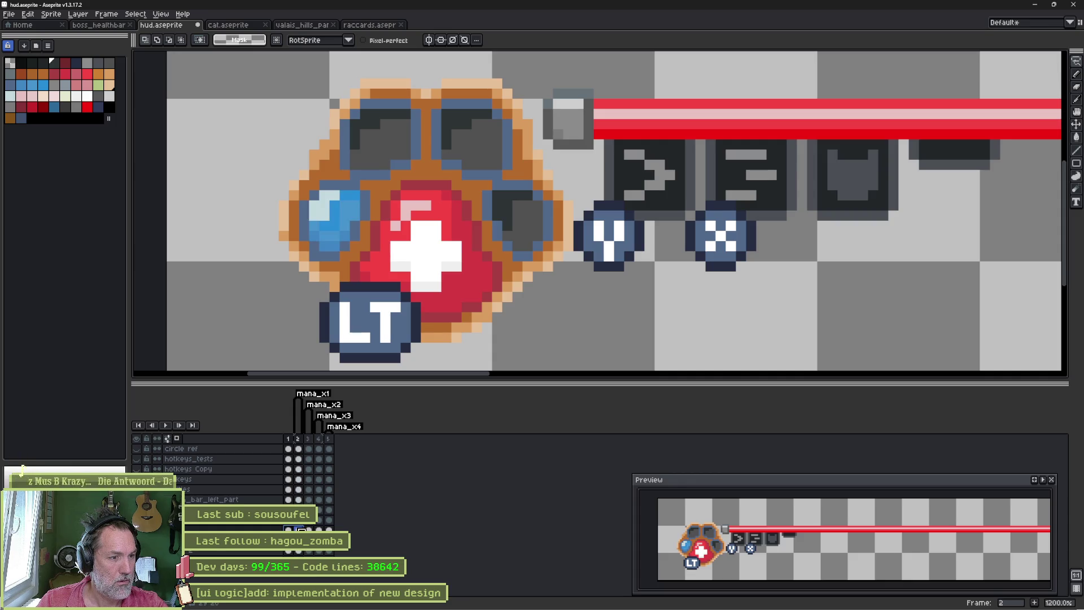
key(Left)
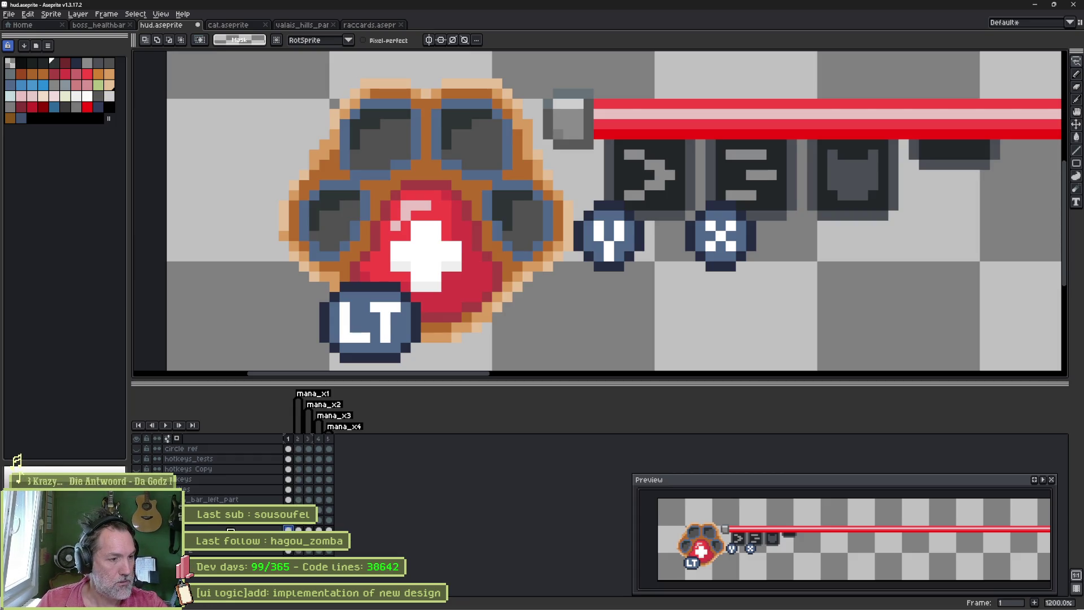
right_click(255, 519)
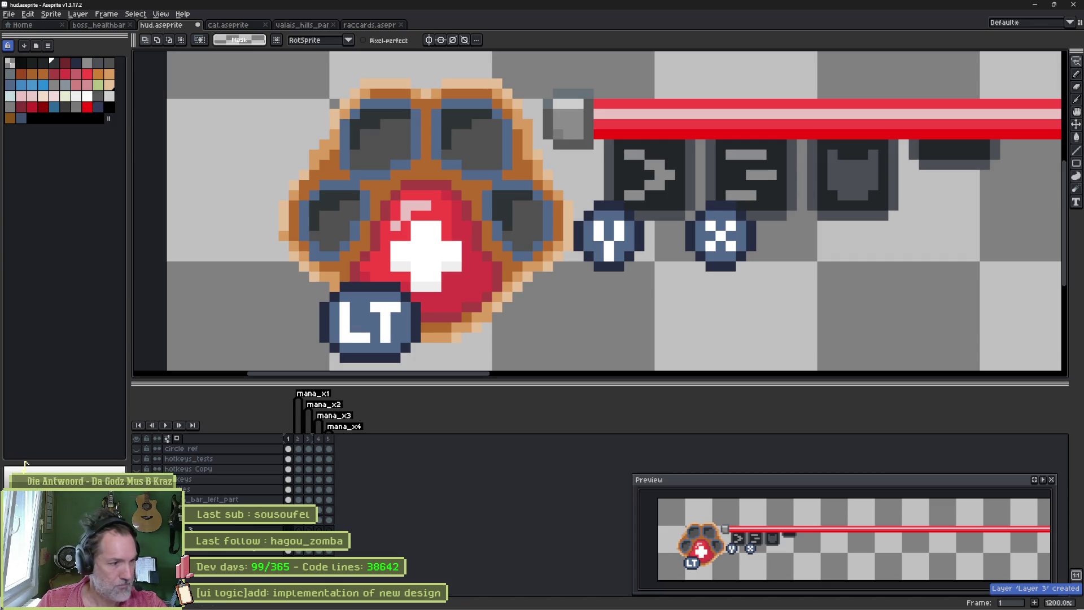
text(mana)
Step: Lasso the left blue gem on the next frame and run Transform on it
key(Return)
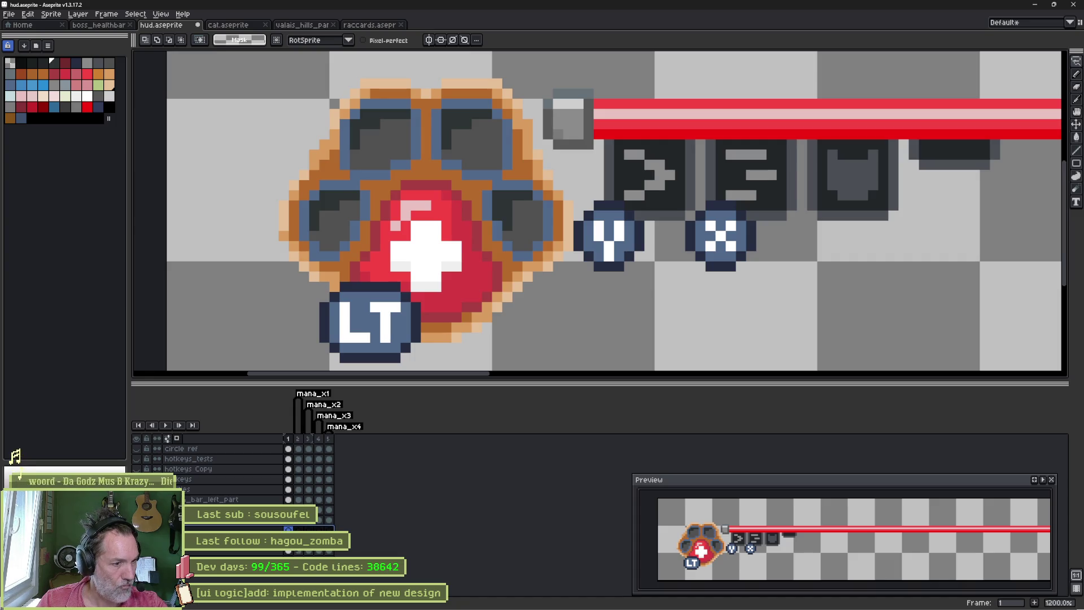
key(Right)
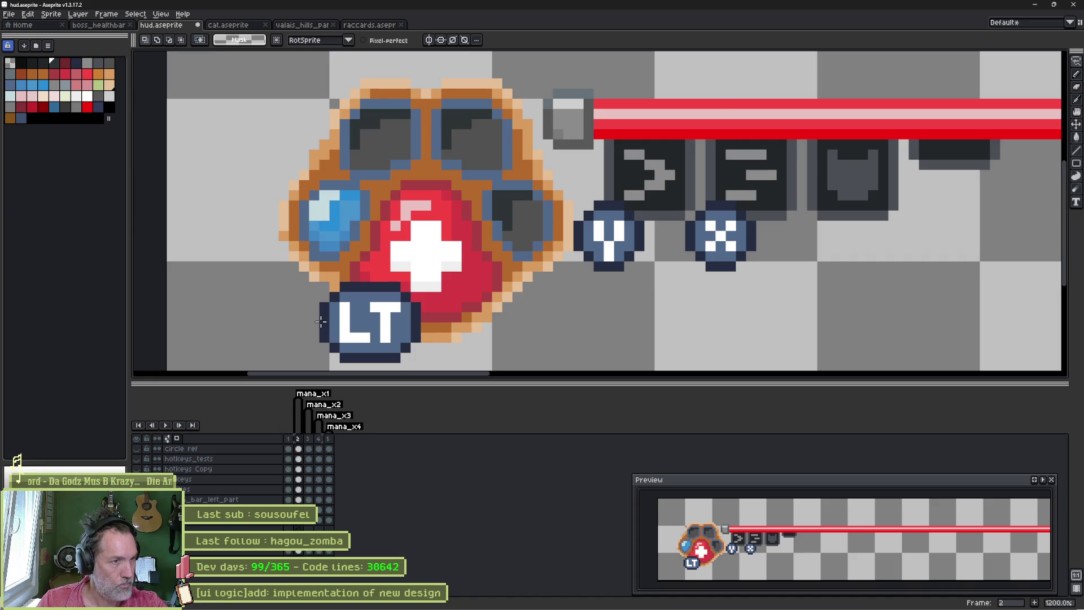
mouse_move(322, 195)
mouse_down()
mouse_move(342, 193)
mouse_move(345, 220)
mouse_up()
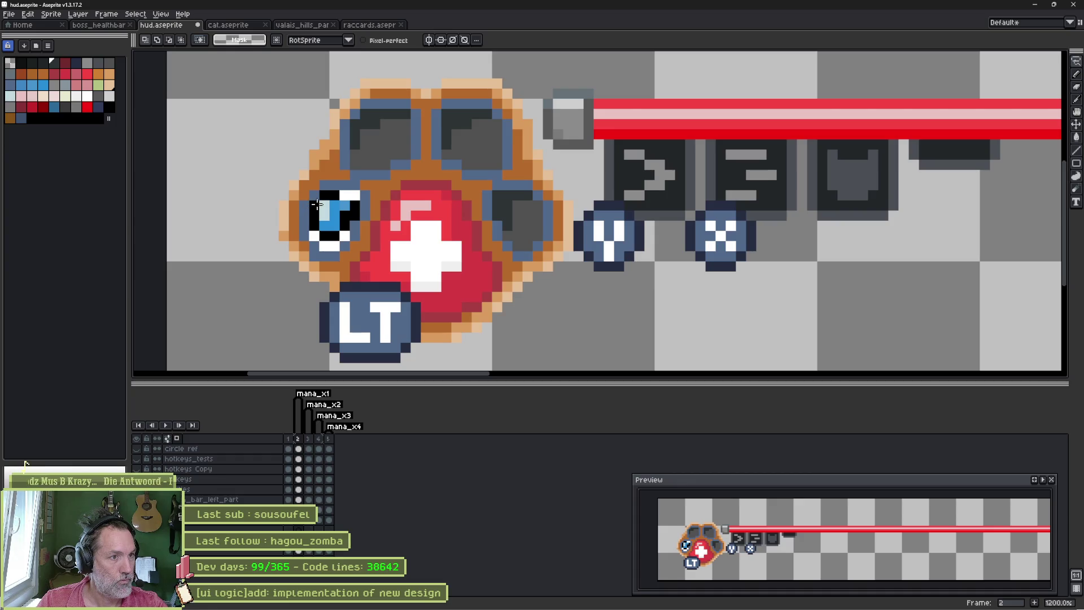
drag(332, 245, 327, 204)
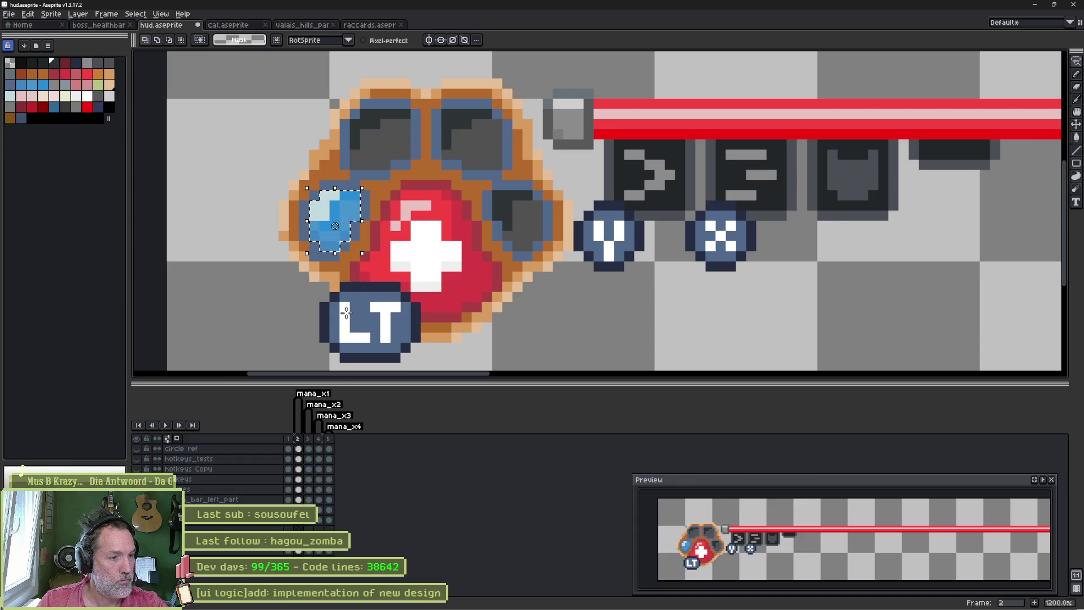
key(v)
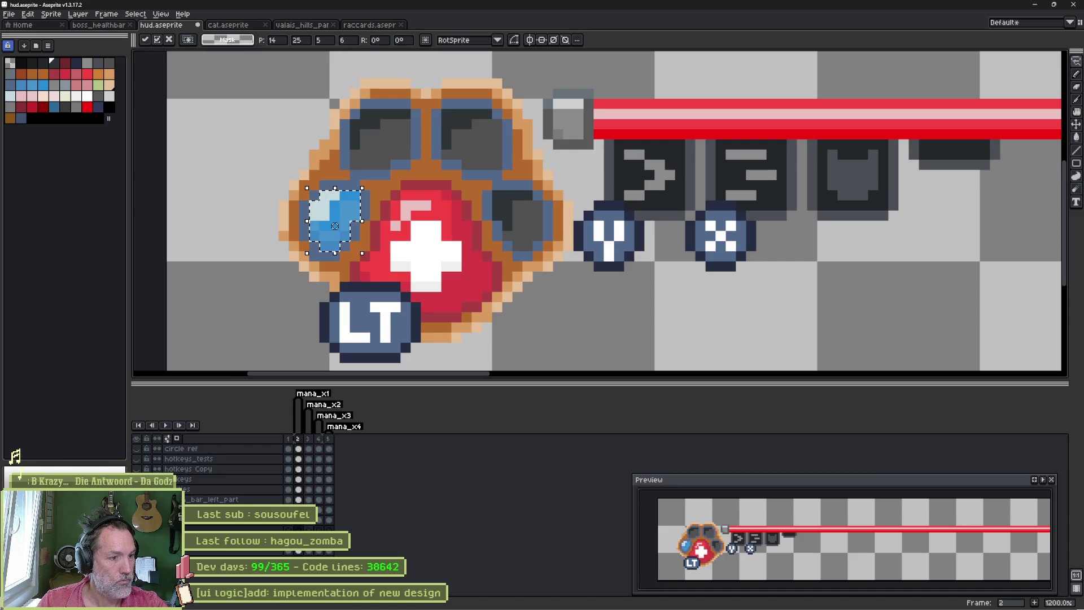
key(Return)
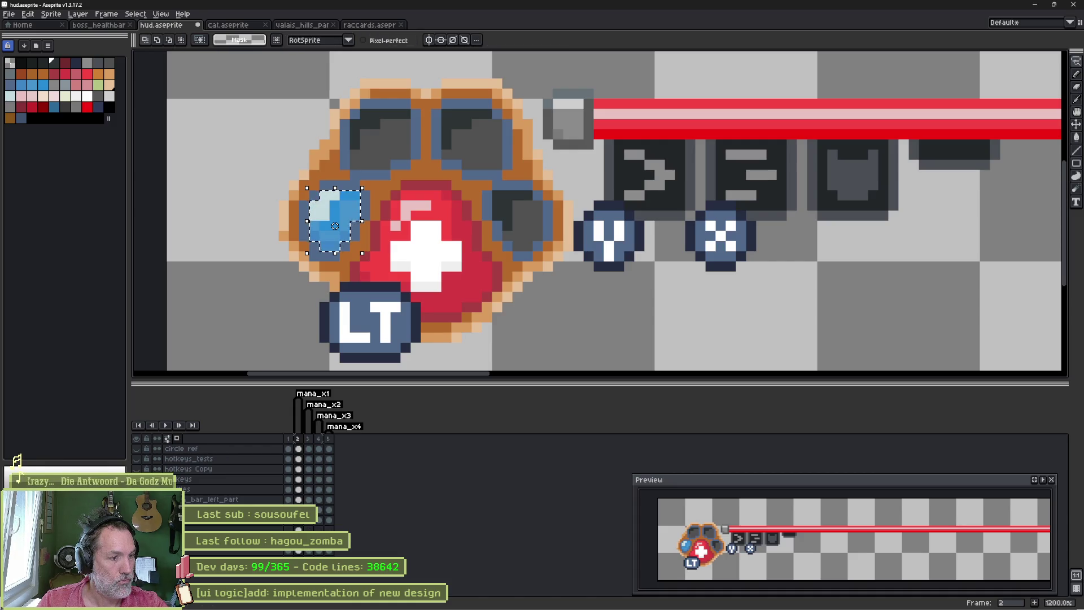
Step: Step to frame 3 and lasso-select the top-left gem for copying
key(Right)
key(ctrl+d)
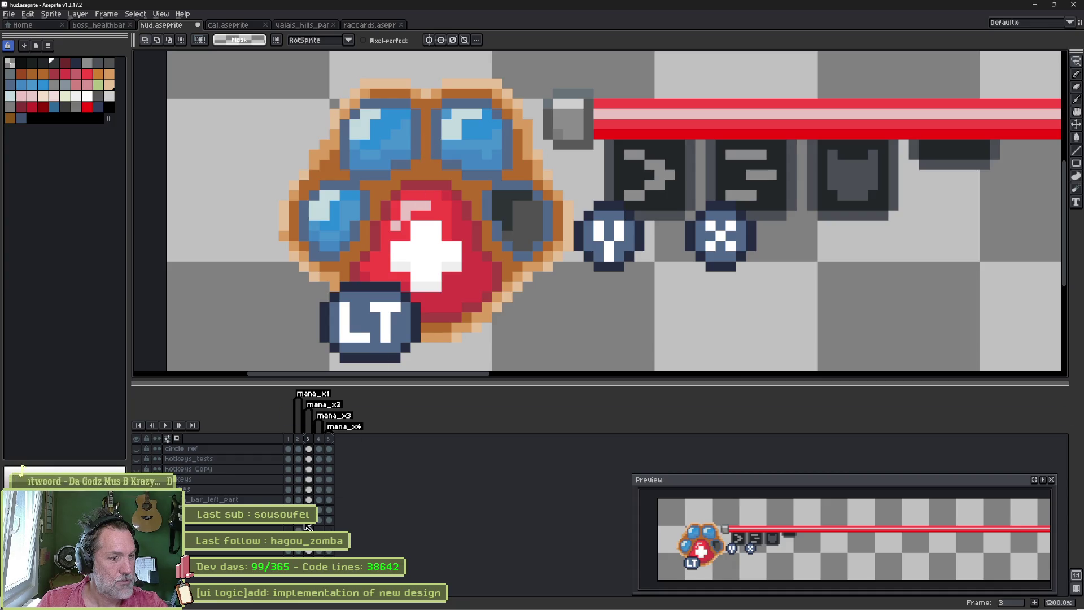
key(Left)
key(Right)
key(Right)
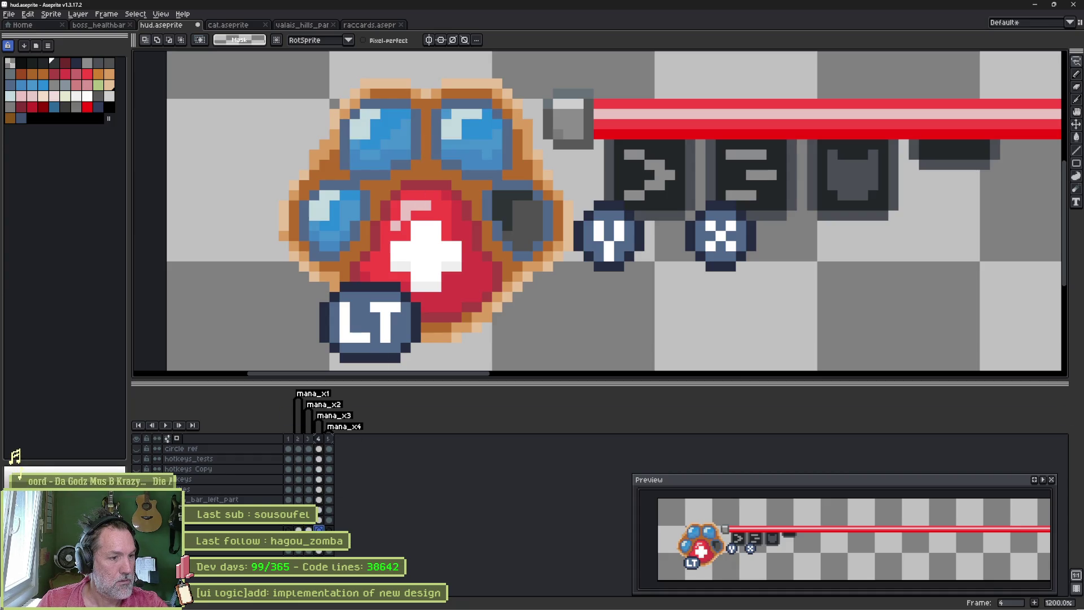
key(Left)
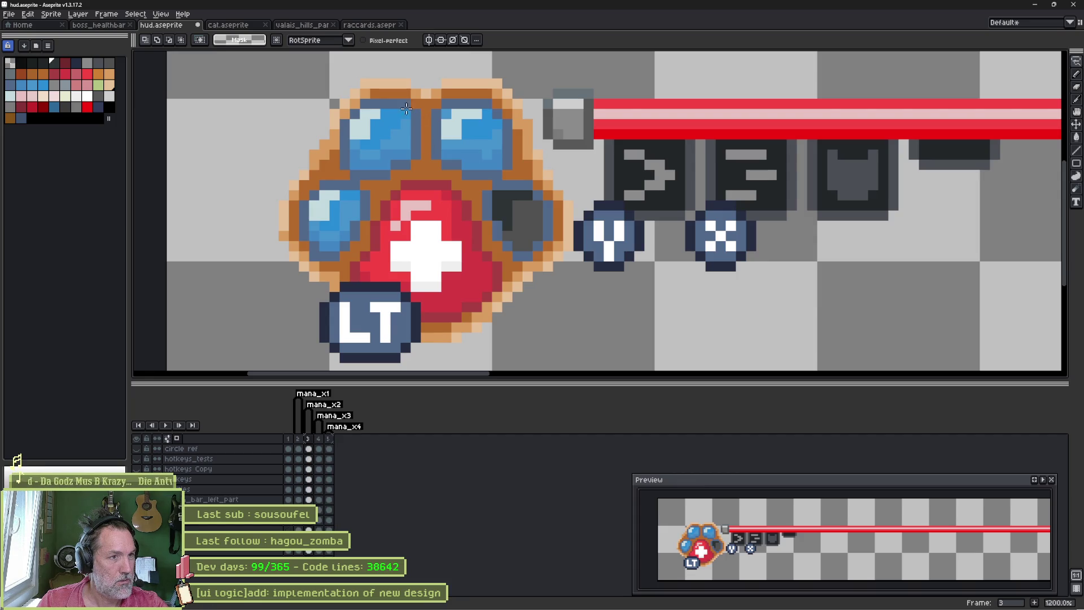
mouse_move(352, 162)
mouse_down()
mouse_move(356, 115)
mouse_move(406, 114)
mouse_move(405, 154)
mouse_move(362, 166)
mouse_up()
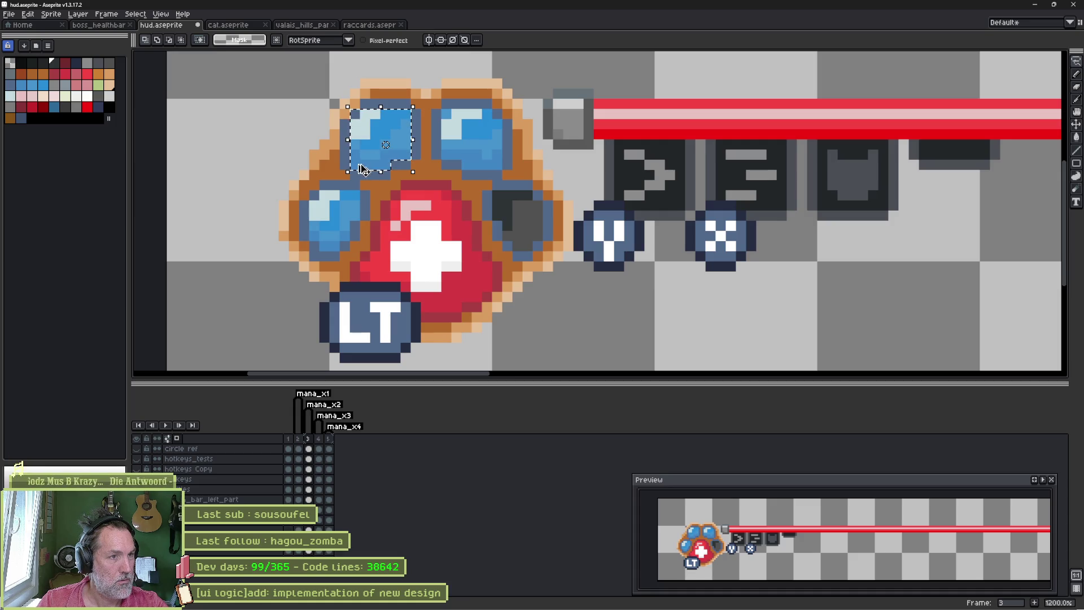
key(ctrl+d)
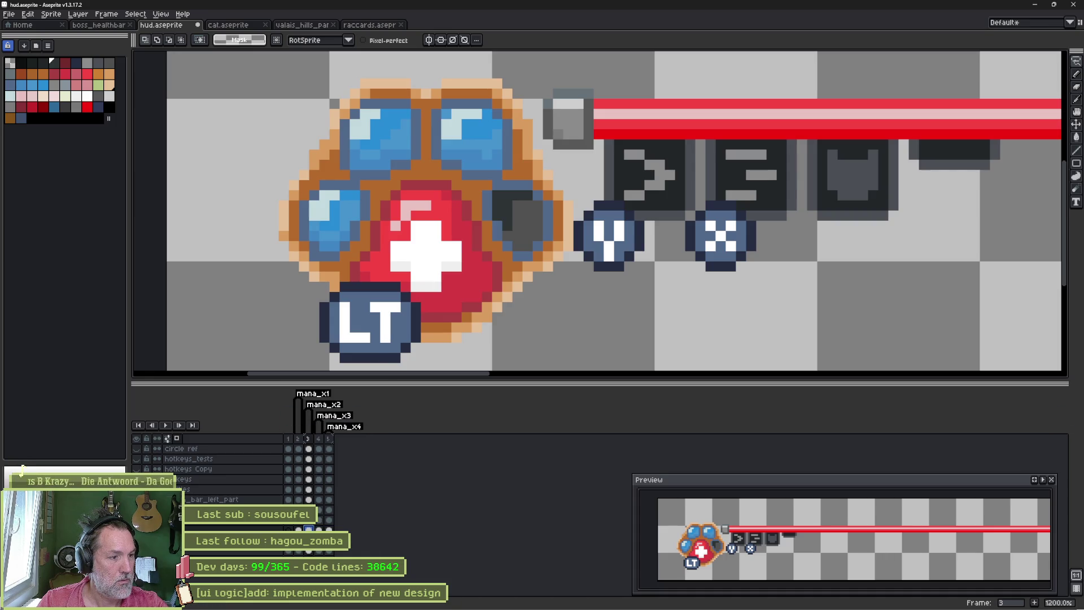
Step: Paste the copied gem onto the gem-only layer and reshow all layers
click(317, 501)
key(ctrl+v)
key(ctrl+d)
key(b)
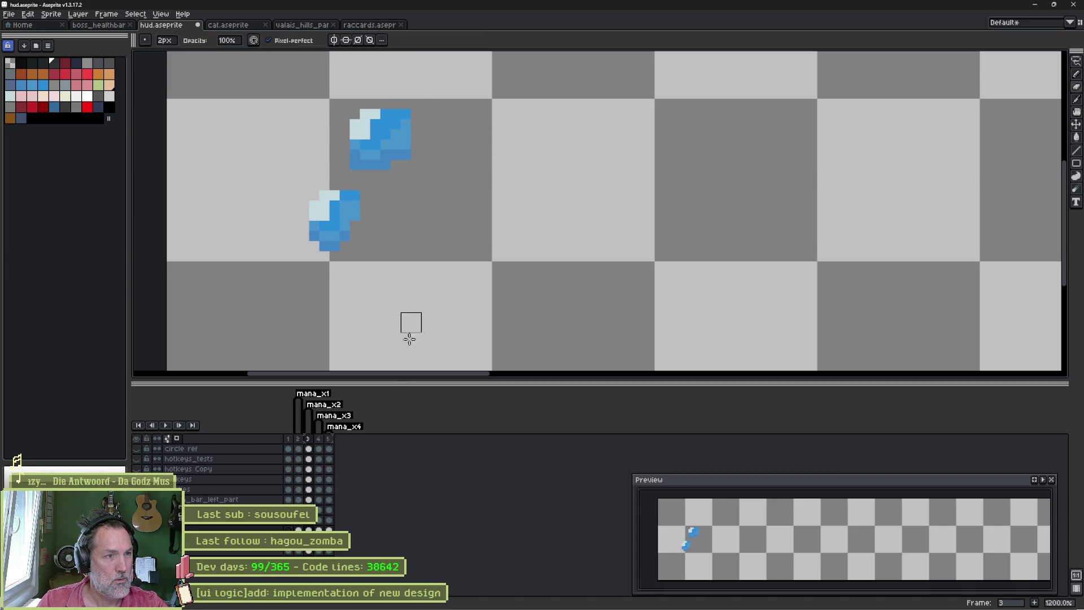
key(Down)
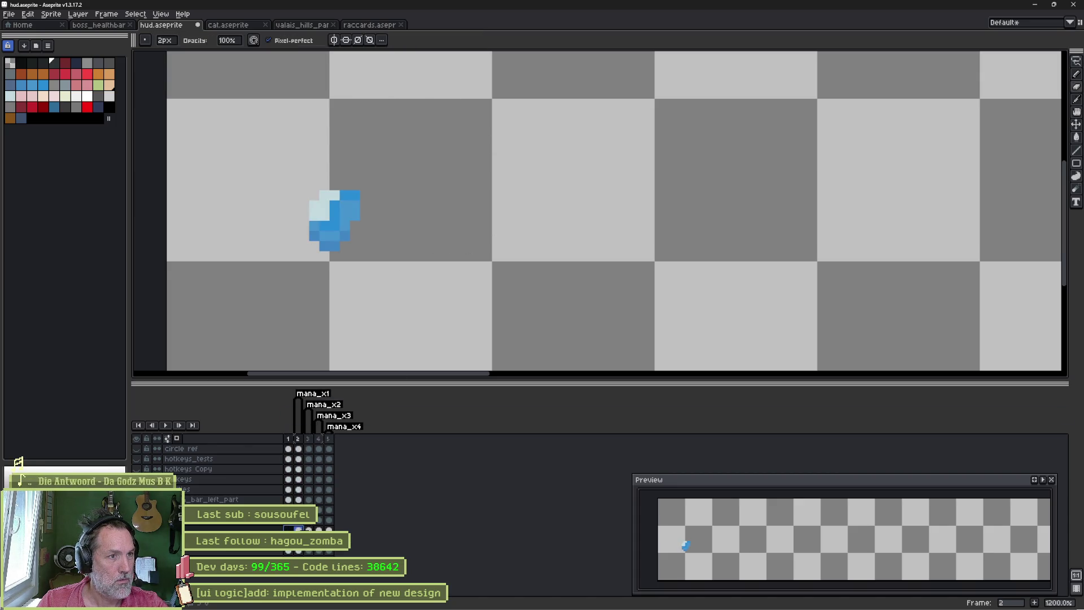
key(Up)
key(Escape)
key(shift+x)
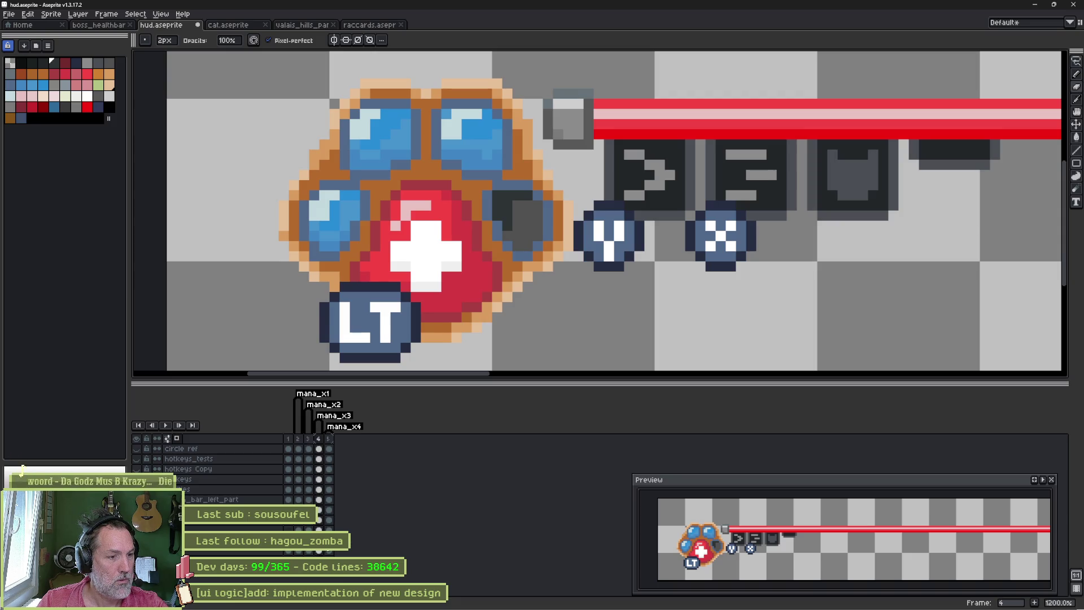
Step: Lasso the top-right toe pad and paste it as the top-right gem on frame 3
key(m)
mouse_move(454, 114)
mouse_down()
mouse_move(465, 158)
mouse_move(443, 118)
mouse_up()
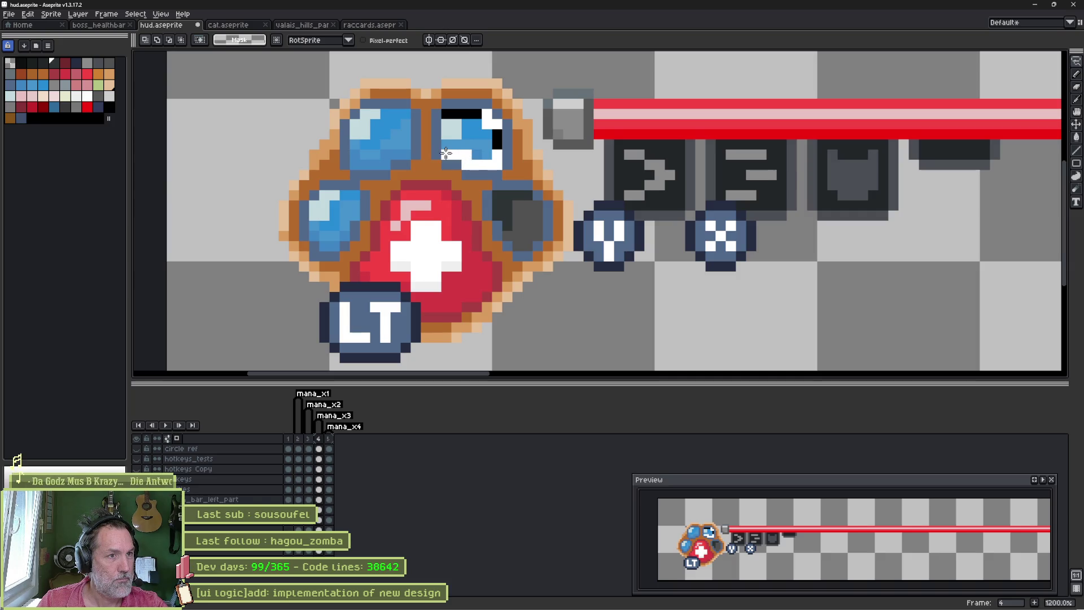
key(ctrl+d)
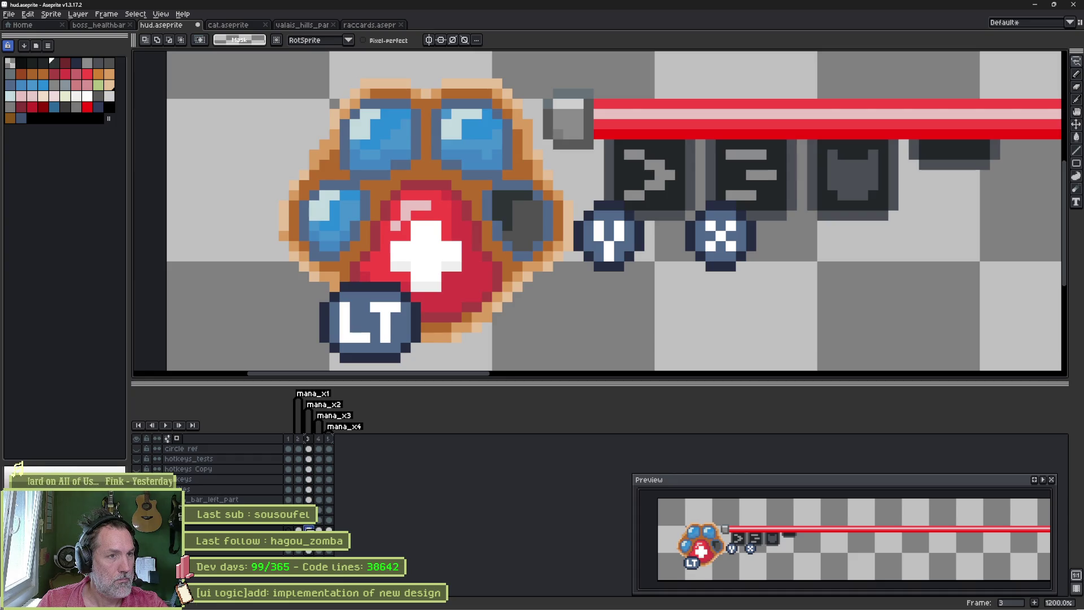
key(Left)
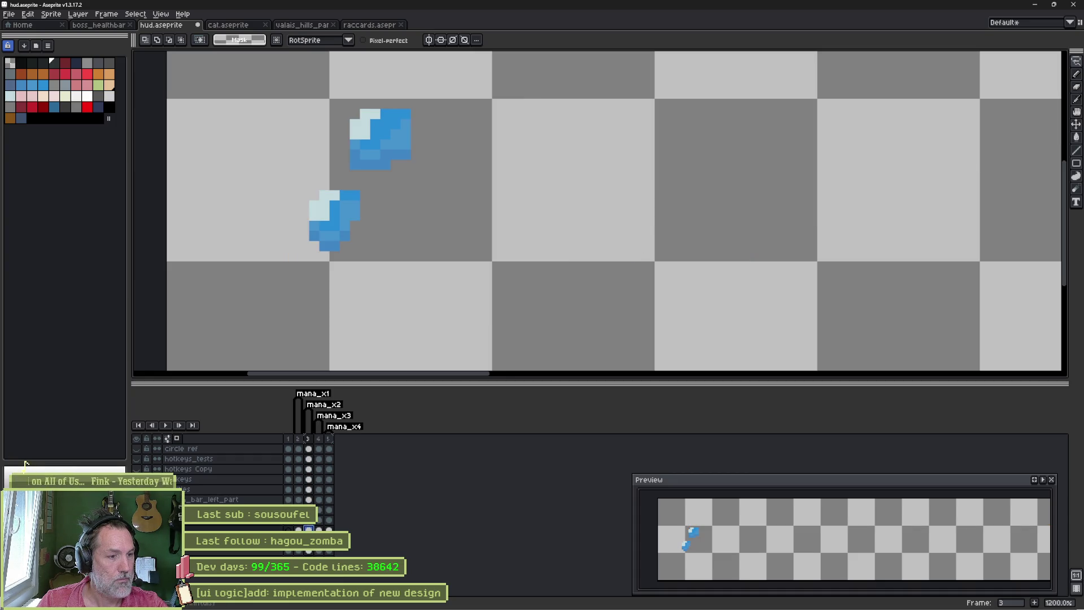
key(Right)
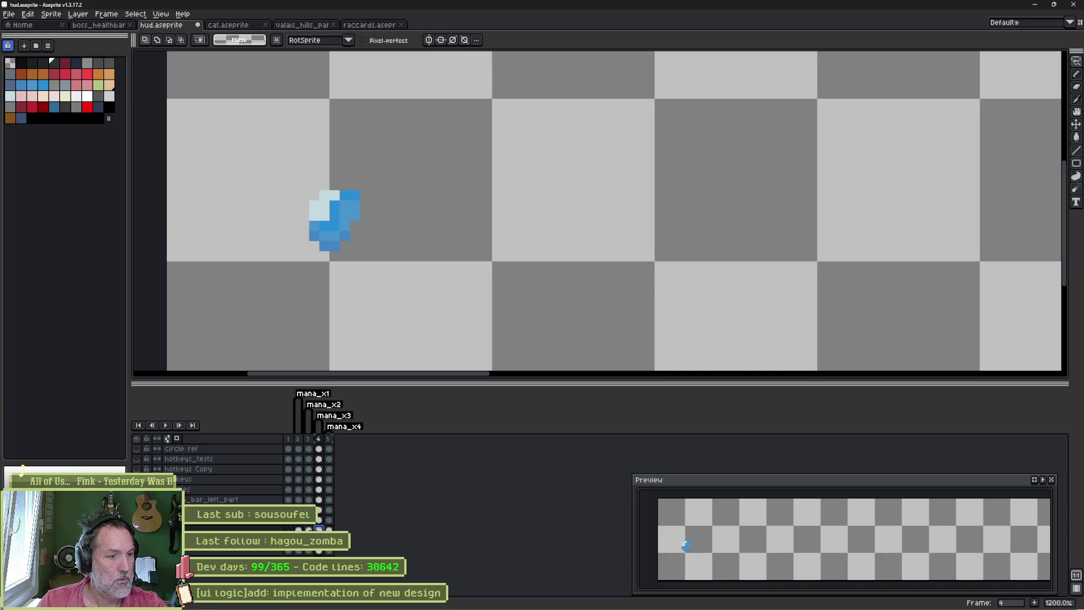
key(Left)
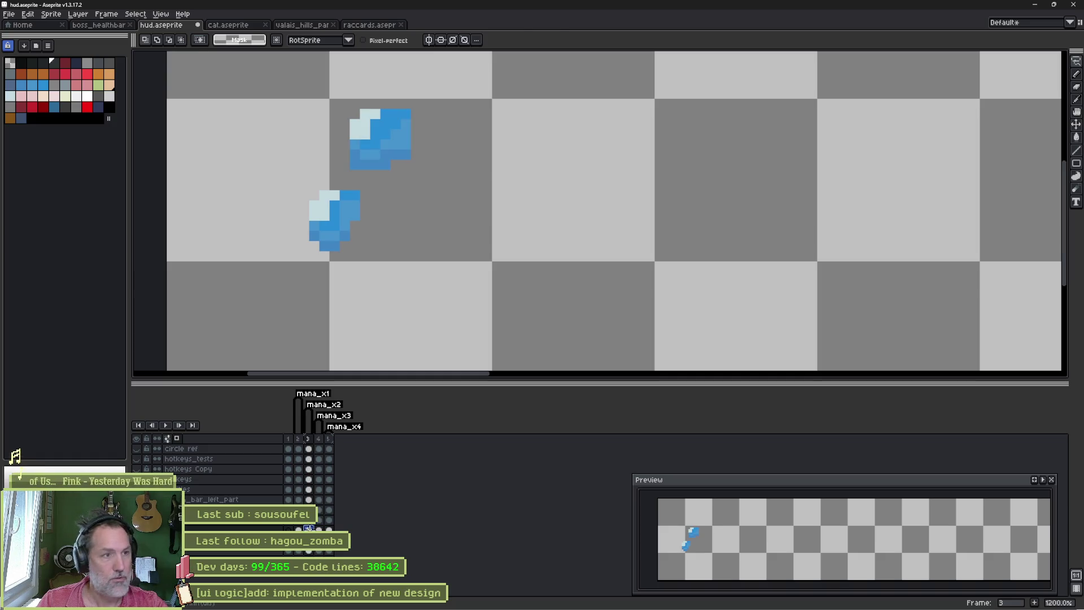
key(ctrl+v)
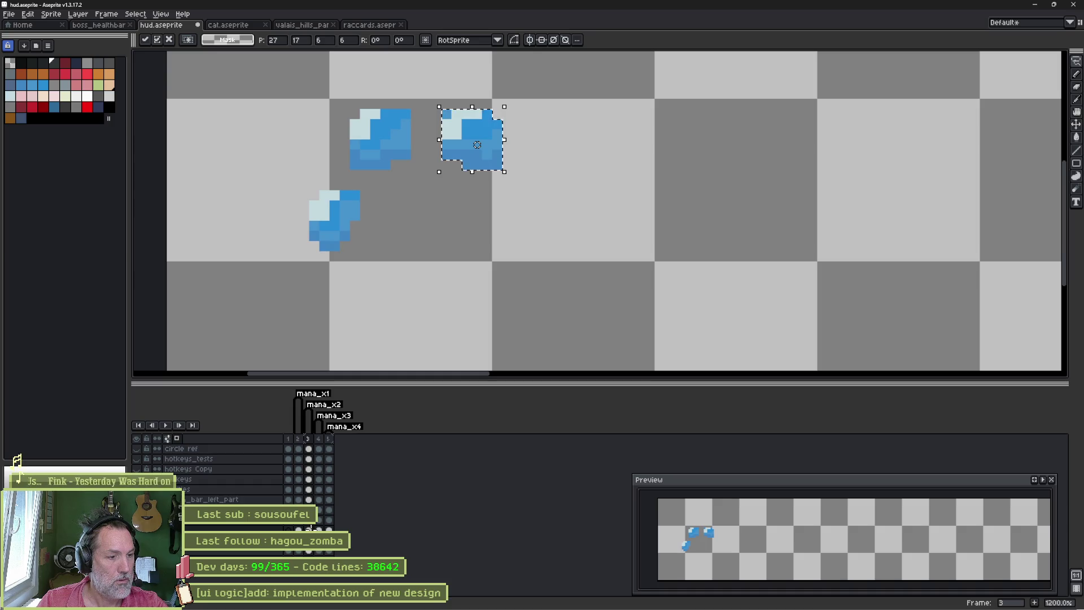
key(ctrl+d)
Step: Show all layers and pick the gem blue with the eyedropper for painting
key(alt+shift+x)
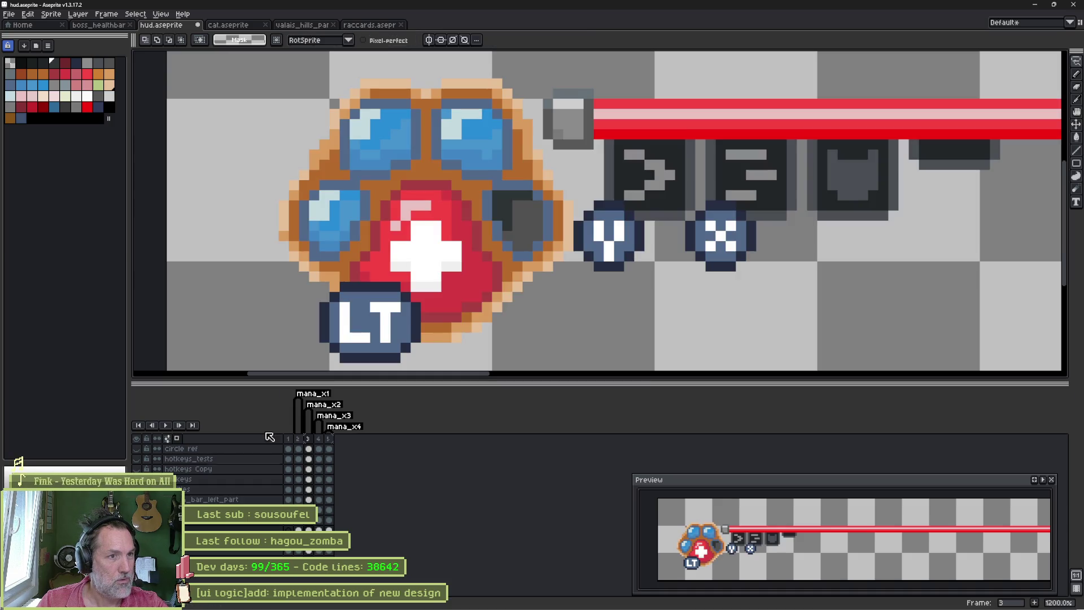
key(i)
click(454, 112)
key(b)
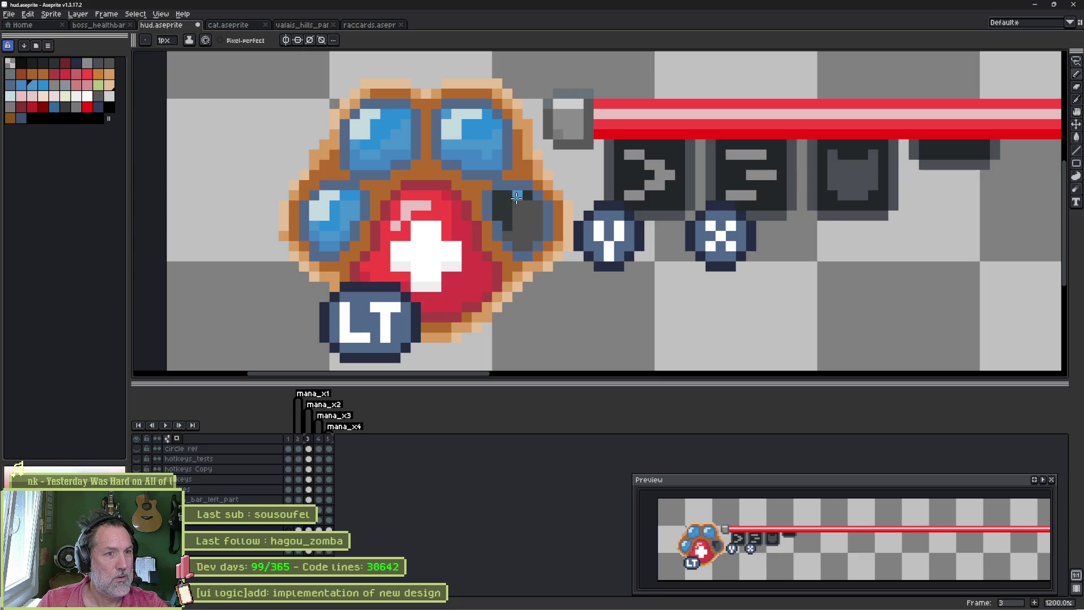
Step: Repaint the dark right toe pad in the gem blue (picked with the Eyedropper) so all four gems appear filled
mouse_move(499, 197)
mouse_down()
mouse_move(526, 198)
mouse_move(539, 225)
mouse_up()
mouse_move(535, 237)
mouse_down()
mouse_move(512, 204)
mouse_move(530, 217)
mouse_up()
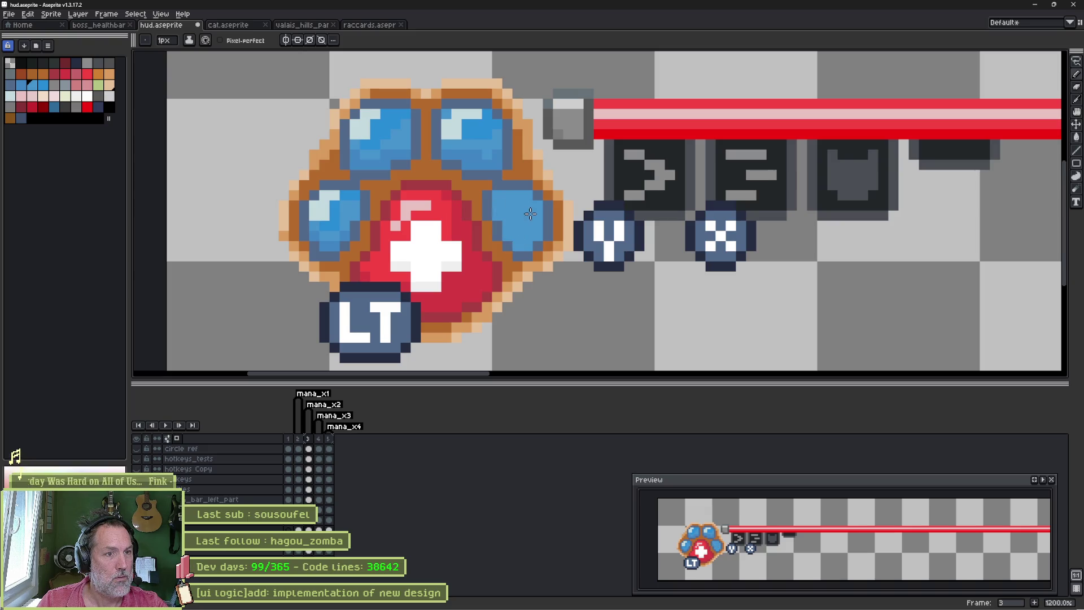
key(alt)
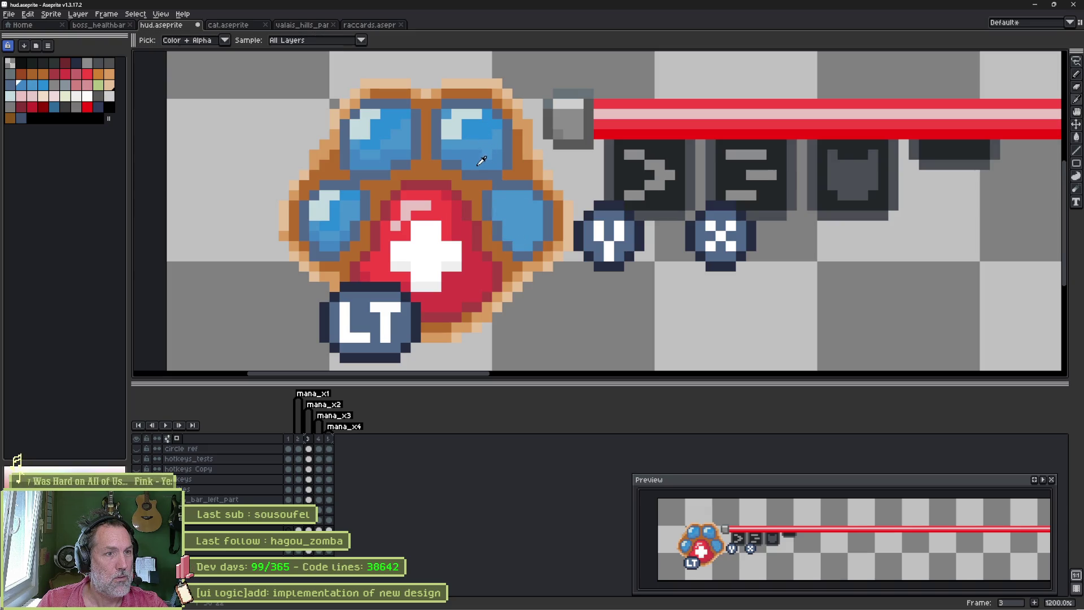
key(alt)
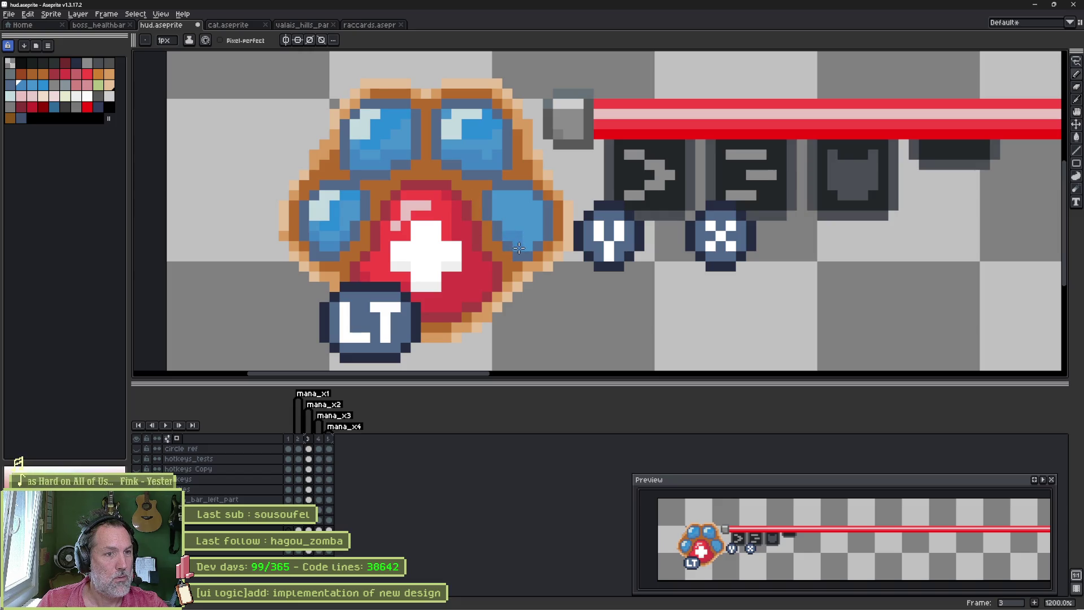
key(alt)
key(alt)
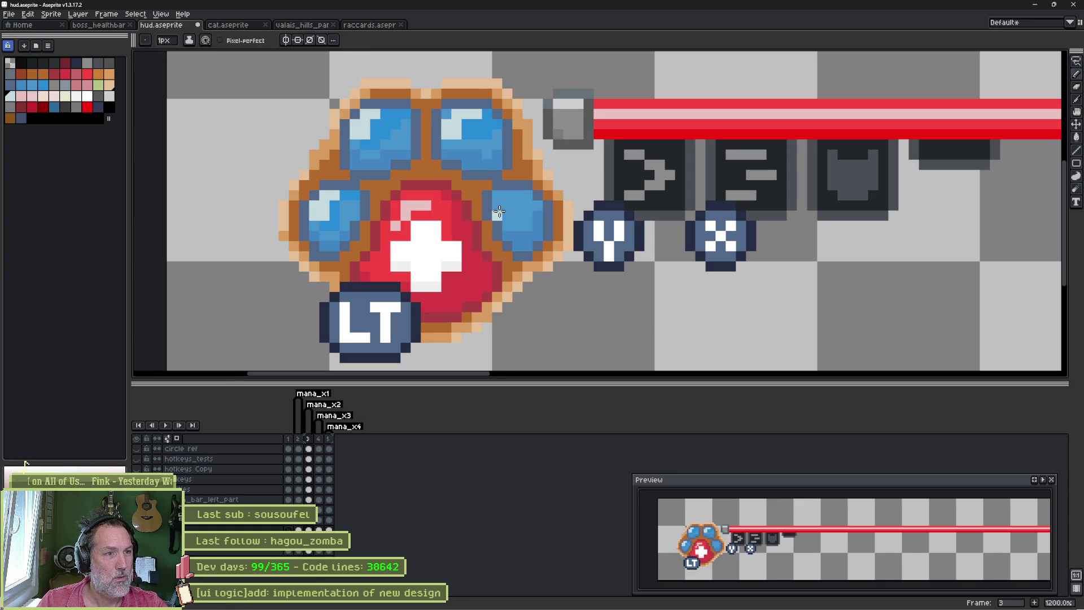
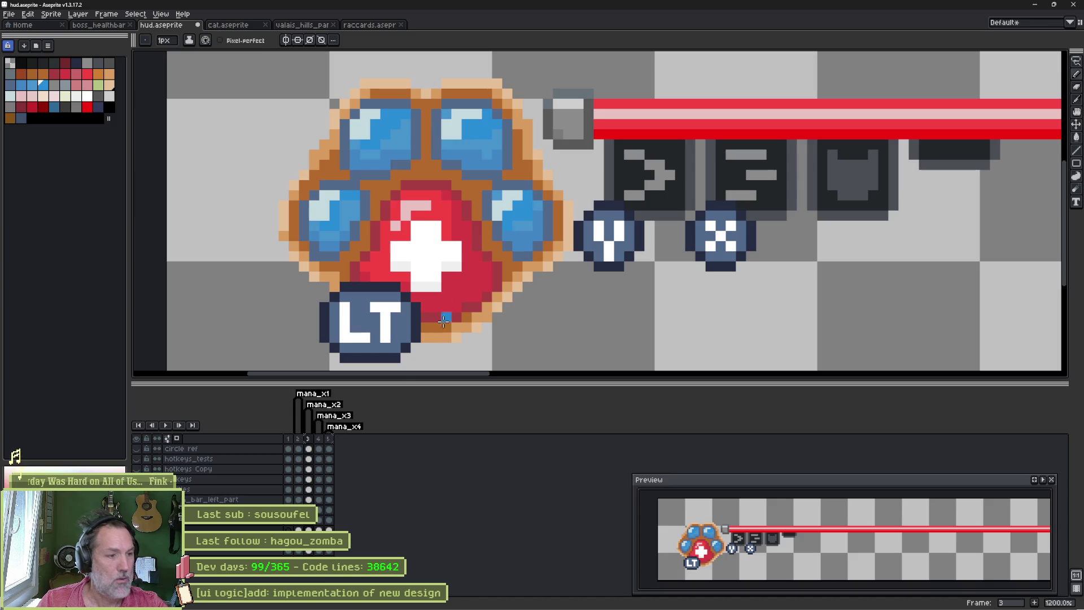
Step: Solo the mana gem layer and delete the bottom-right gem on frame 4 with the Lasso
alt+click(233, 423)
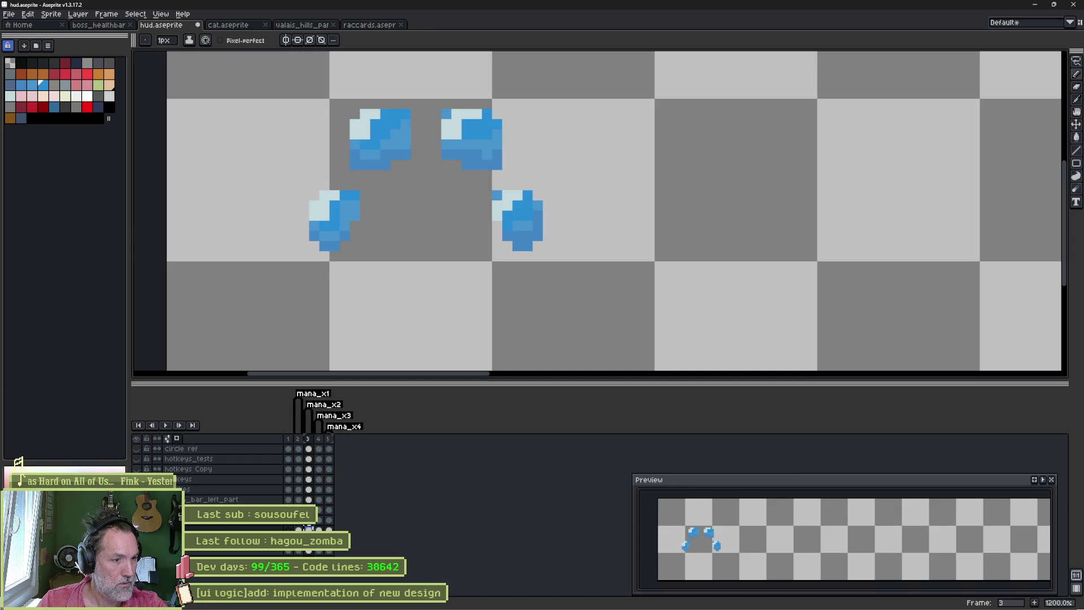
key(shift+x)
key(shift+x)
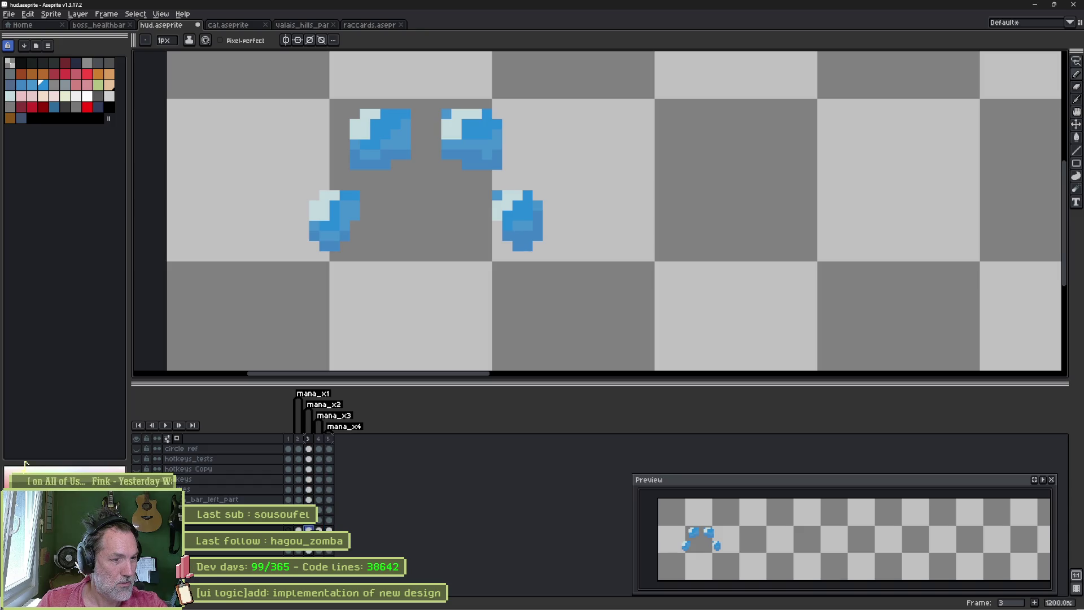
scroll(520, 111, down, 4)
scroll(468, 169, up, 3)
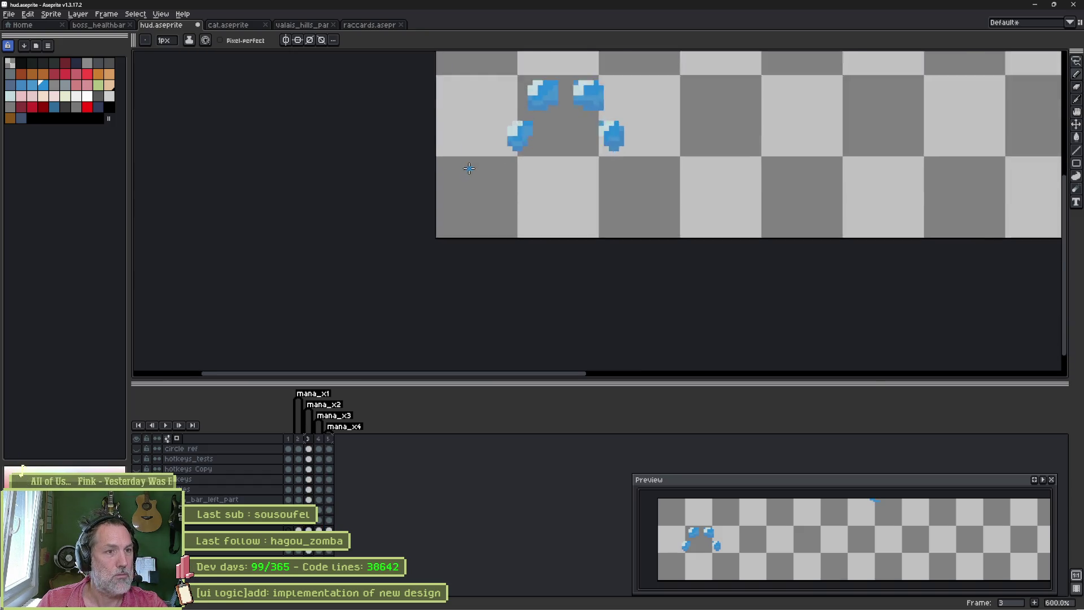
scroll(469, 169, up, 3)
scroll(468, 170, up, 2)
key(q)
mouse_move(620, 145)
mouse_down()
mouse_move(619, 350)
mouse_move(619, 148)
mouse_up()
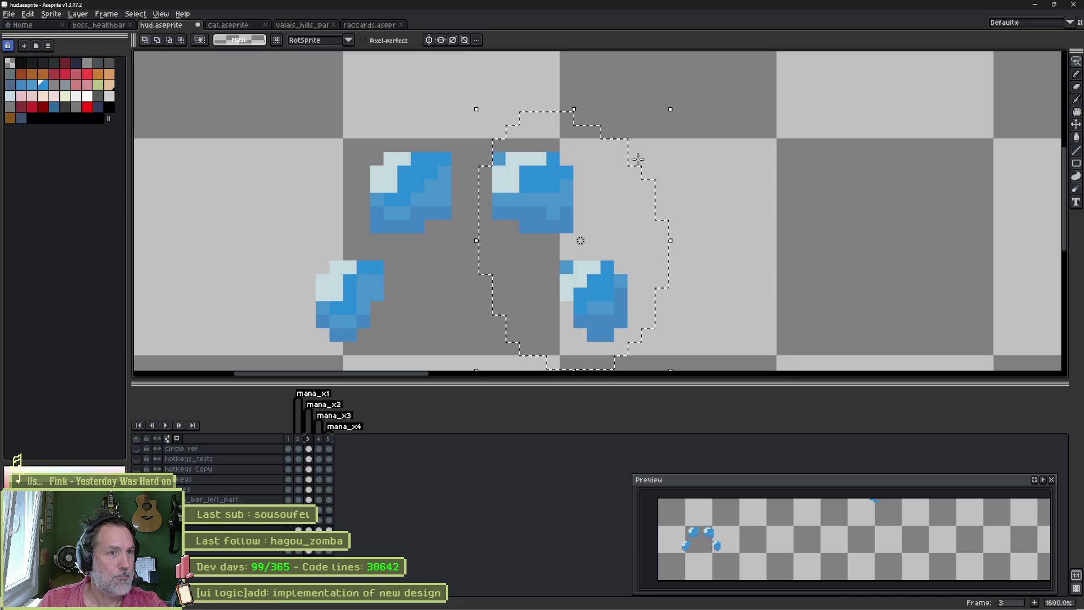
key(ctrl+x)
key(Right)
drag(538, 253, 542, 254)
key(Delete)
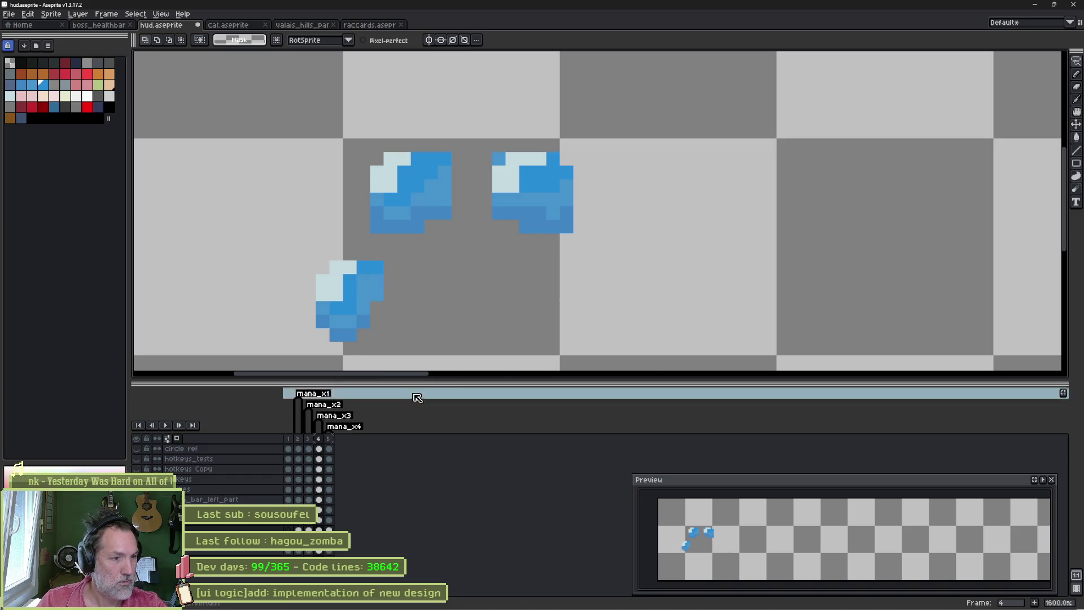
Step: Check the other mana frames, unhide all layers and return to frame 1
click(300, 440)
click(329, 439)
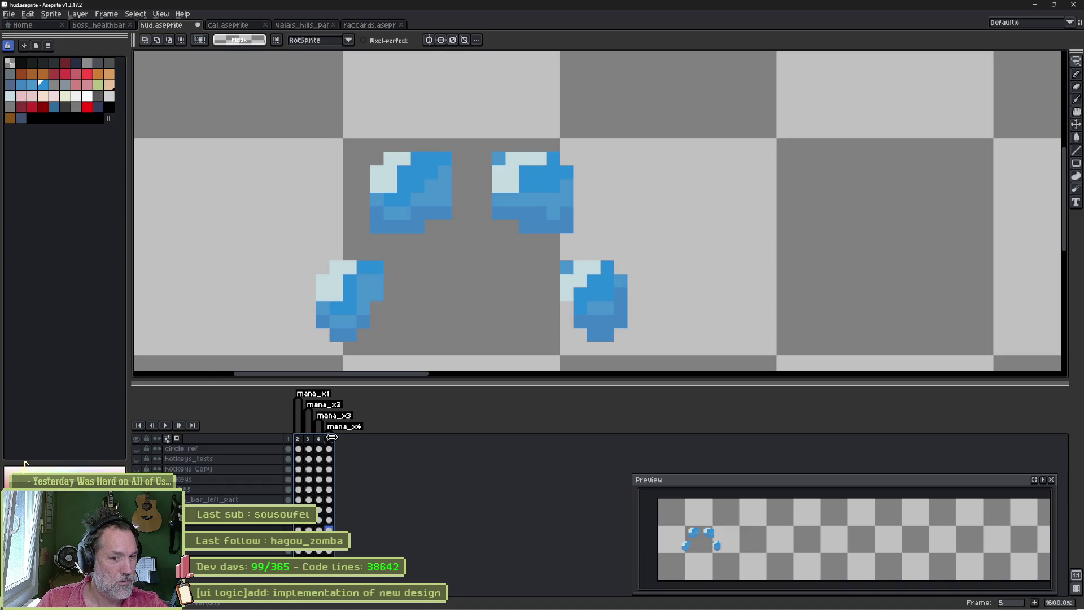
click(318, 439)
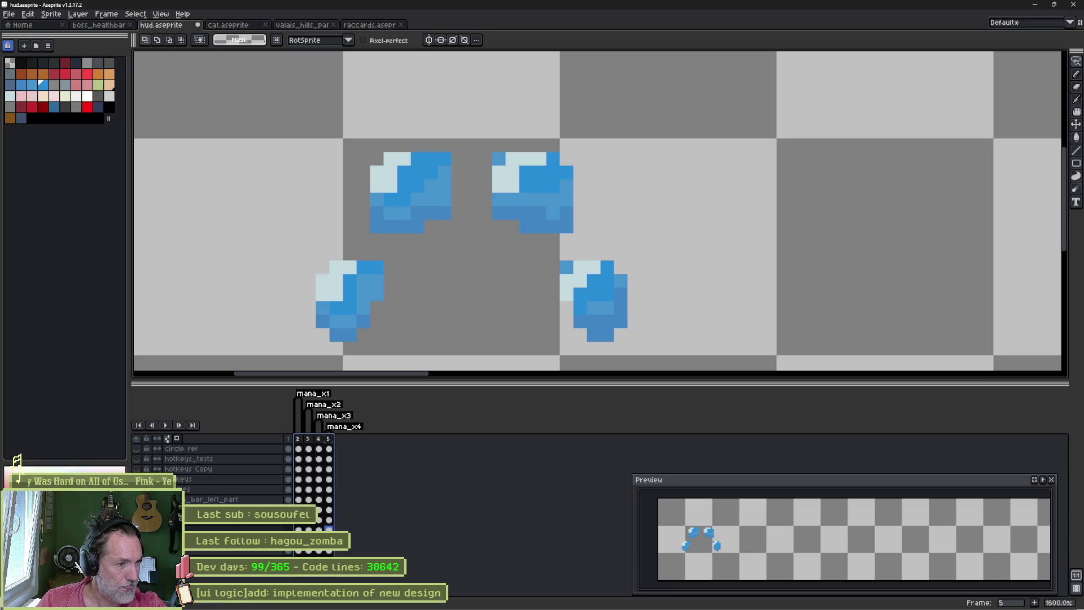
key(shift+x)
key(Home)
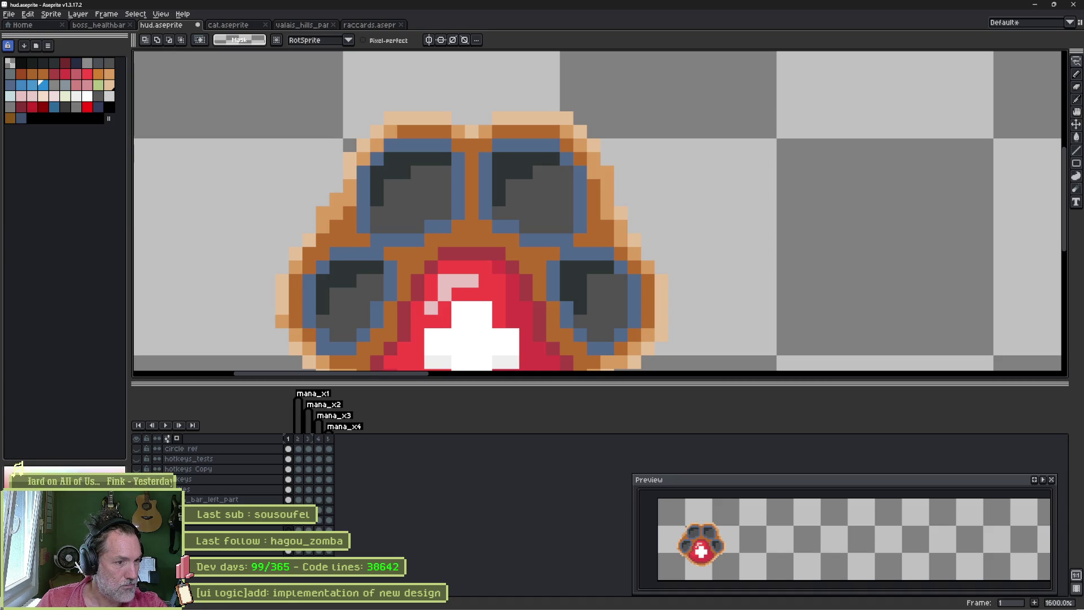
Step: Flip through the mana frames, reveal the health bar and button layers, and bring up frame 1's options
key(Right)
key(Left)
key(Right)
key(Left)
key(Right)
key(Right)
key(Right)
key(Home)
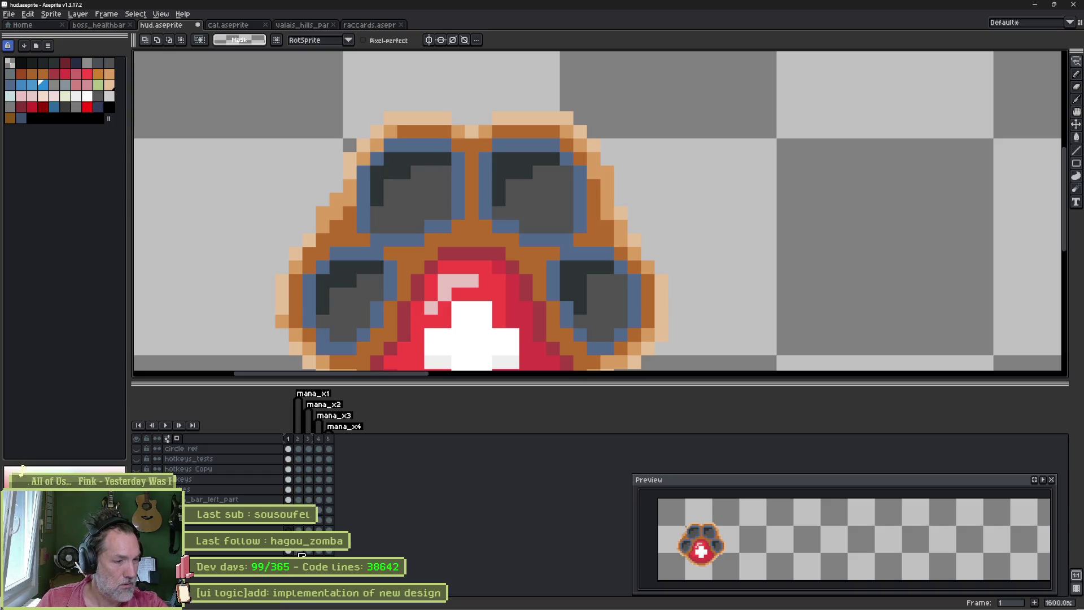
click(292, 441)
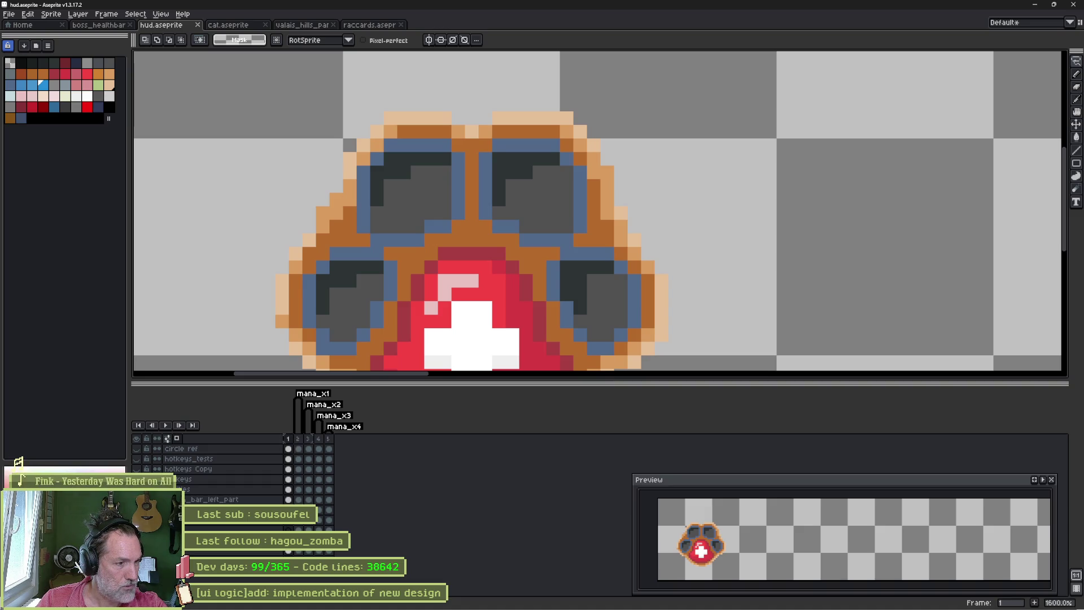
key(shift+x)
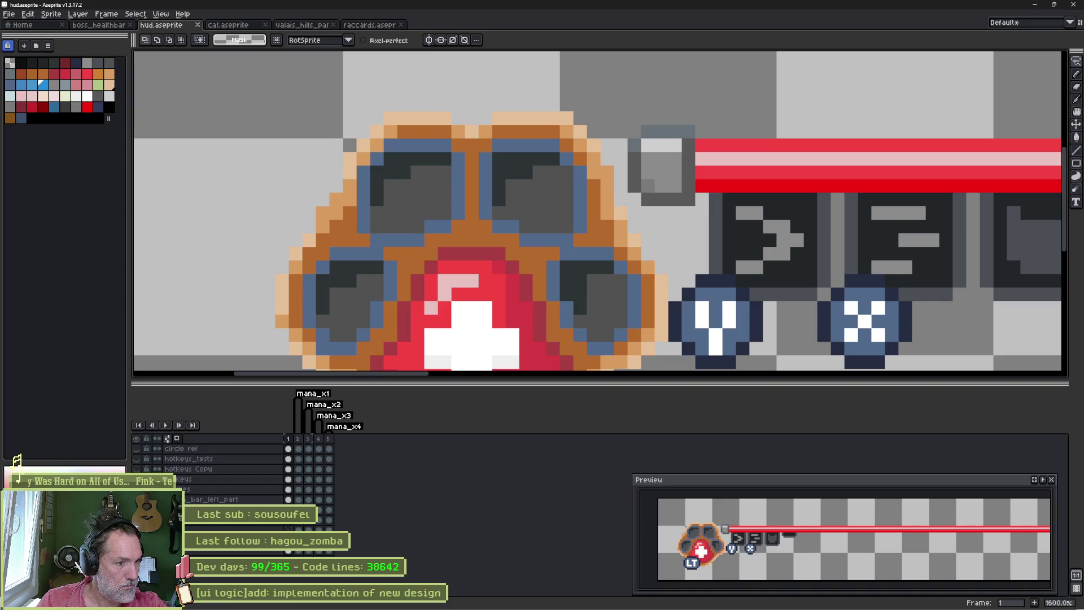
right_click(290, 438)
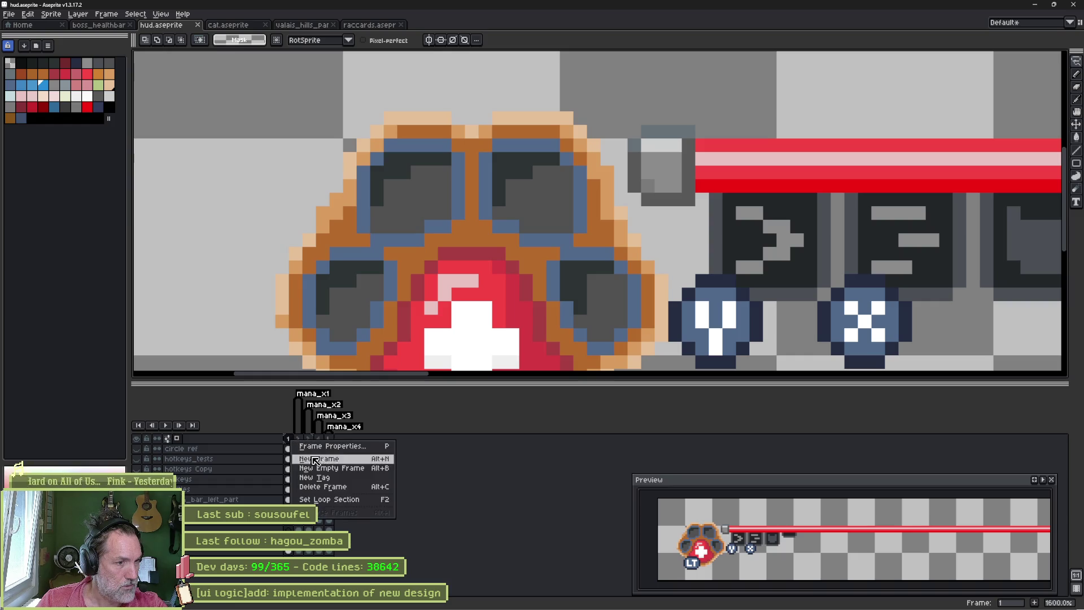
Step: Create a new tag named mana_0x on frame 1
click(330, 478)
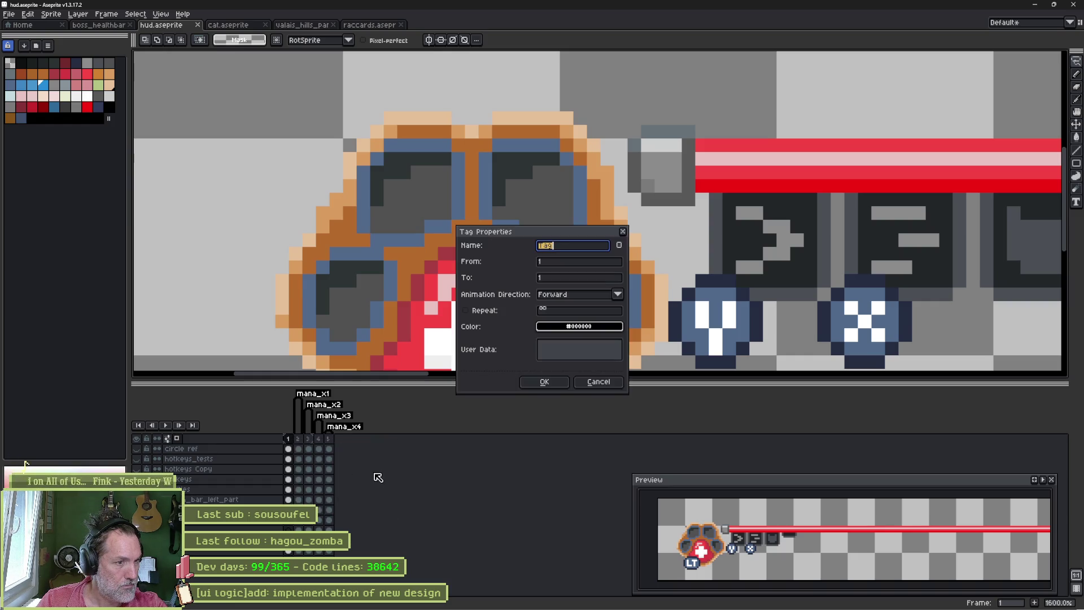
text(mana_)
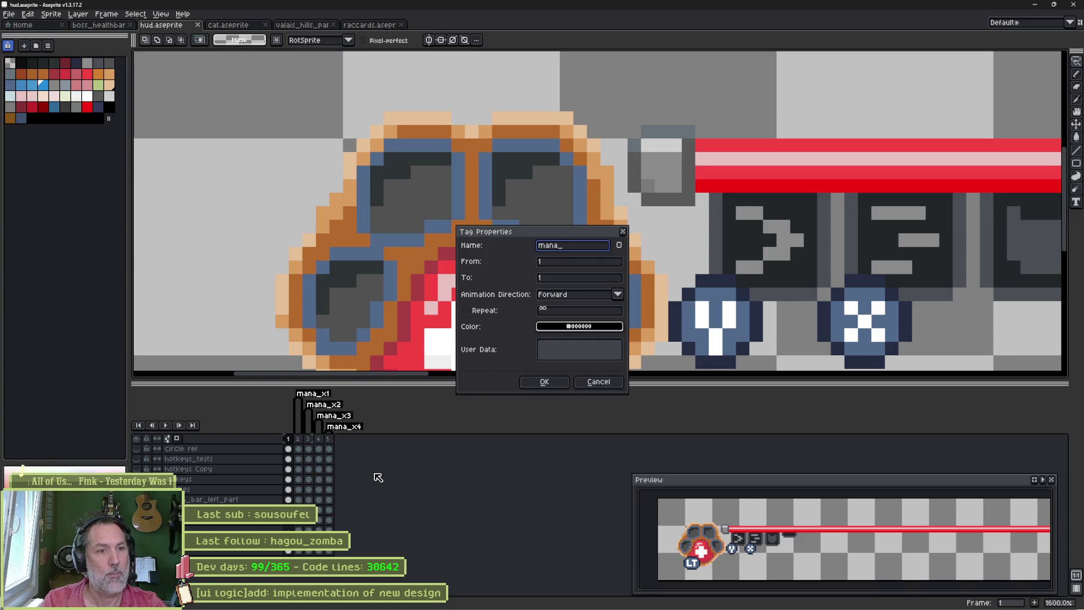
text(00)
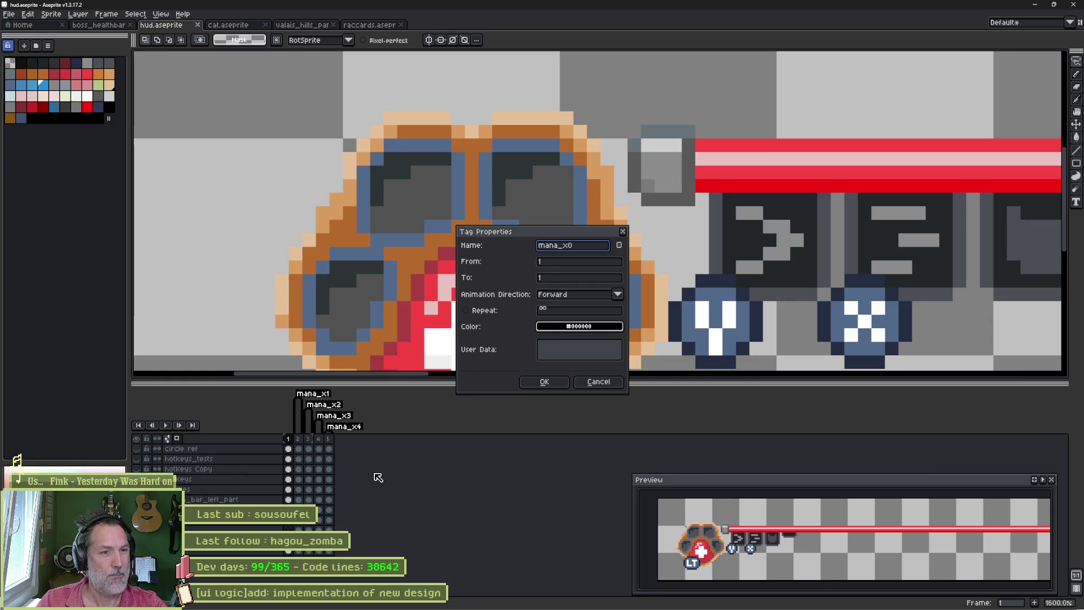
key(Left)
key(Left)
text(0)
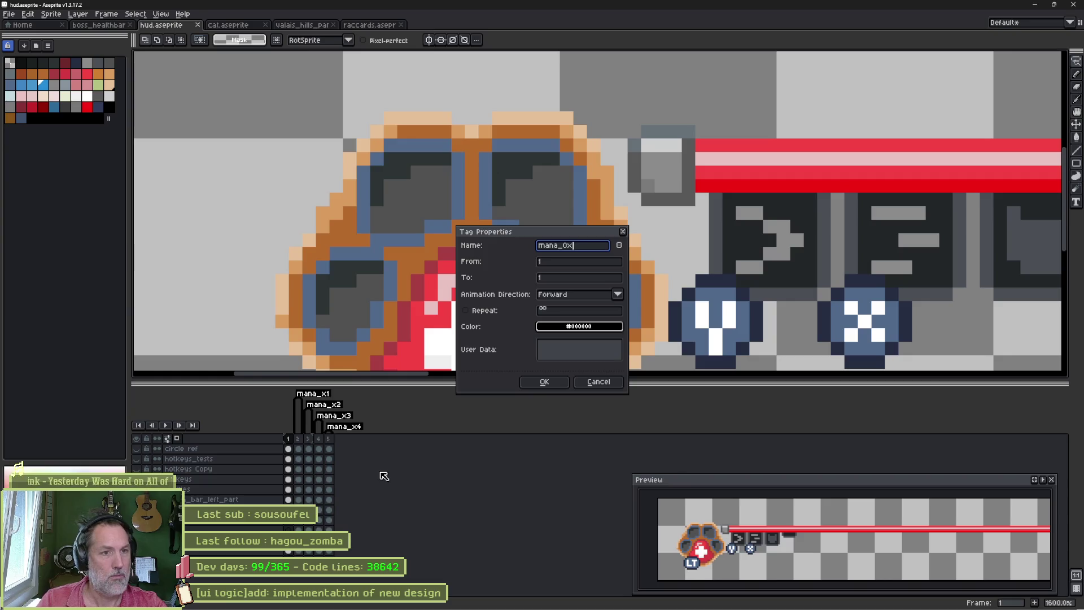
click(545, 382)
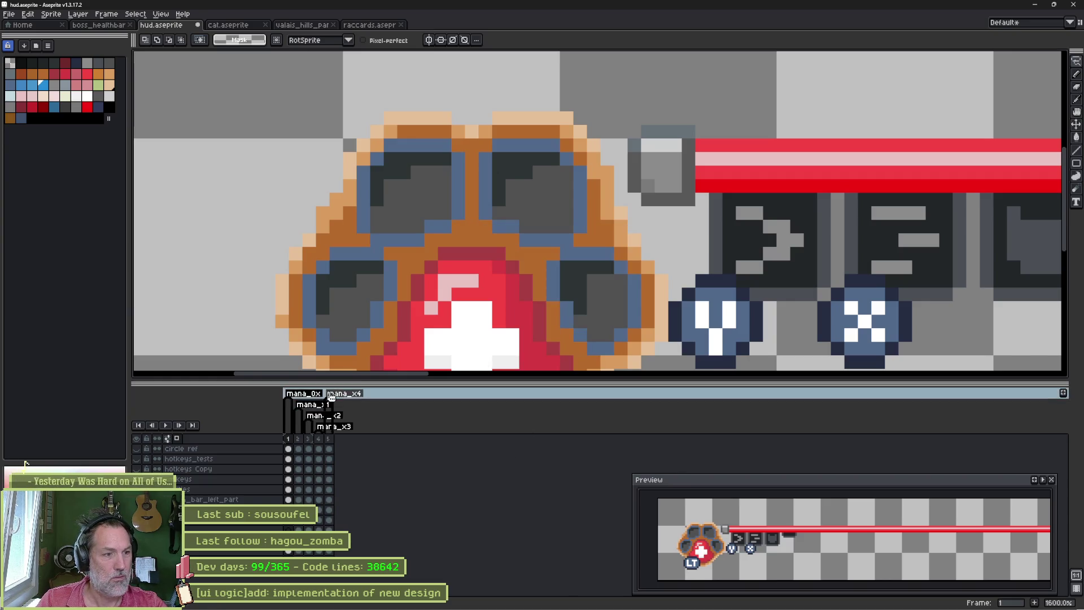
Step: Rename the mana_x1–mana_x4 tags to mana_1x, mana_2x, mana_3x and mana_4x
double_click(312, 405)
key(End)
key(BackSpace)
key(Return)
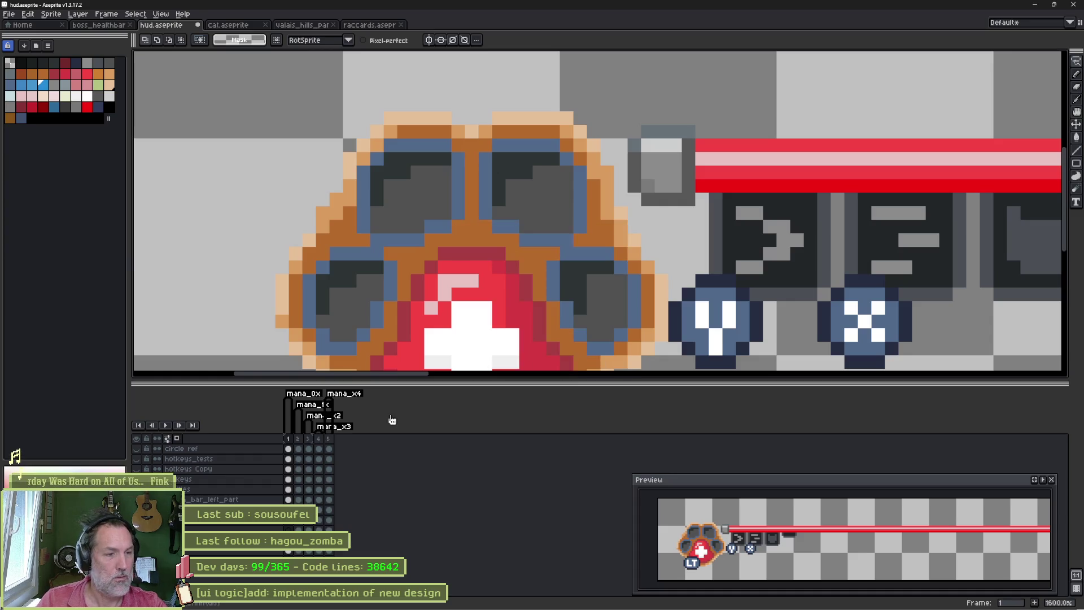
double_click(315, 416)
key(End)
key(BackSpace)
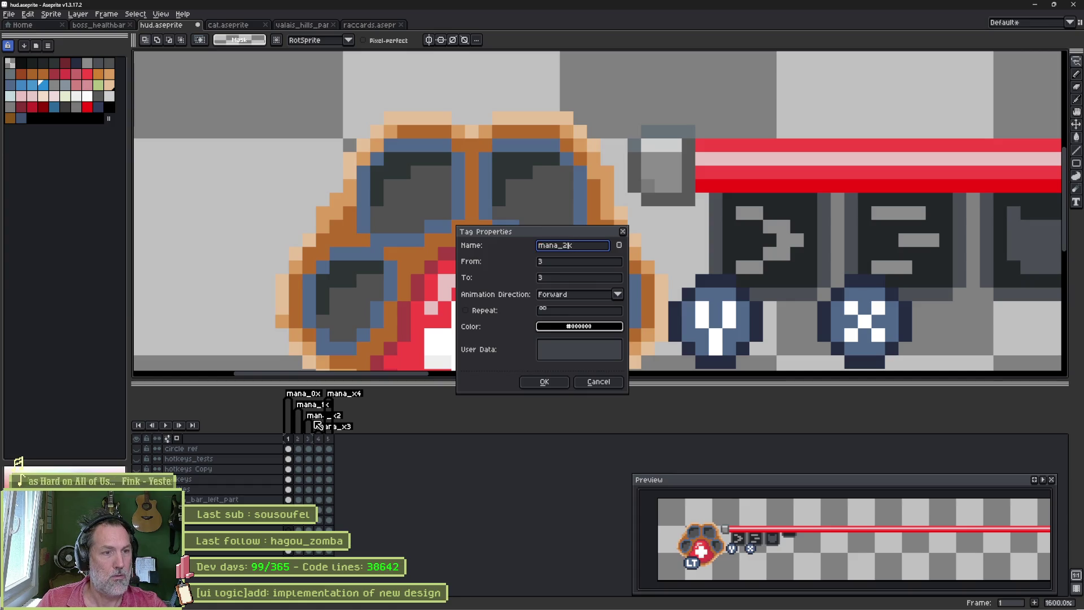
key(Return)
double_click(343, 427)
key(End)
key(BackSpace)
key(Return)
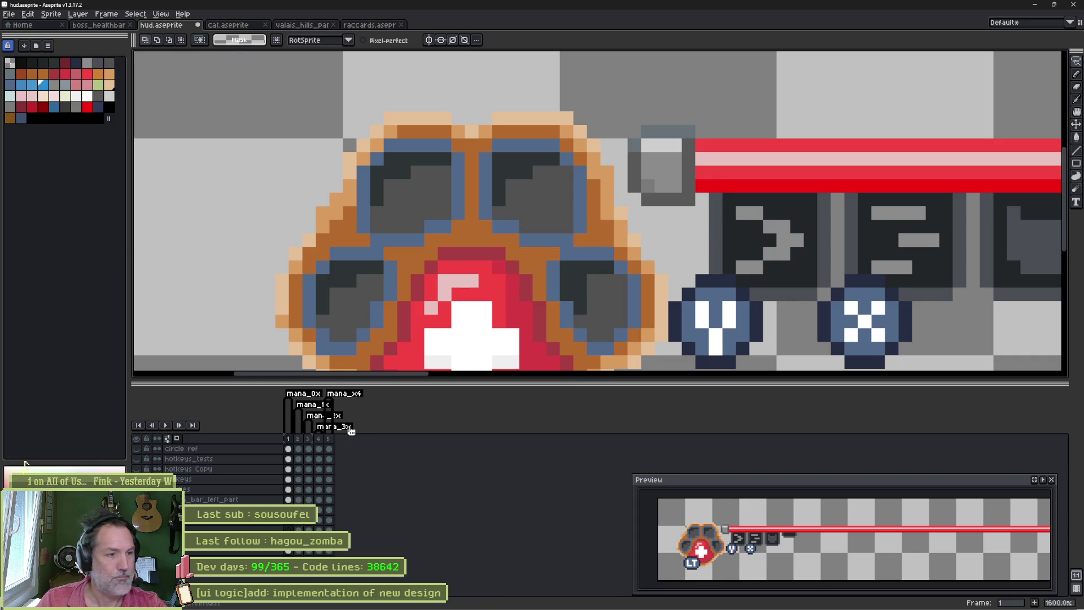
double_click(344, 393)
key(End)
key(BackSpace)
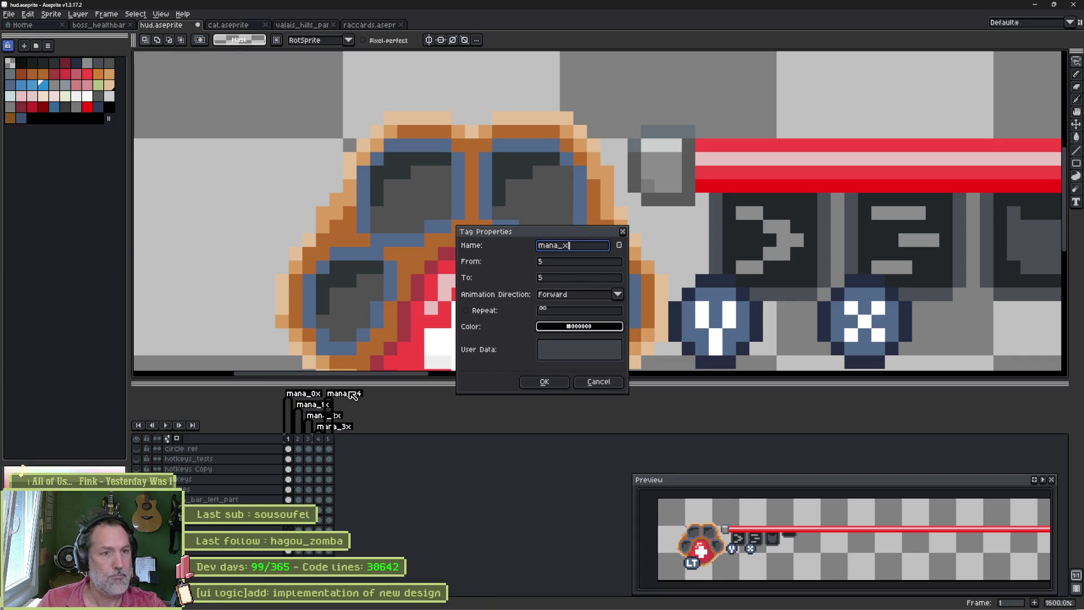
key(BackSpace)
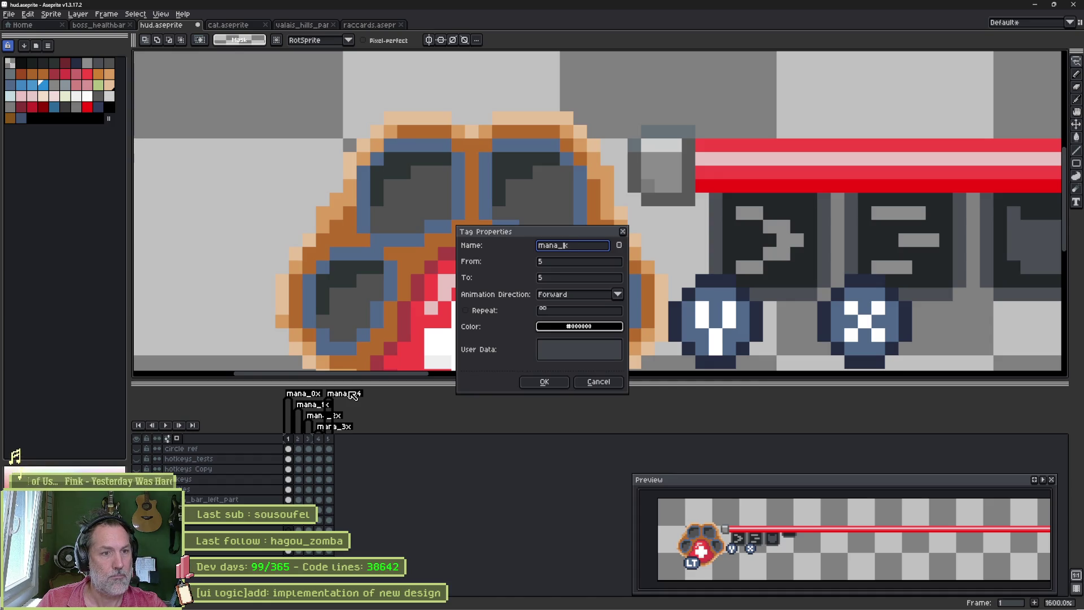
text(4)
key(Return)
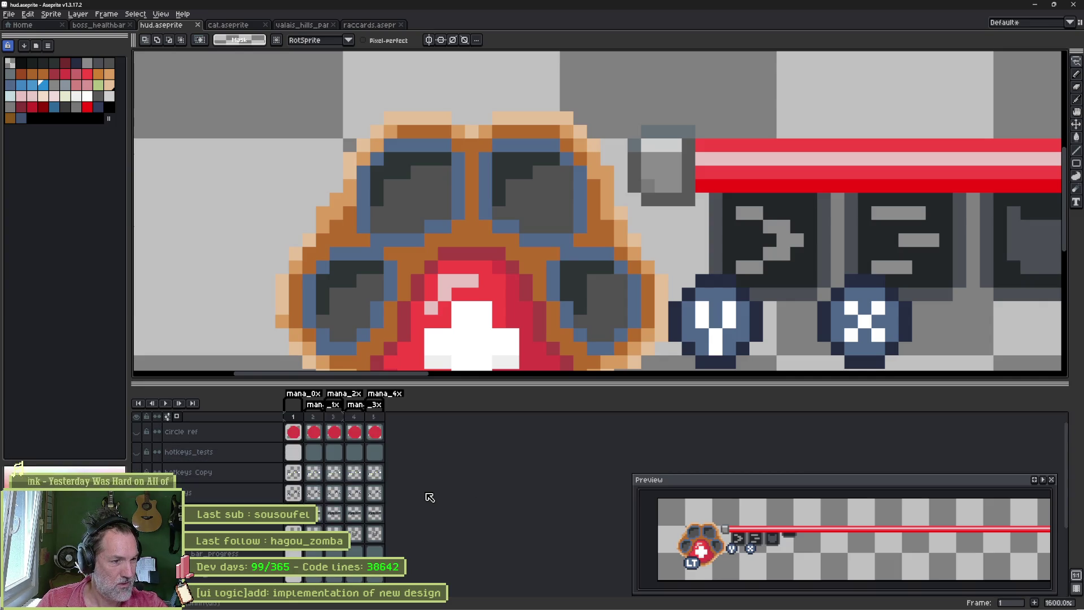
scroll(429, 496, up, 3)
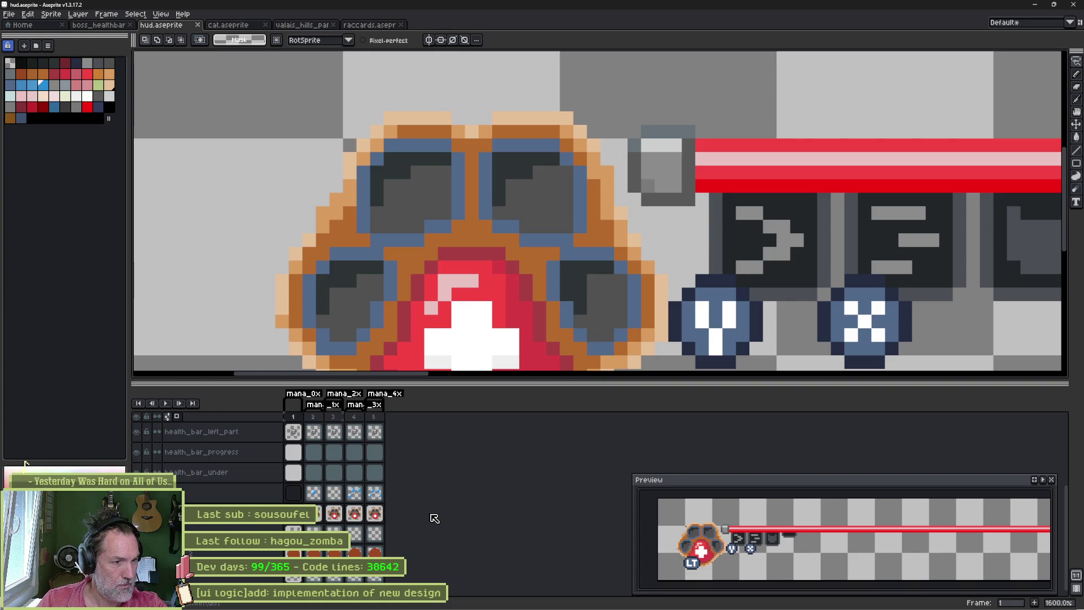
drag(313, 418, 366, 417)
click(333, 417)
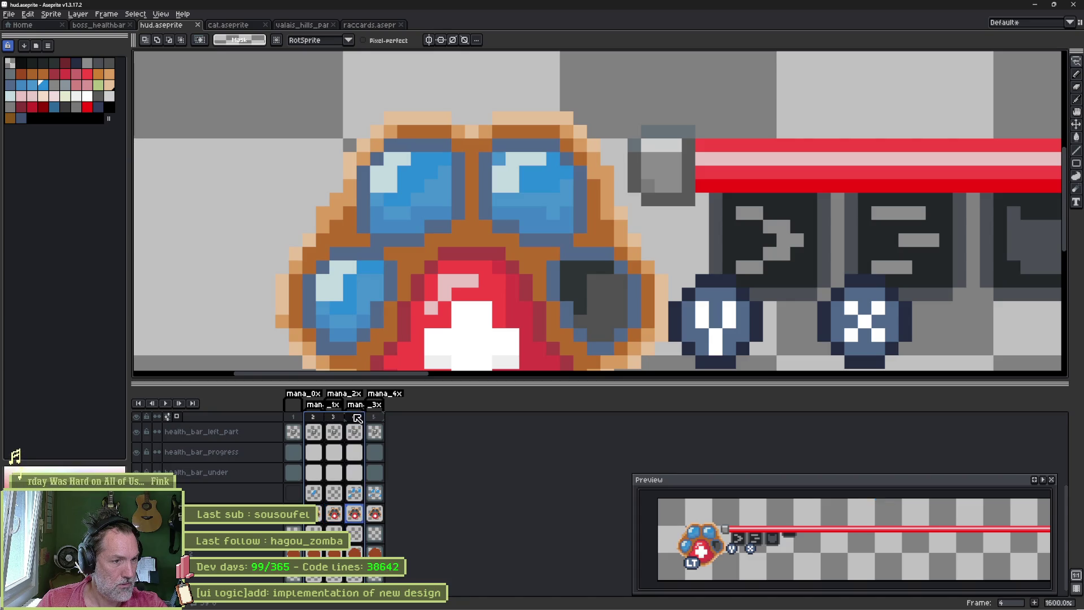
click(373, 417)
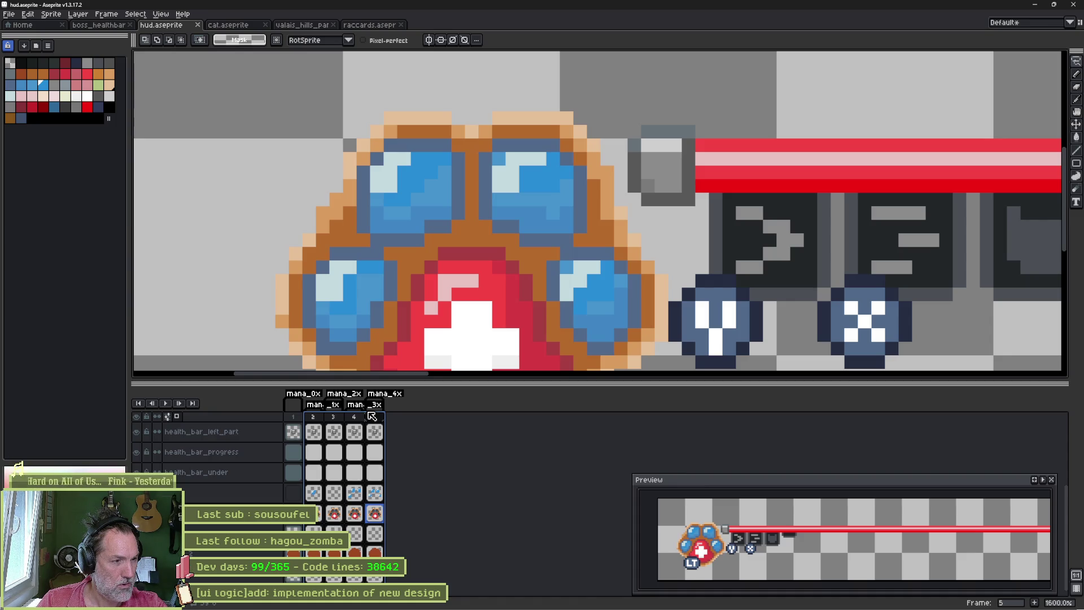
key(Home)
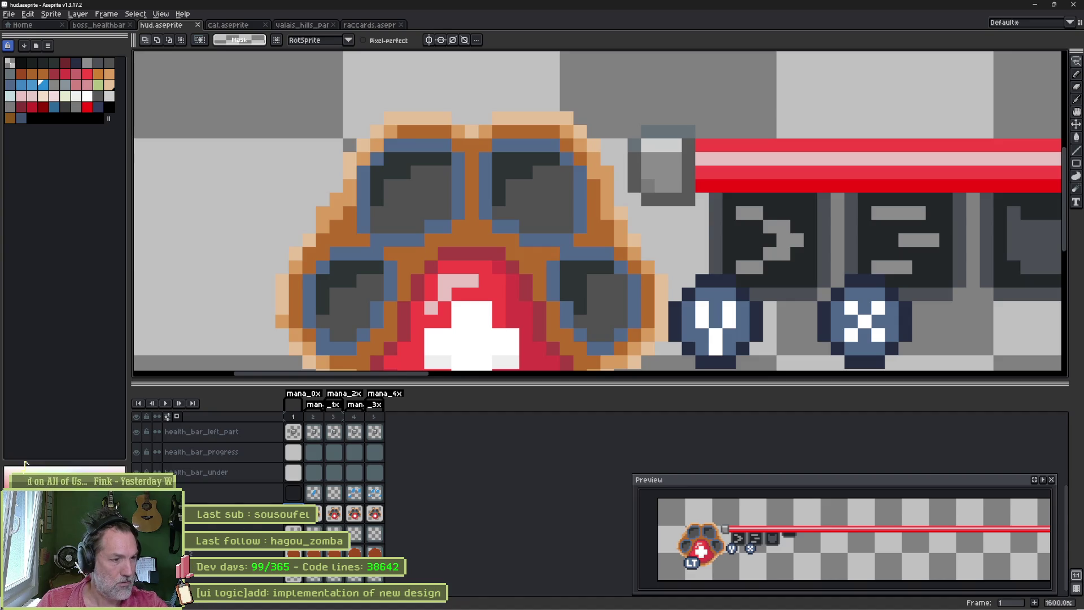
key(Right)
key(Right)
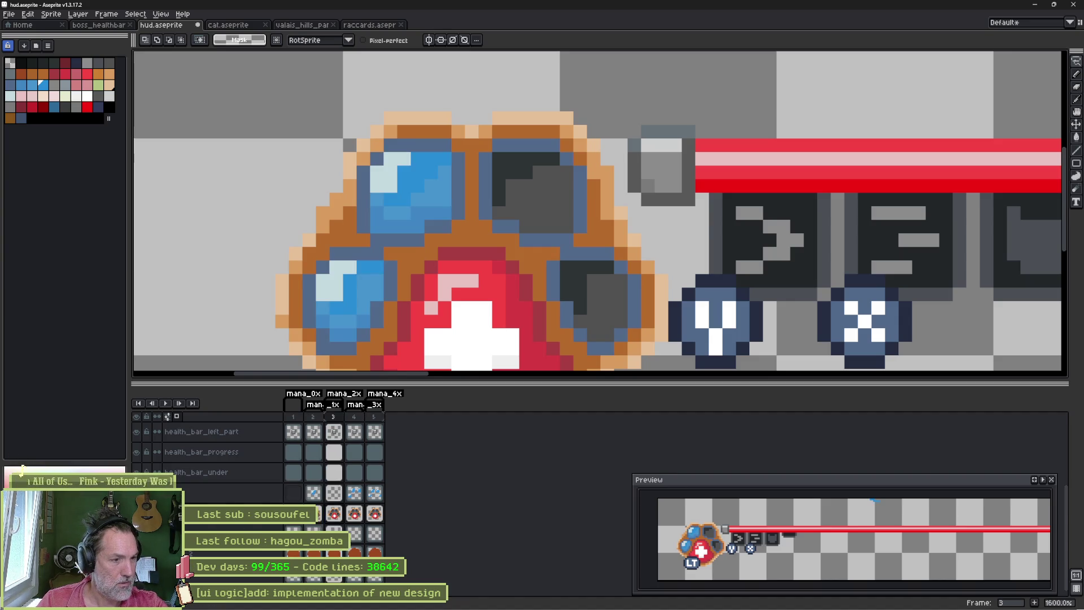
key(Right)
key(Right)
key(Home)
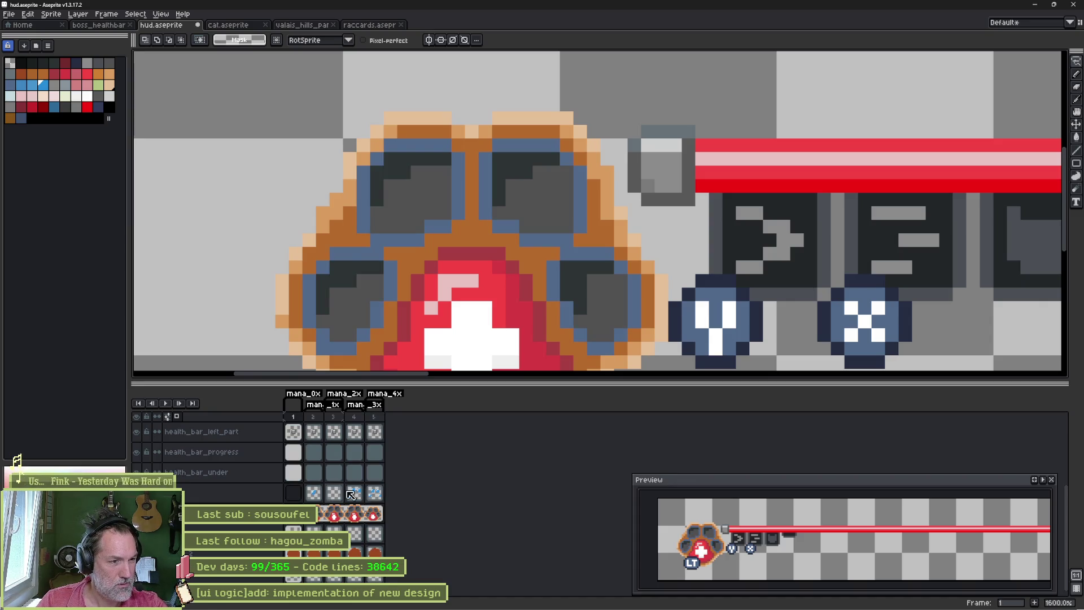
scroll(338, 494, down, 3)
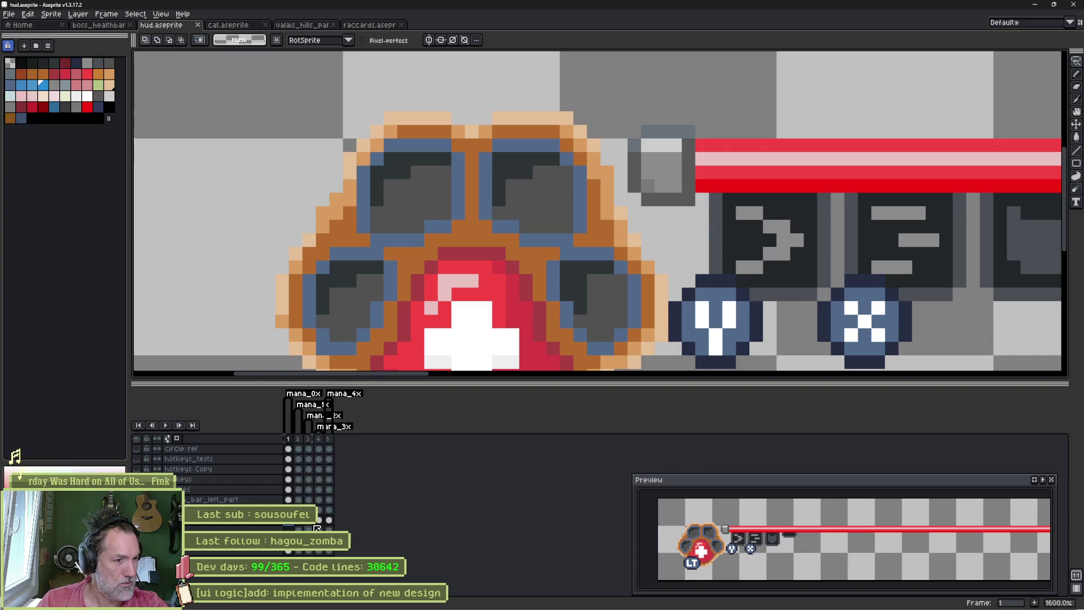
Step: Step through the mana frames from empty to fully lit to review the gems
key(Right)
key(Right)
key(Right)
key(Right)
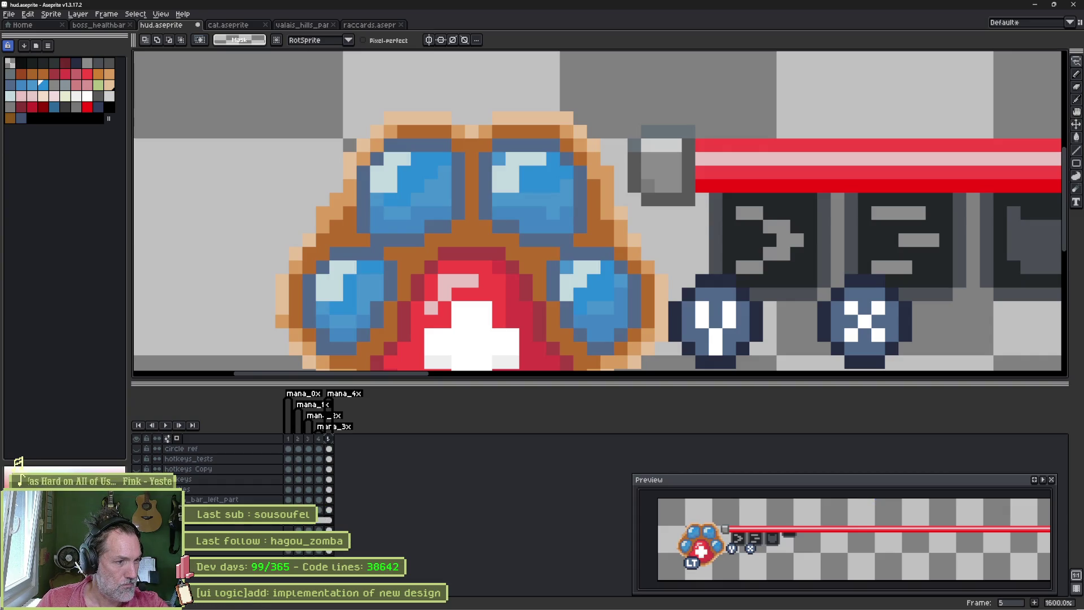
click(289, 500)
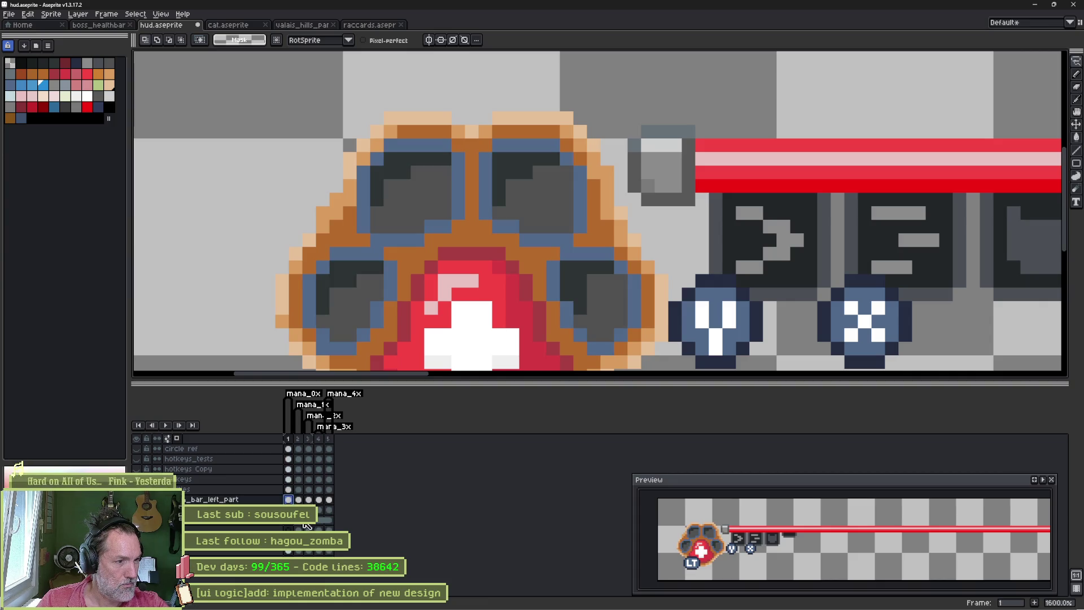
click(299, 500)
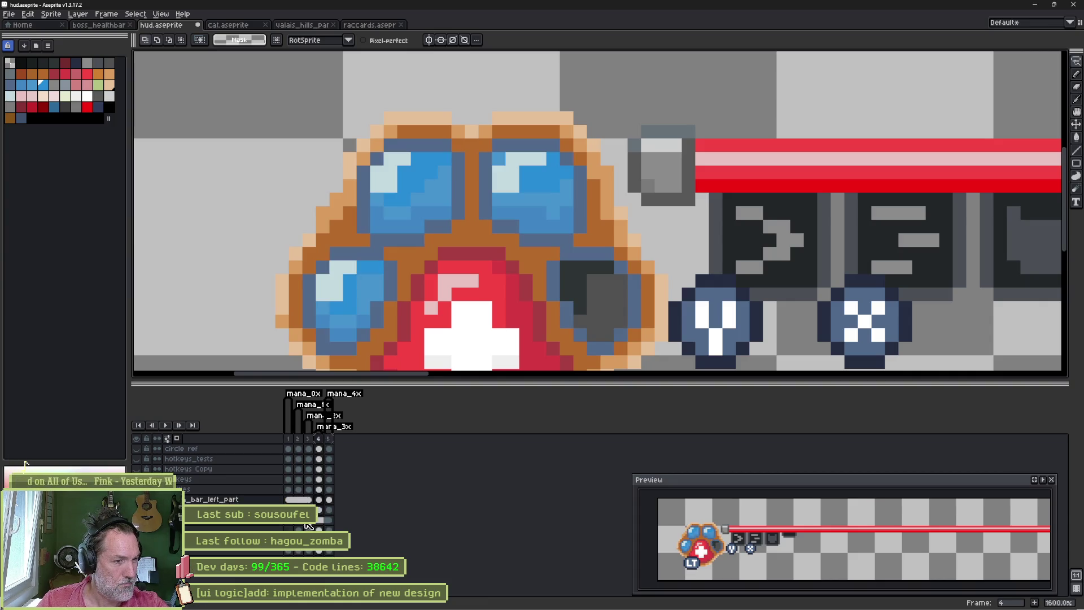
click(329, 500)
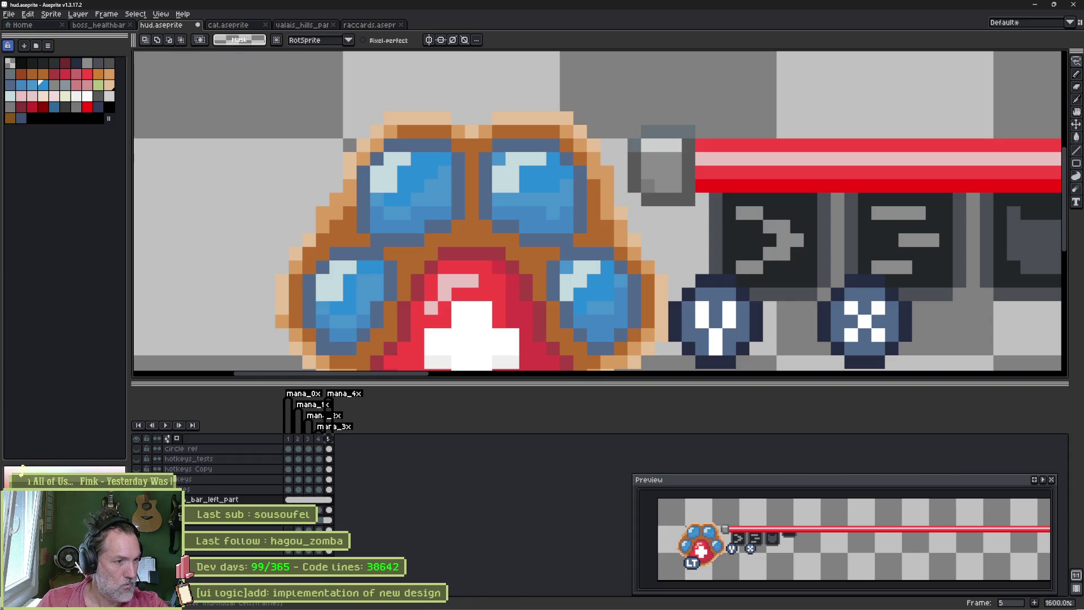
click(289, 500)
click(309, 501)
click(319, 500)
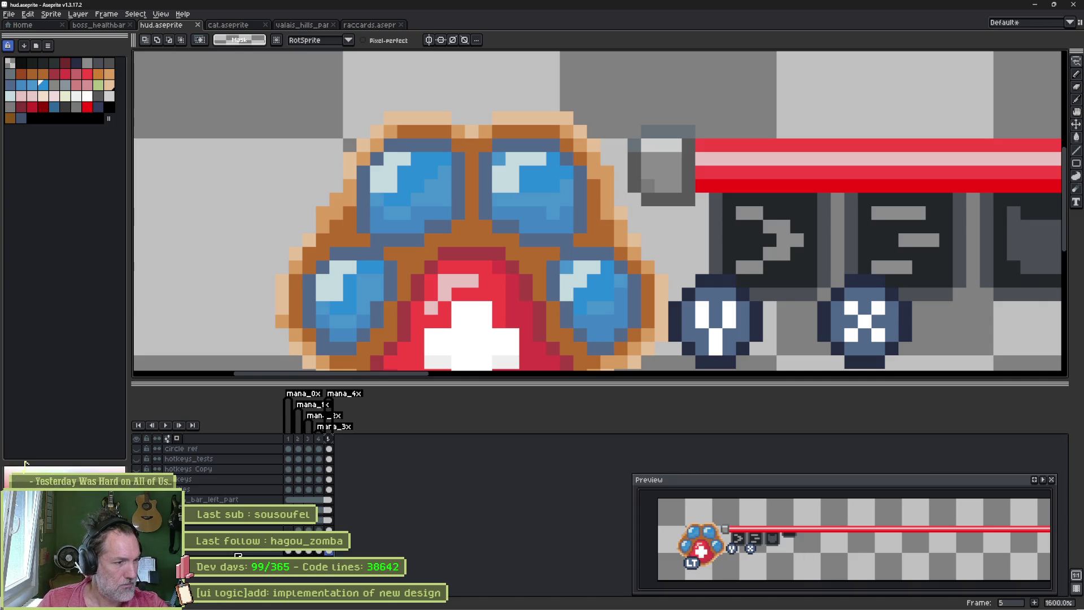
Step: Compare the alternate button layers, then delete the circle ref, hotkeys_tests and hotkeys Copy layers
key(shift+Delete)
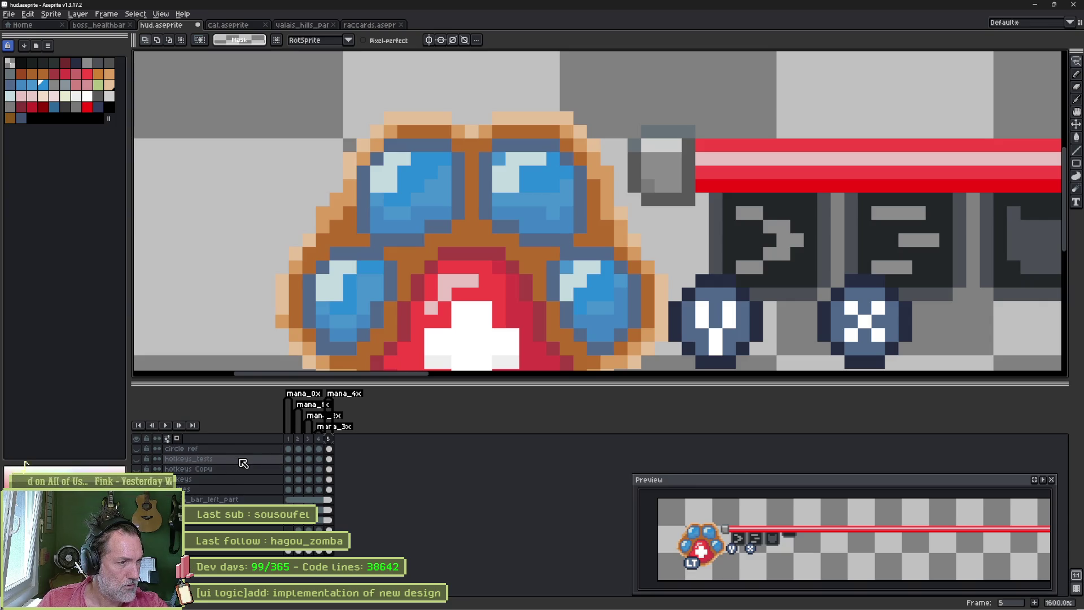
click(143, 460)
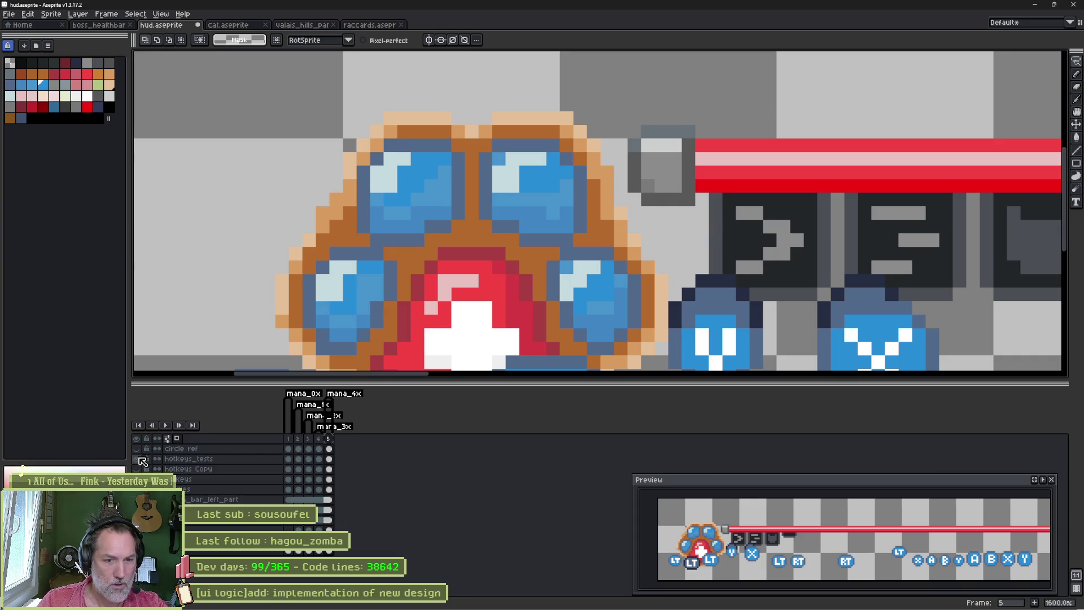
click(142, 460)
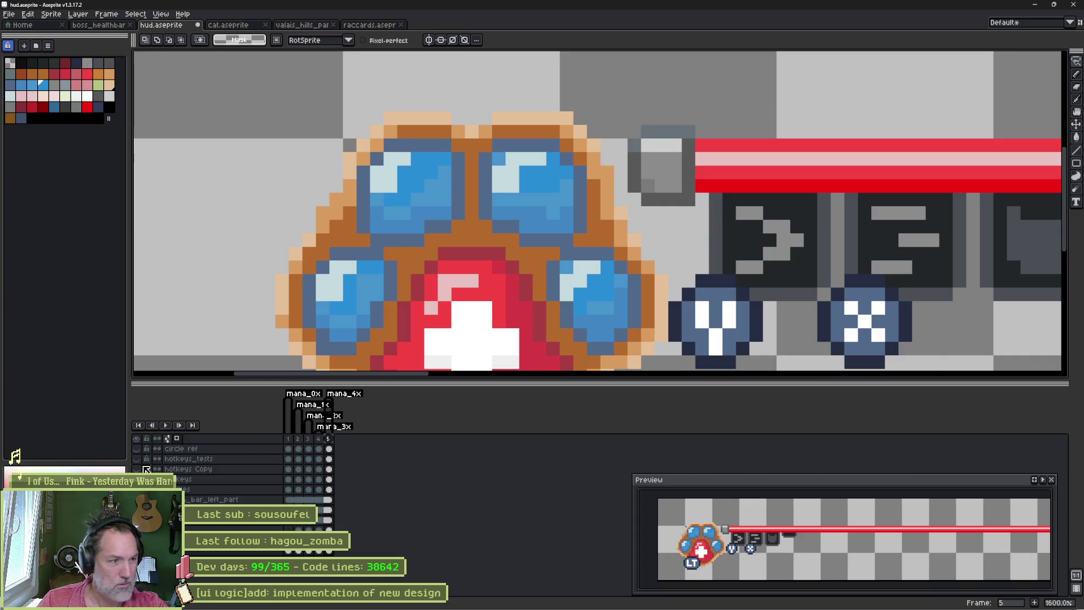
click(143, 472)
click(143, 471)
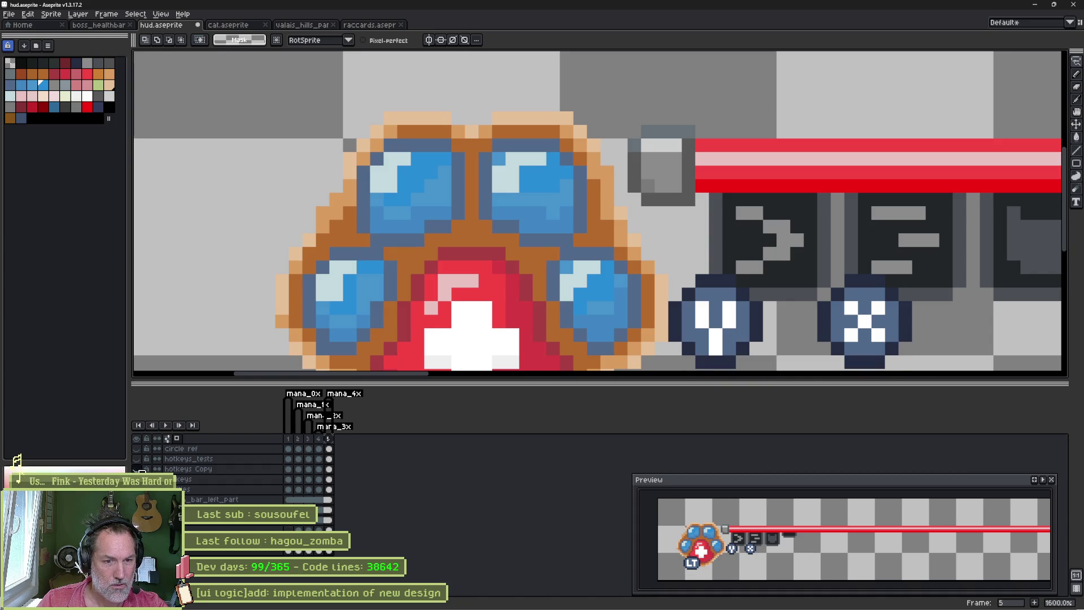
click(220, 468)
ctrl+click(243, 450)
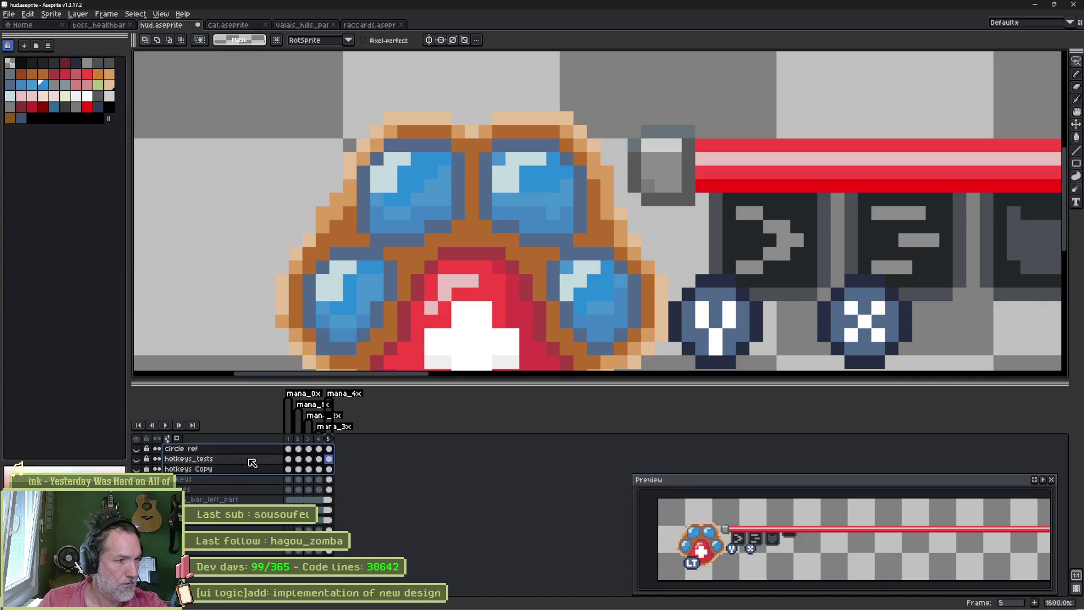
key(shift+Delete)
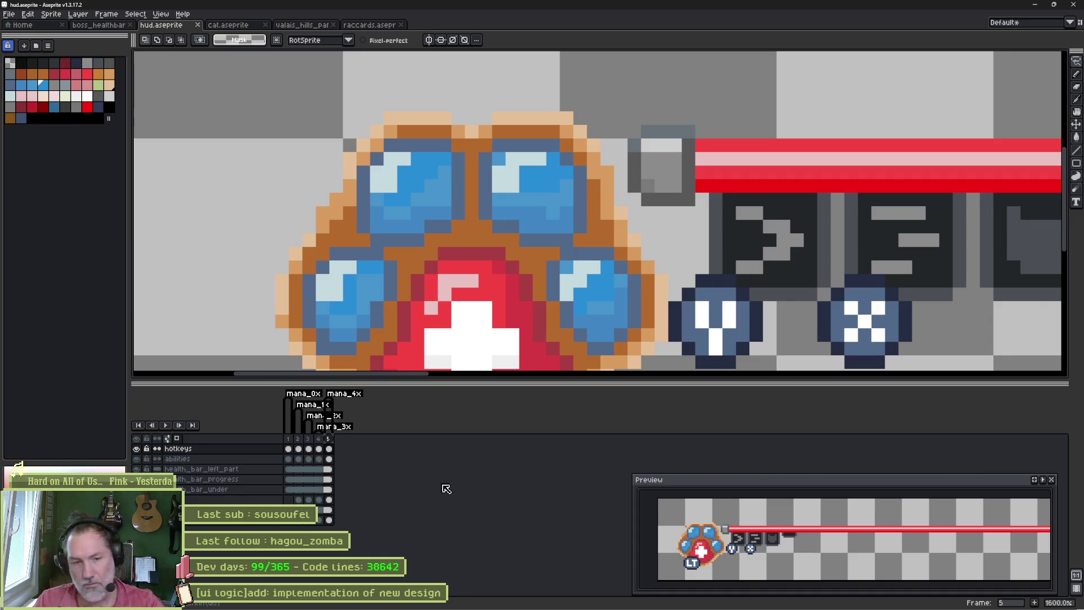
click(486, 600)
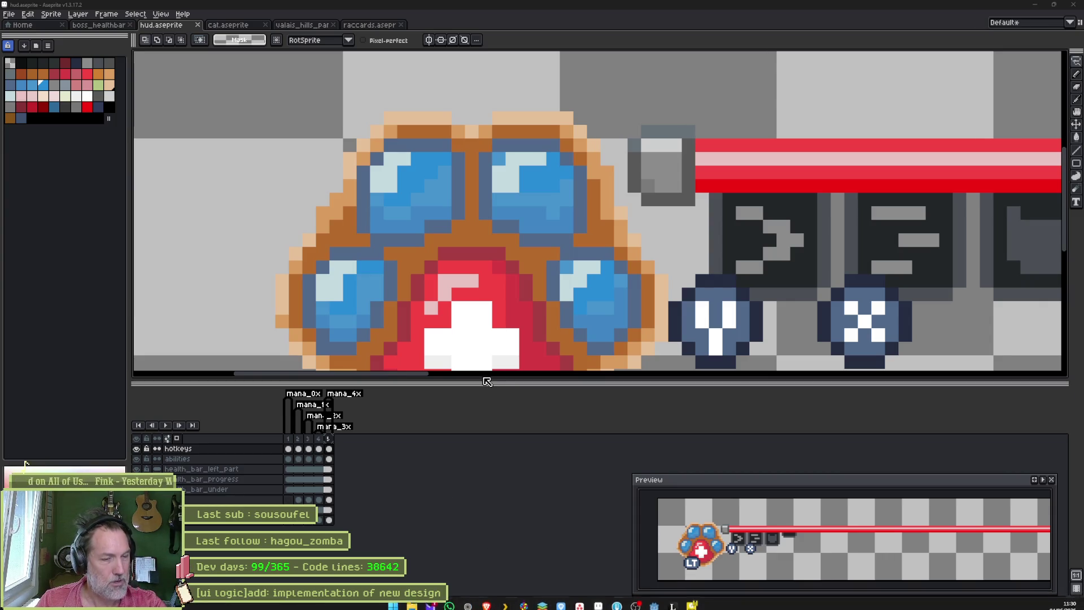
text(chatgpt.com/)
Step: Ask ChatGPT whether healthbar is one word, read the answer and return to Aseprite
key(Return)
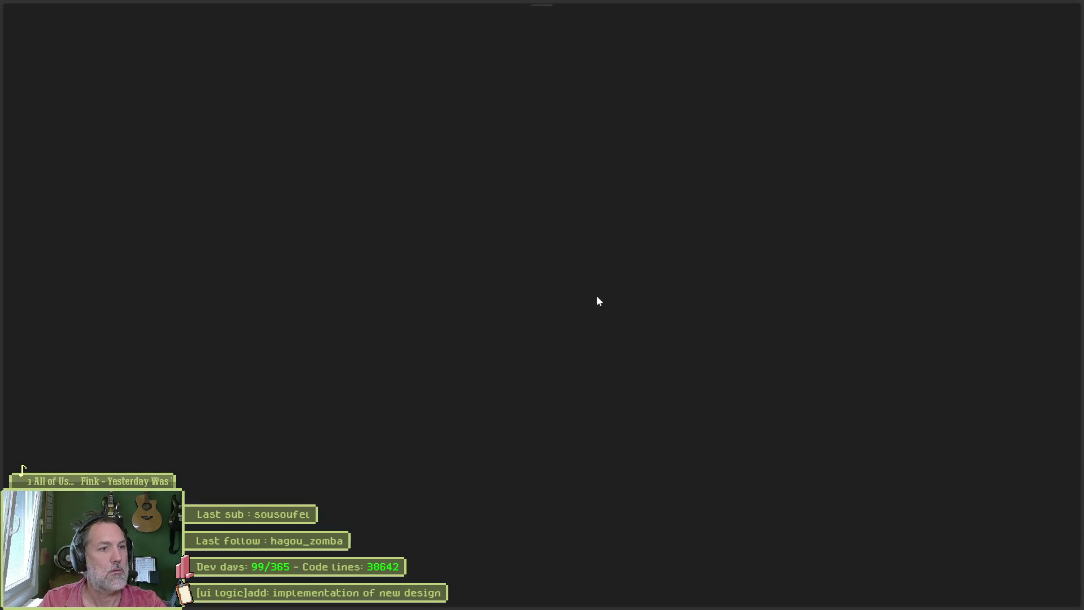
text(healthba)
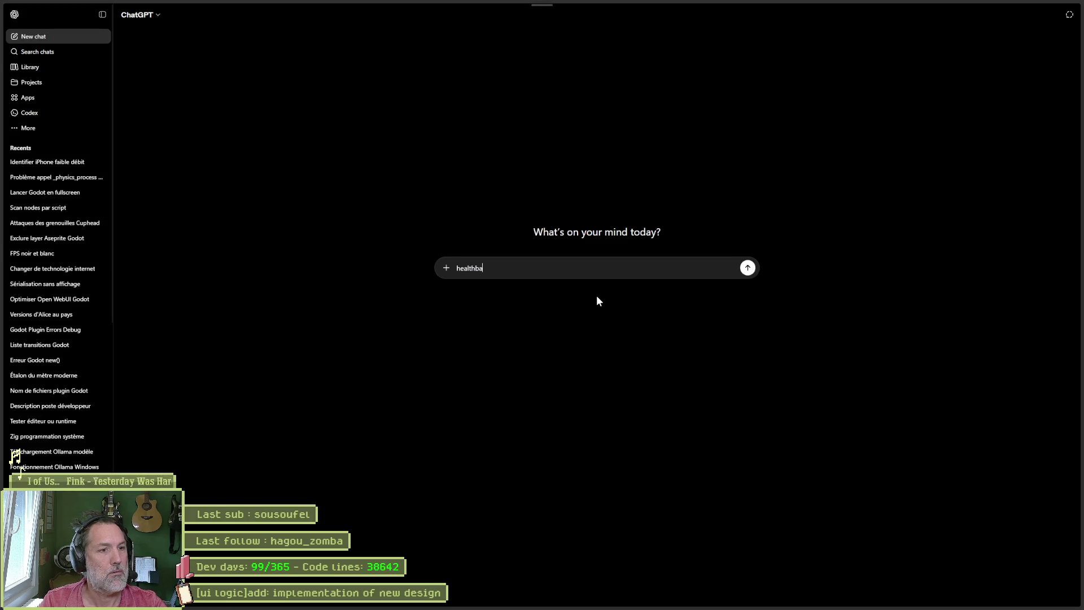
text(r s'ecrit en un  ot ?)
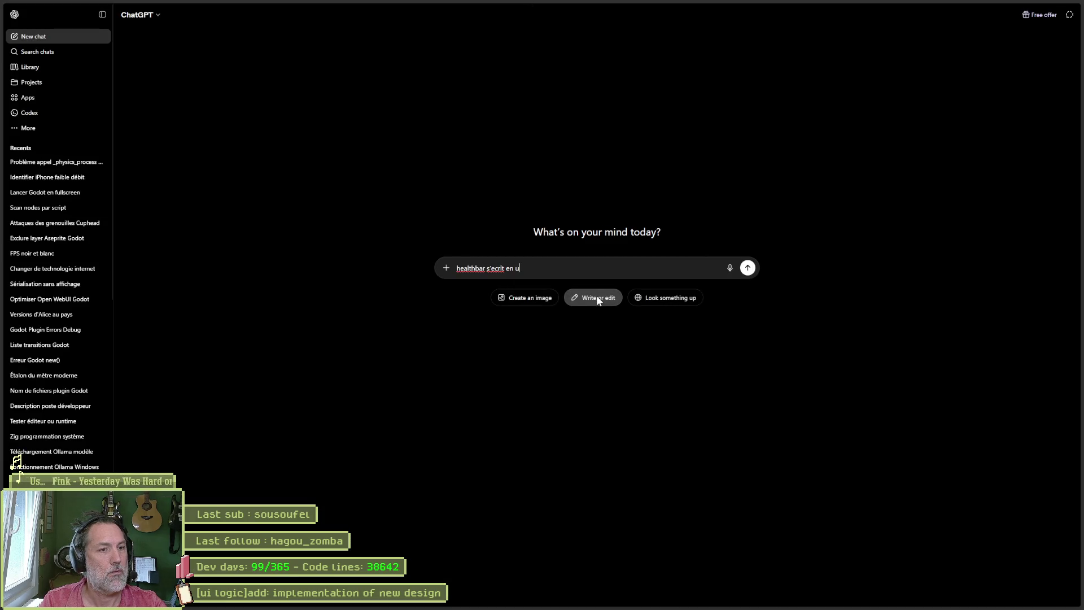
key(BackSpace)
key(BackSpace)
key(BackSpace)
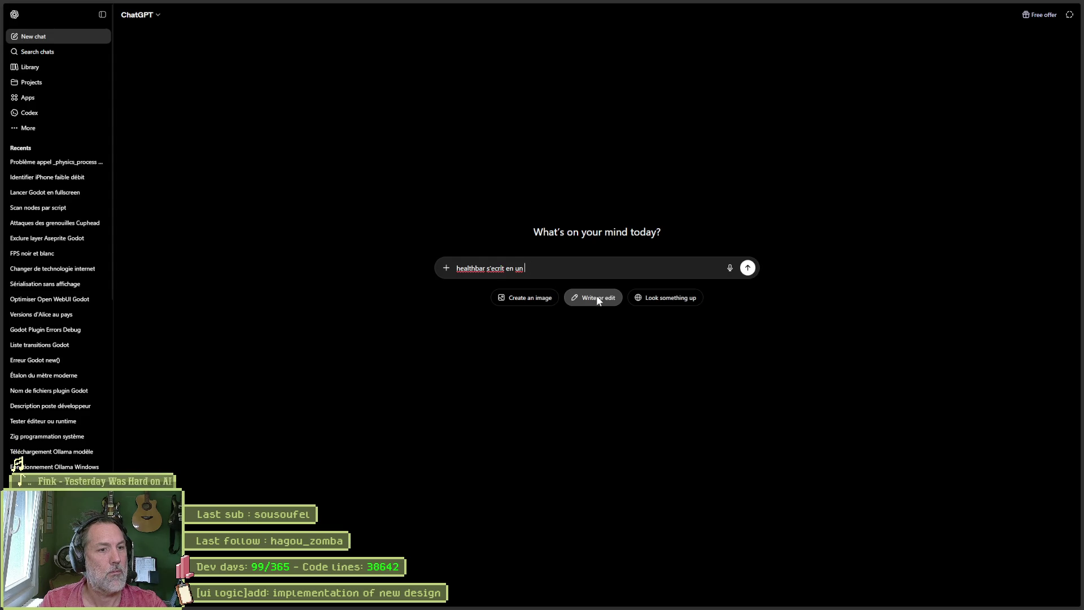
text(mot ?)
key(Return)
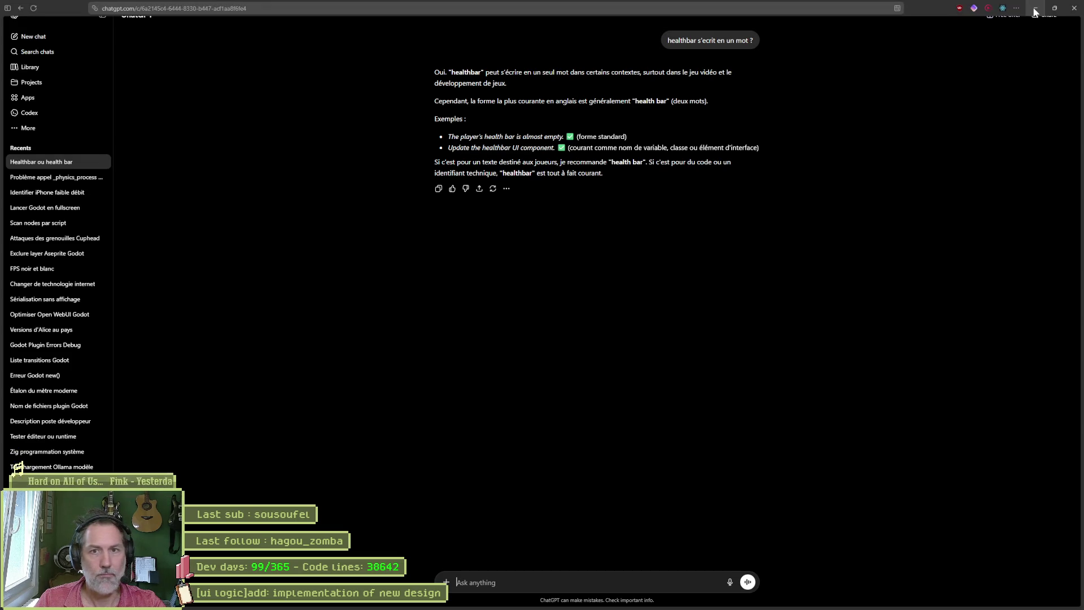
click(1035, 11)
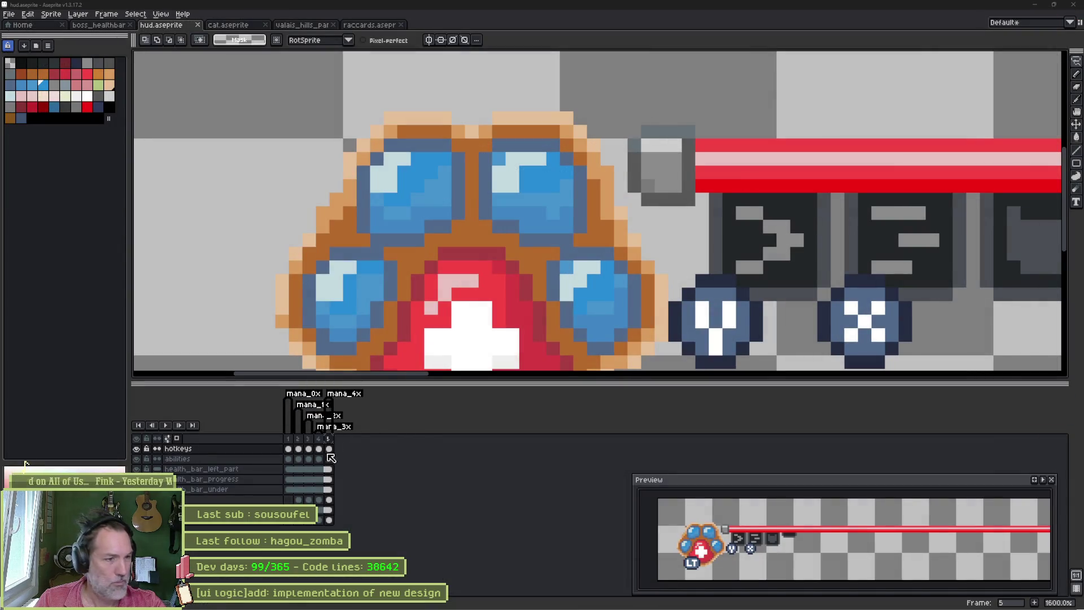
Step: Rename the layers to healthbar_left_part, healthbar_progress and healthbar_under
click(203, 468)
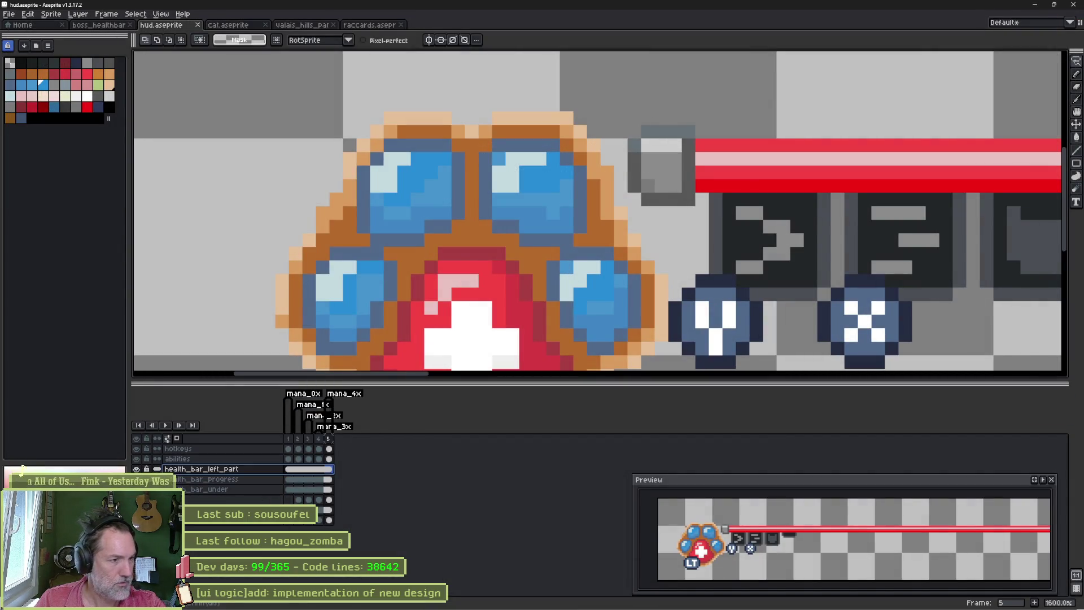
double_click(204, 468)
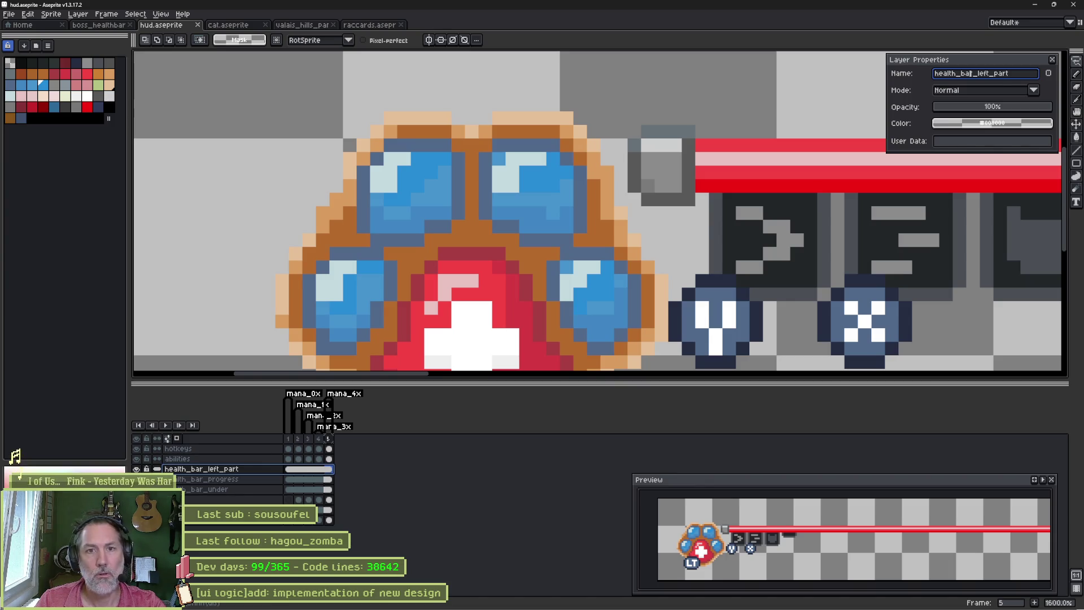
key(Escape)
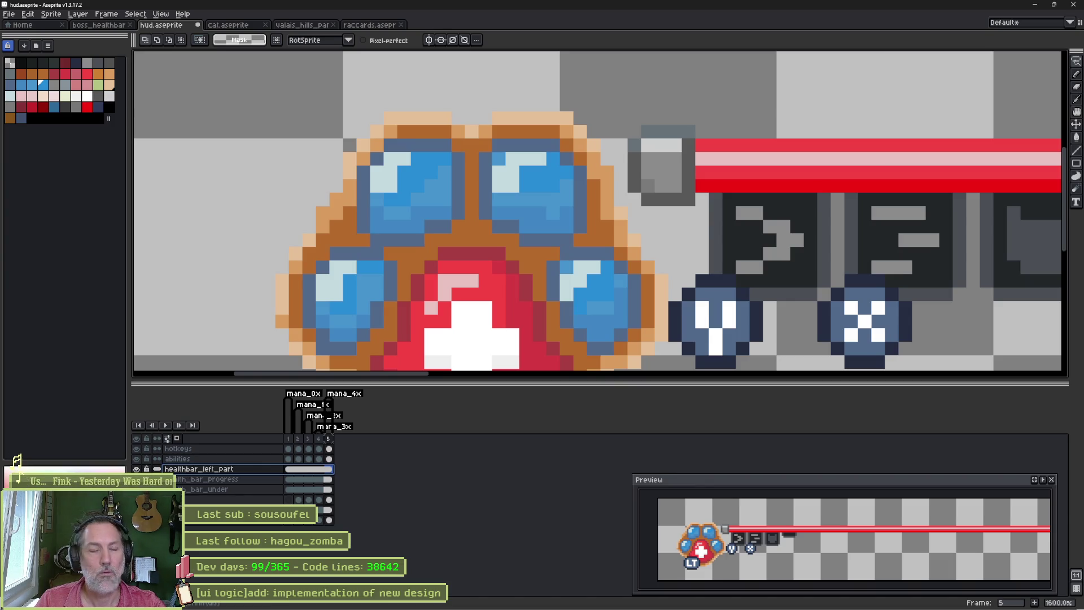
double_click(207, 479)
key(End)
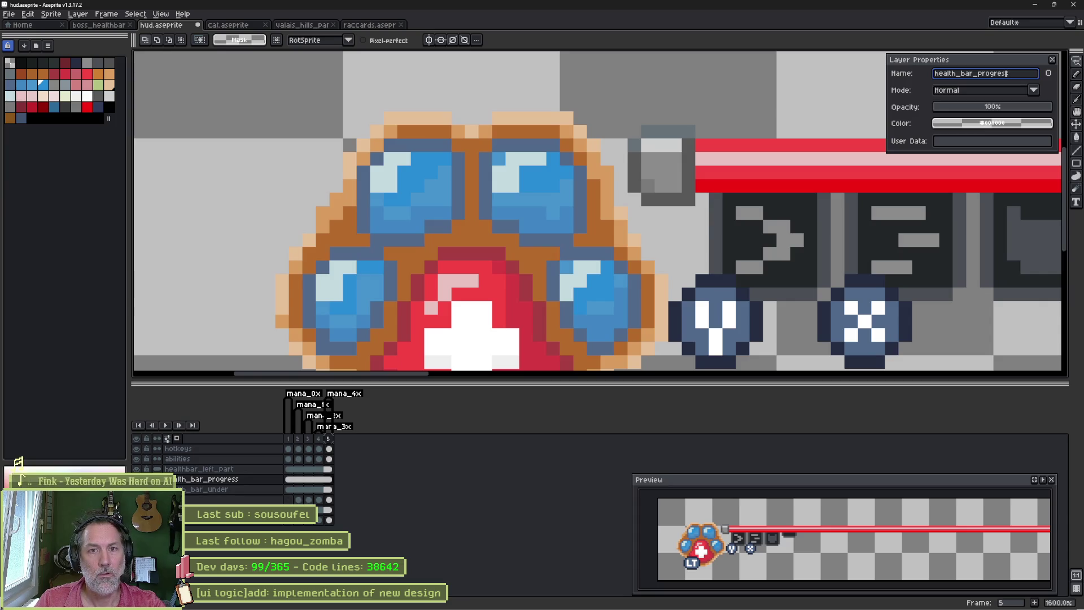
key(BackSpace)
key(Return)
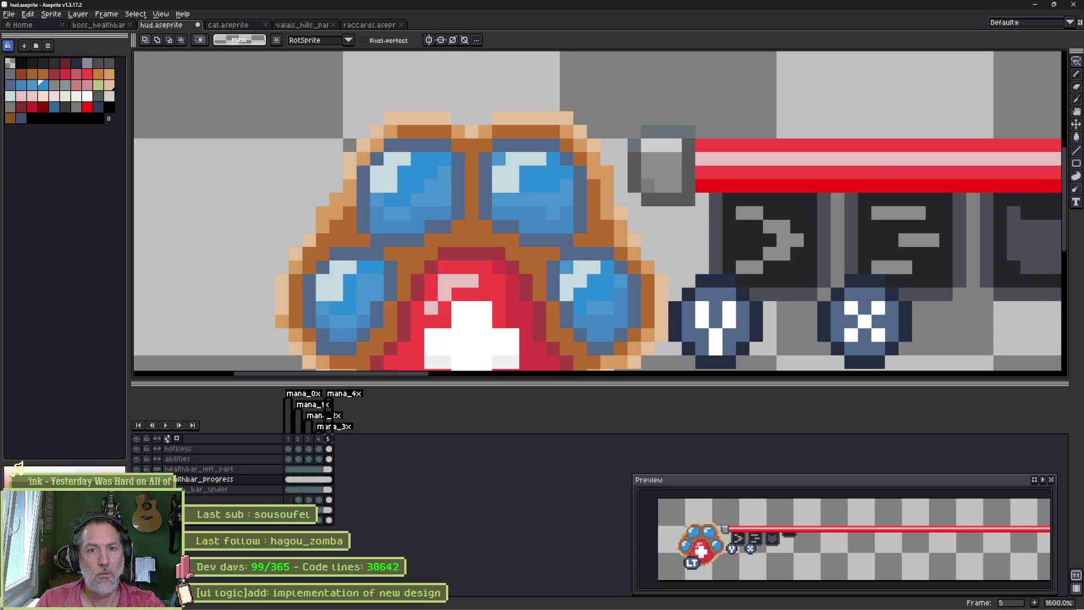
double_click(208, 490)
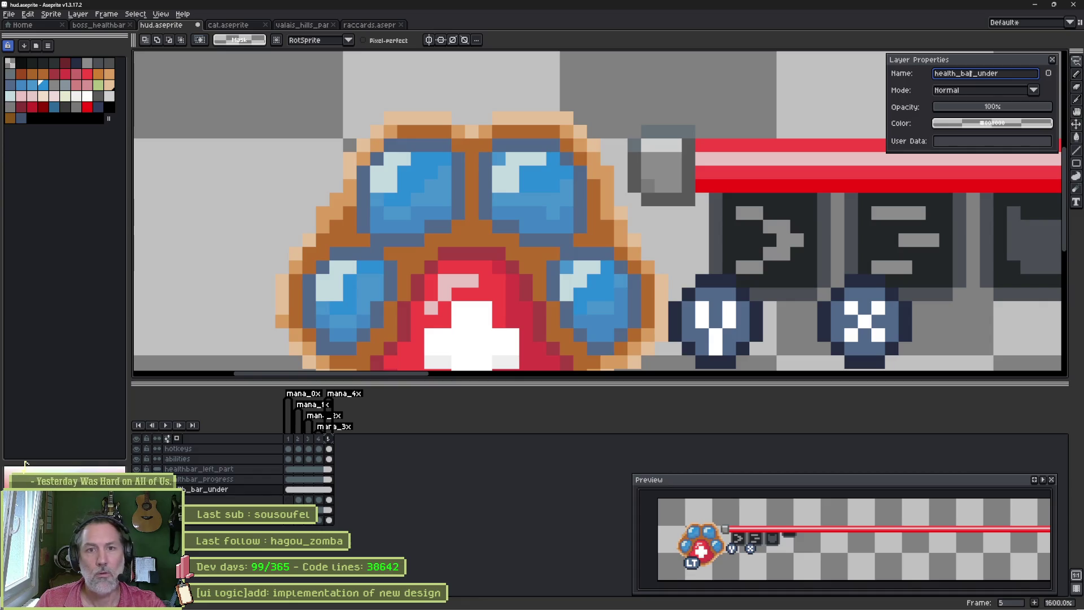
key(Delete)
key(Return)
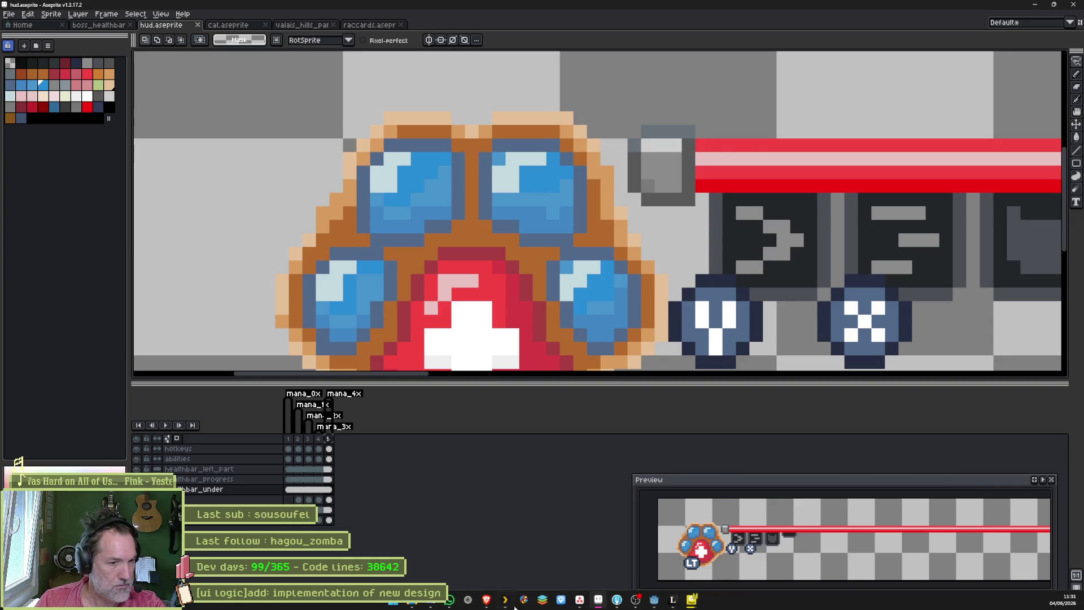
Step: In Godot, inspect the healthbar_over, _progress and _under PNGs under uis/hud and toggle PawBackground's visibility
click(653, 600)
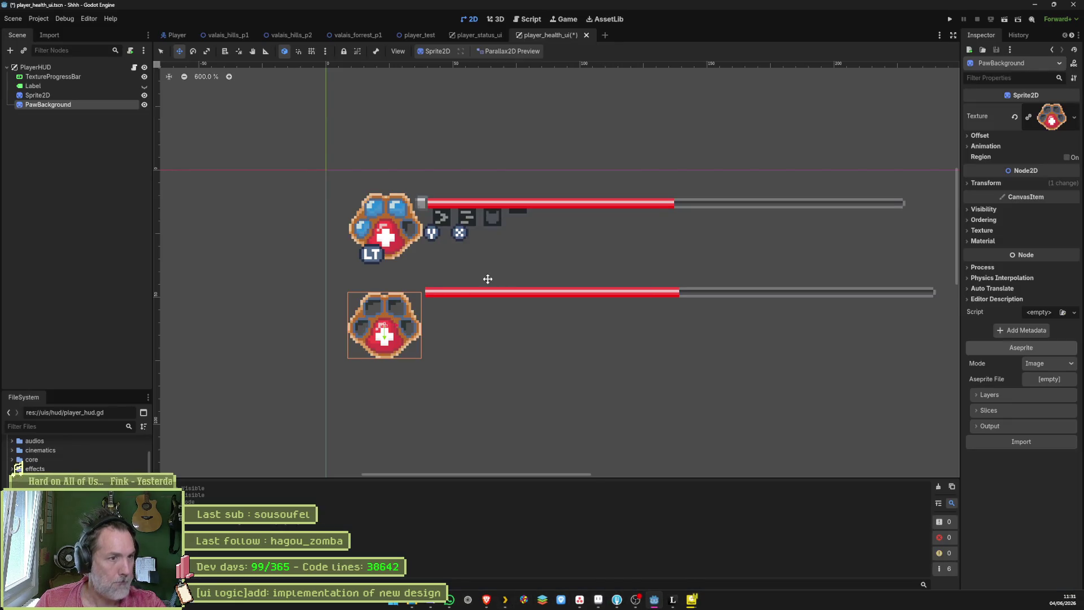
scroll(78, 449, down, 3)
click(18, 463)
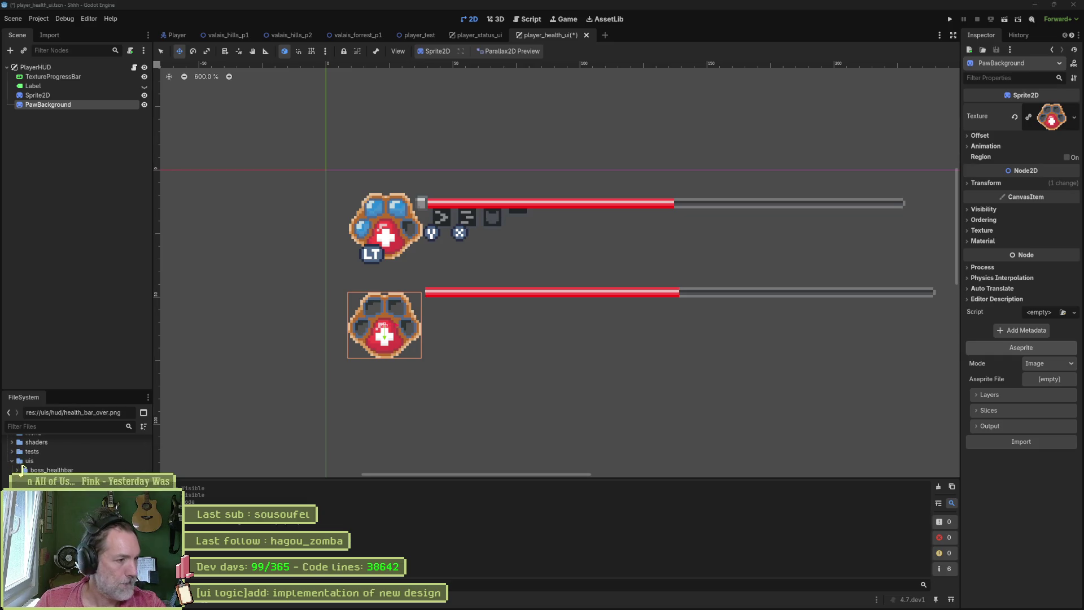
click(16, 457)
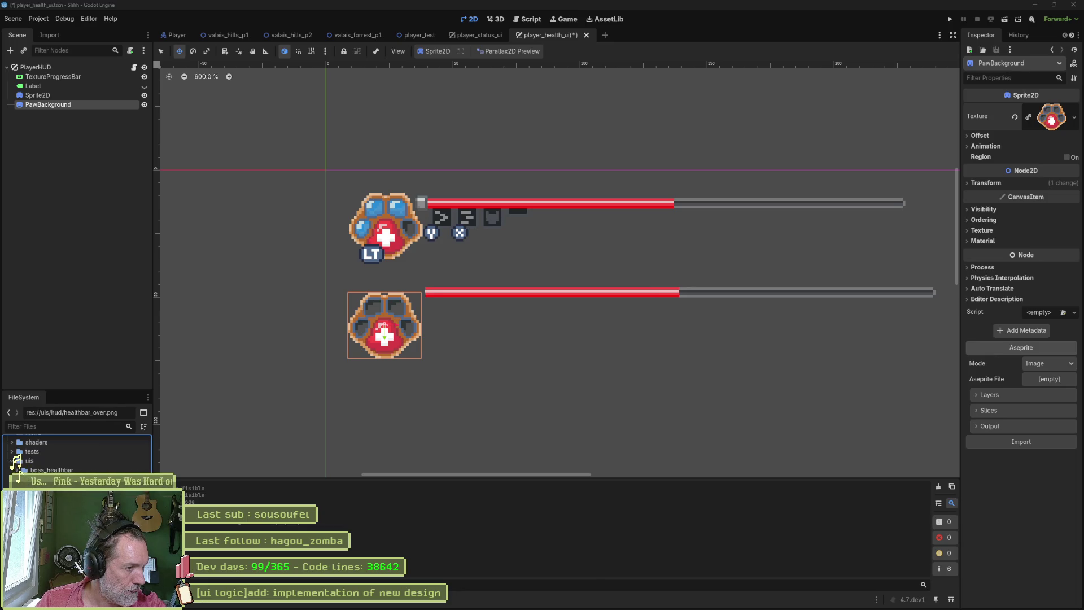
click(17, 465)
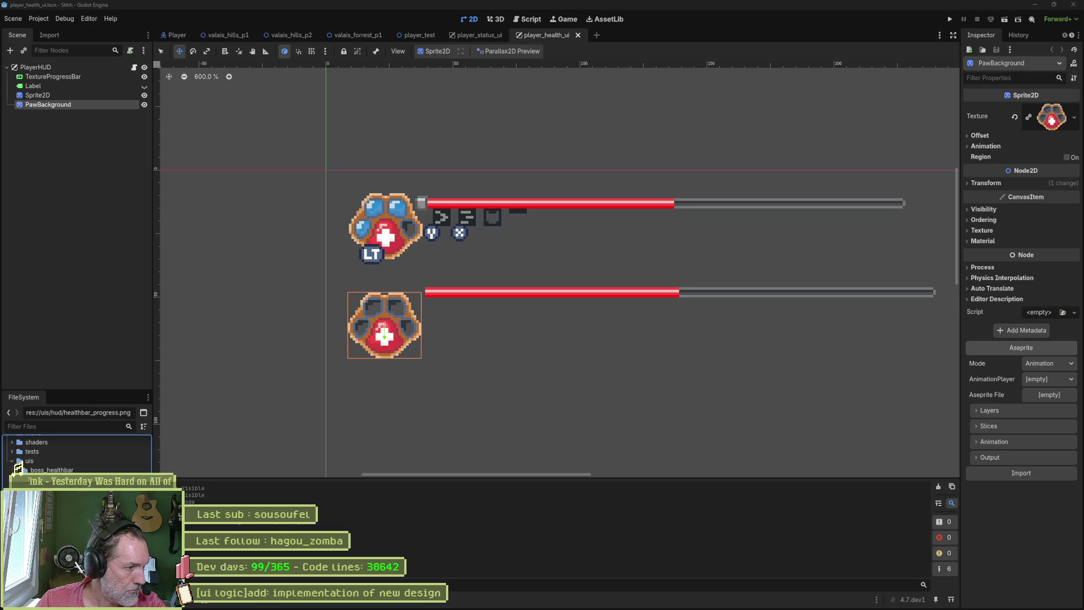
click(17, 462)
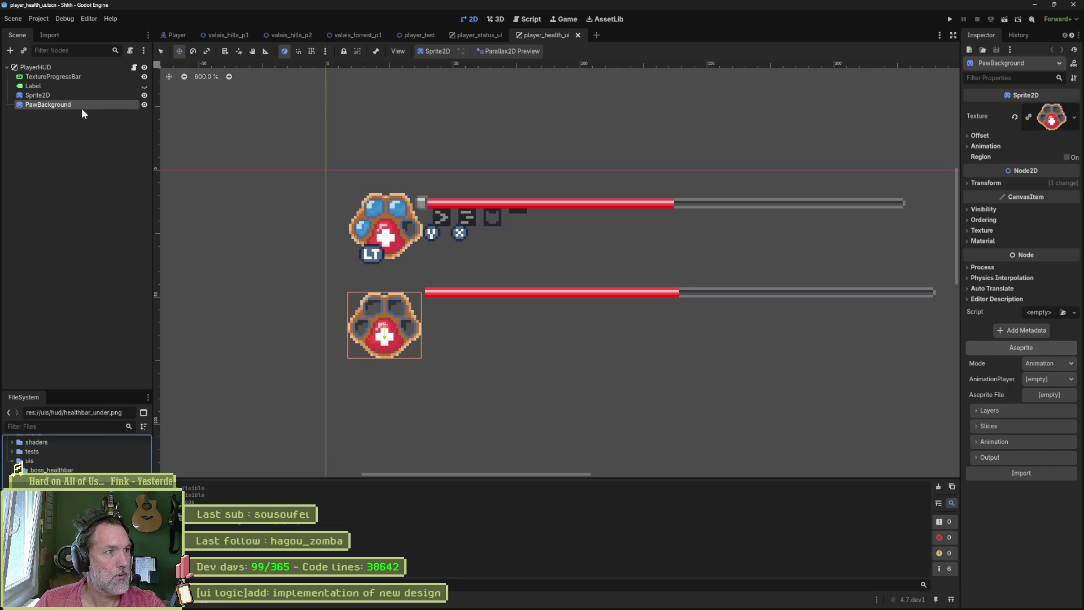
click(144, 105)
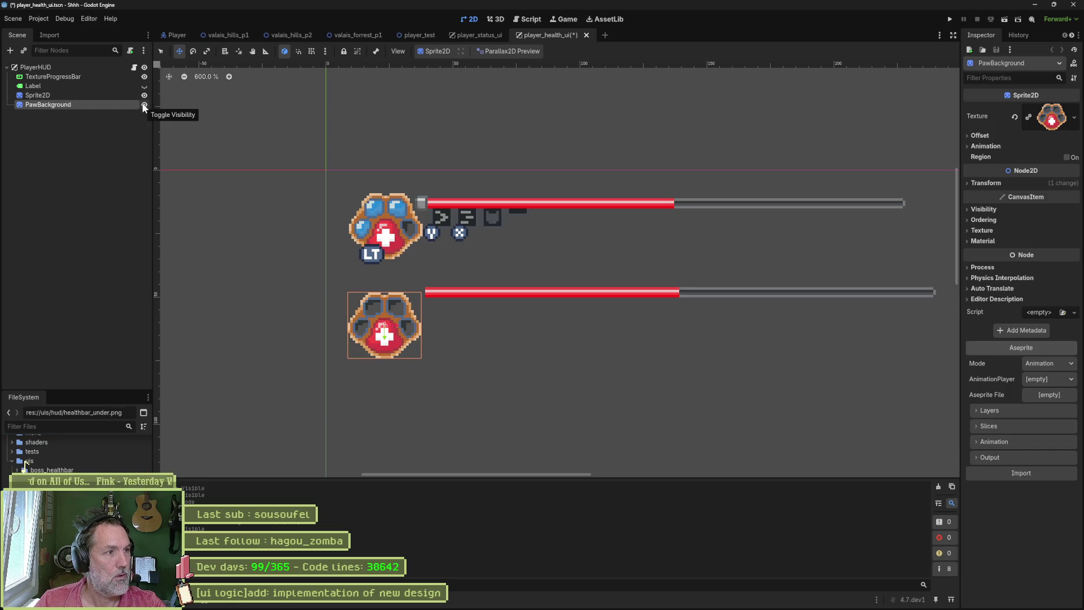
click(106, 123)
Step: Add a Sprite2D node to the HUD scene and name it Mana
key(ctrl+a)
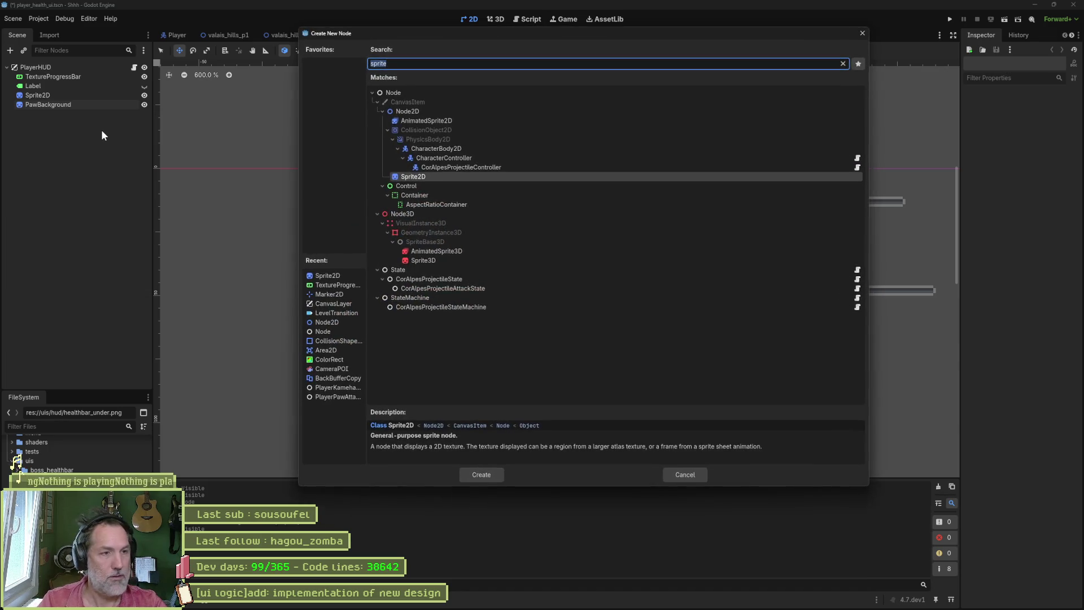
key(Return)
text(mana)
key(BackSpace)
key(BackSpace)
key(BackSpace)
text(Mana)
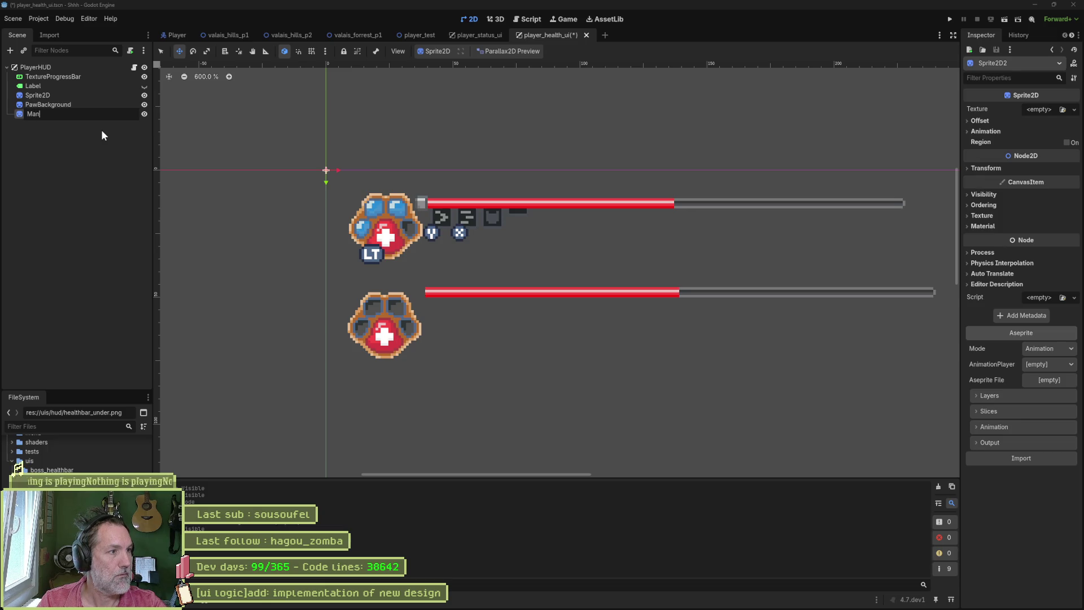
key(Return)
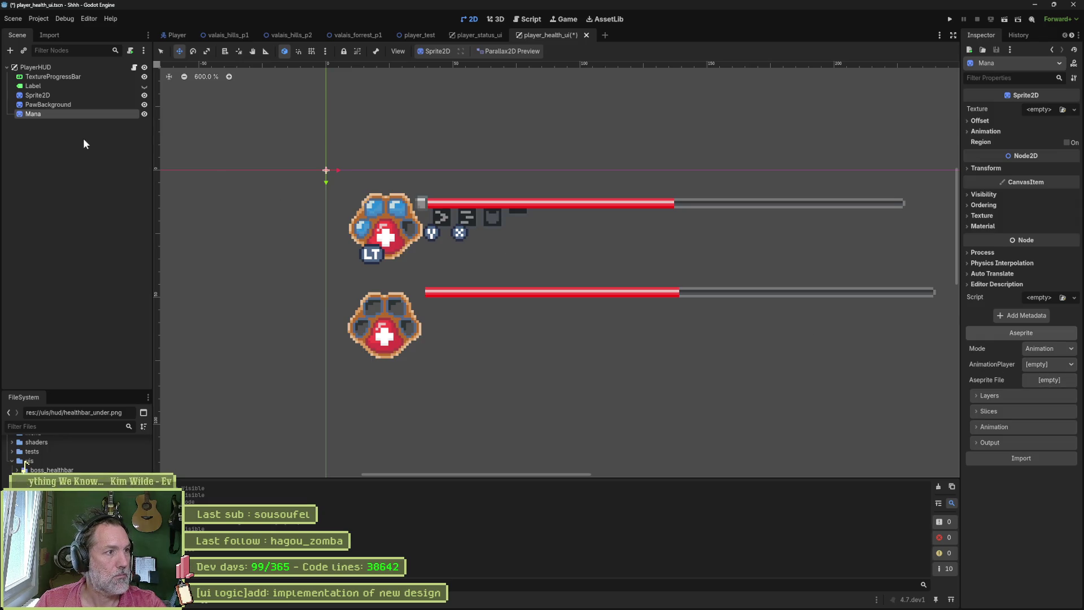
Step: Add an AnimationPlayer node as a child of Mana
key(ctrl+a)
text(animation)
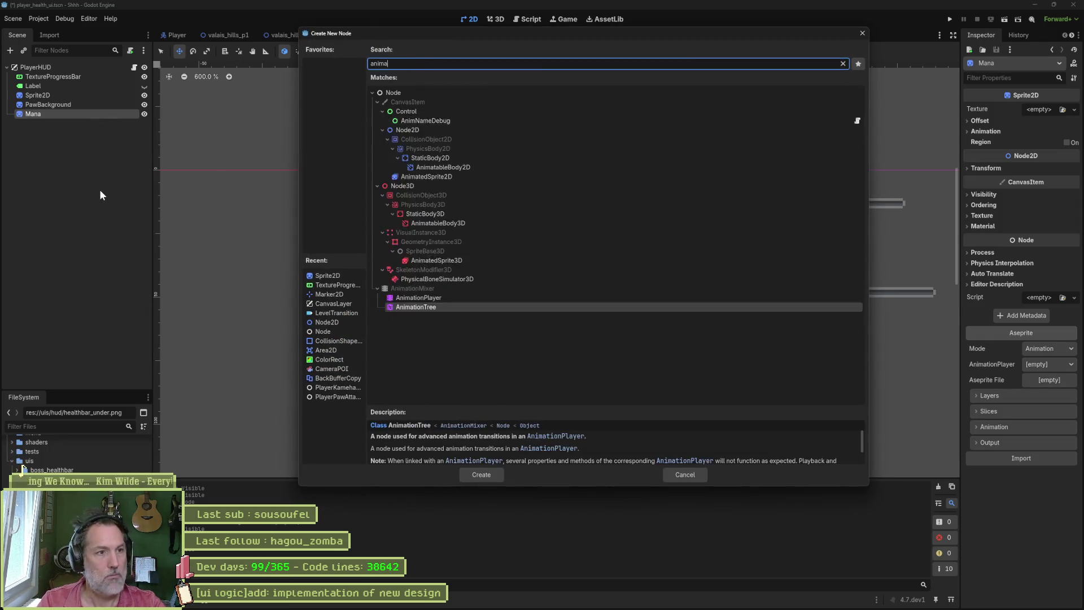
key(Up)
key(Return)
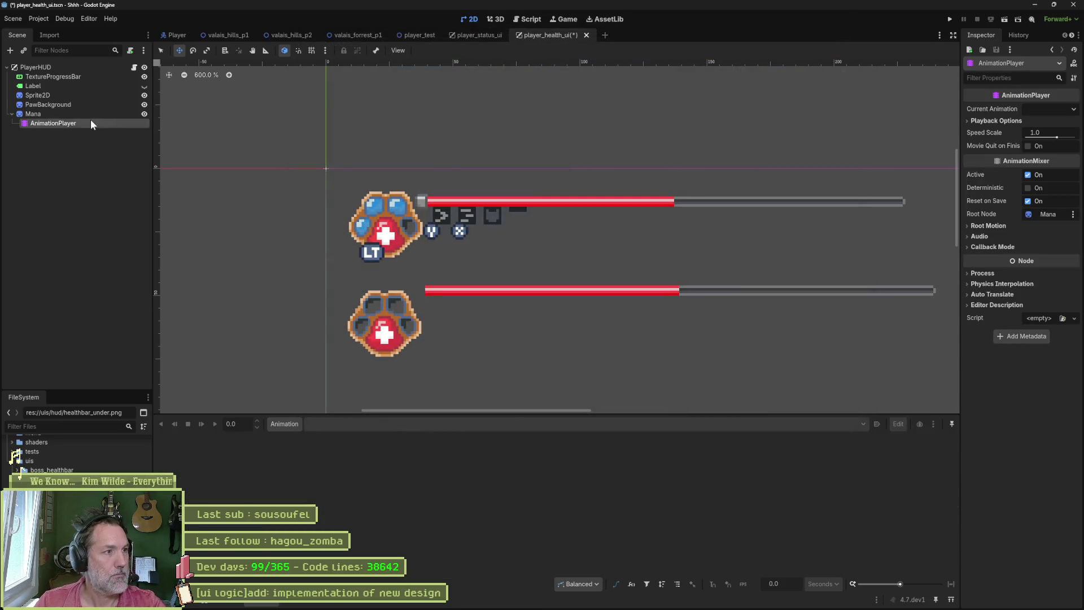
click(97, 115)
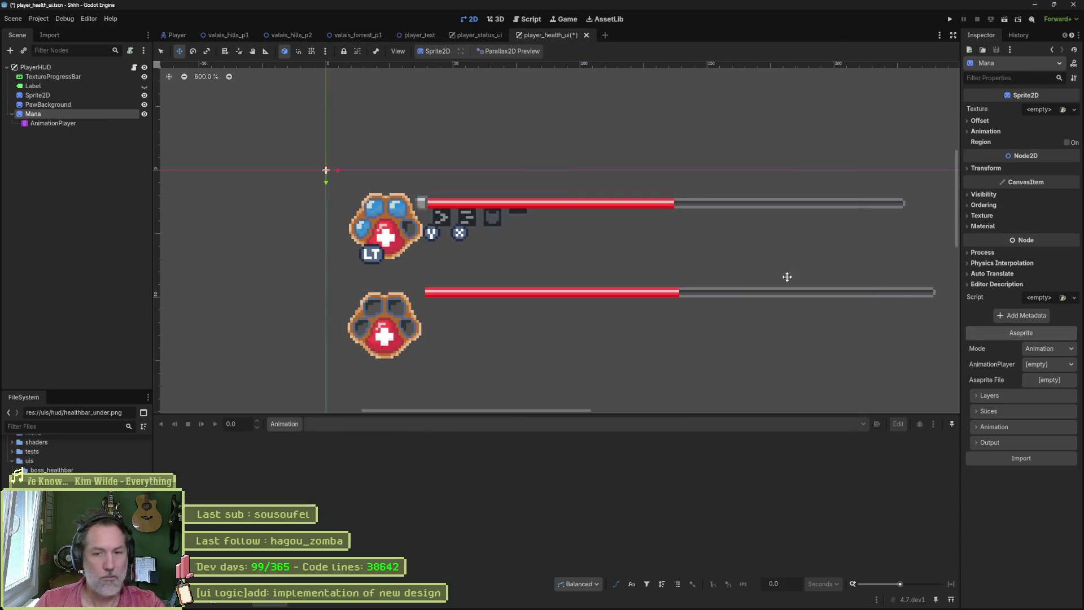
Step: Assign Mana/AnimationPlayer to the Aseprite importer and browse uis/hud for a source file
click(1055, 364)
click(1046, 391)
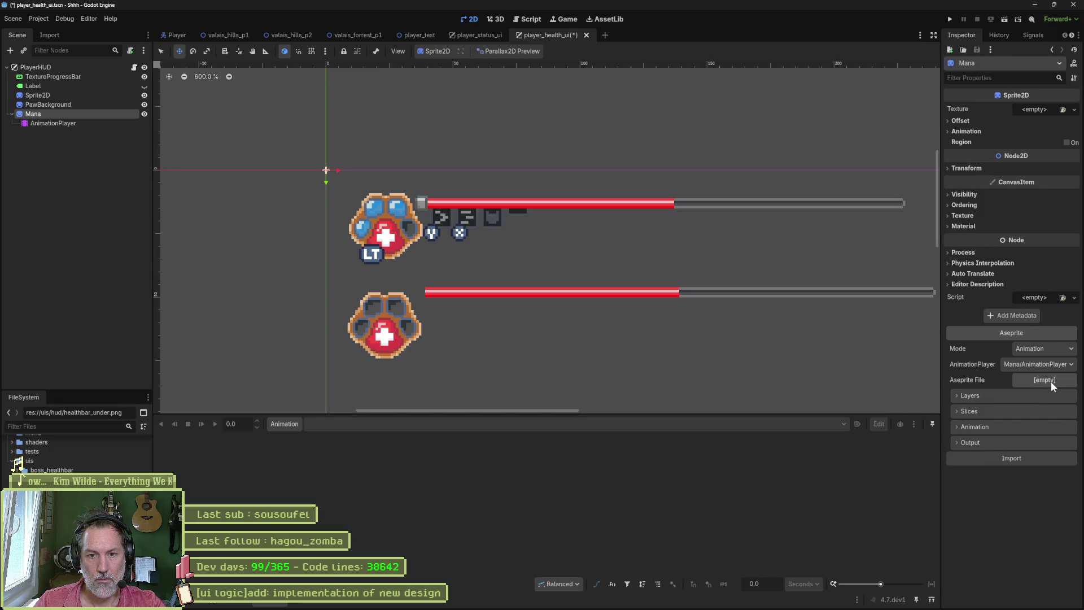
click(1051, 382)
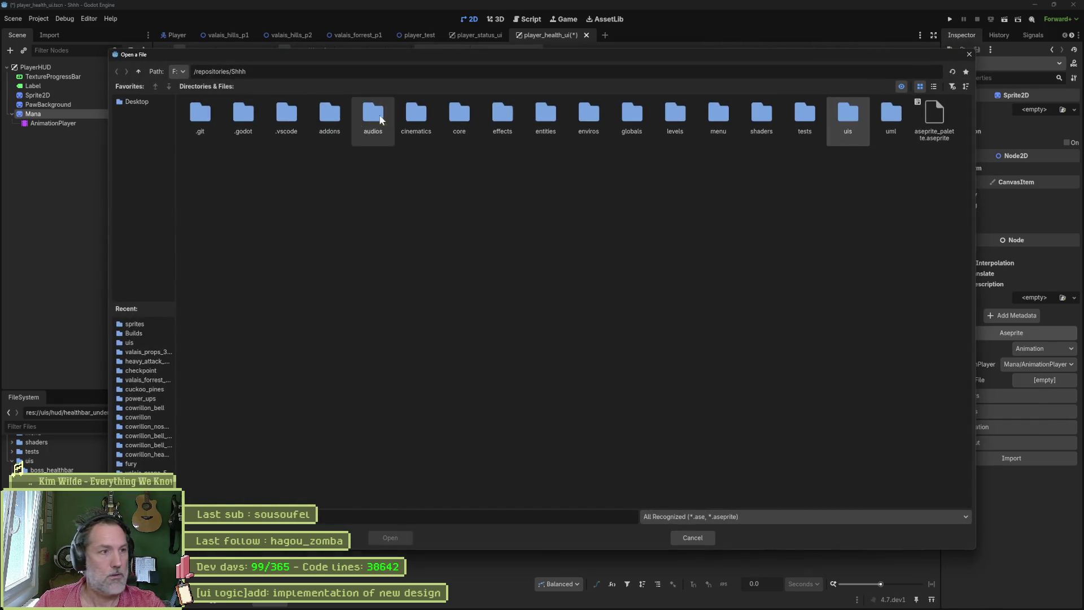
double_click(849, 115)
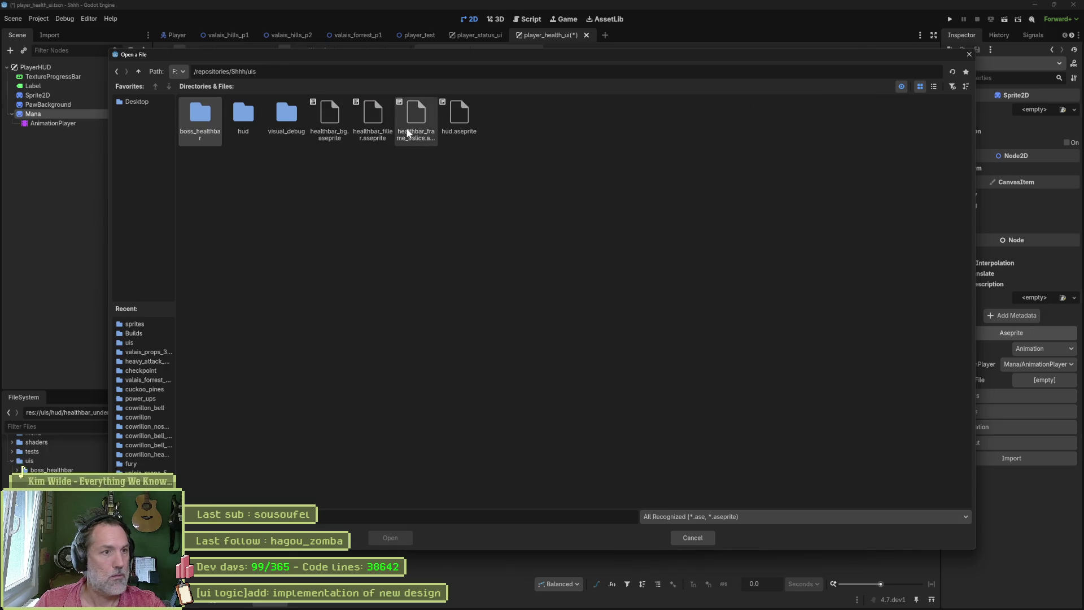
double_click(252, 117)
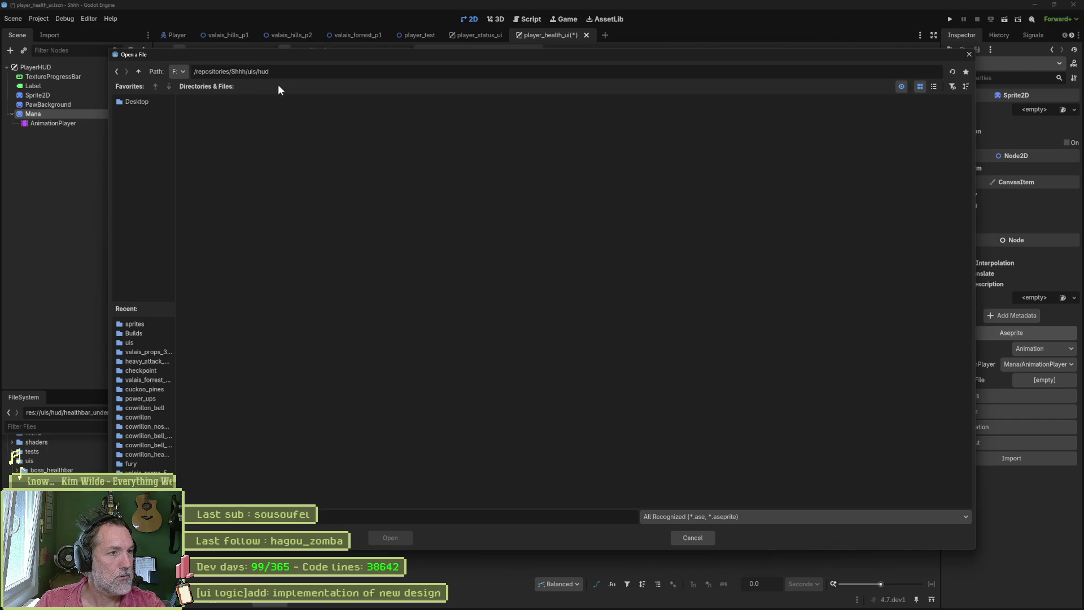
Step: Check the hud file in Aseprite, close the PotPlayer window and cancel the file picker
click(599, 603)
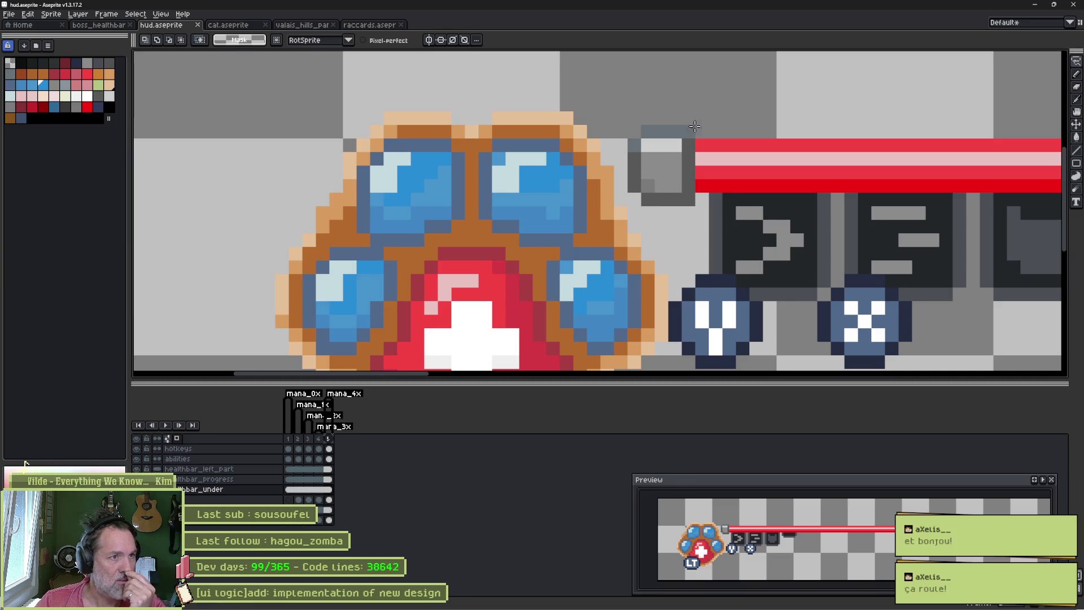
click(1078, 5)
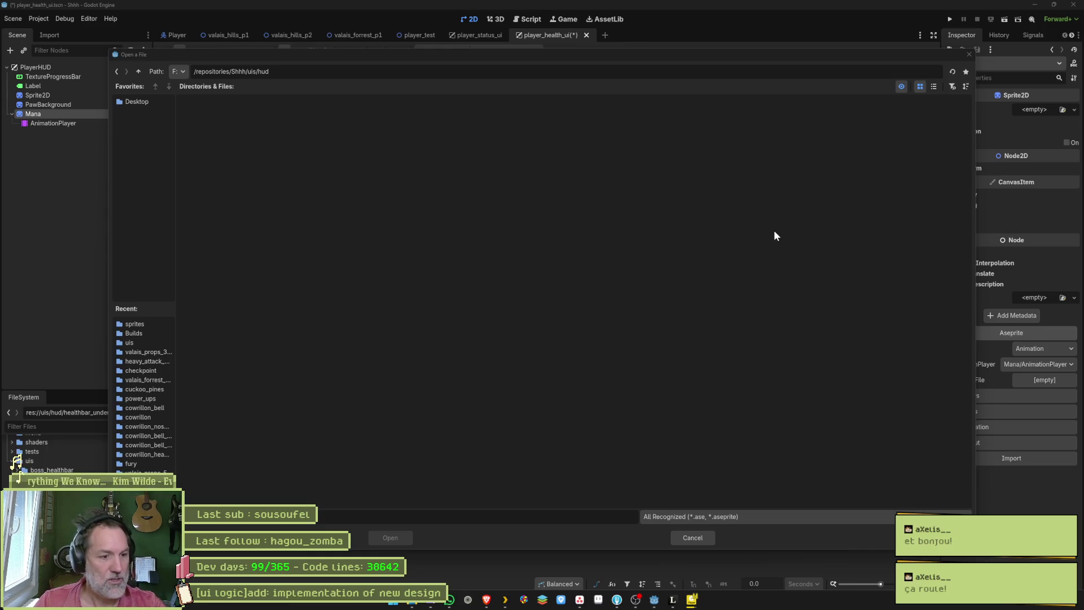
right_click(693, 599)
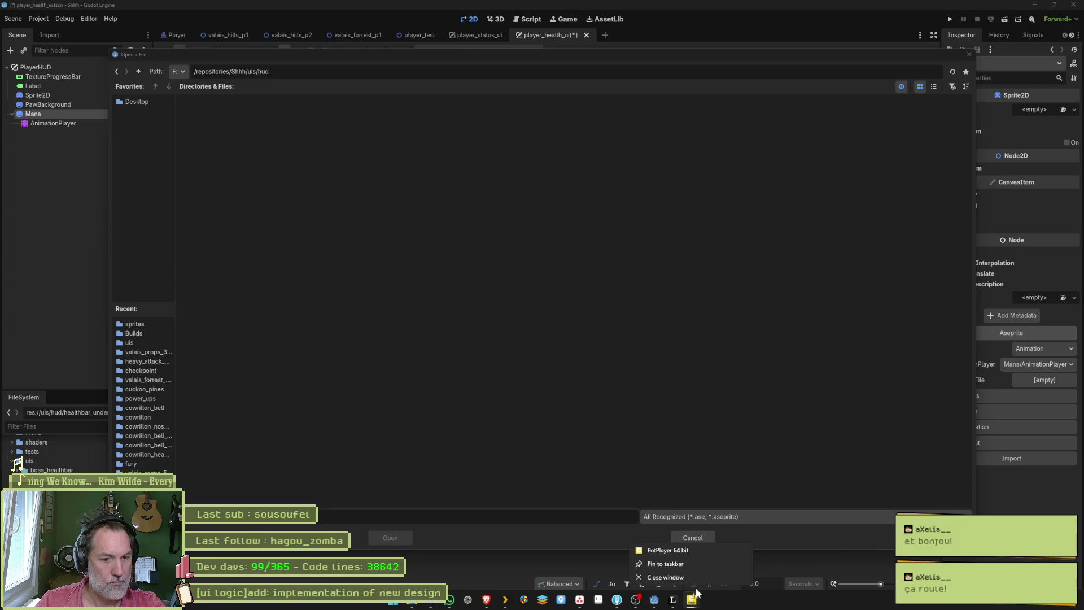
click(666, 576)
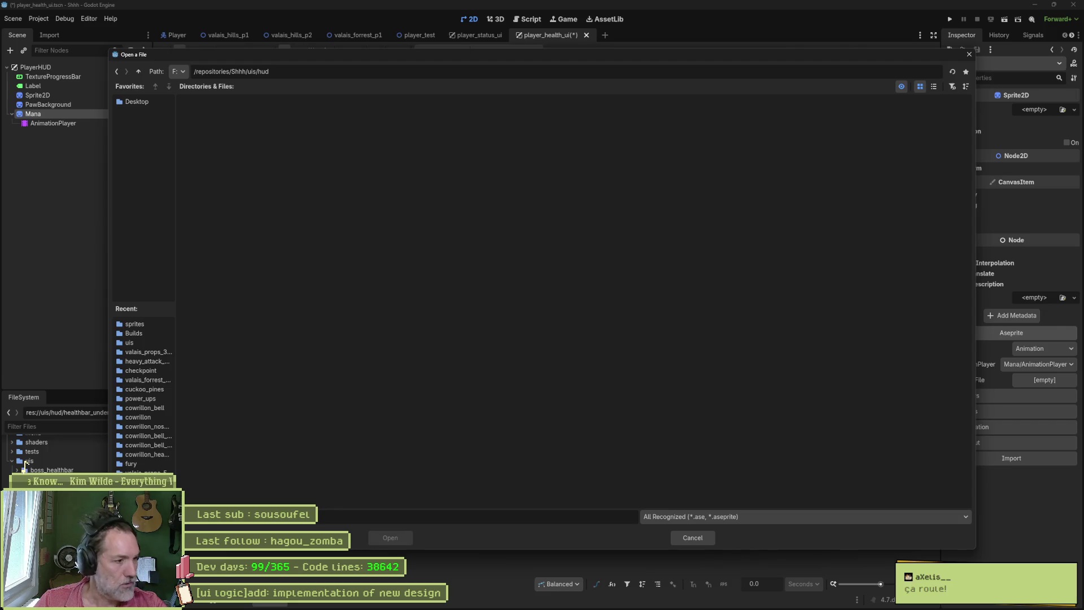
click(692, 537)
scroll(24, 462, down, 3)
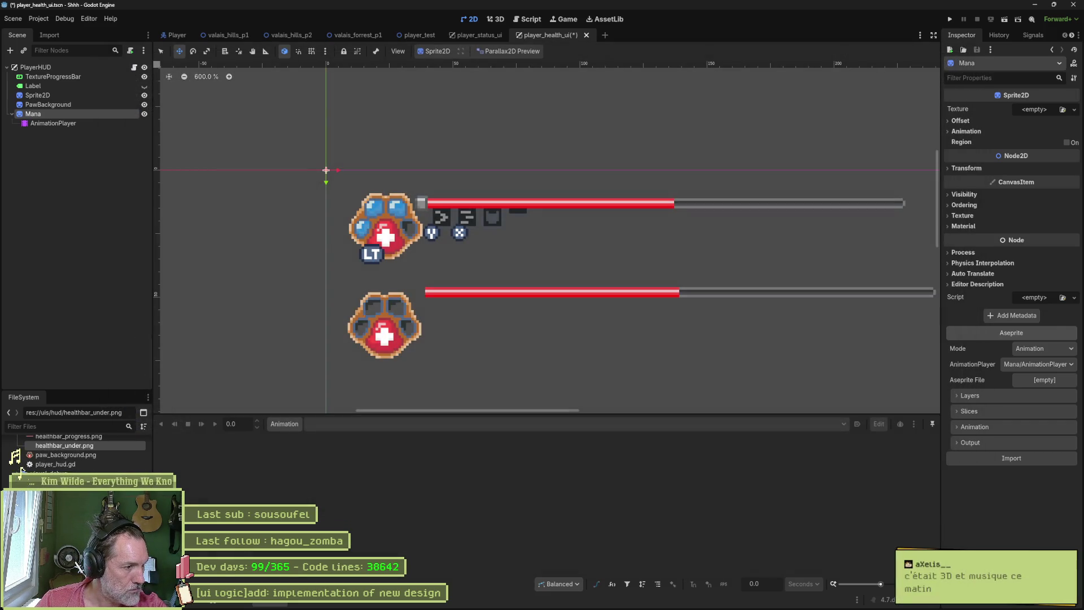
Step: Move hud.aseprite into uis/hud and set it as the Mana sprite's Aseprite source file
drag(51, 449, 20, 464)
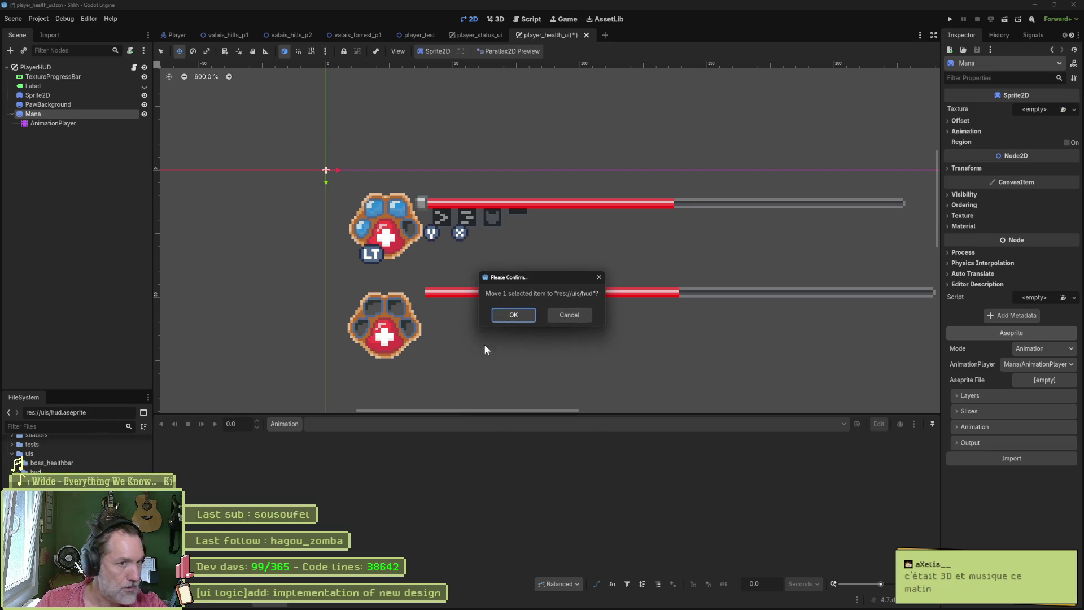
click(513, 316)
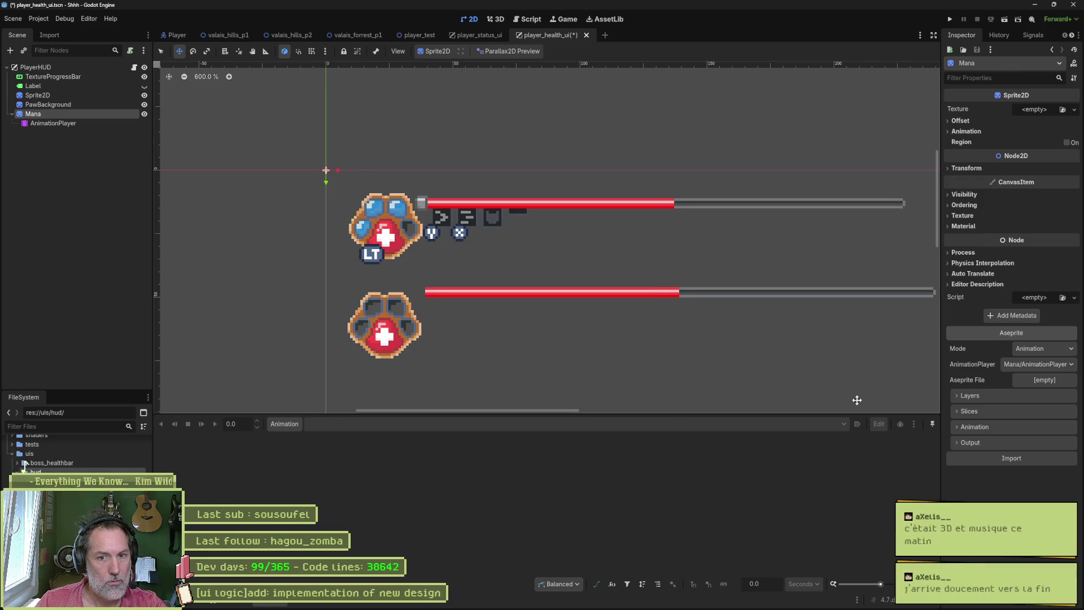
click(1044, 380)
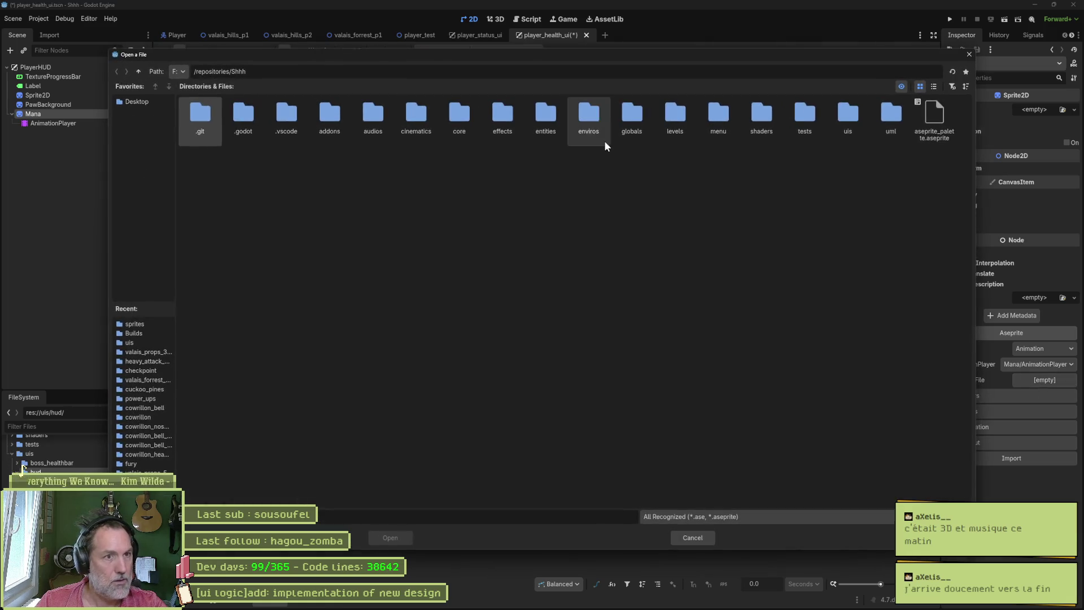
double_click(849, 118)
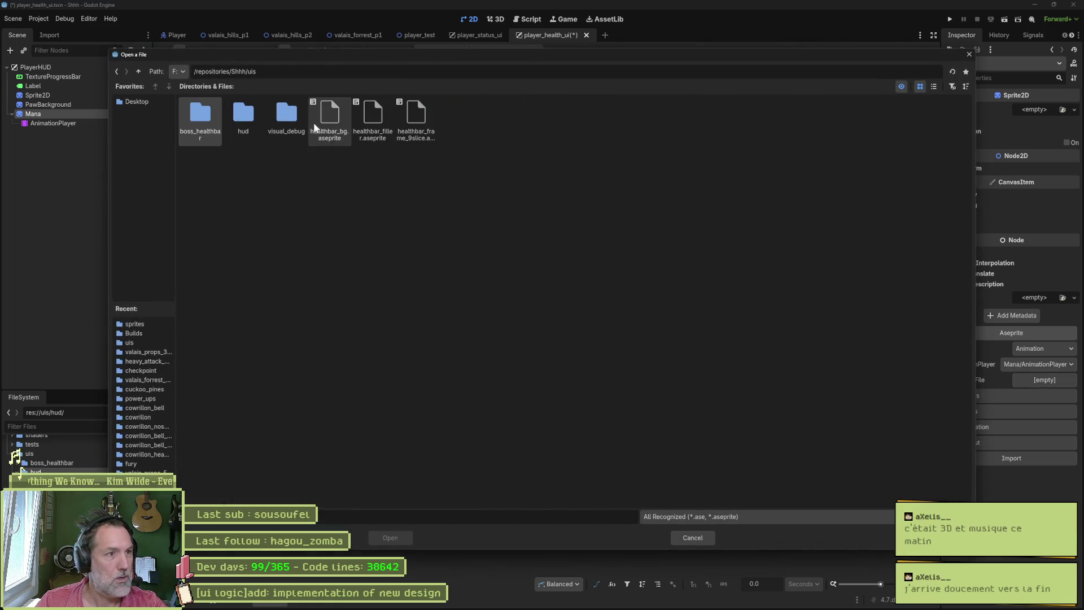
double_click(245, 114)
double_click(209, 117)
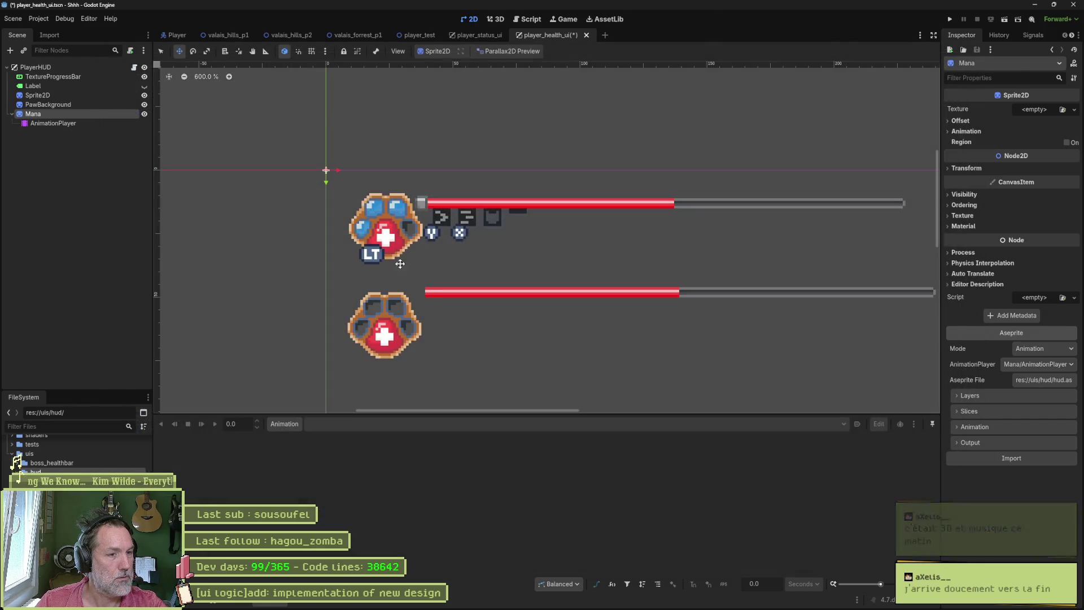
Step: Import the hud artwork into the Mana sprite and drag it above the existing HUD
click(1026, 458)
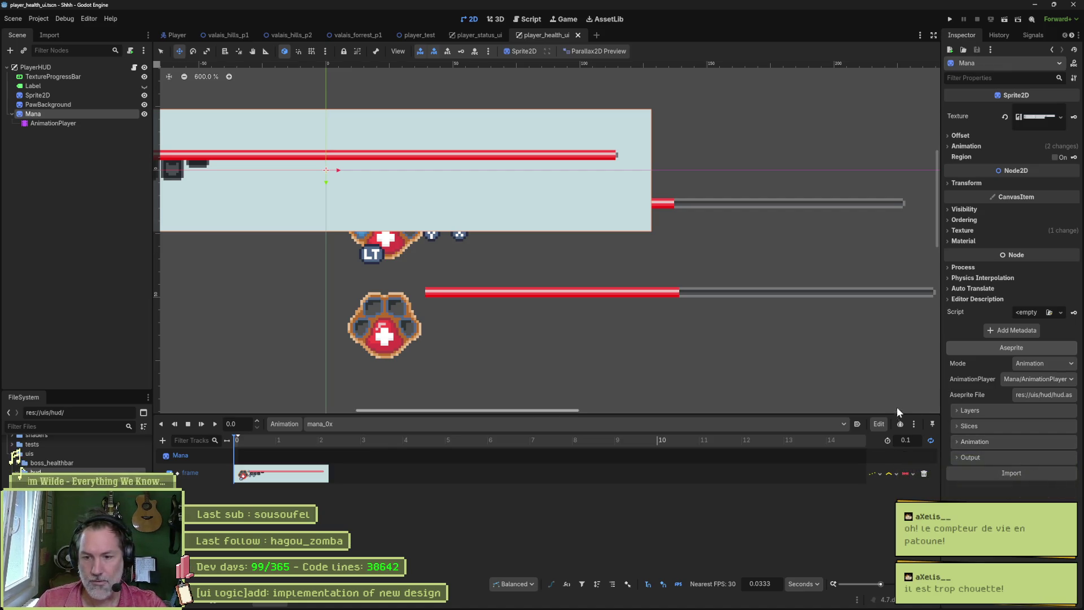
scroll(659, 274, down, 2)
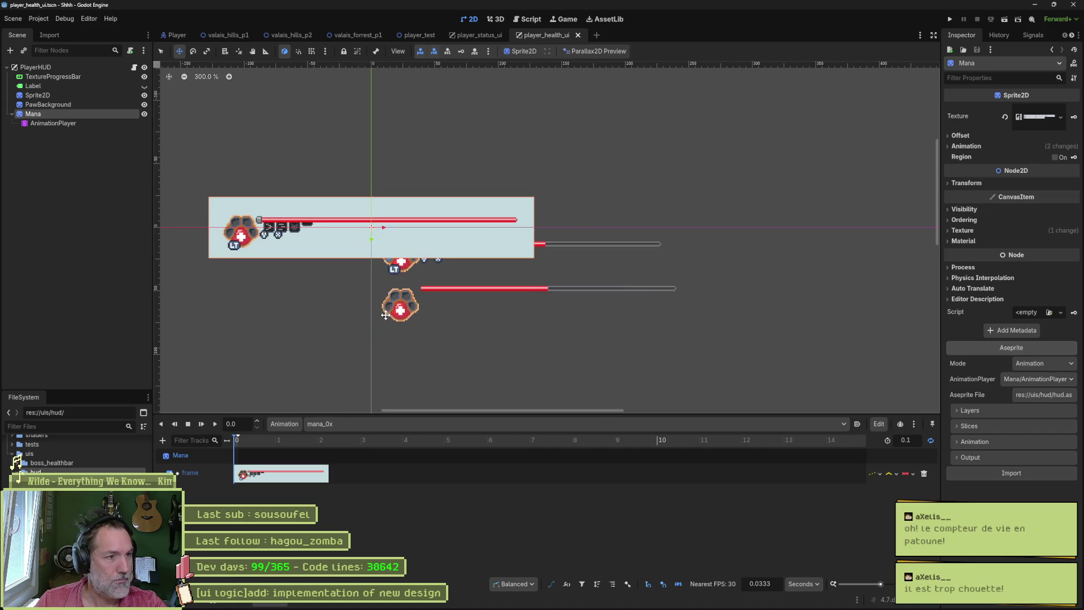
drag(384, 313, 468, 280)
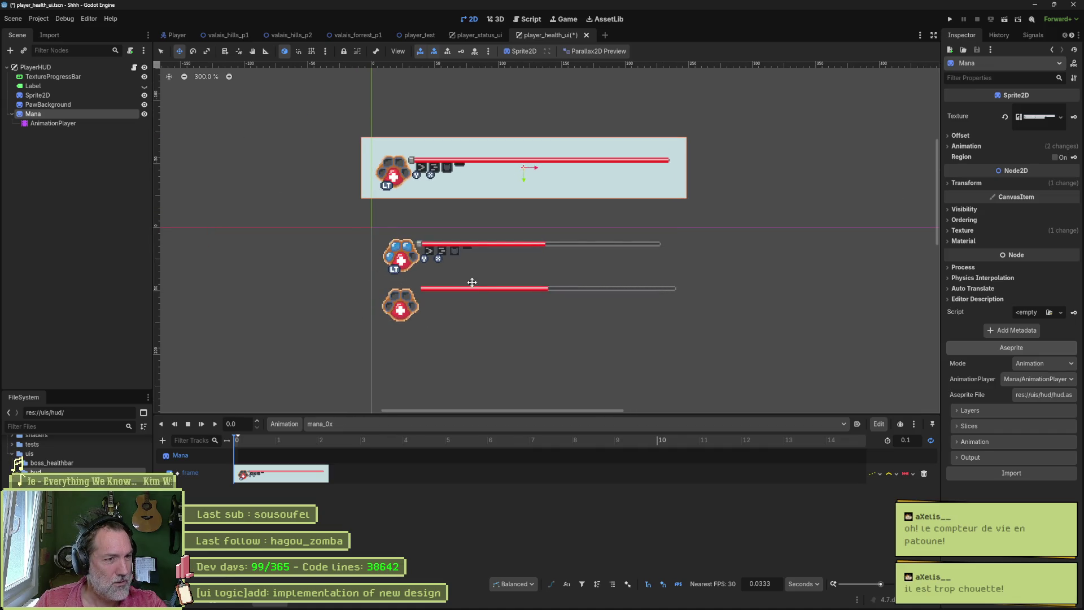
scroll(479, 290, up, 1)
scroll(480, 295, up, 1)
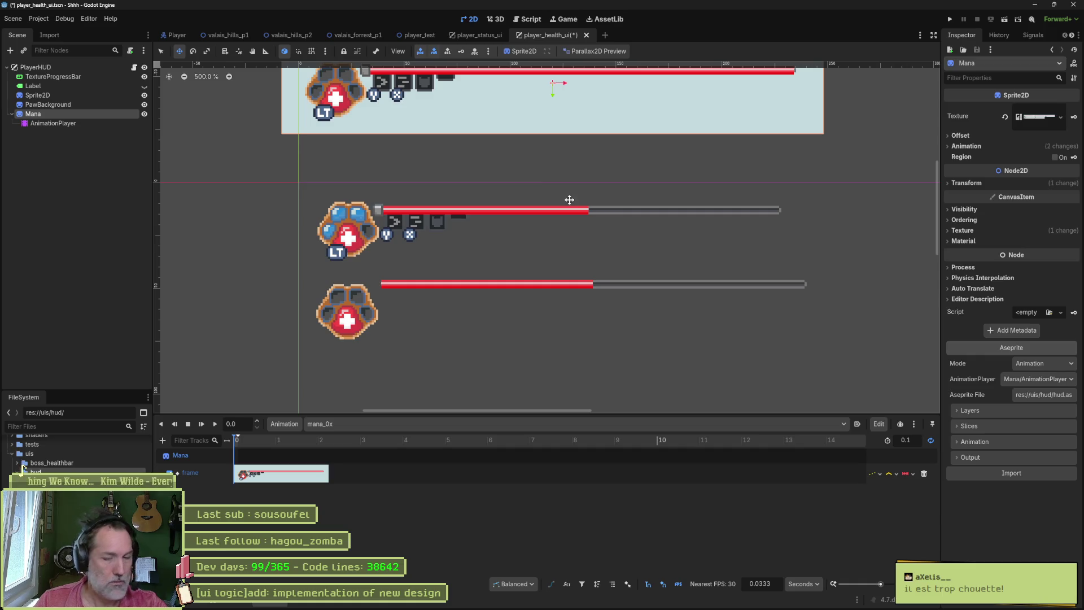
Step: Reimport Mana from only the visible mana layer, excluding the bg pattern
click(970, 411)
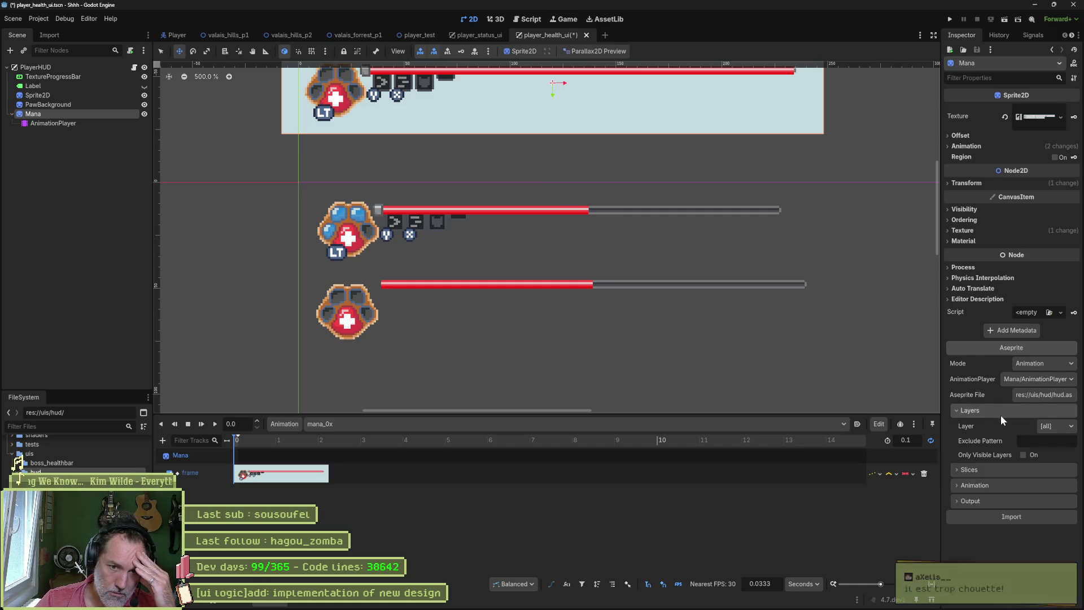
click(1059, 426)
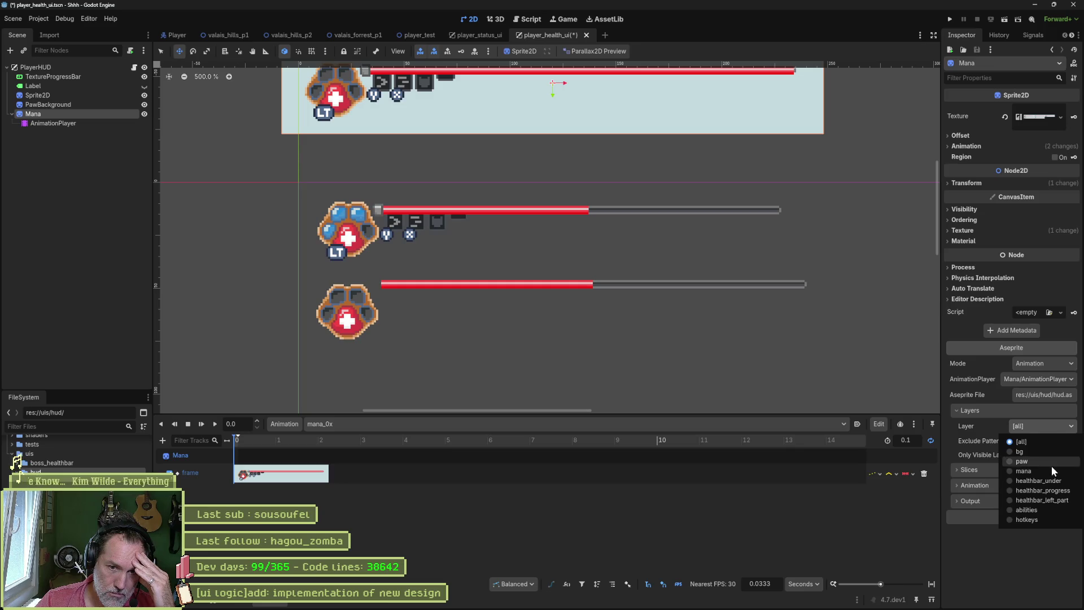
click(1024, 470)
click(1024, 496)
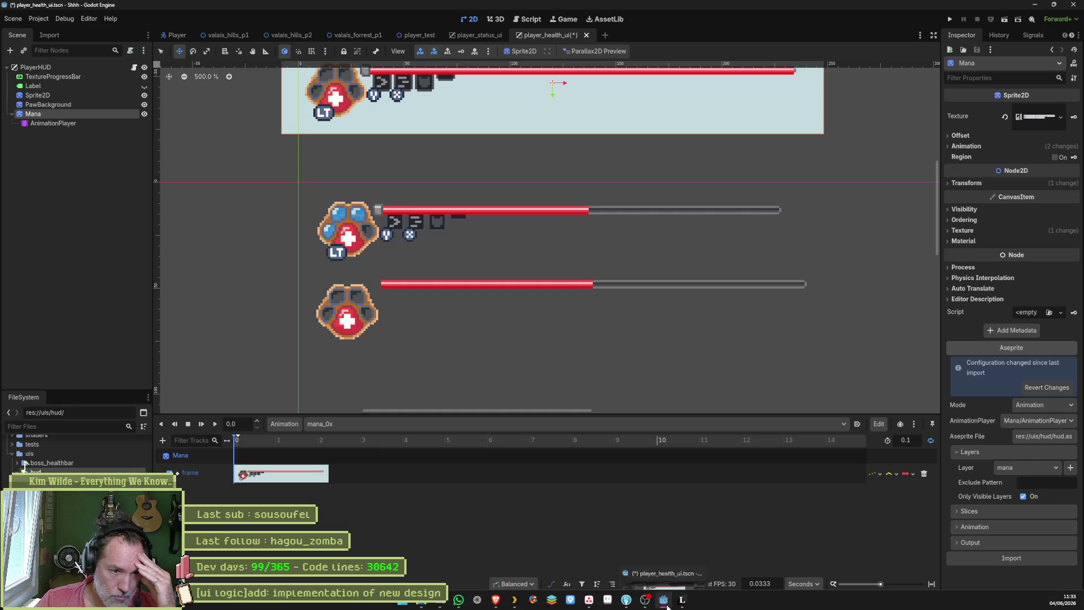
text(background)
double_click(1040, 482)
text(bg)
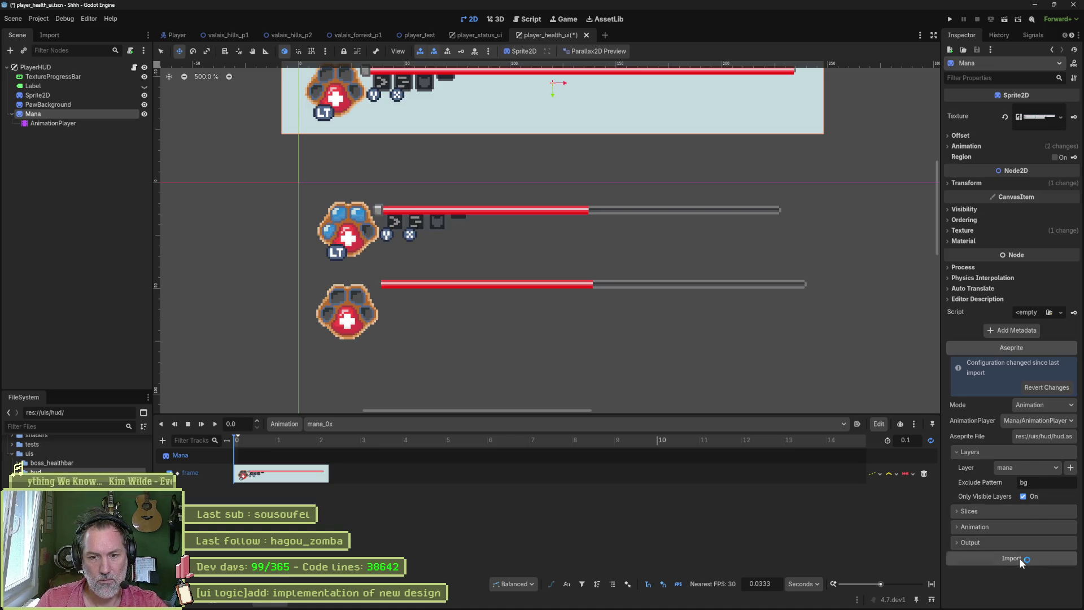
click(1011, 558)
scroll(653, 212, down, 1)
Step: Scrub the animation to 0.1 and back to the start, then switch to Aseprite
drag(653, 212, 615, 285)
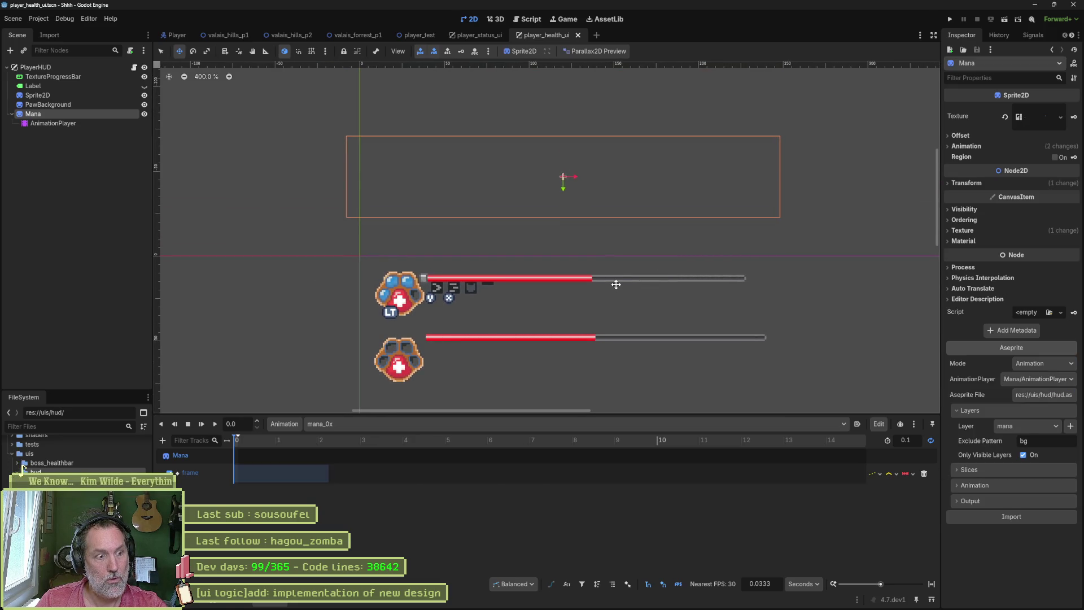
click(303, 443)
click(236, 443)
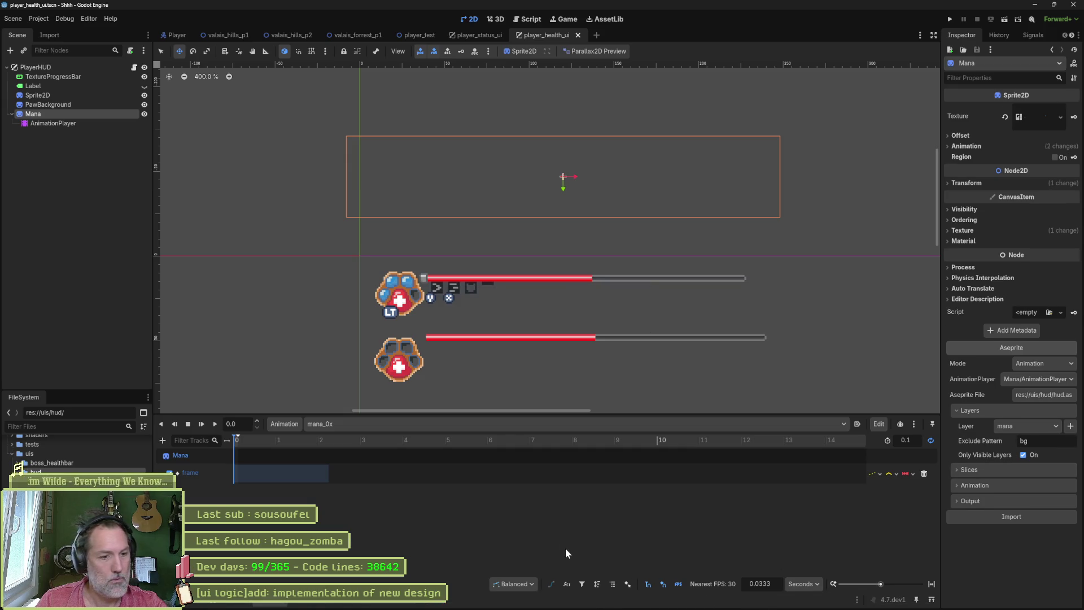
click(607, 600)
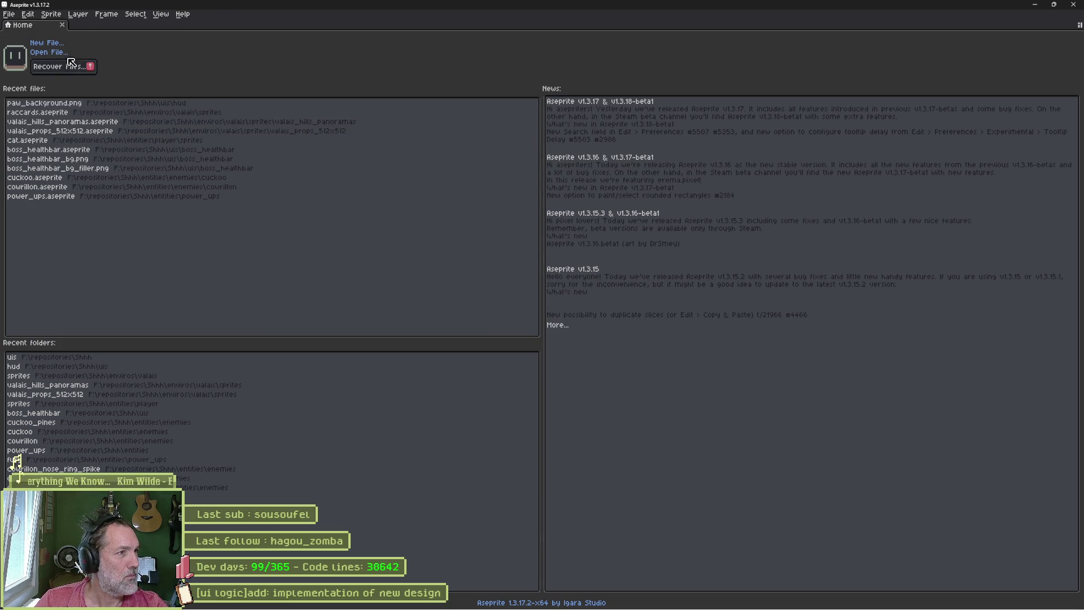
Step: Open hud.aseprite, inspect its mana gem frames 2–5, then return to Godot
click(48, 52)
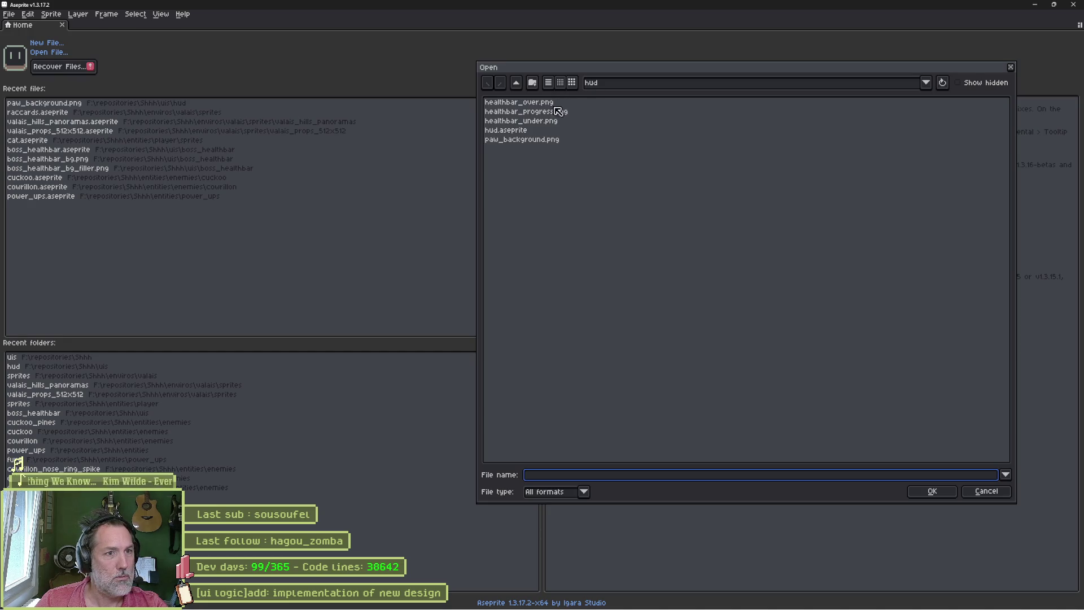
double_click(527, 130)
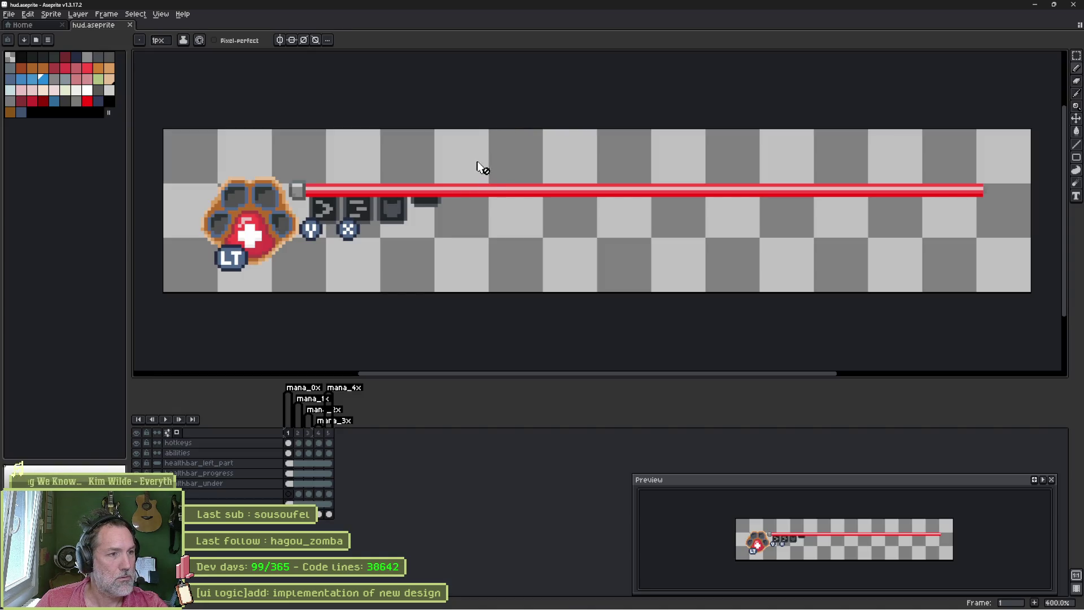
mouse_move(298, 436)
mouse_down()
mouse_move(331, 436)
mouse_move(321, 436)
mouse_up()
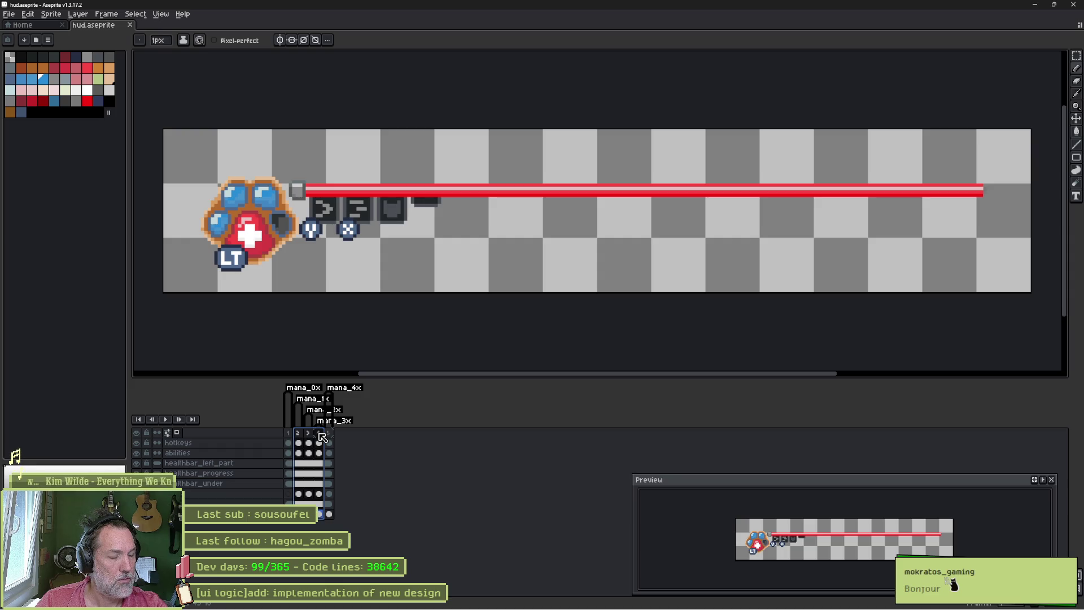
mouse_move(320, 436)
mouse_down()
mouse_move(312, 435)
mouse_move(329, 433)
mouse_up()
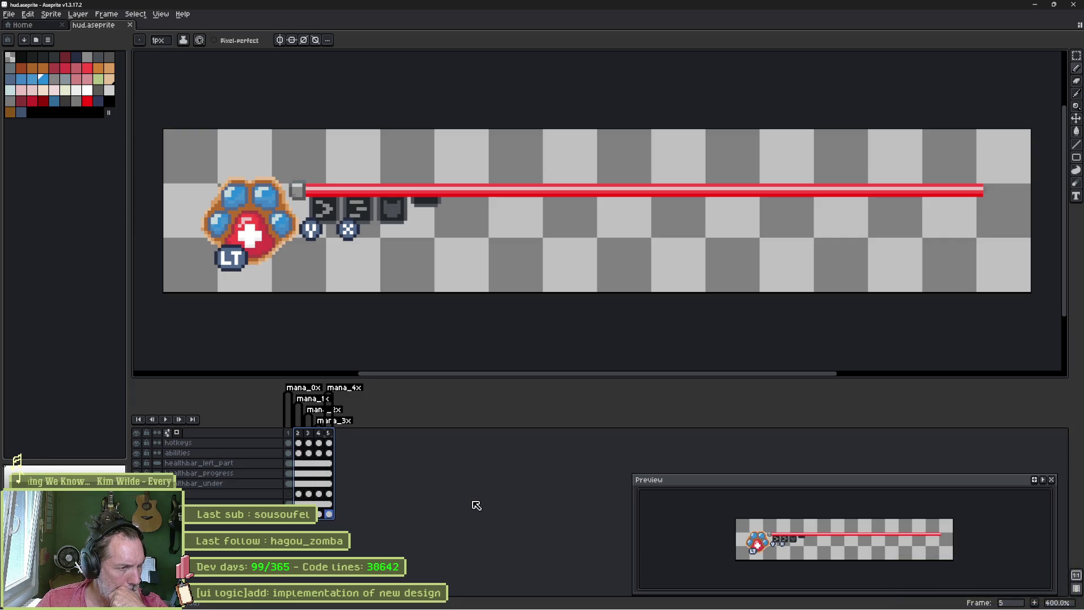
click(644, 604)
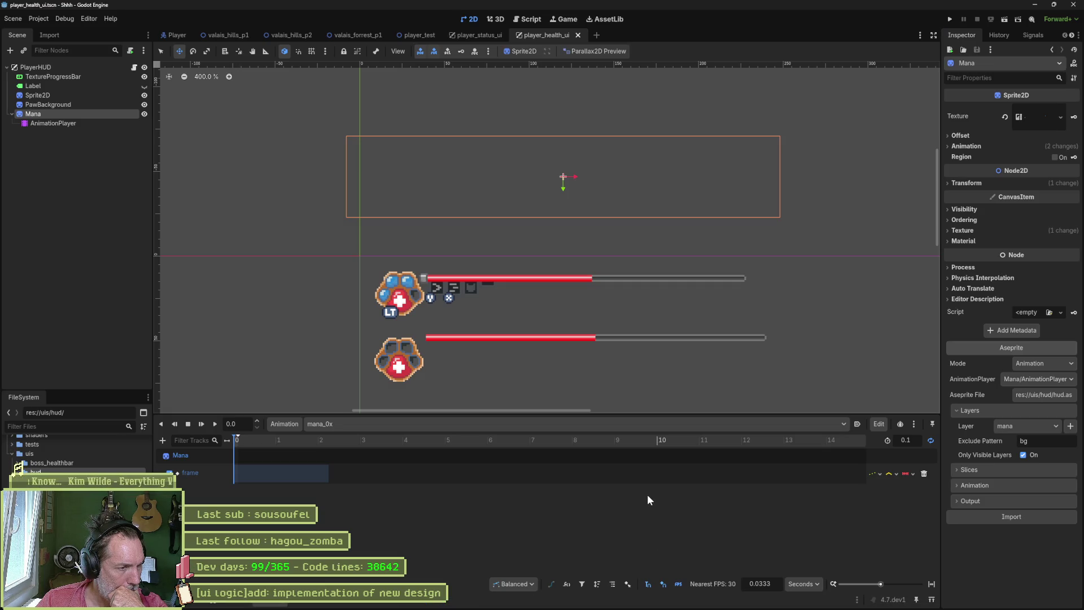
Step: Preview the mana_1x through mana_4x animations on the Mana sprite
click(661, 422)
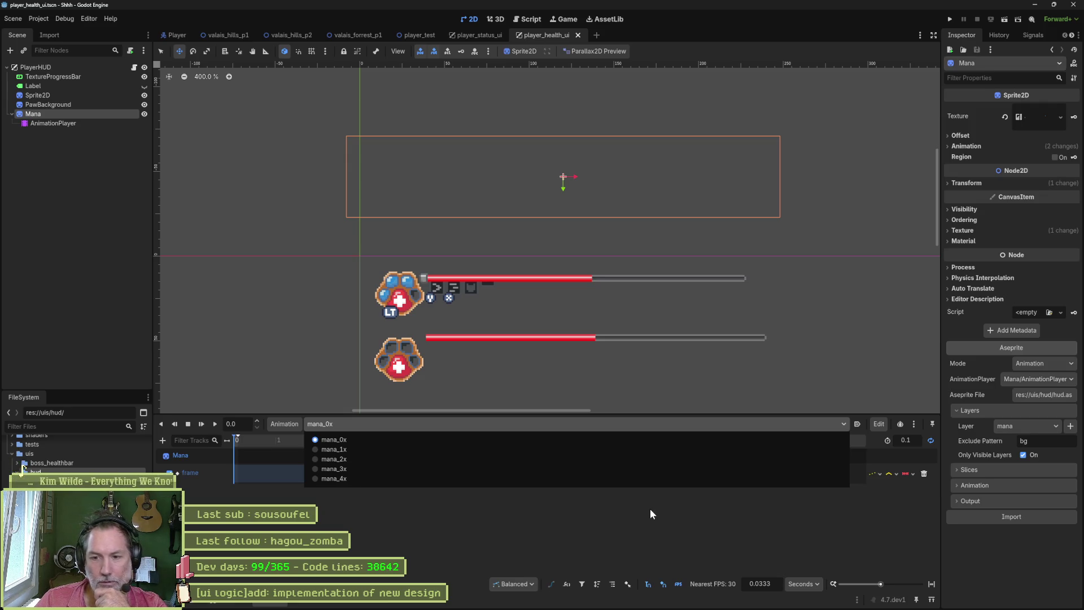
click(618, 505)
click(474, 424)
click(455, 444)
click(450, 424)
click(449, 448)
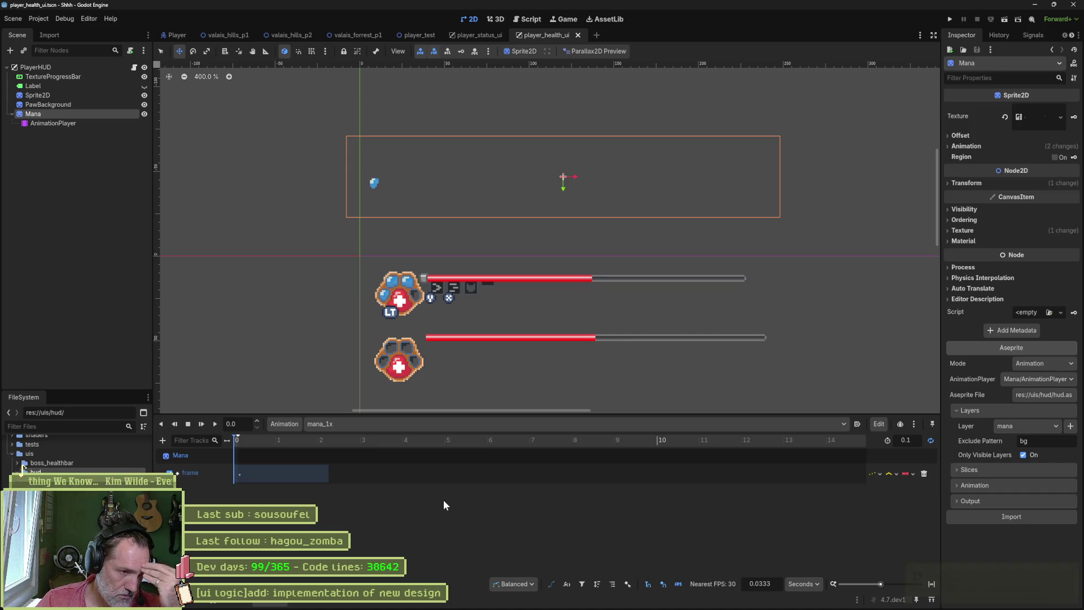
click(430, 424)
click(418, 459)
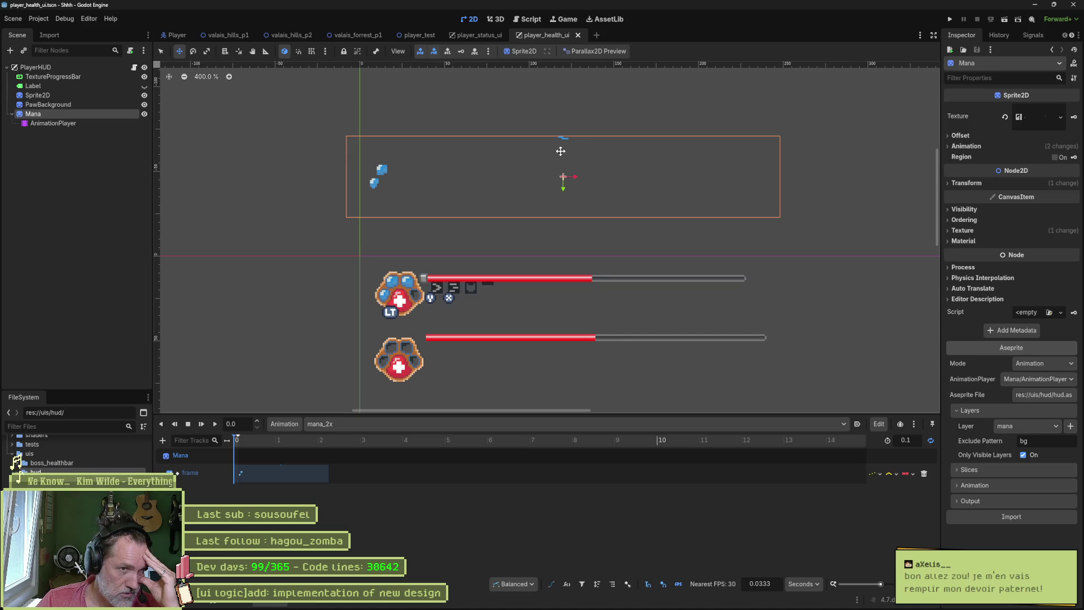
click(453, 424)
click(443, 470)
click(467, 425)
click(464, 479)
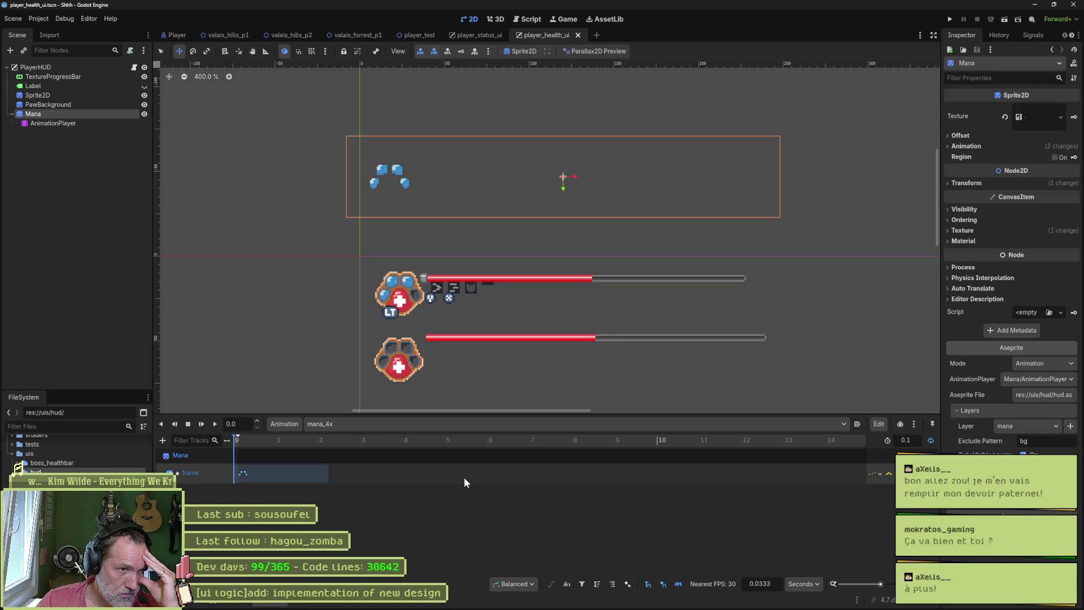
Step: Move the Mana sprite down onto the lower paw's slots, then switch to Aseprite
drag(496, 262, 495, 368)
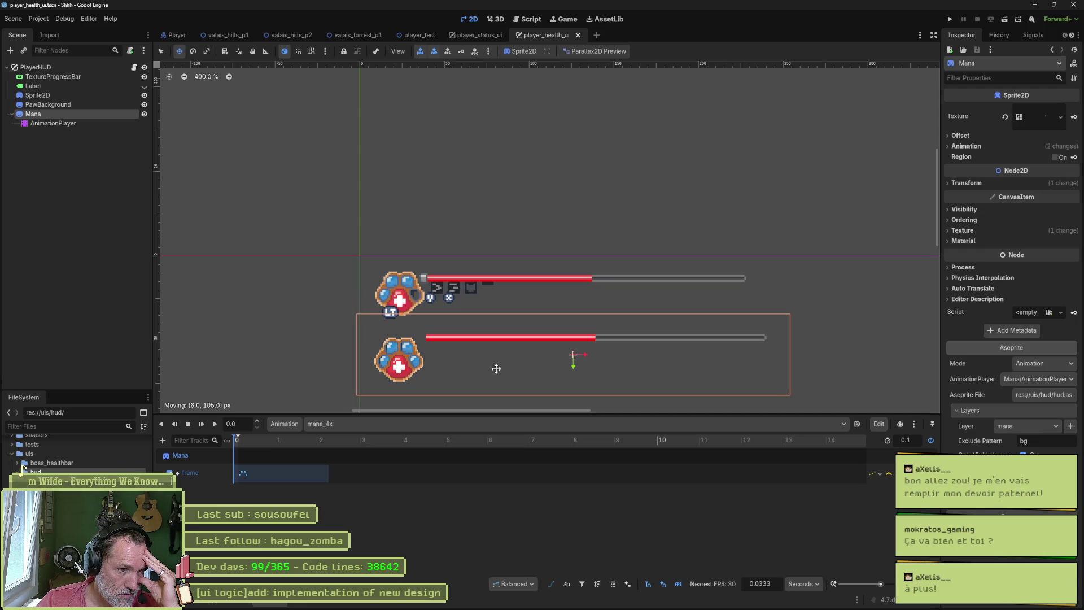
scroll(415, 357, up, 4)
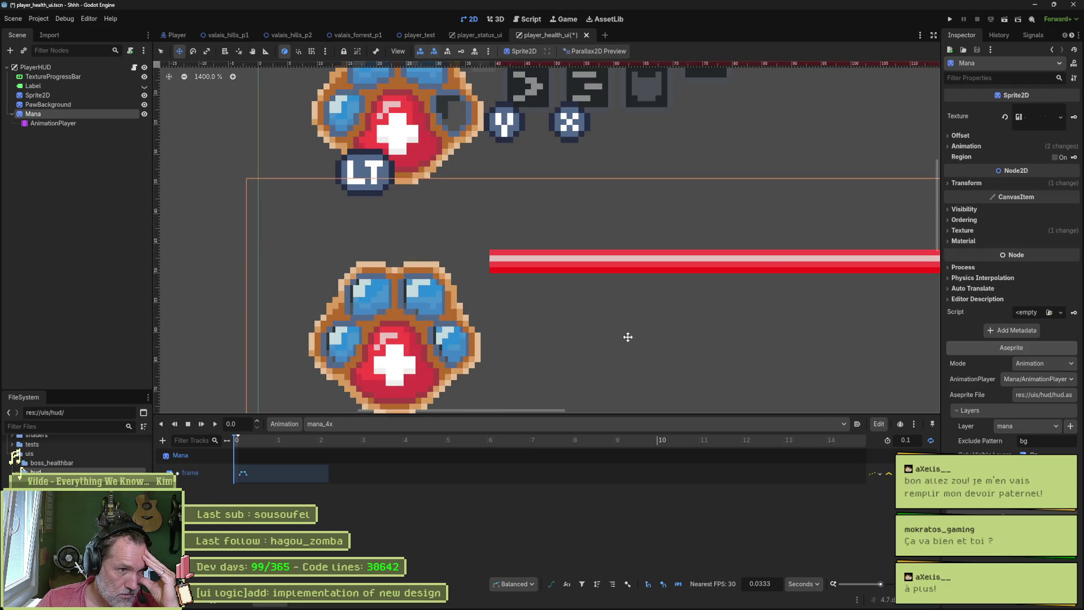
key(Left)
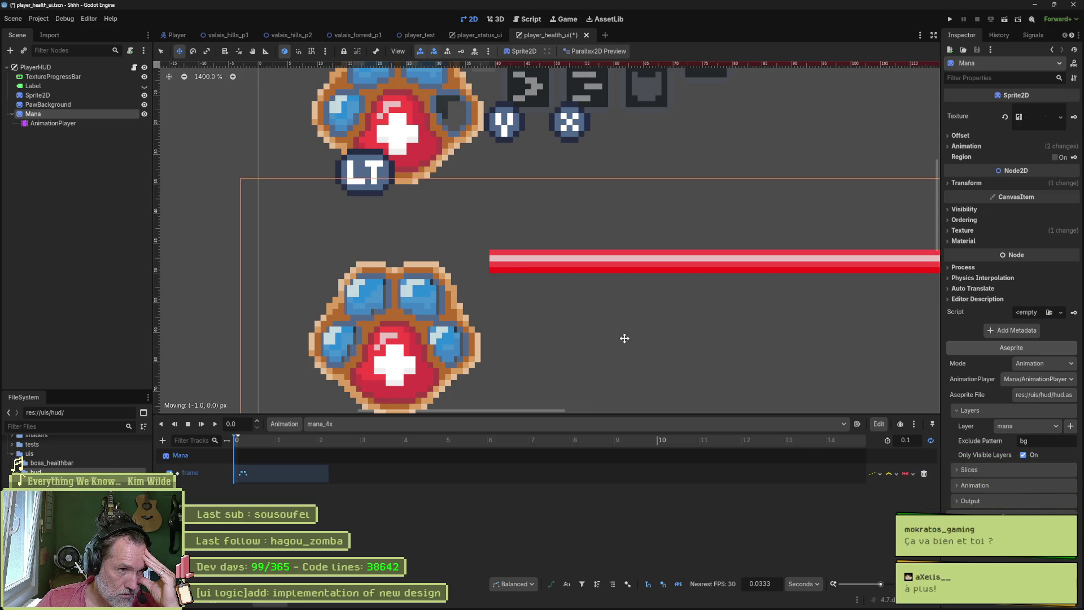
key(ctrl+z)
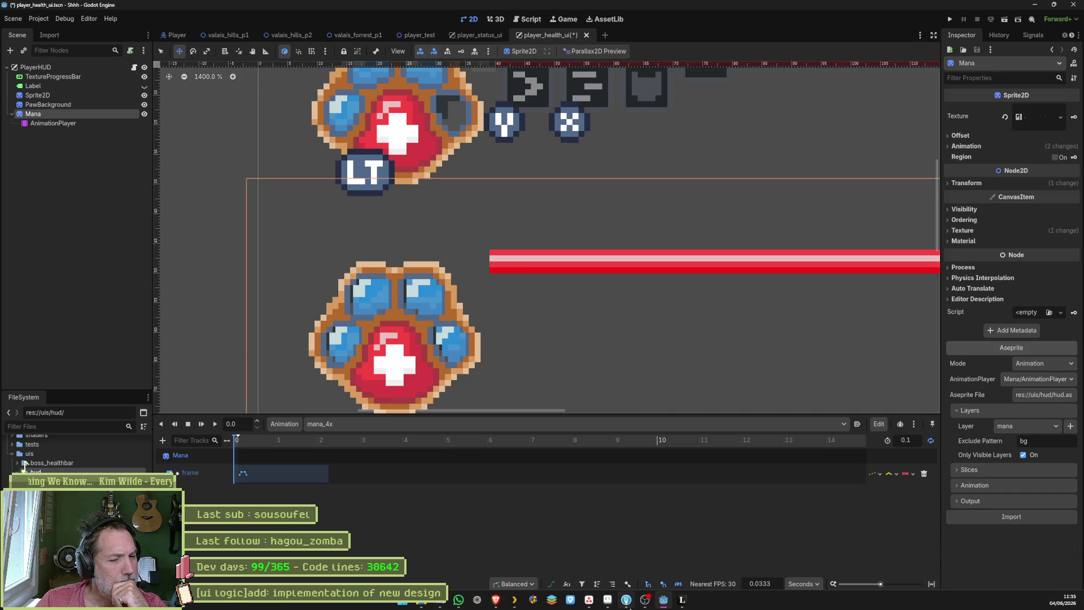
click(627, 601)
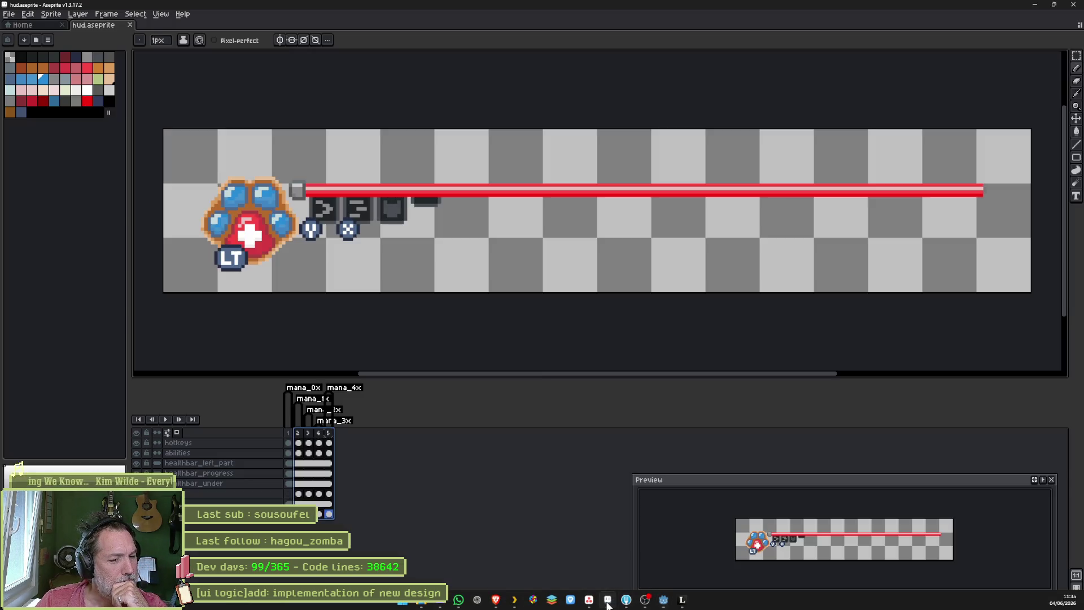
Step: Review the mana layer's gem cels on frames 3, 1 and 2 with a 2px brush, then add a new frame
click(308, 434)
key(b)
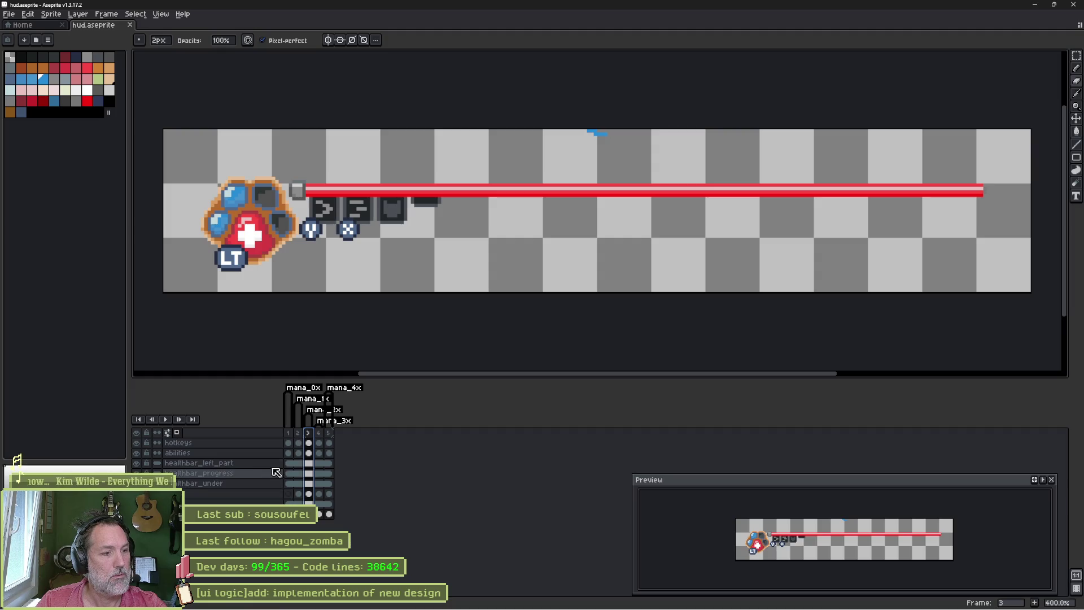
click(317, 495)
click(317, 495)
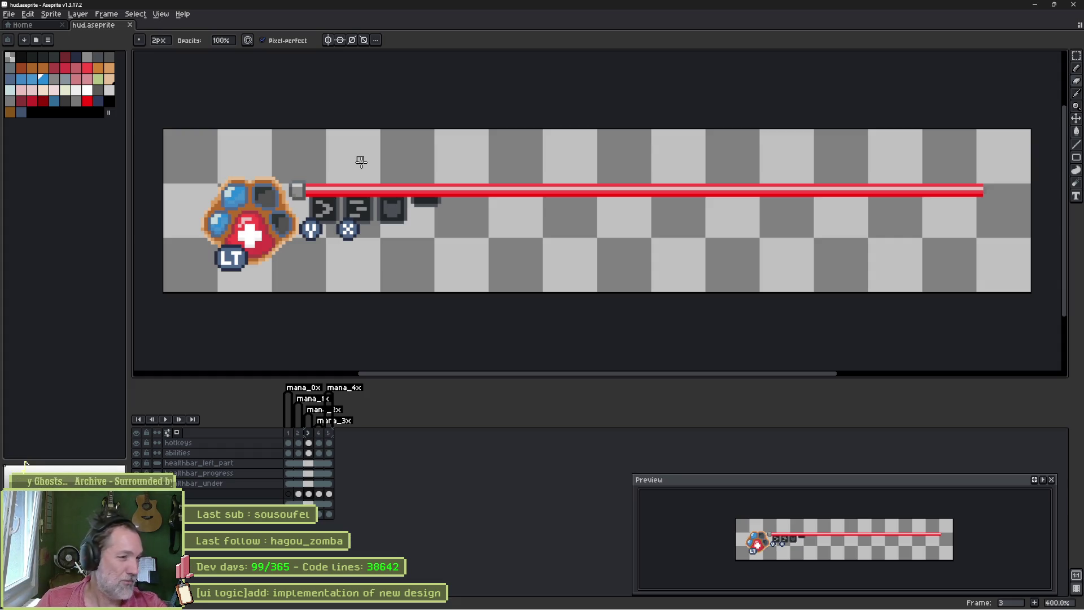
click(288, 433)
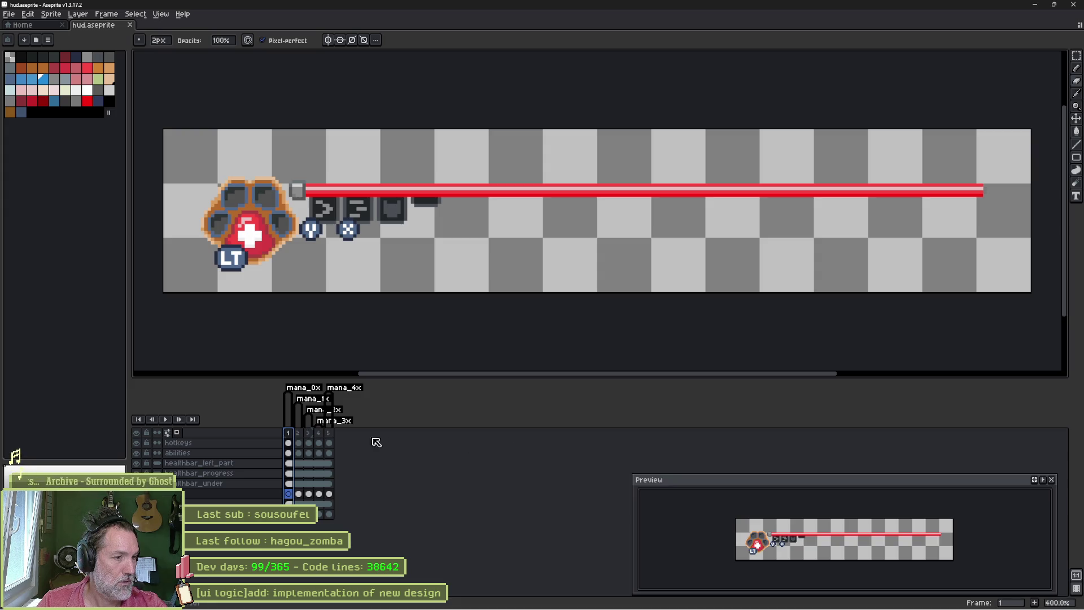
click(299, 495)
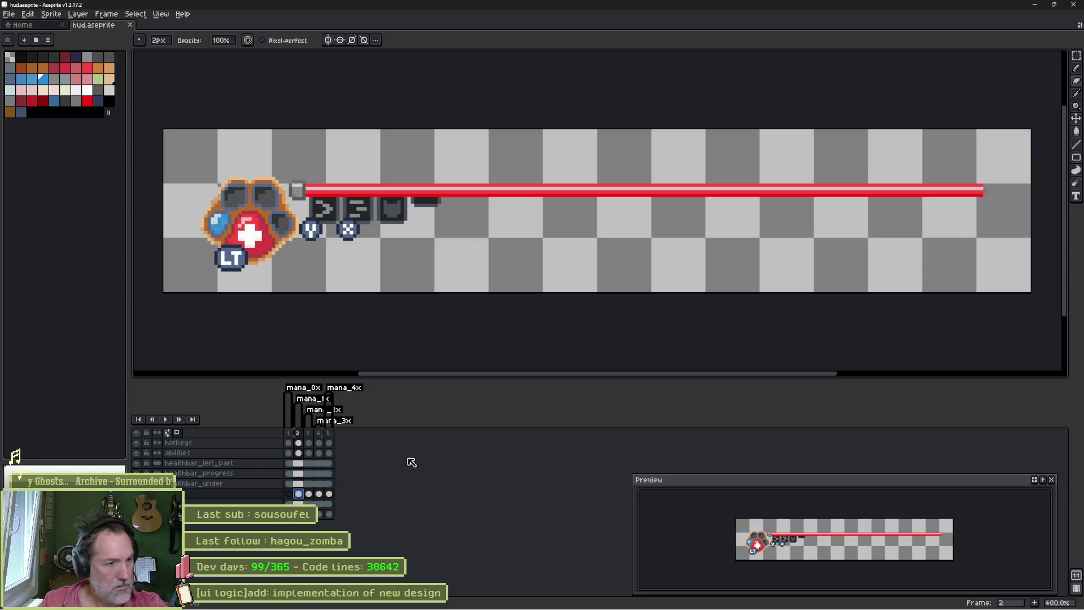
key(alt+n)
Step: Add a new empty layer above mana and select its frame 3 cel
click(312, 485)
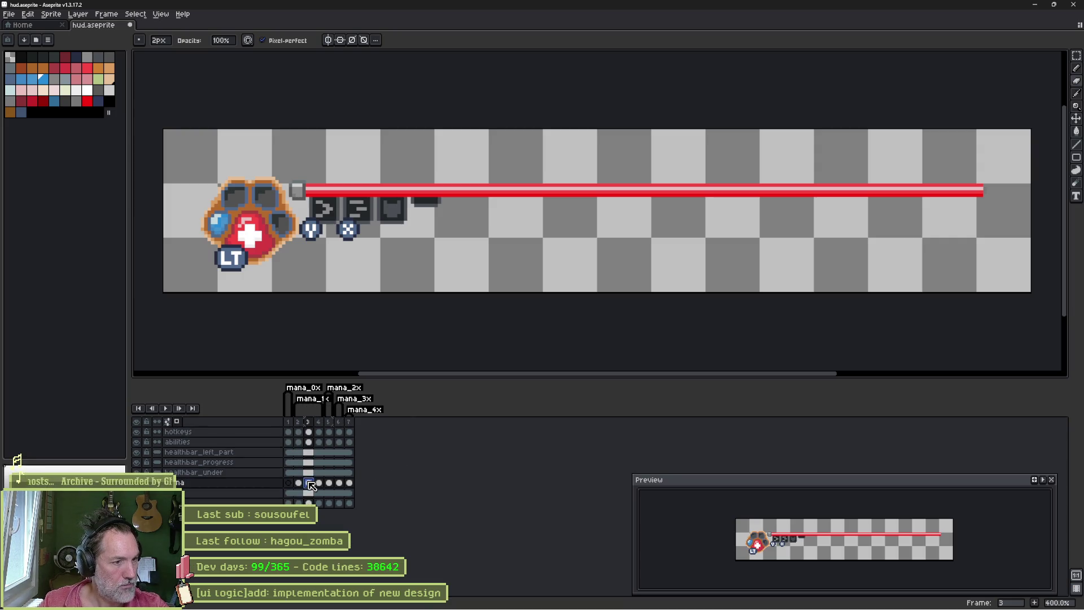
scroll(254, 224, up, 2)
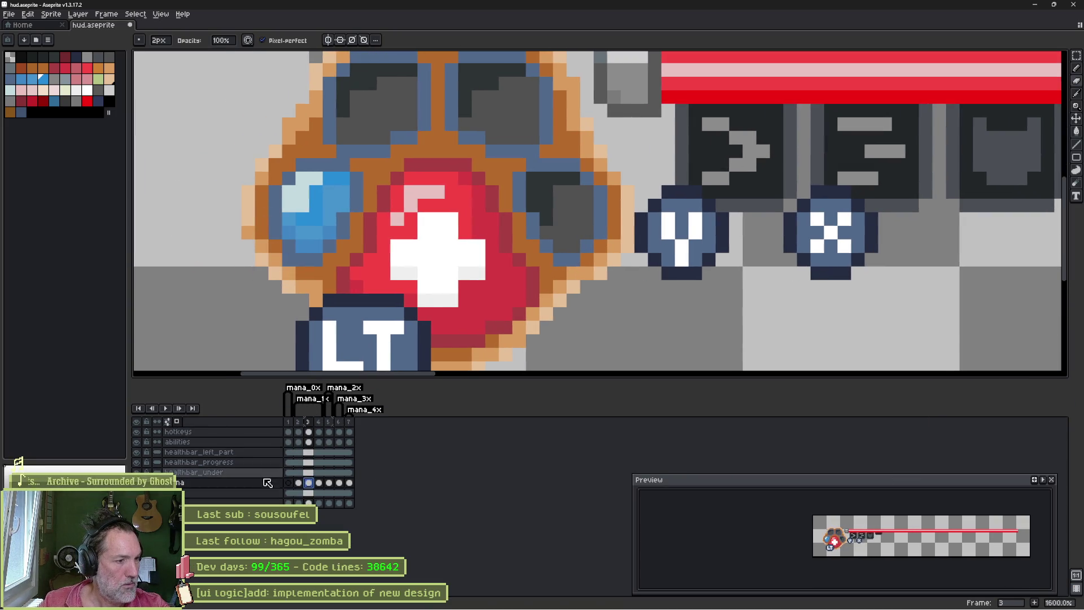
click(265, 487)
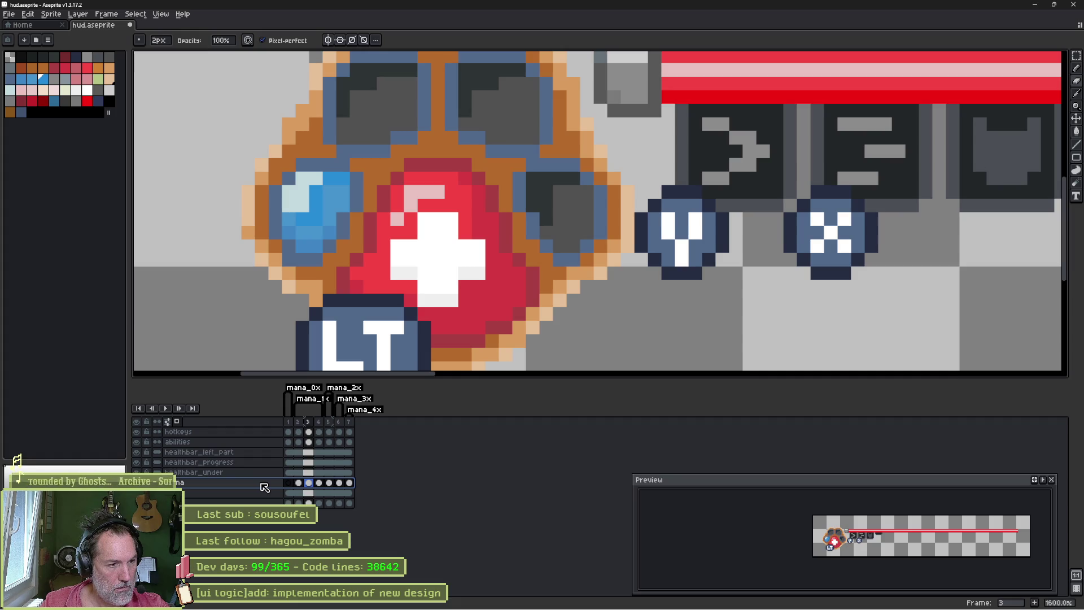
key(shift+n)
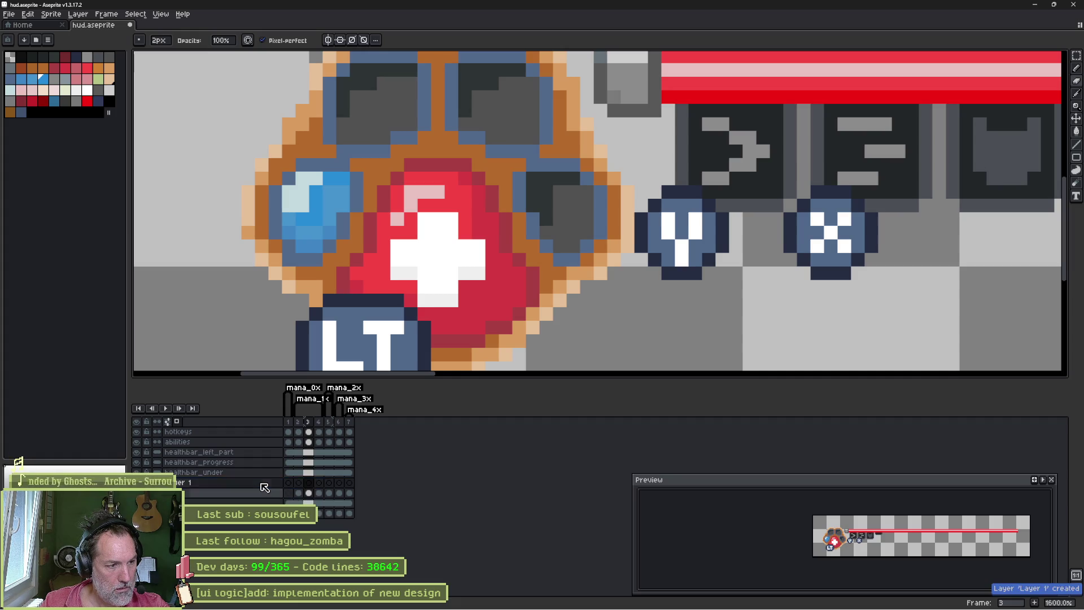
click(309, 484)
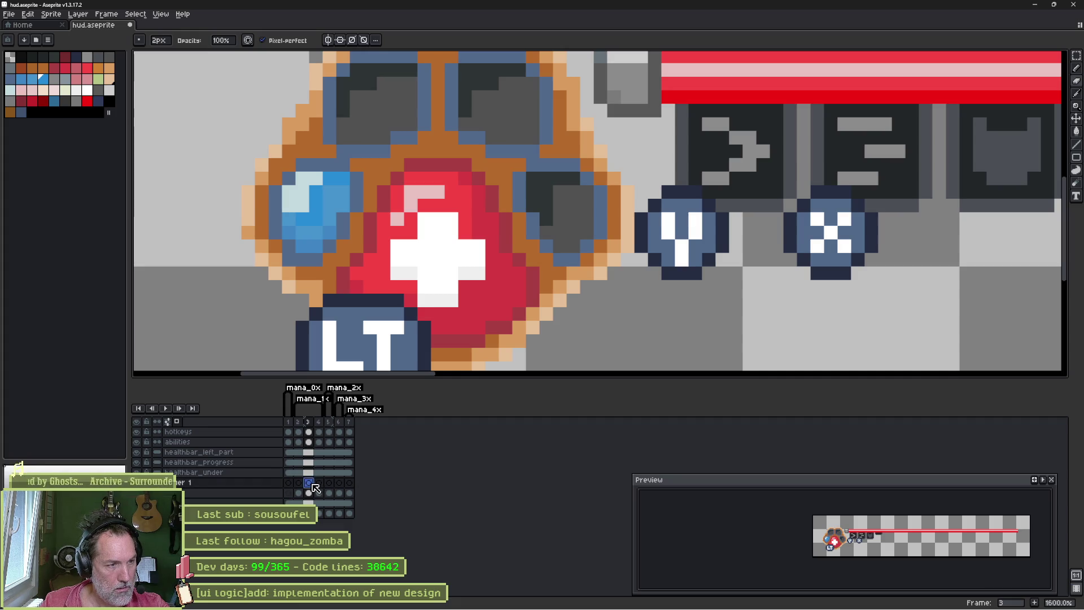
Step: Sample the blue gem colour with the eyedropper and glance at the Sprite menu options
key(alt)
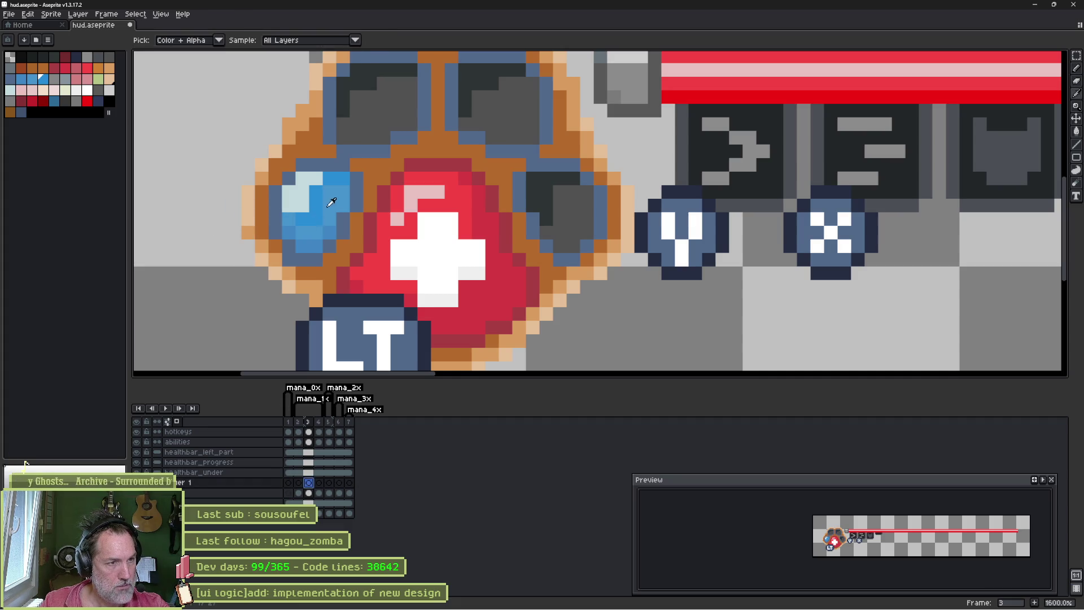
click(319, 204)
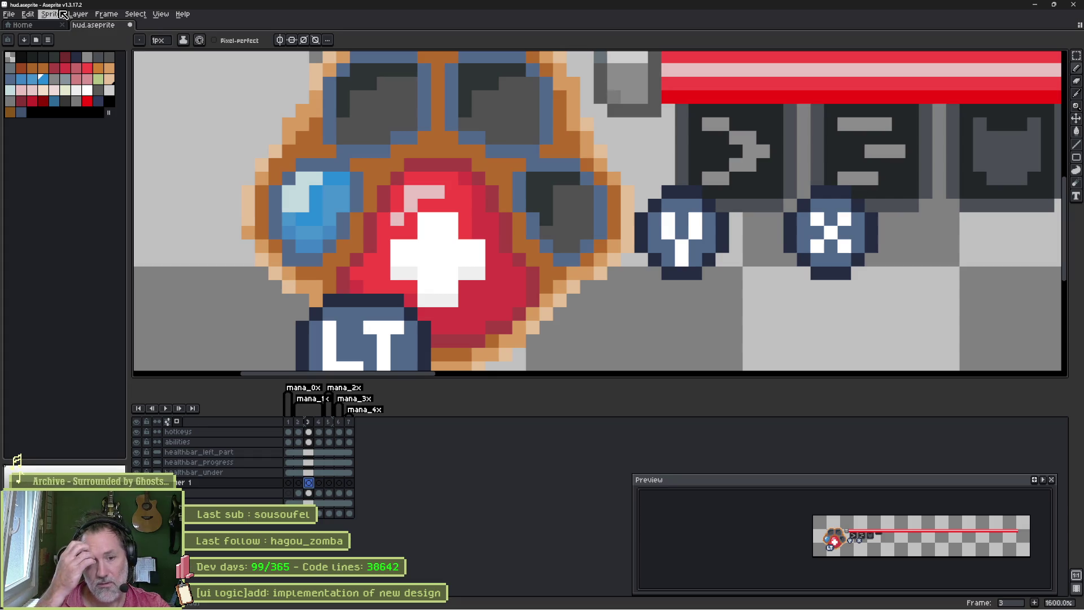
click(52, 14)
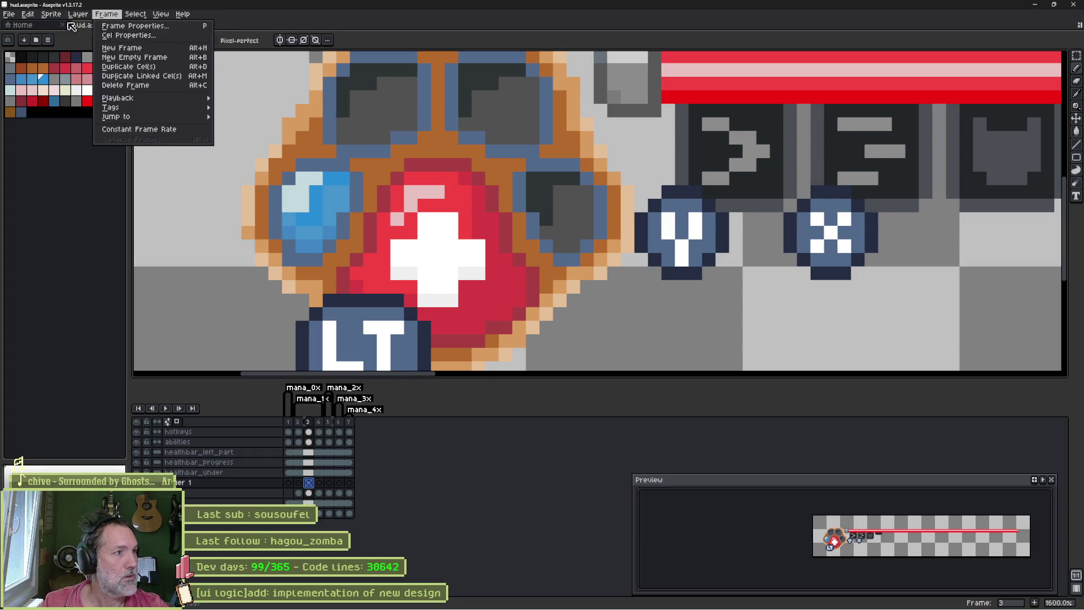
mouse_move(77, 35)
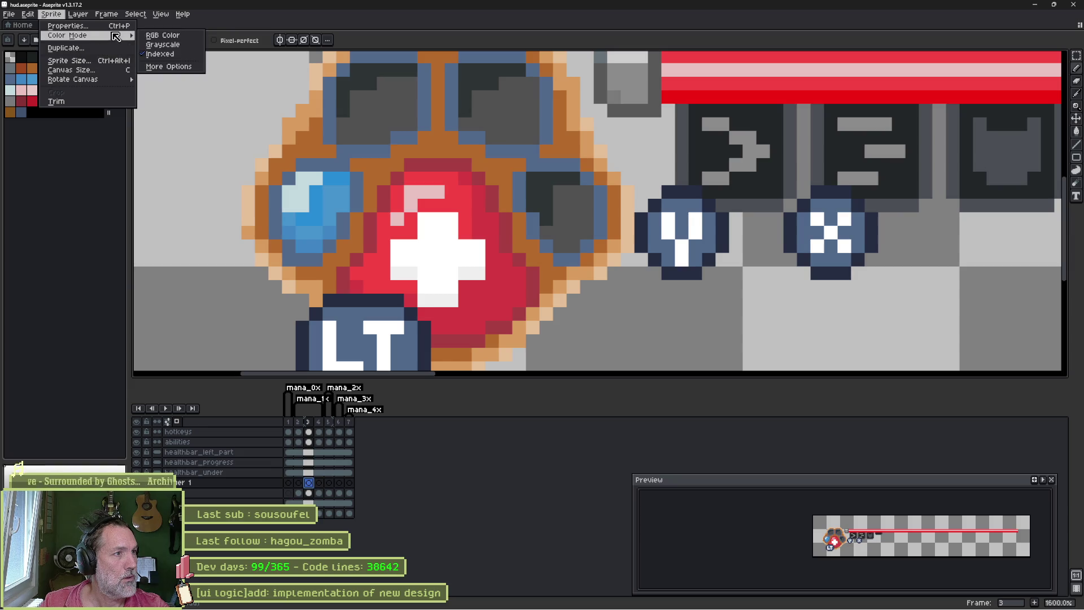
click(162, 45)
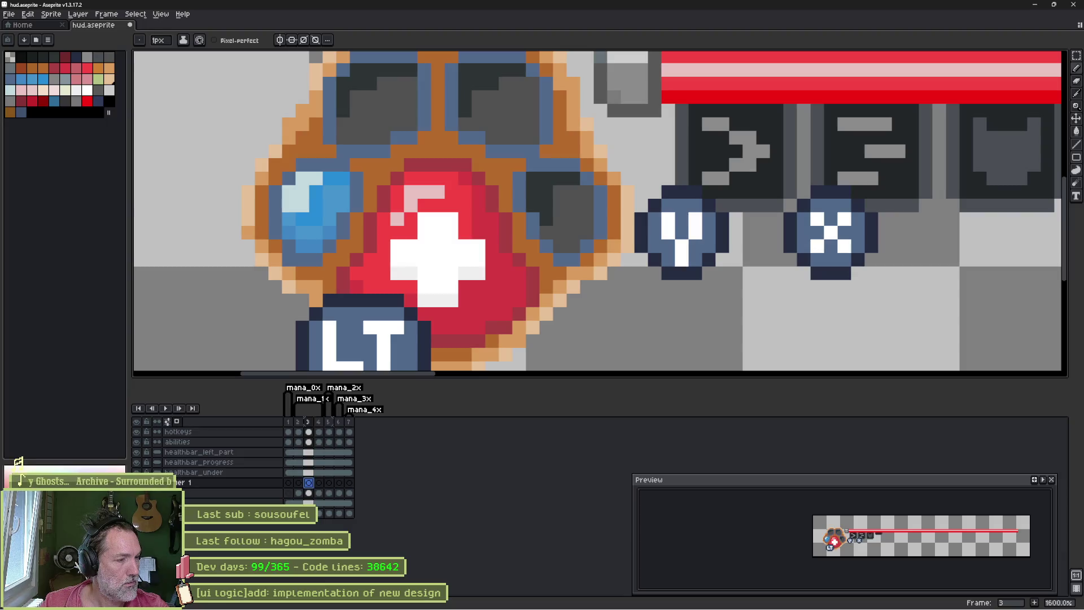
Step: Repaint pixels around the blue gem and shift it down-left on frame 4
mouse_move(278, 222)
mouse_down()
mouse_move(333, 197)
mouse_move(262, 246)
mouse_up()
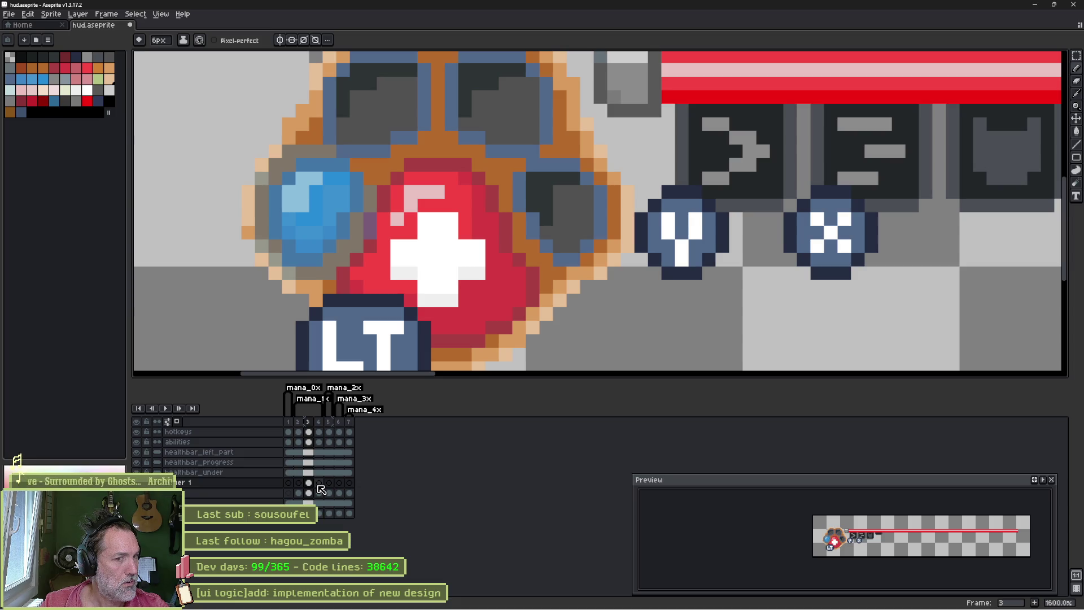
scroll(854, 552, up, 1)
scroll(855, 552, down, 1)
scroll(854, 552, up, 1)
scroll(854, 551, up, 1)
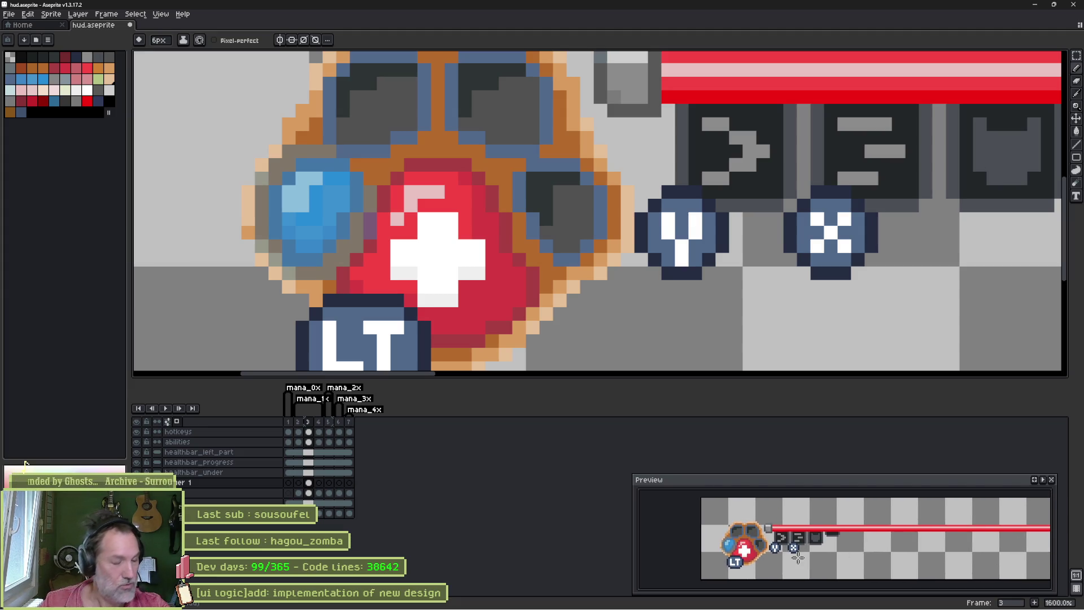
click(318, 484)
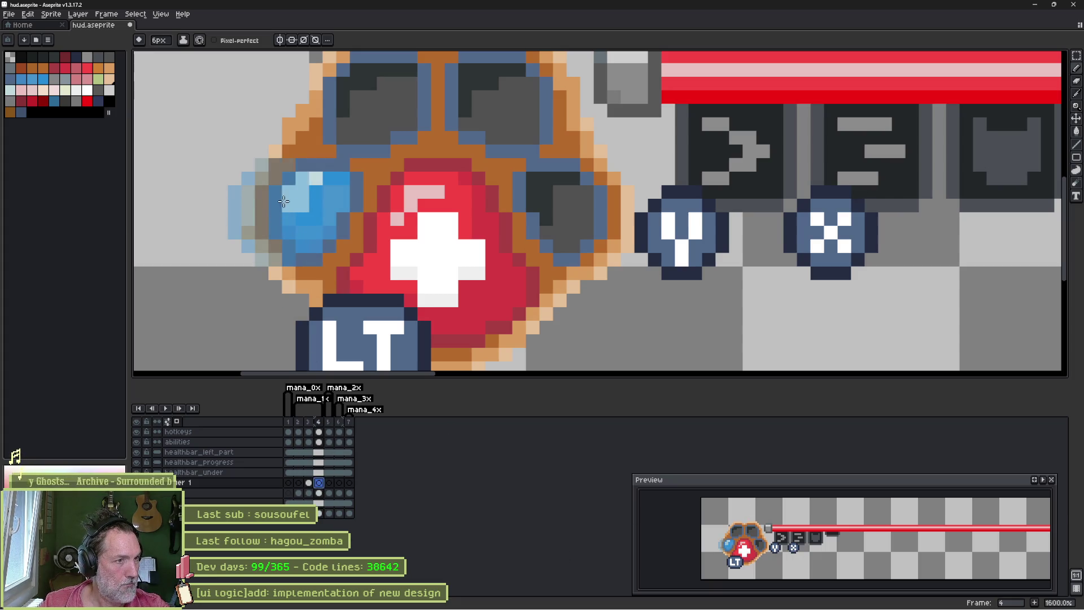
drag(355, 210, 327, 365)
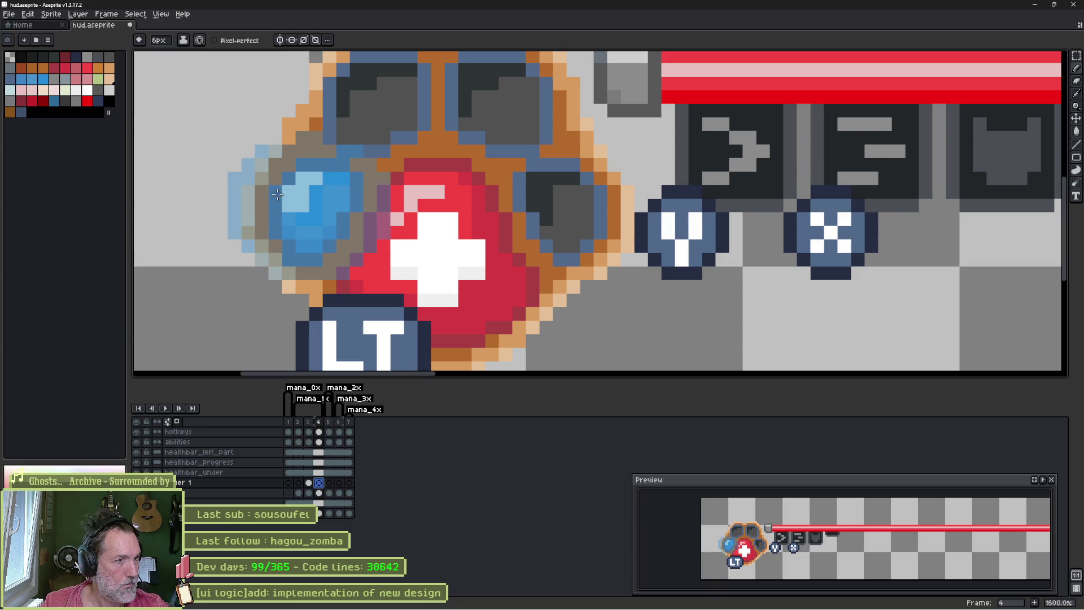
click(329, 482)
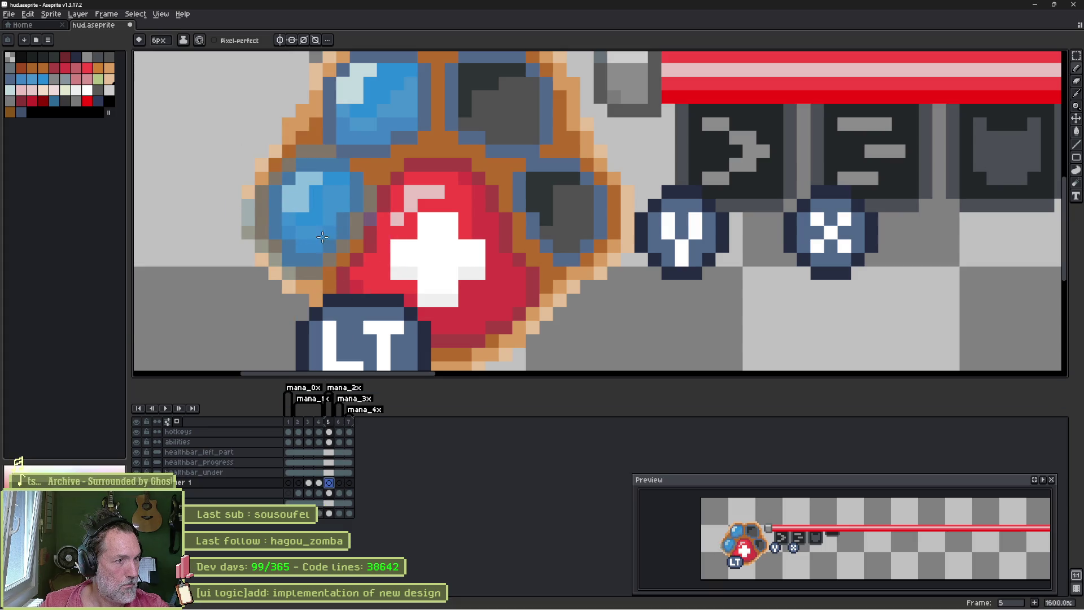
Step: Step through frames 5, 2 and 3 and select the orb layer's frame 3 cel
click(298, 483)
click(309, 483)
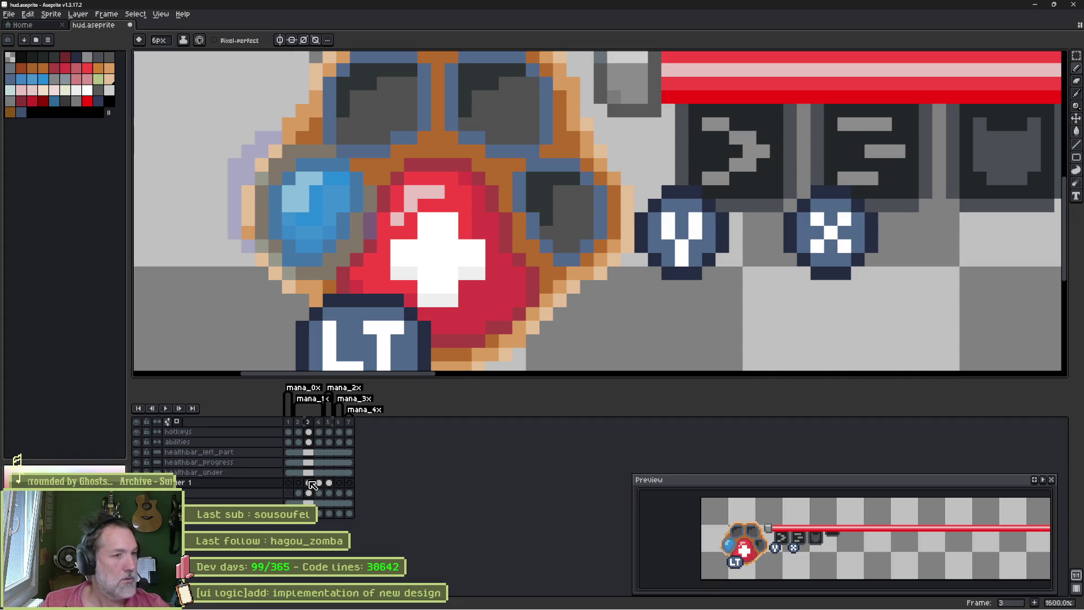
click(309, 484)
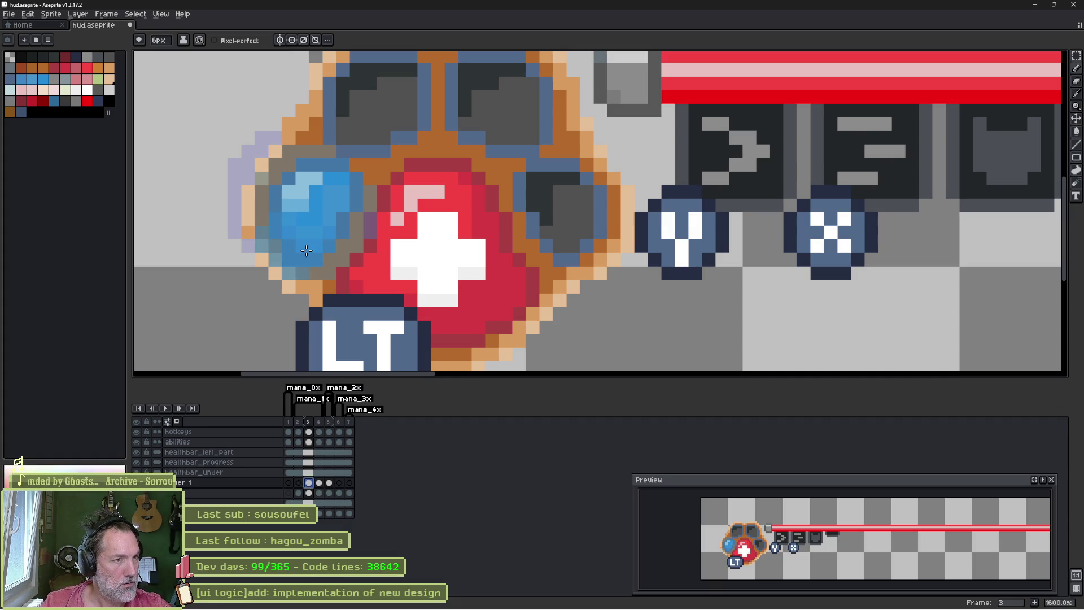
scroll(306, 223, up, 1)
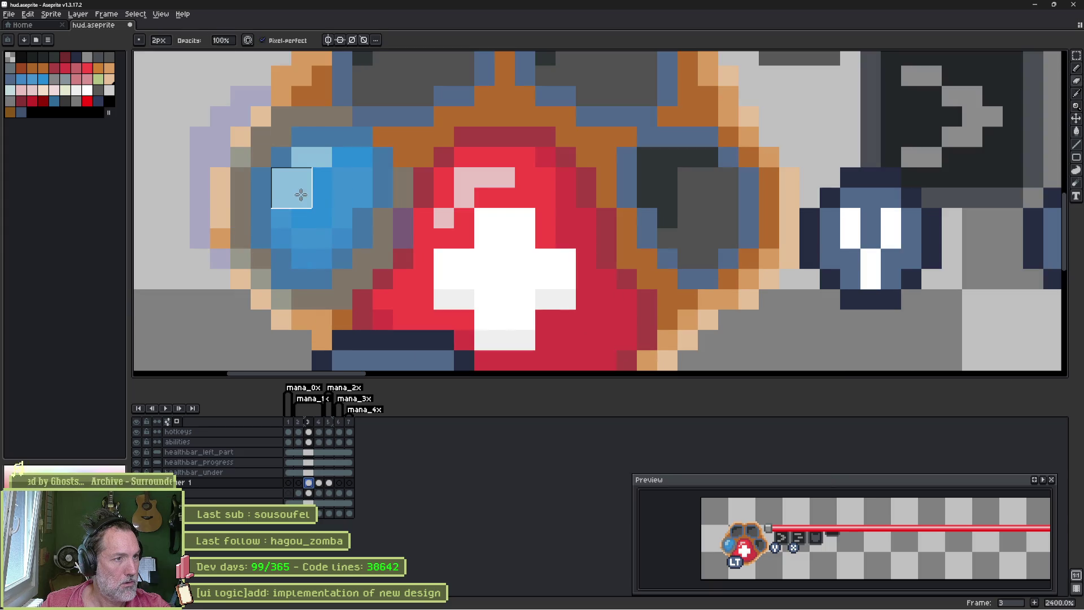
Step: Paint a light-blue highlight on the orb in frame 3, undoing and isolating the layer to check it
drag(288, 170, 314, 172)
click(313, 172)
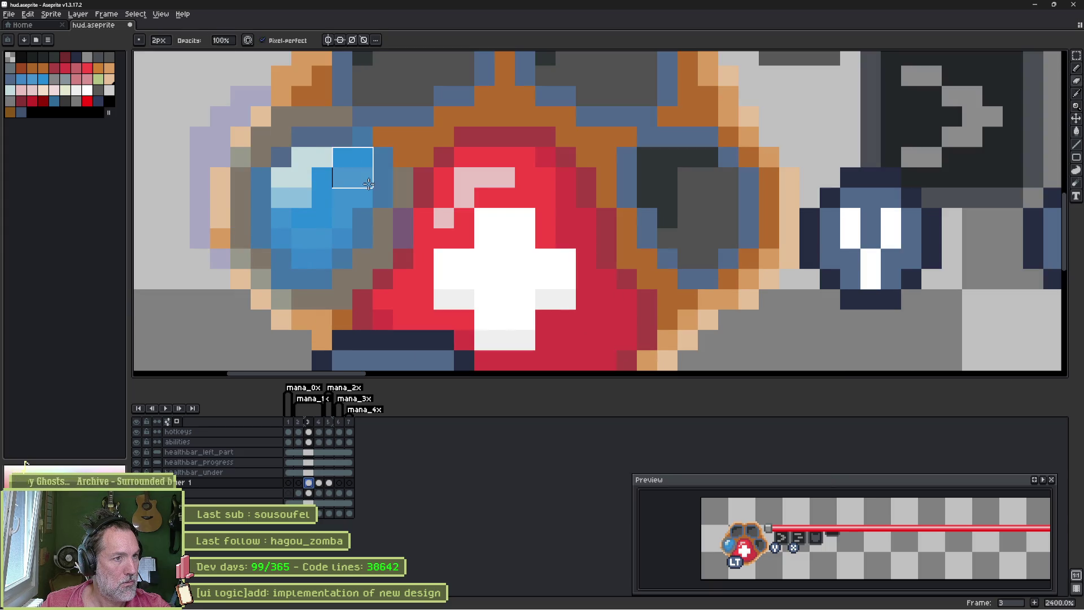
drag(356, 218, 303, 238)
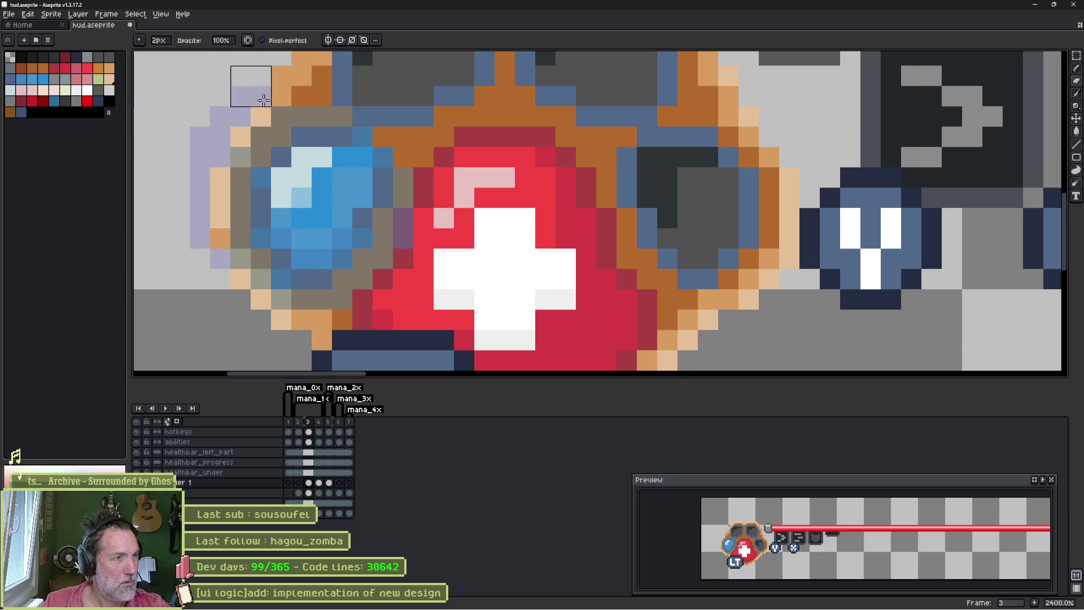
click(283, 194)
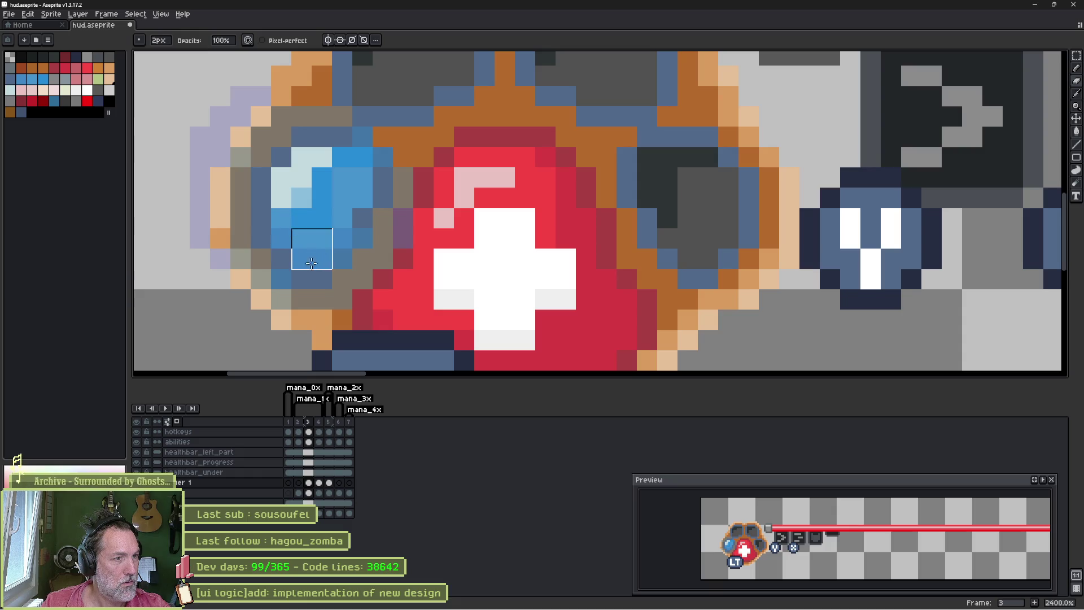
click(327, 181)
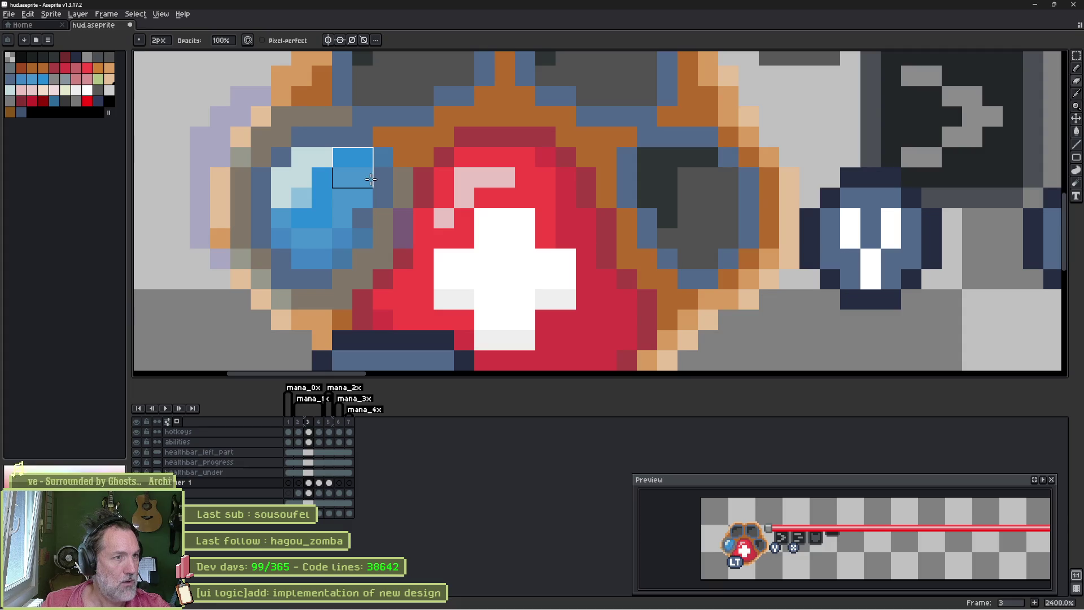
key(ctrl+z)
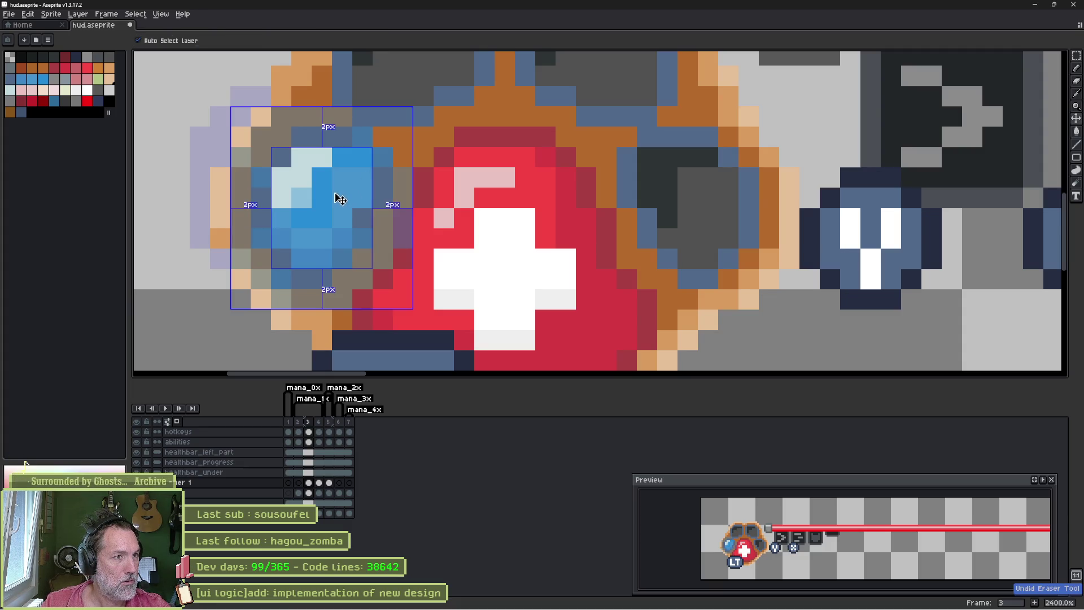
key(ctrl+z)
key(ctrl+d)
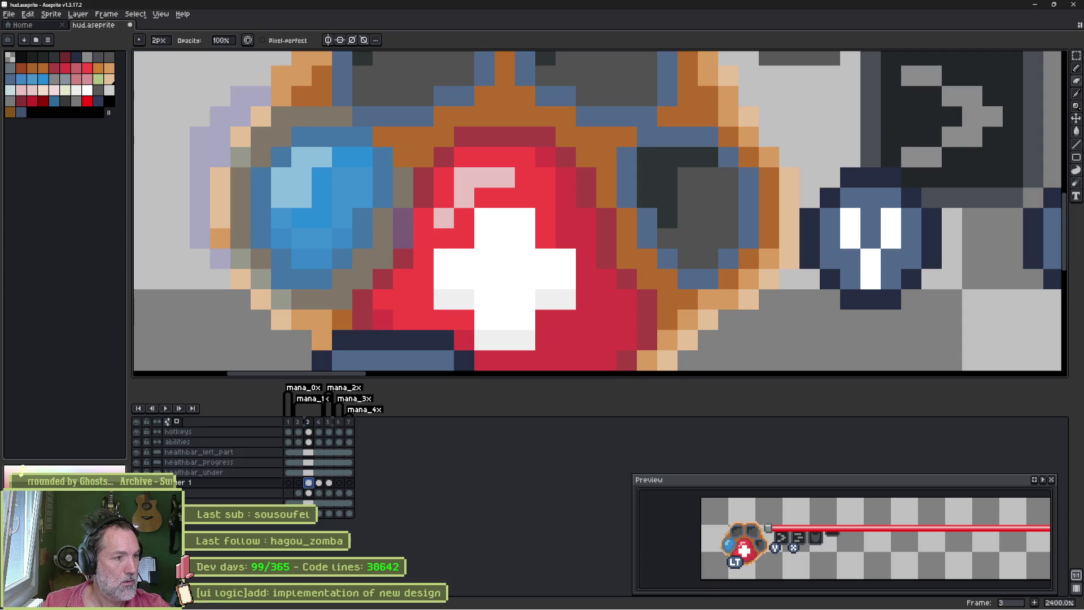
click(146, 472)
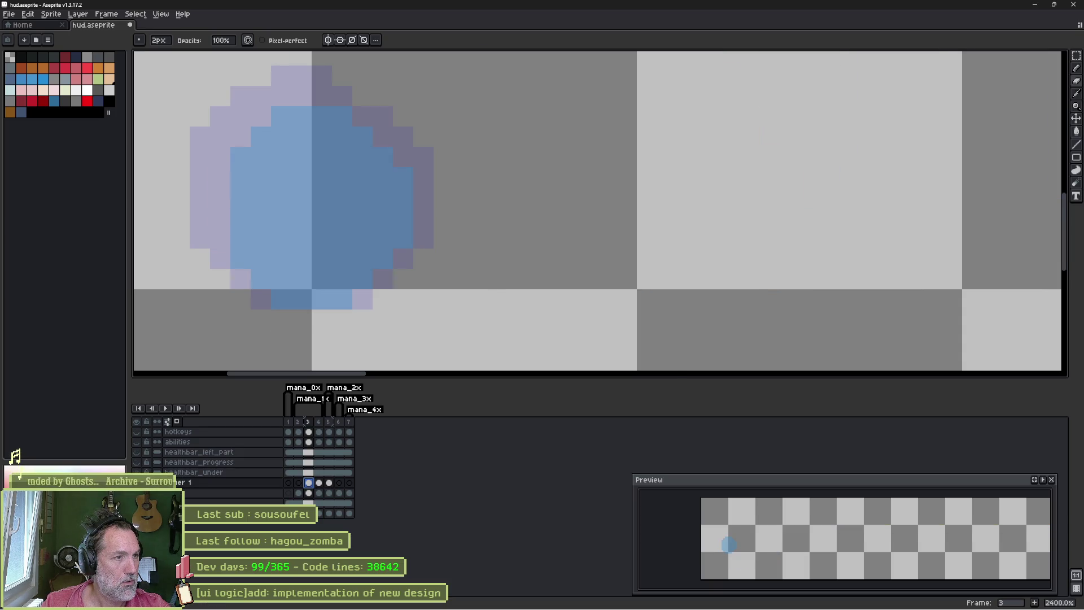
click(145, 472)
mouse_move(312, 158)
mouse_down()
mouse_move(302, 178)
mouse_move(308, 232)
mouse_up()
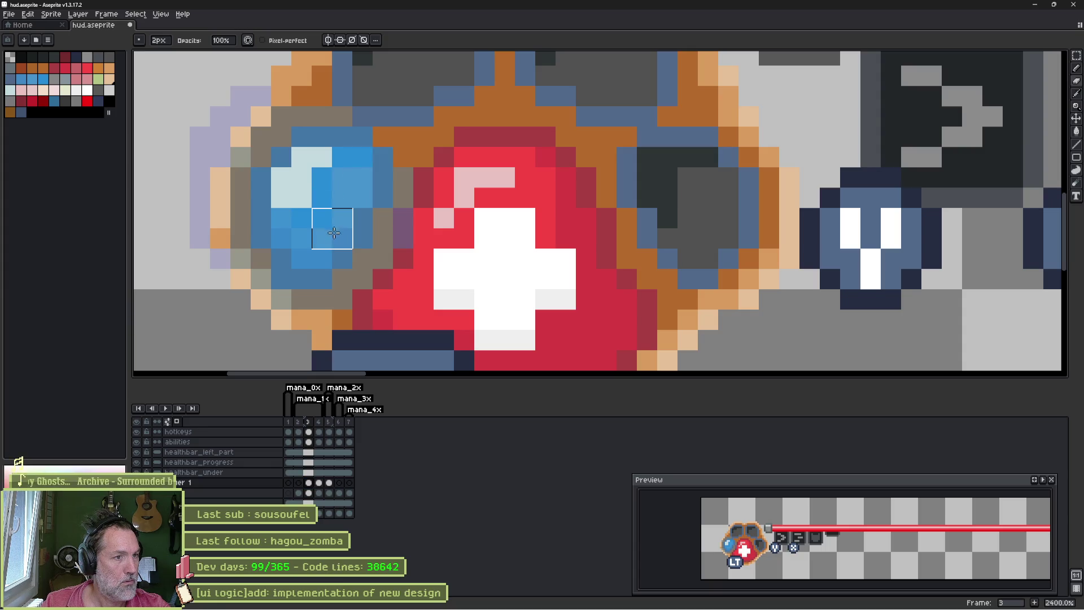
Step: Repaint the orb's blue highlight run on frames 4 and 5
key(Right)
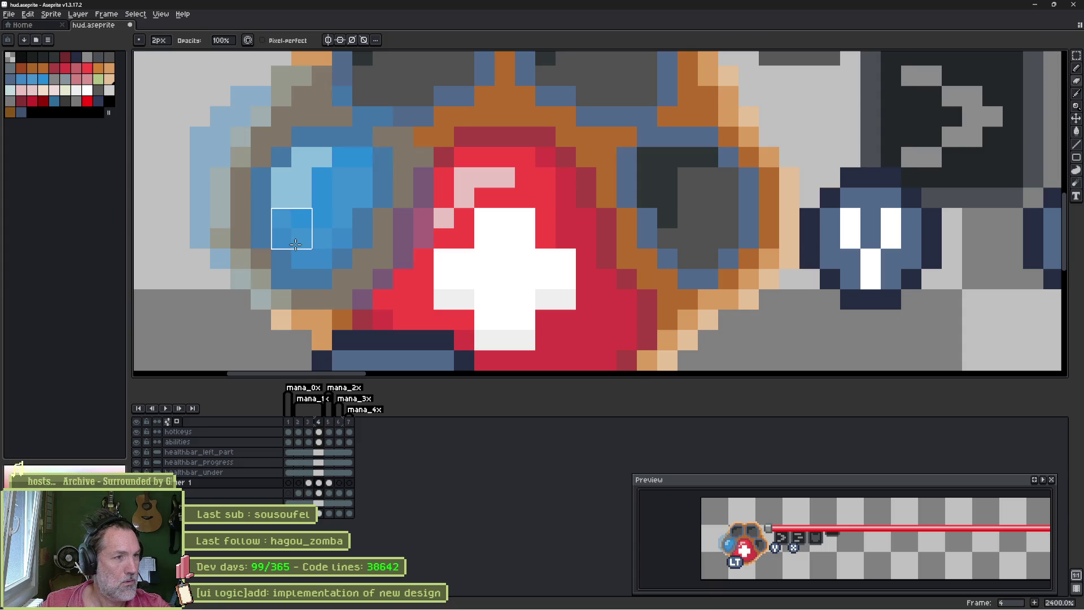
click(332, 186)
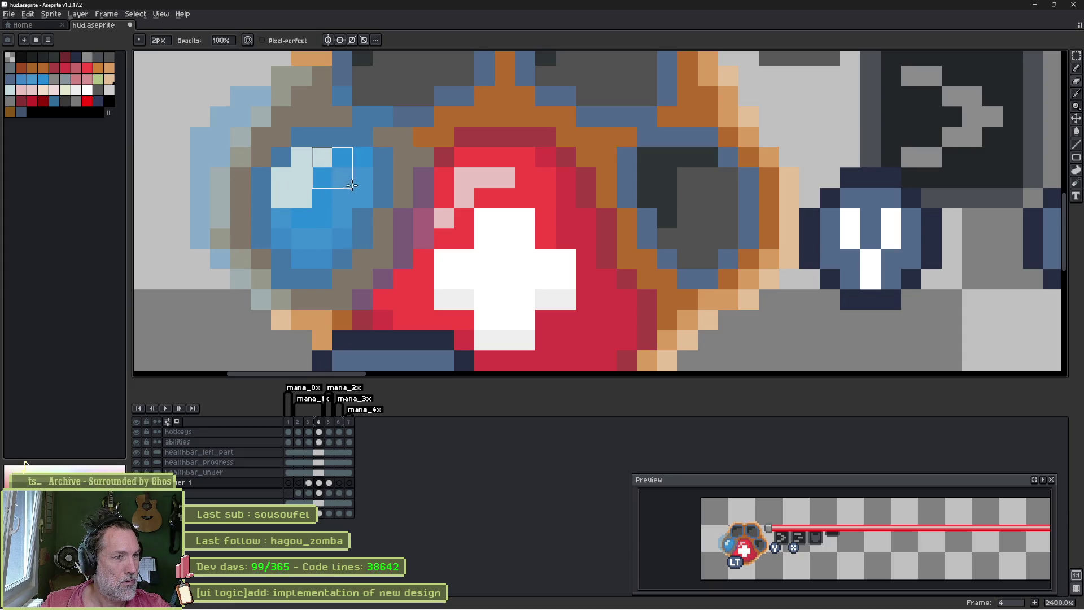
drag(344, 178, 321, 221)
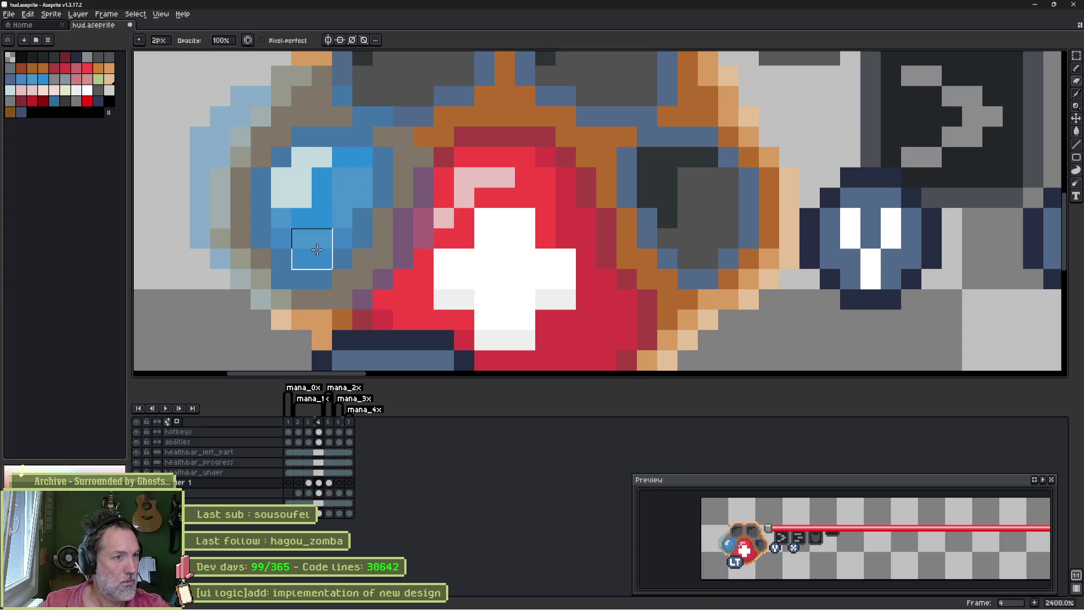
key(Right)
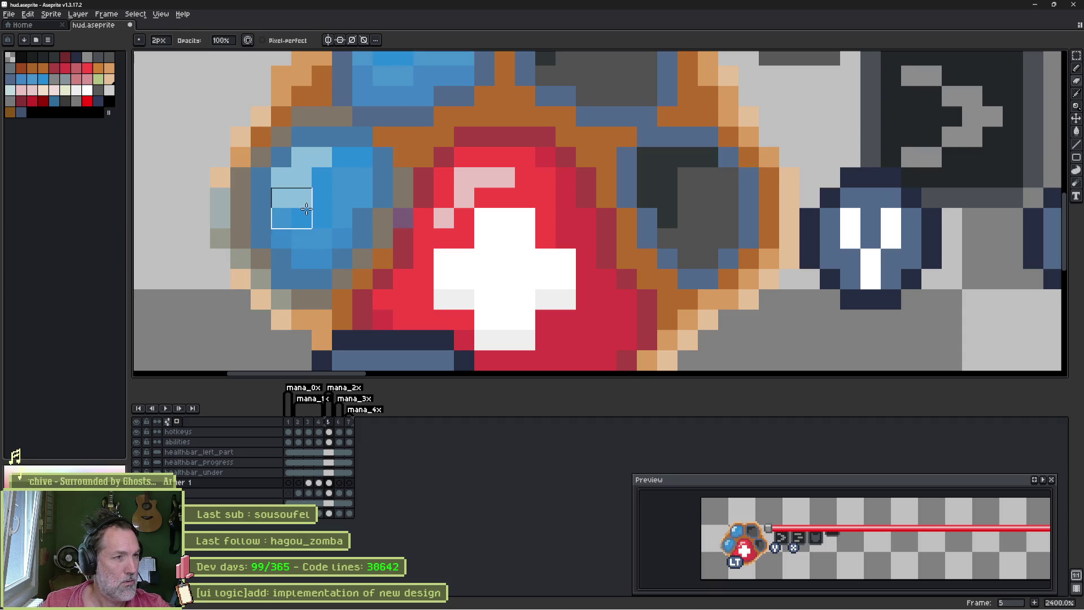
click(332, 182)
drag(347, 170, 337, 209)
click(333, 204)
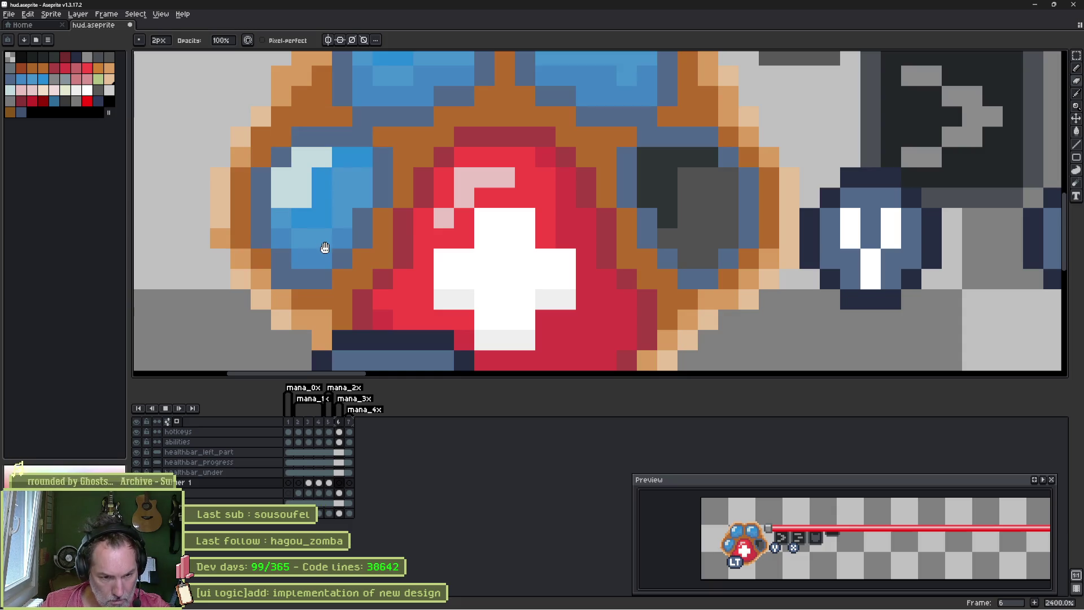
Step: Compare neighbouring frames and fix the orb's left rim with a 1px brush on frames 4 and 5
key(Left)
key(Left)
key(Left)
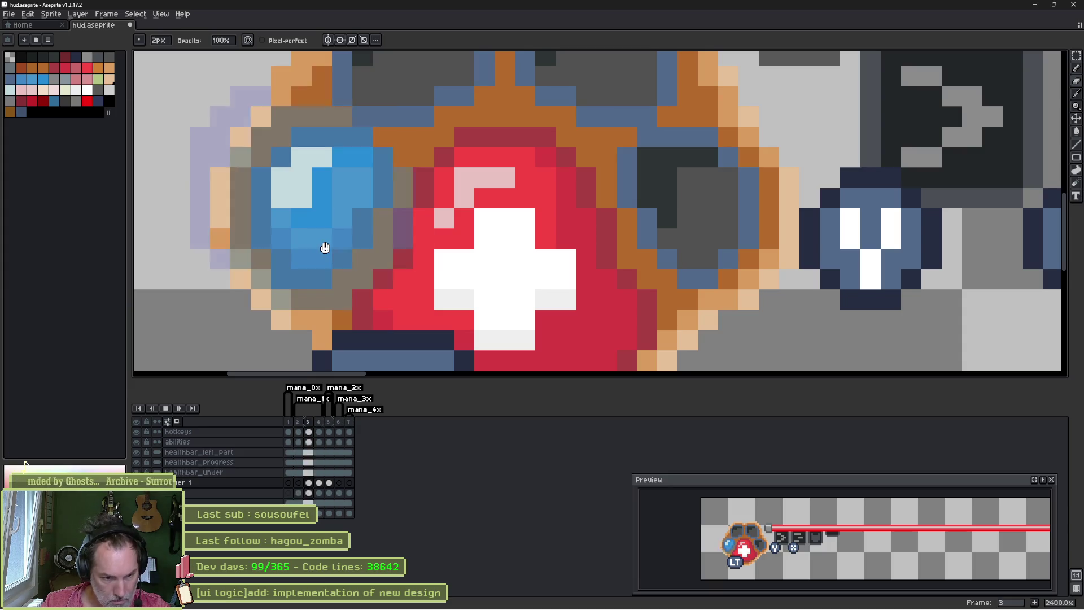
key(Right)
key(Right)
key(Left)
key(Right)
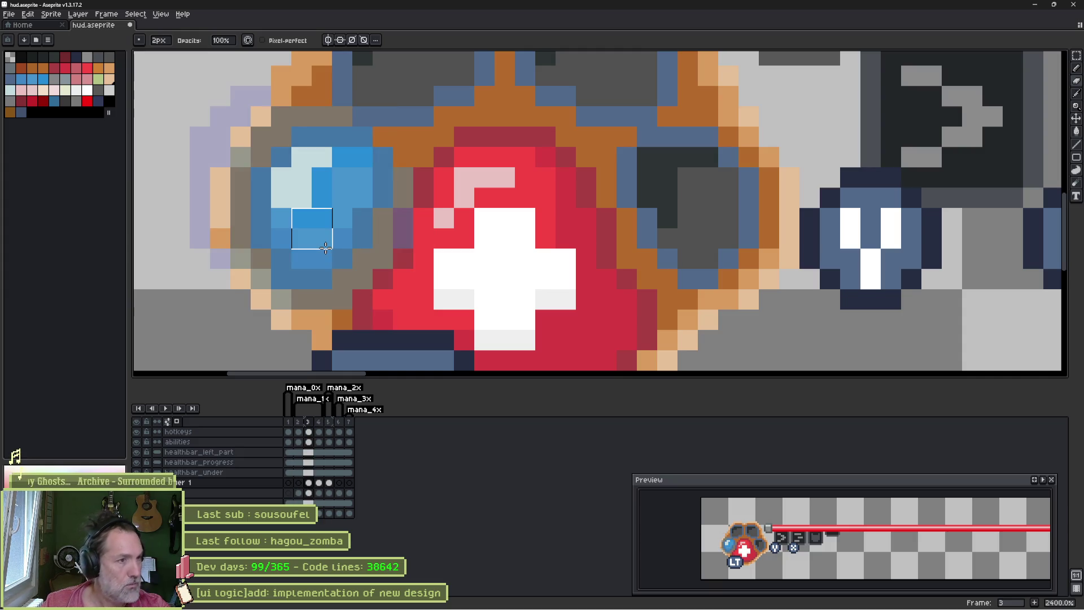
key(Right)
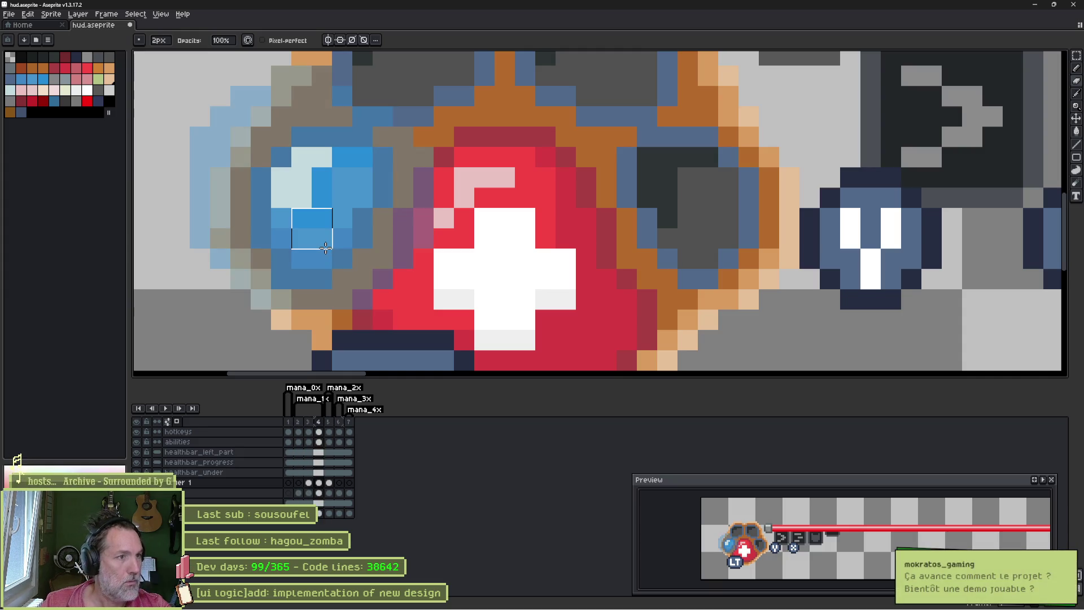
key(minus)
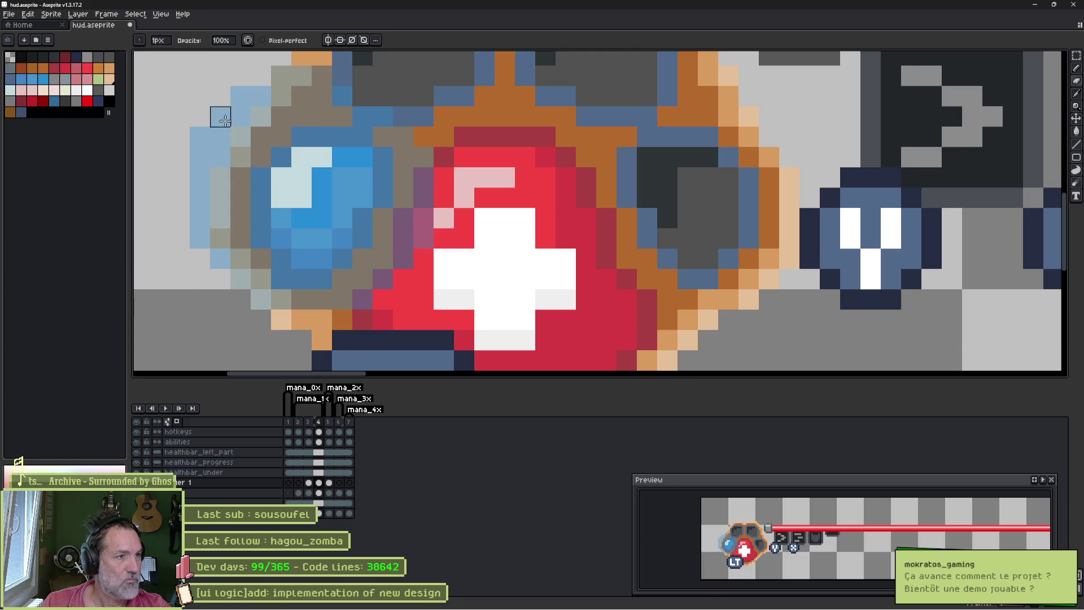
mouse_move(200, 120)
mouse_down()
mouse_move(256, 297)
mouse_move(343, 96)
mouse_up()
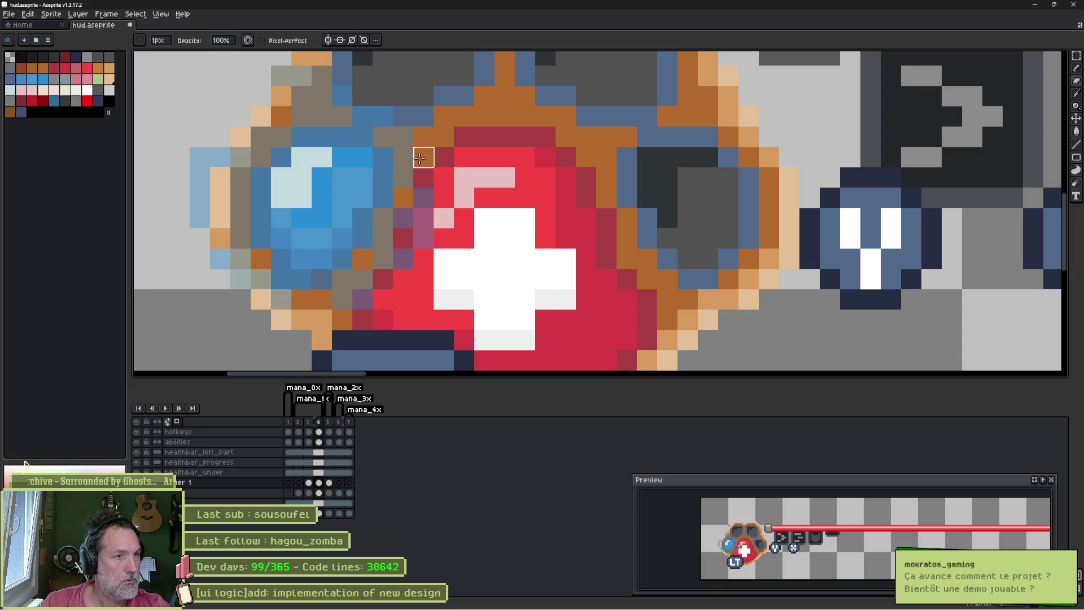
drag(197, 169, 217, 158)
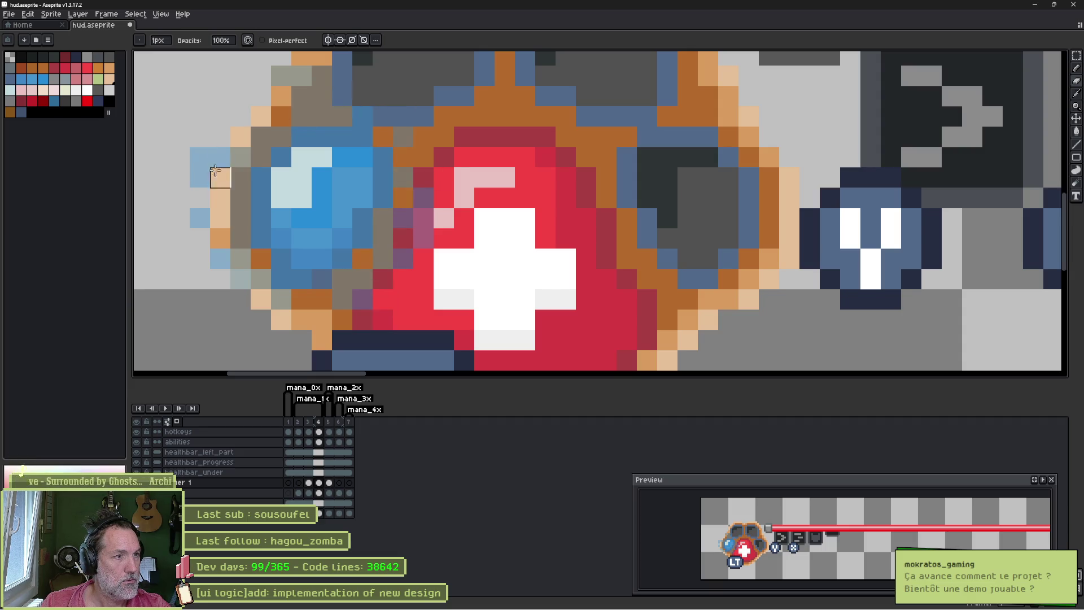
key(Right)
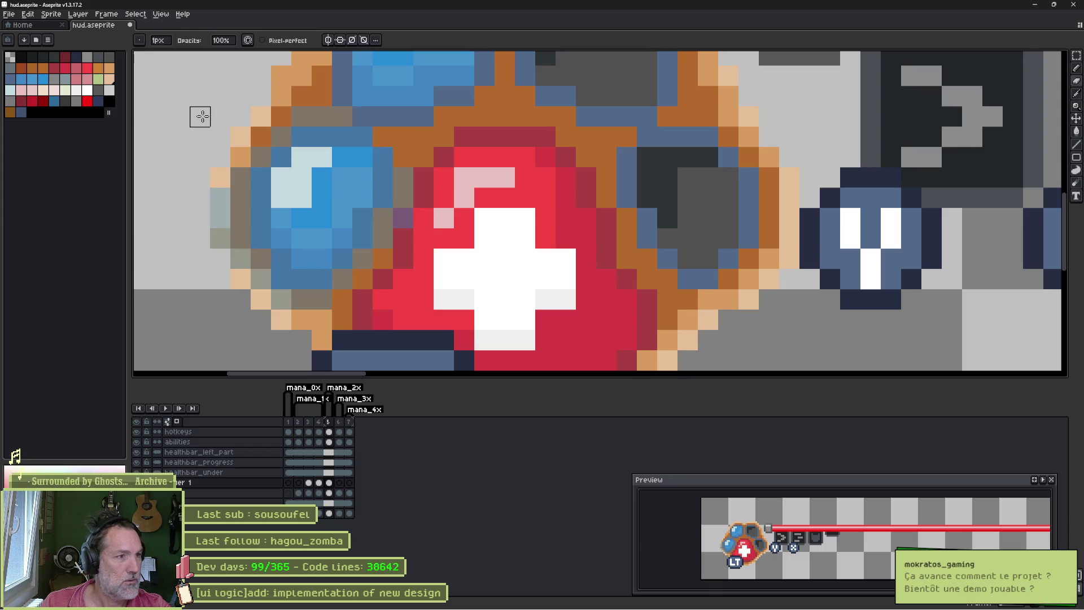
drag(239, 211, 222, 238)
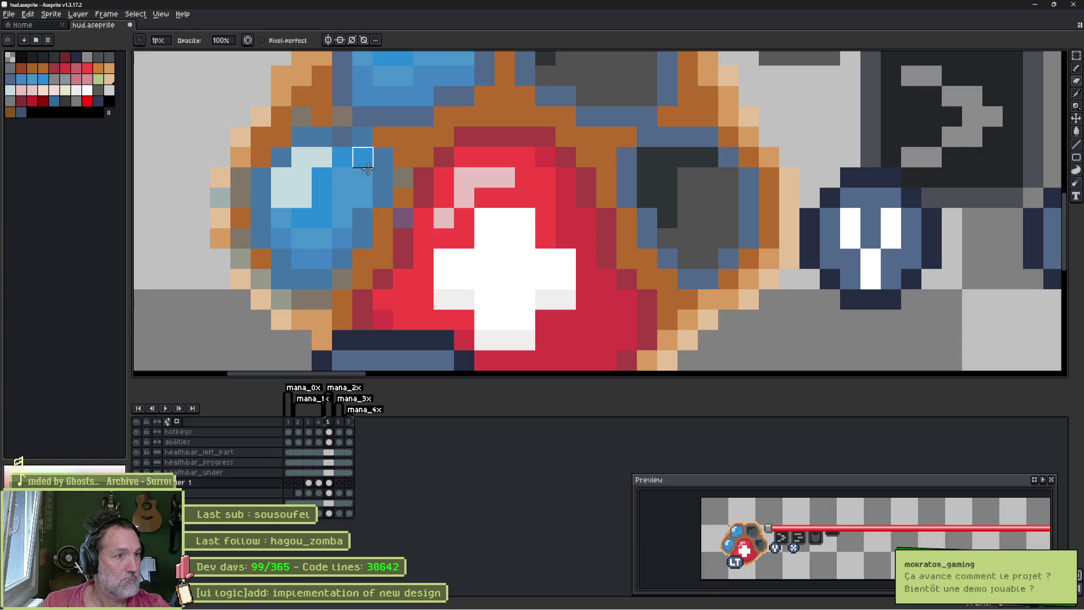
Step: Repaint the lower-left rim brown on frame 3 and play the animation to preview it
key(Right)
key(Left)
key(Left)
key(Left)
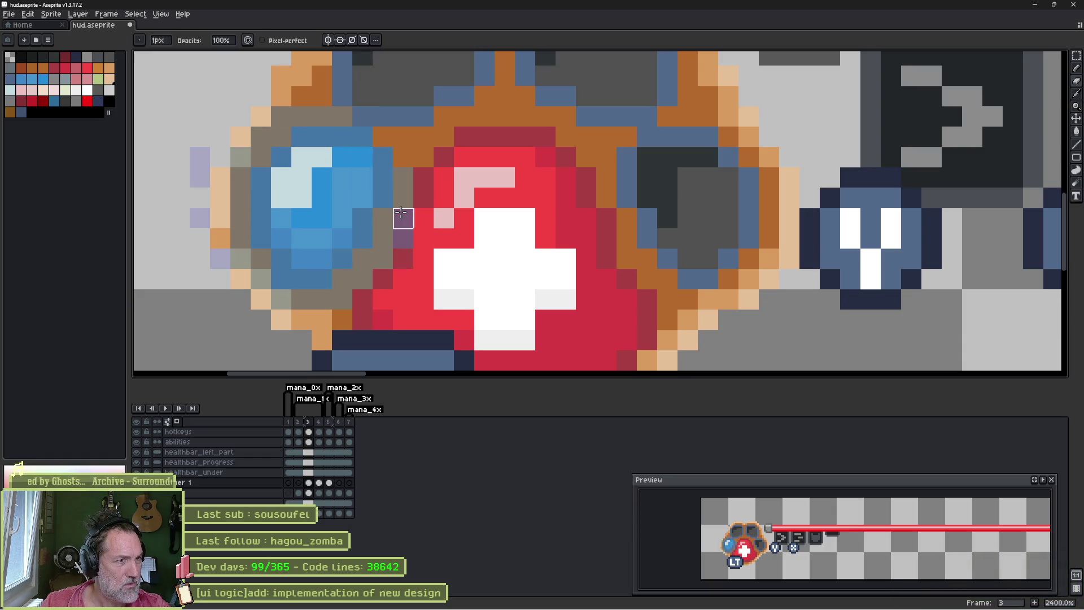
drag(320, 300, 262, 280)
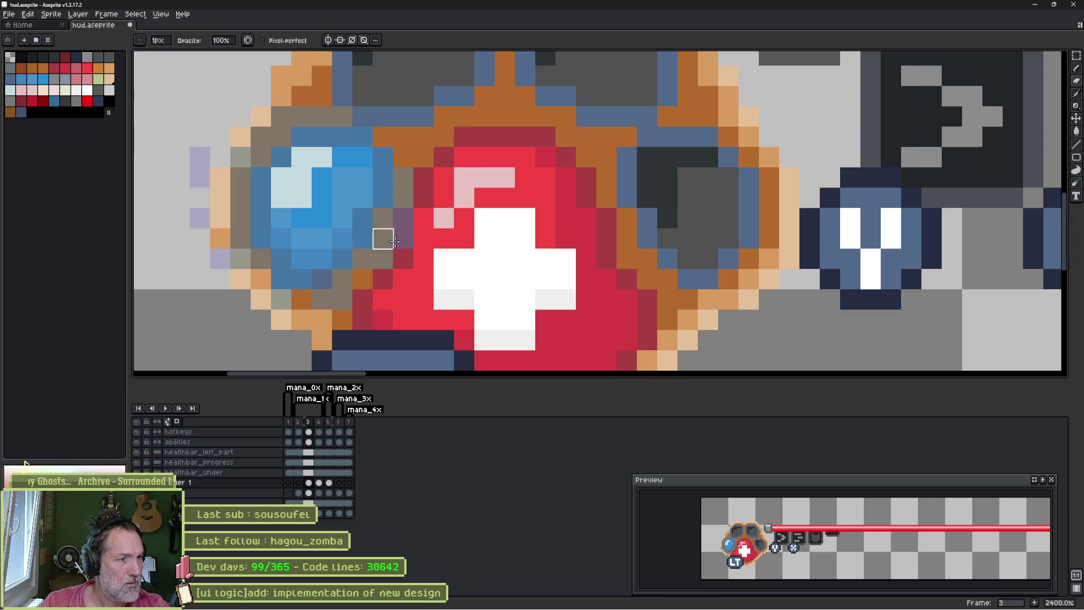
key(Return)
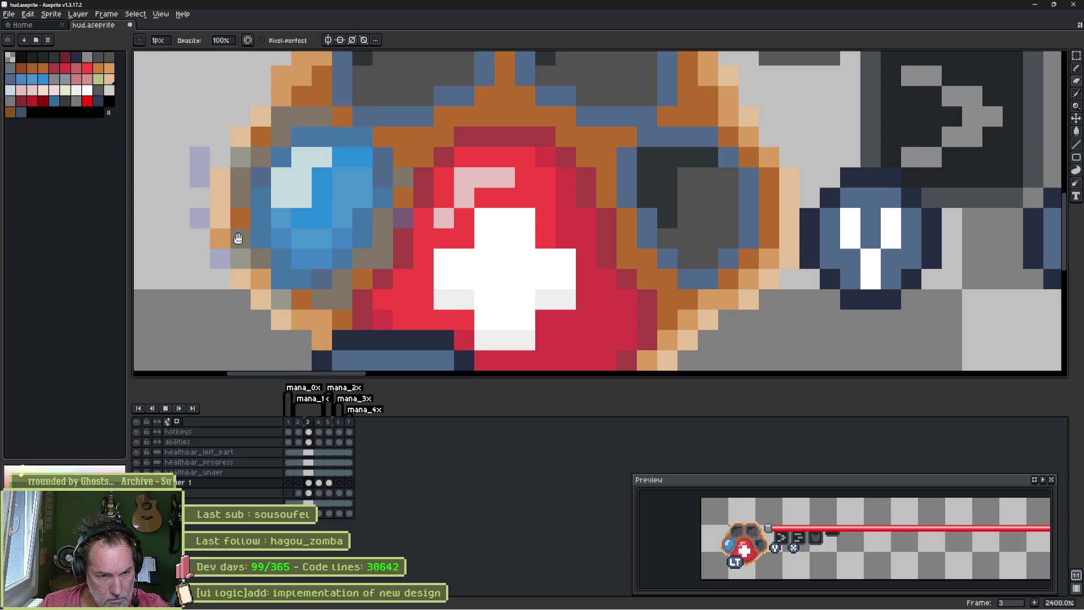
key(Return)
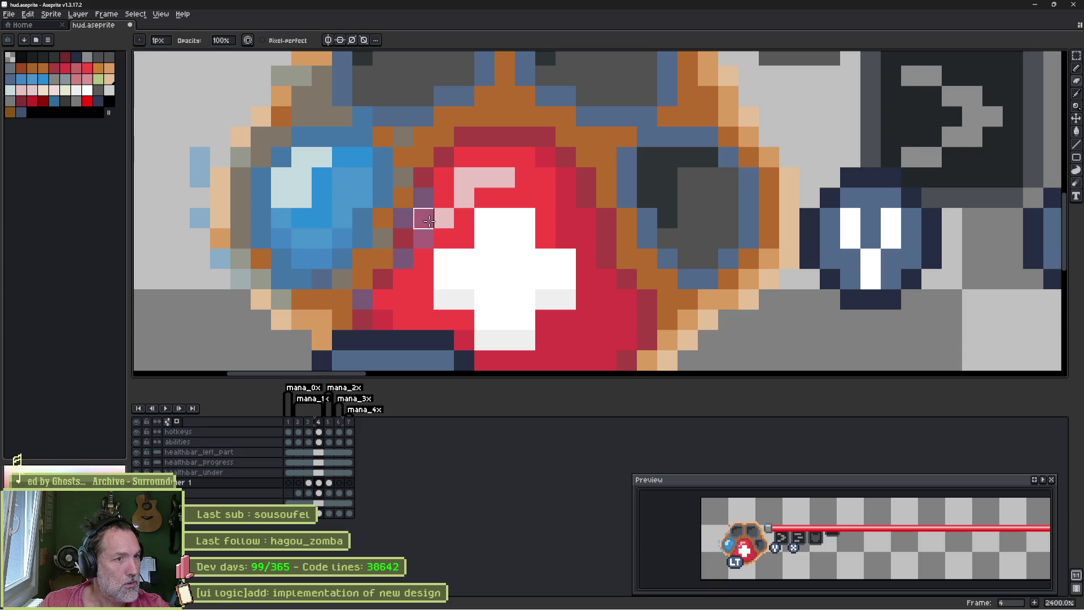
key(Right)
key(Left)
key(Left)
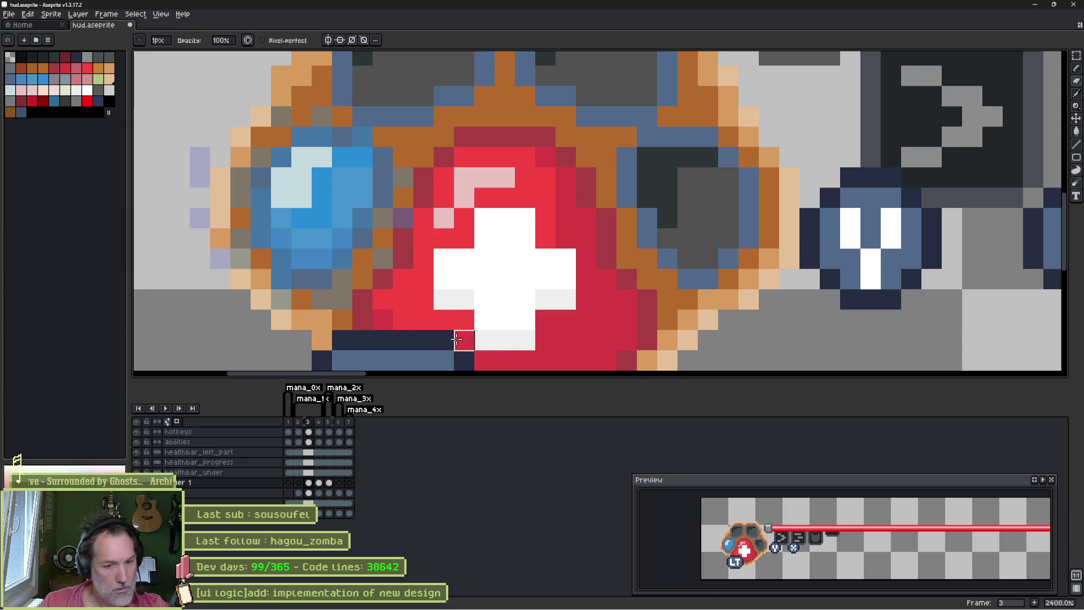
key(Return)
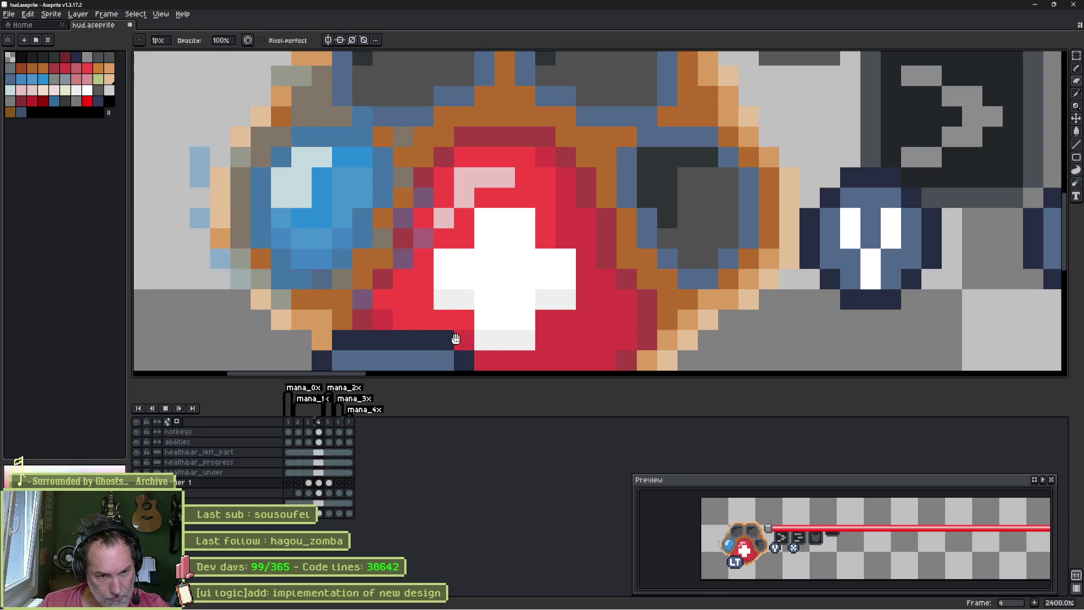
key(Return)
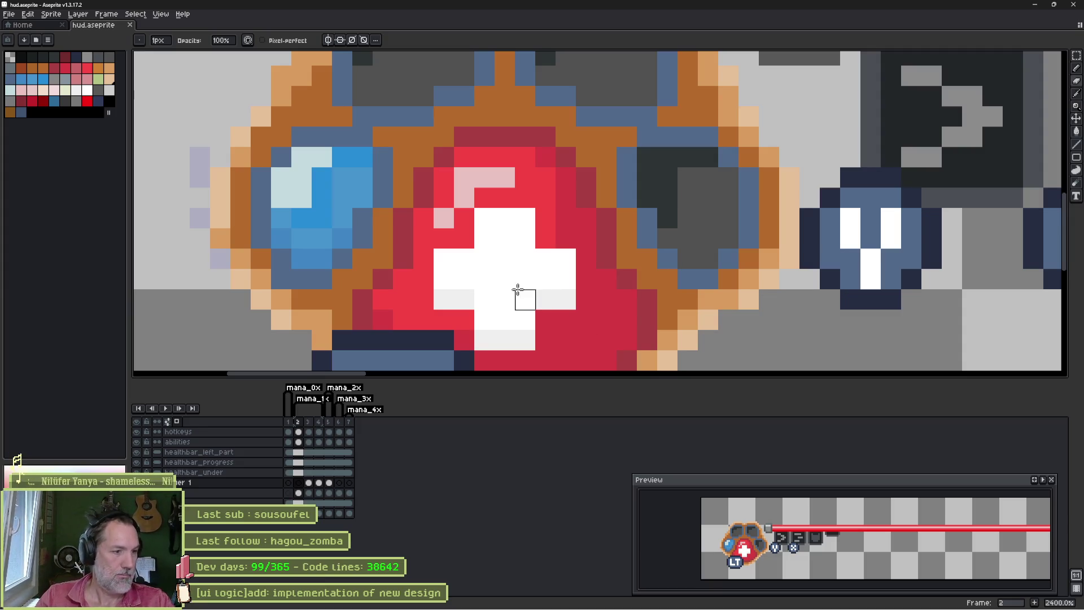
scroll(484, 319, down, 1)
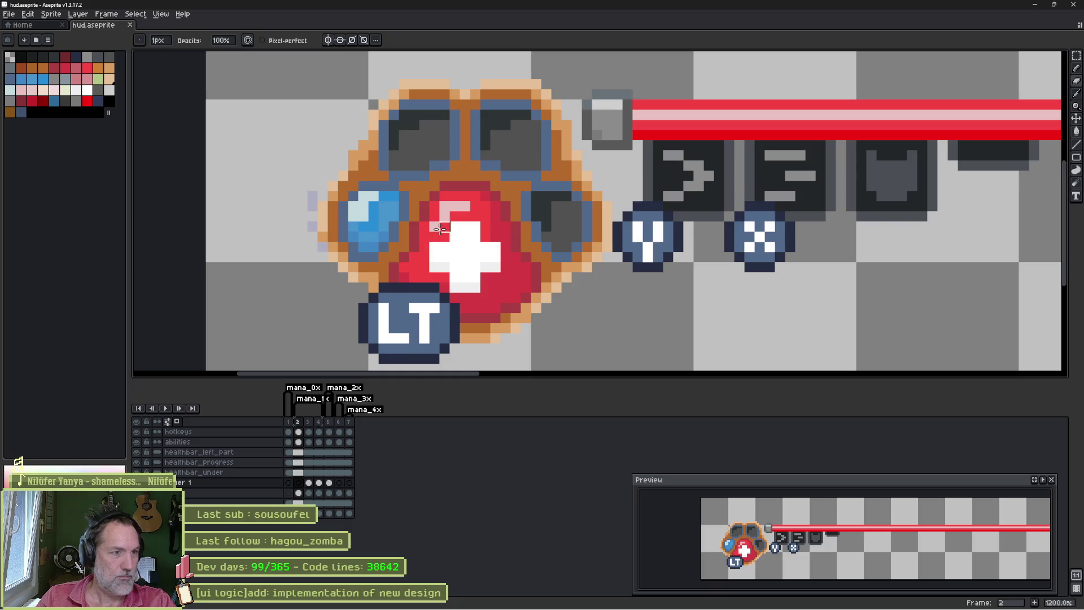
scroll(474, 238, down, 1)
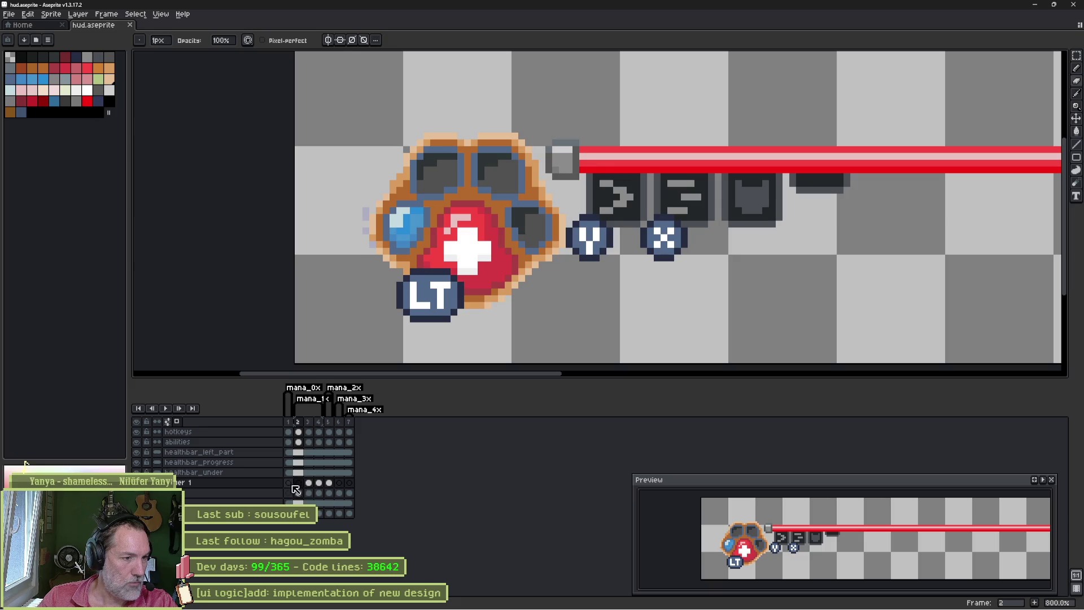
Step: Step through frames 2–5 of the mana animation and reposition the sprite in the Preview panel
drag(299, 484, 338, 485)
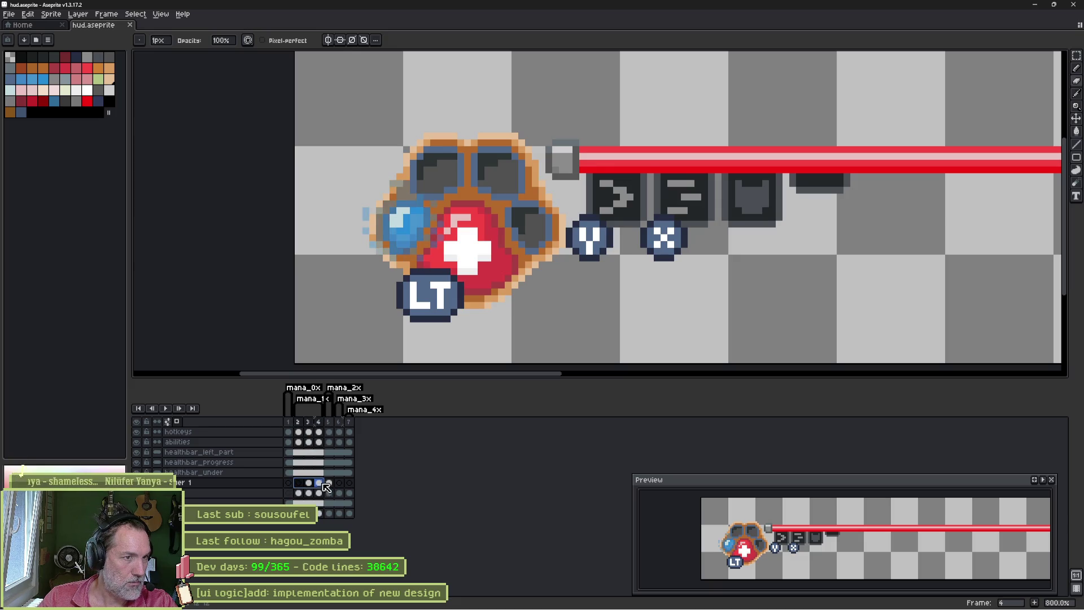
key(Right)
key(Right)
key(Left)
key(Left)
key(Left)
mouse_move(317, 485)
mouse_down()
mouse_move(336, 489)
mouse_move(306, 485)
mouse_up()
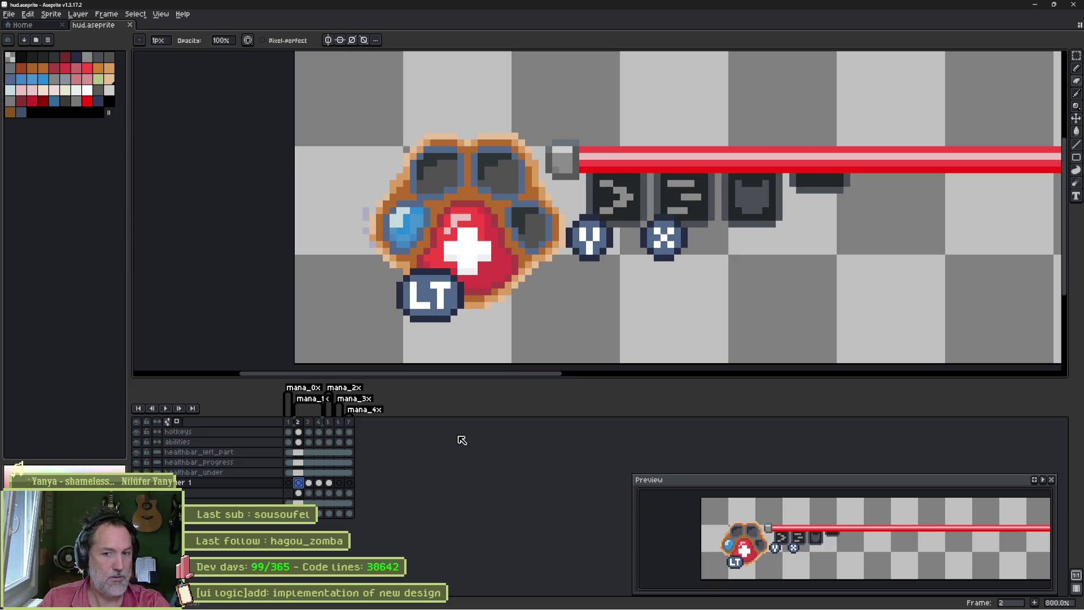
drag(843, 517, 780, 513)
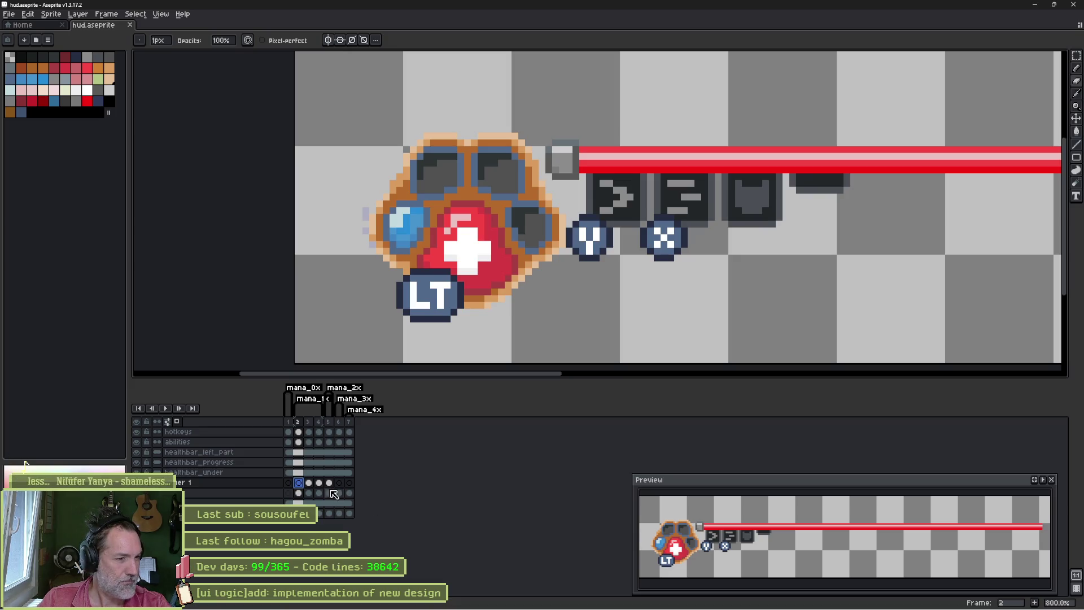
Step: Rename the bottom layer via Layer Properties and select its cels across frames 1–5
double_click(236, 490)
text(mna)
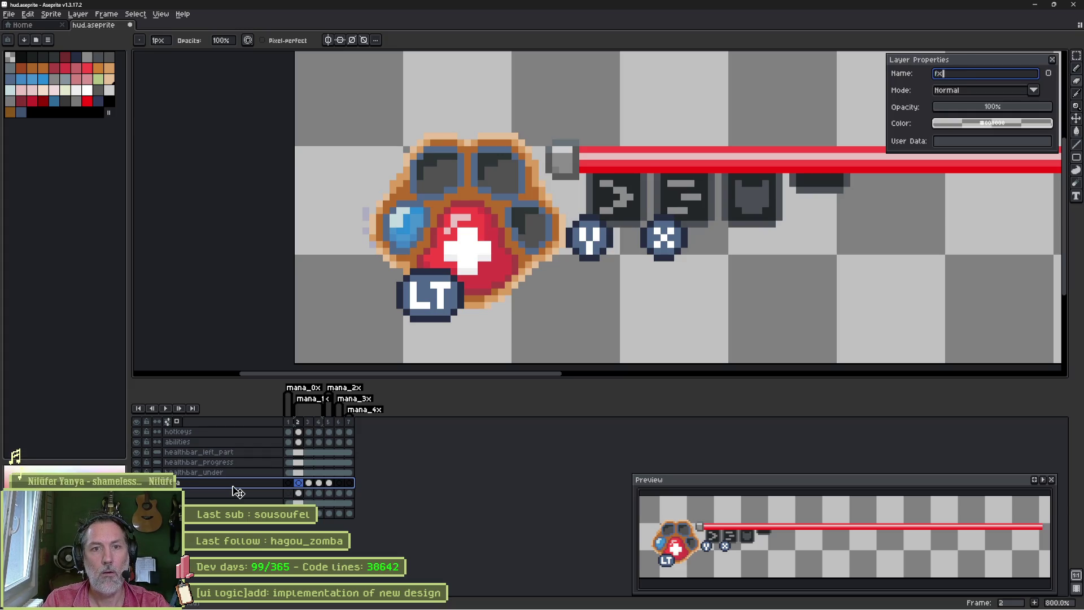
key(Return)
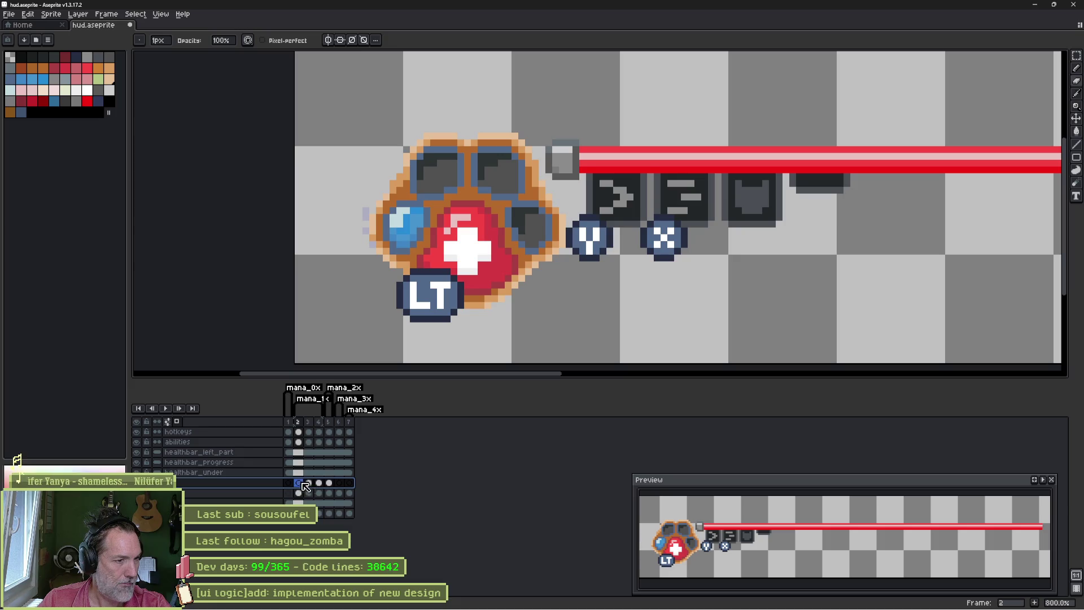
mouse_move(299, 484)
mouse_down()
mouse_move(338, 485)
mouse_move(309, 484)
mouse_move(319, 485)
mouse_up()
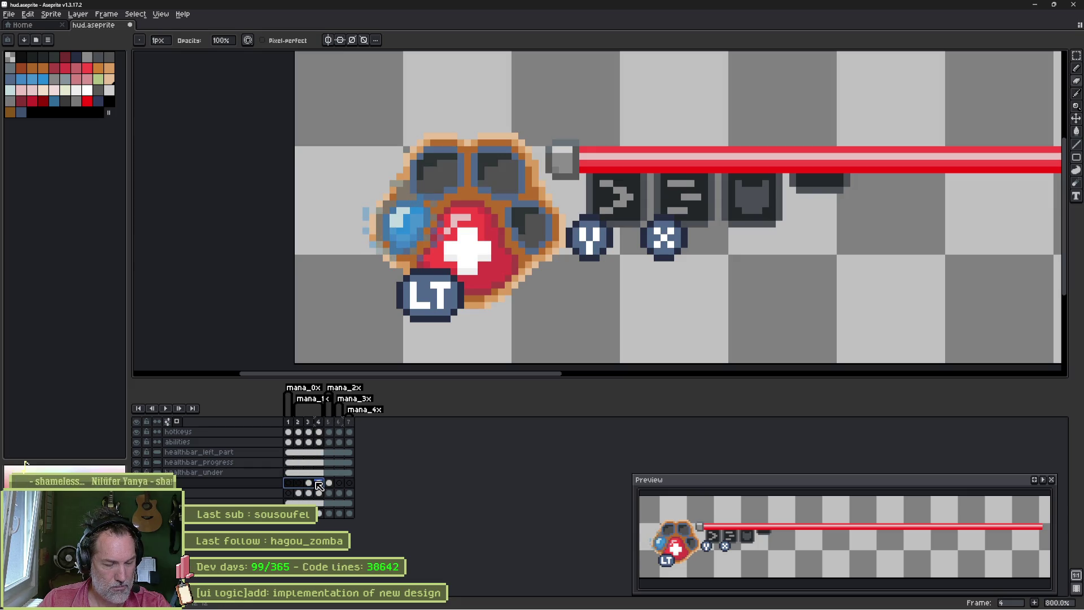
drag(299, 484, 306, 484)
Step: Clear the cel selection and step between frames 2 and 3
click(290, 500)
key(Right)
key(Left)
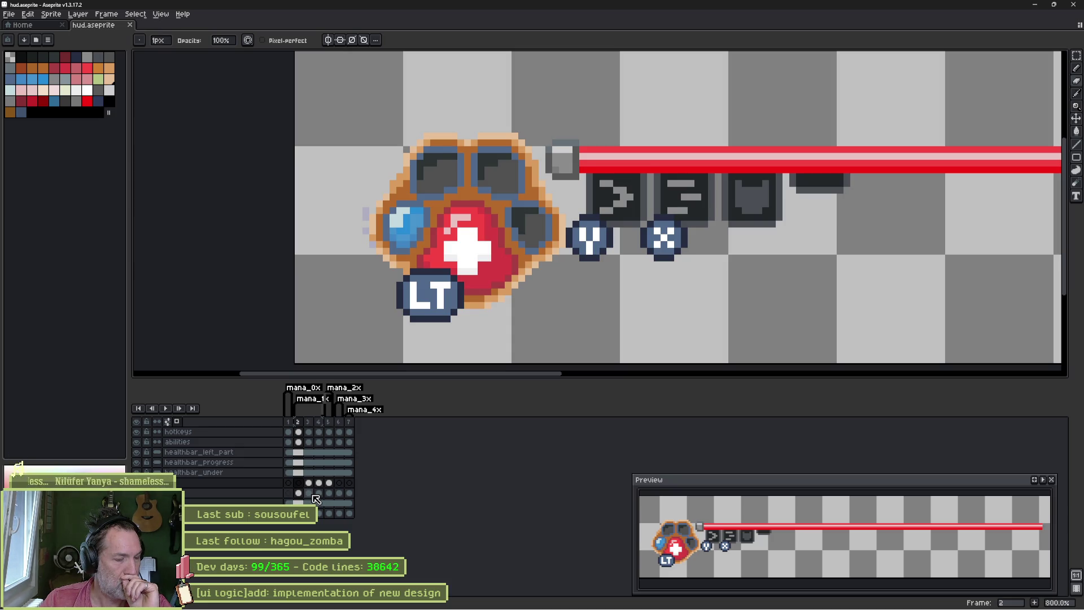
Step: Settle on the bottom layer's cel at frame 2 after checking frame 3
click(299, 494)
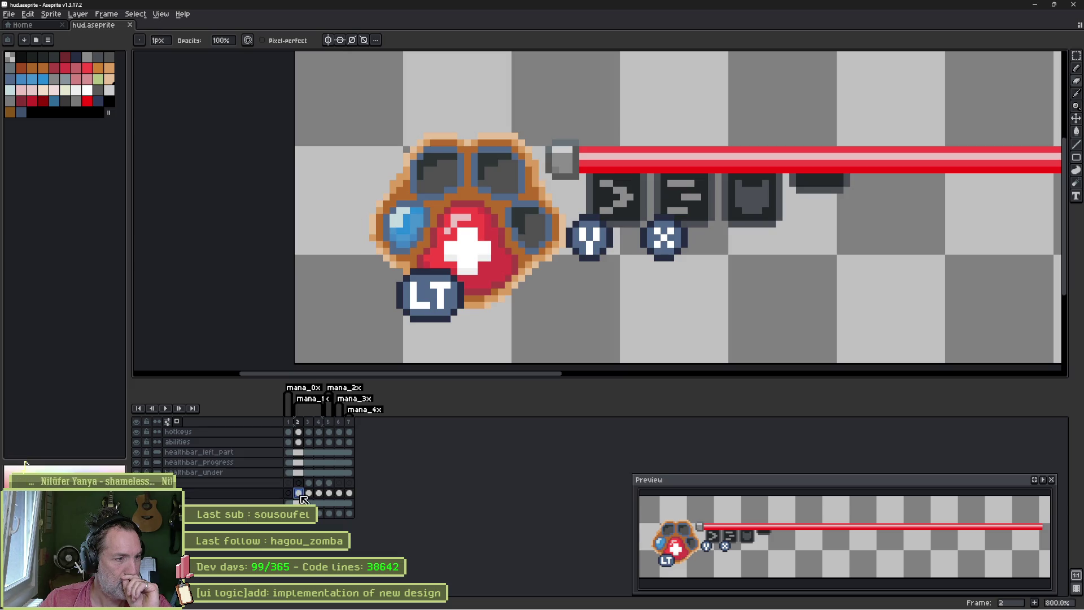
click(310, 494)
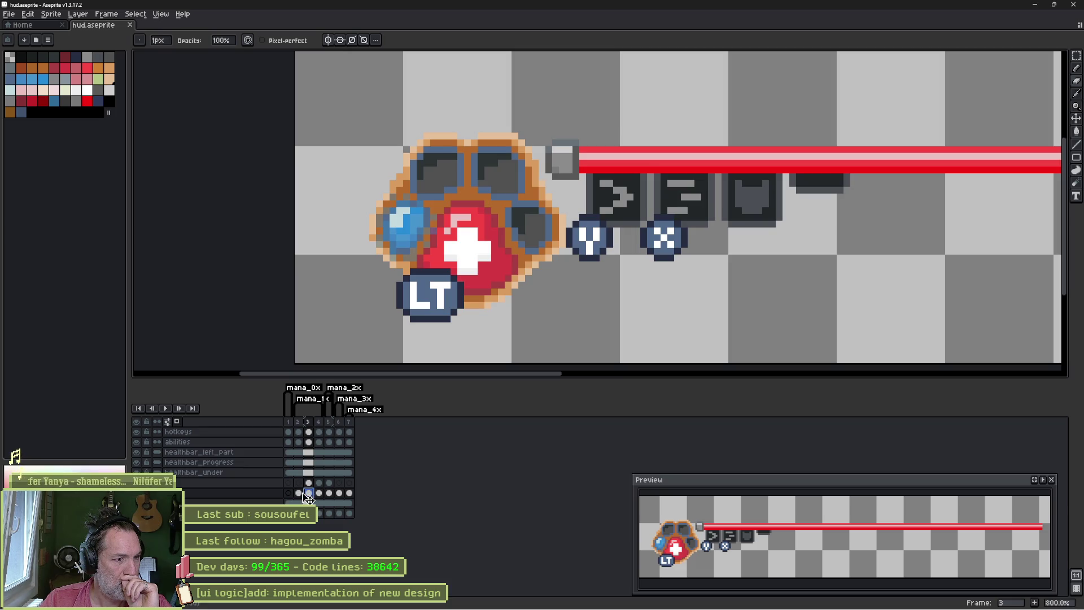
click(300, 494)
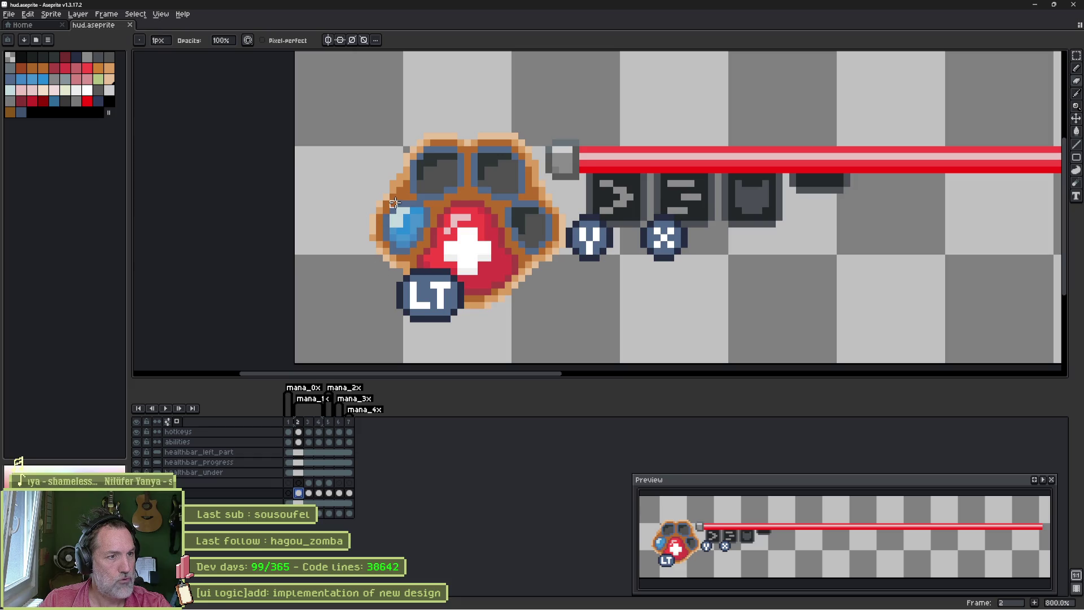
Step: Lasso-select the blue mana orb with the freehand tool (Q) and reach the editing commands
key(q)
drag(395, 204, 399, 214)
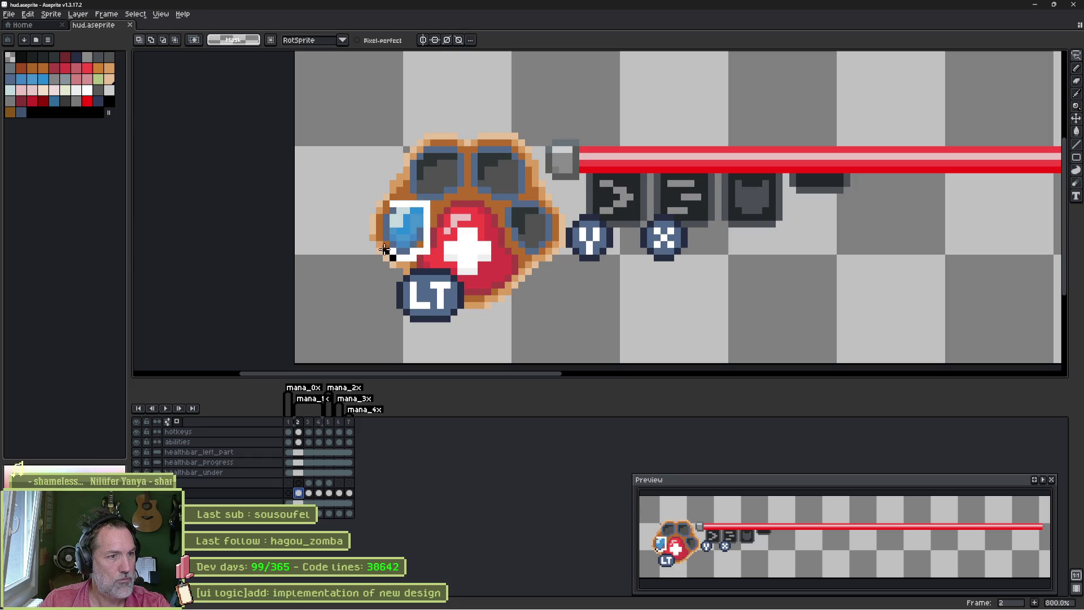
click(12, 14)
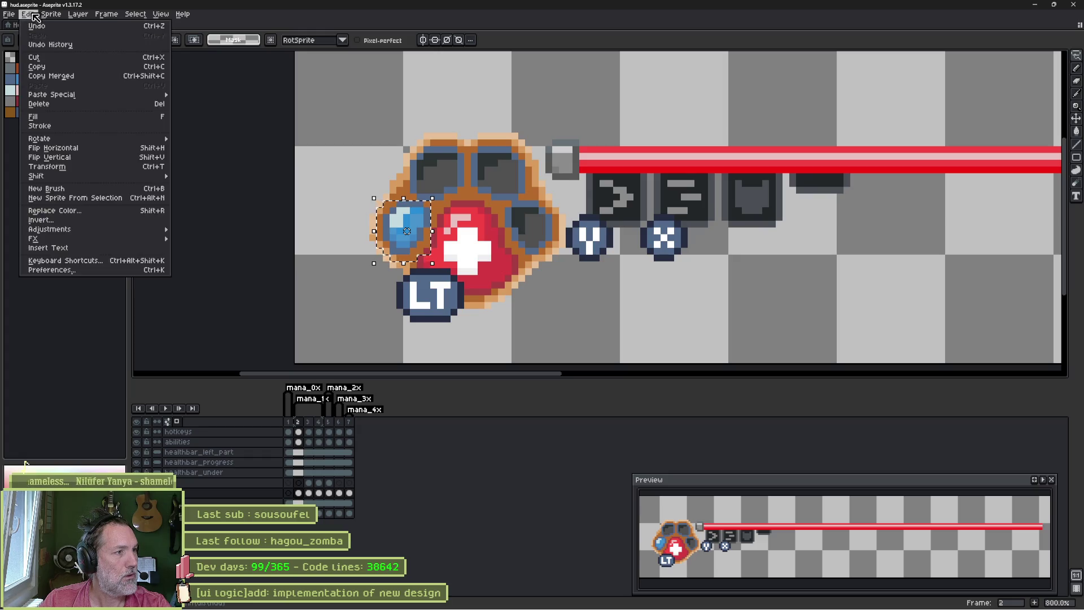
Step: Apply a mild Hue/Saturation desaturation (about -17) to the orb, then check frame 4
click(51, 229)
click(221, 238)
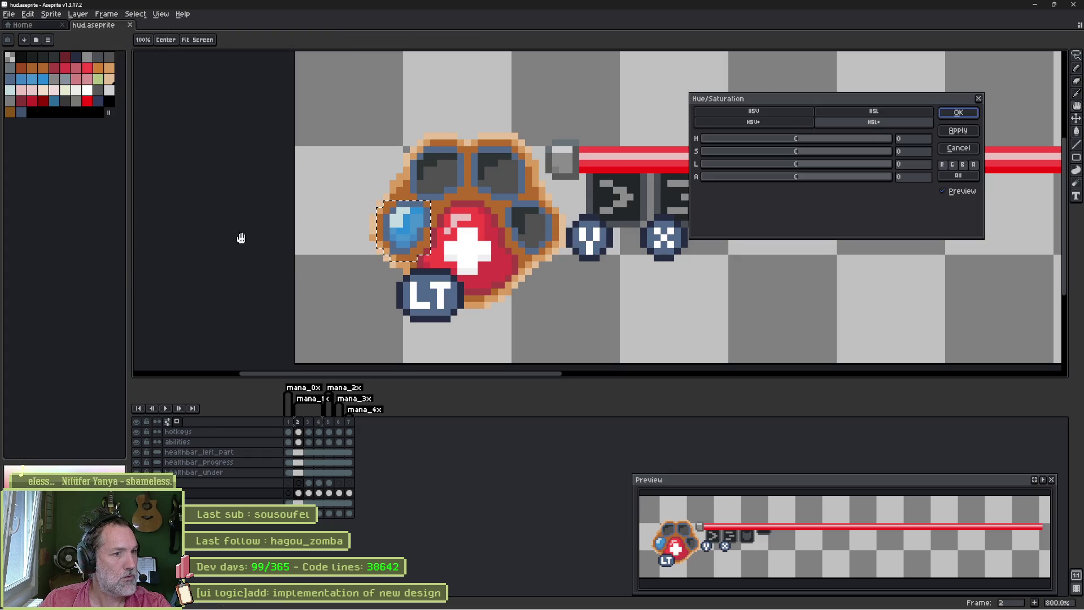
drag(796, 151, 768, 152)
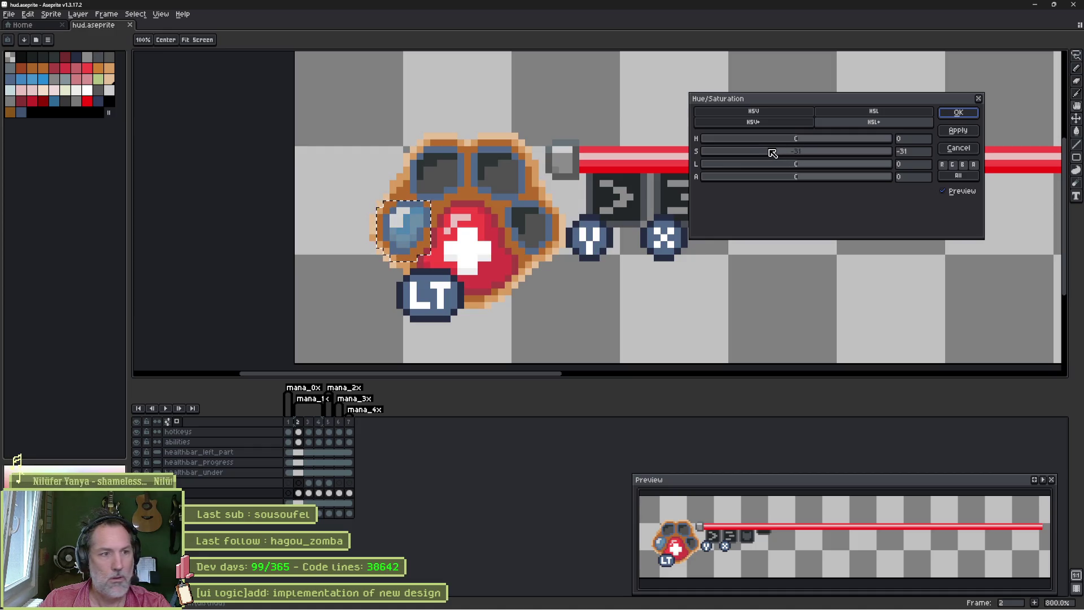
drag(768, 153, 785, 155)
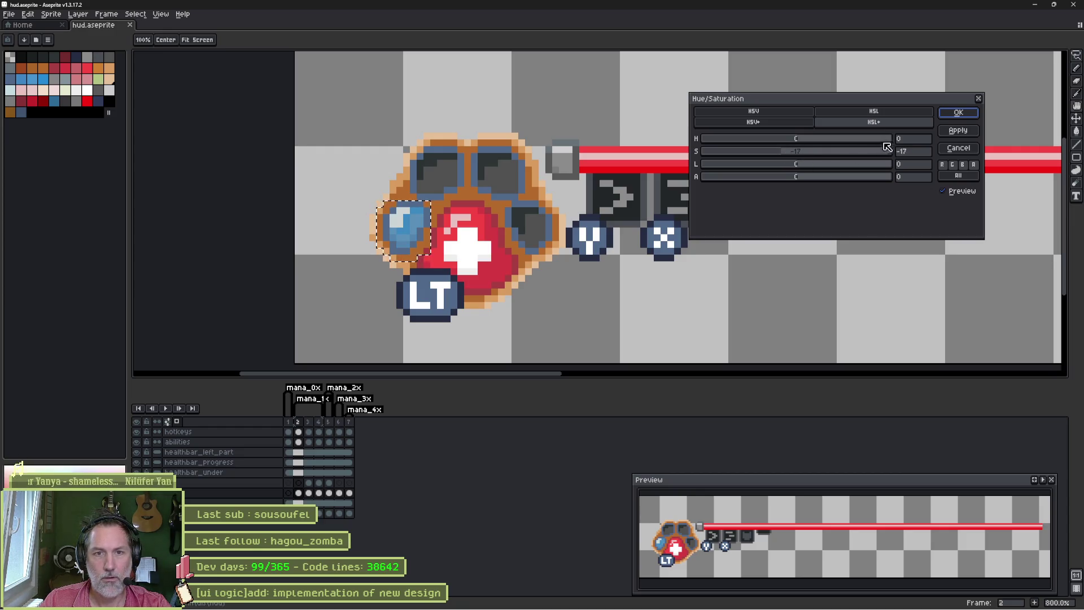
click(968, 117)
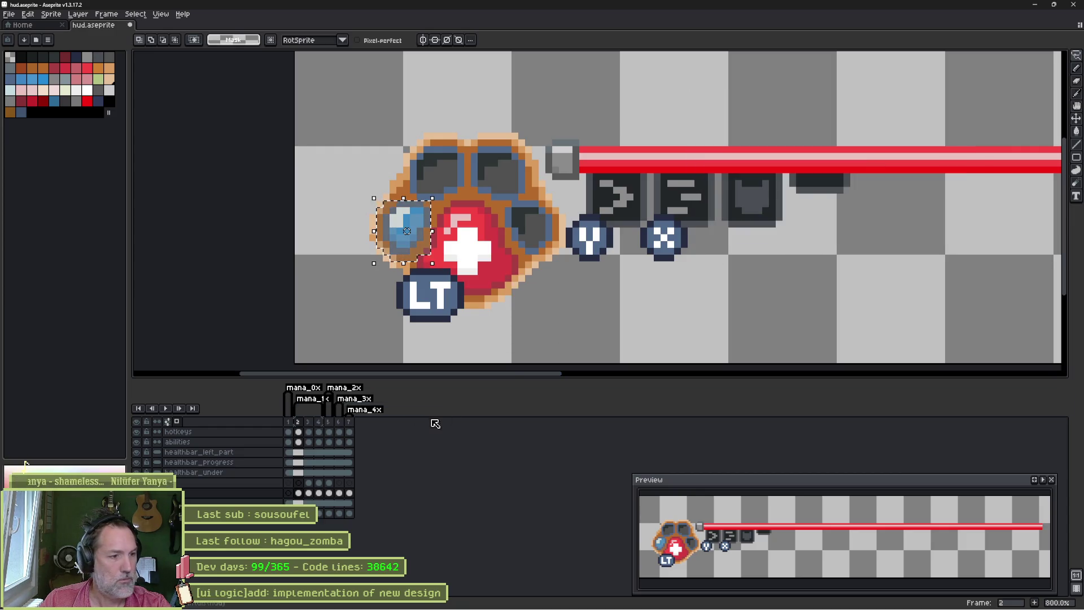
click(319, 421)
Step: Step back to frame 2, select only its orb cel, and reach the editing commands
key(Right)
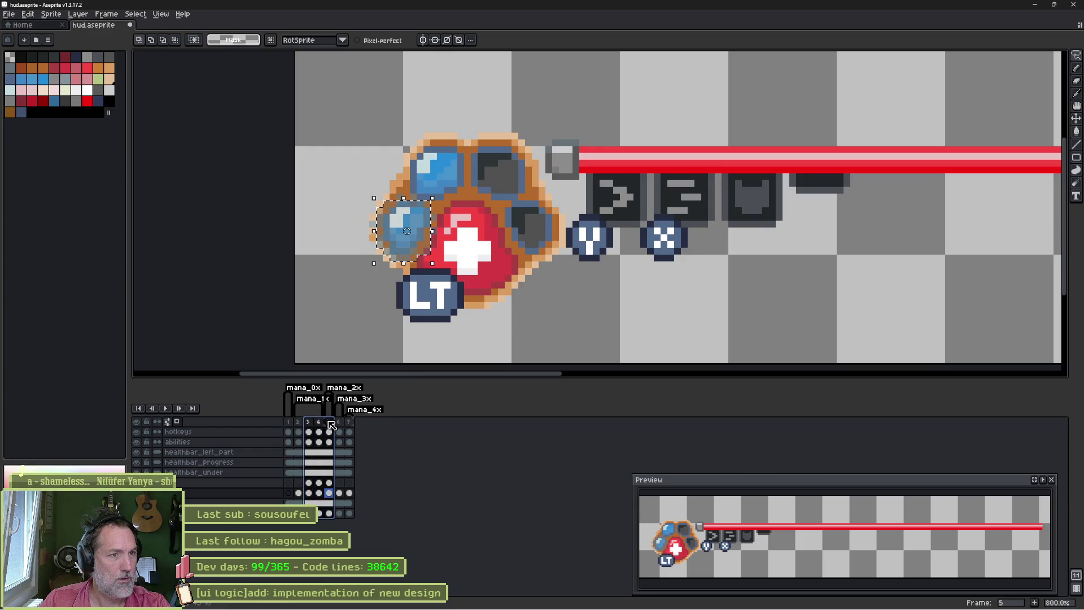
key(Left)
key(Left)
key(Left)
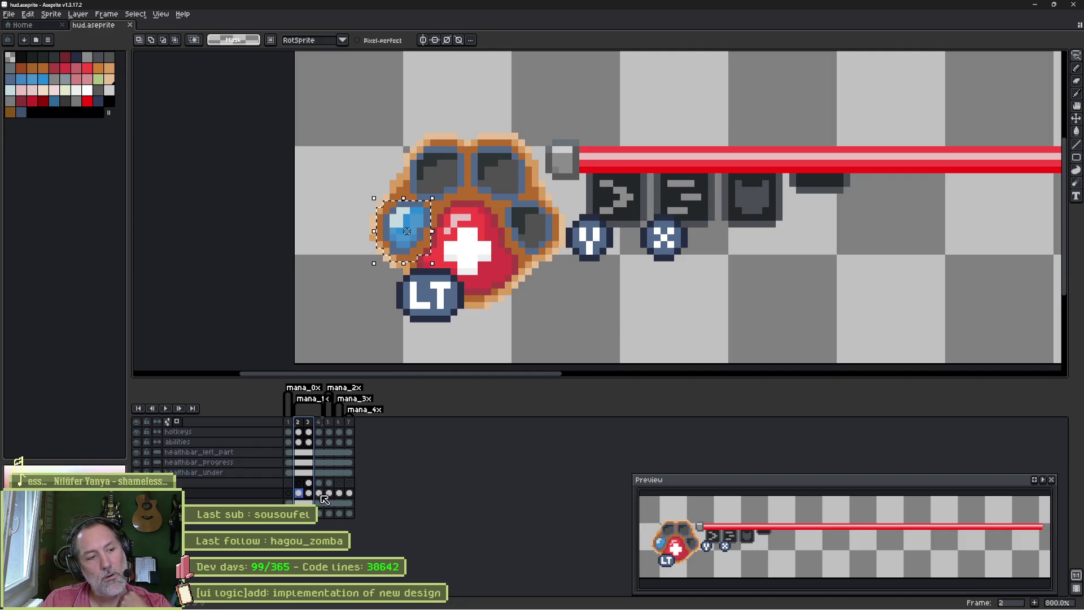
click(299, 494)
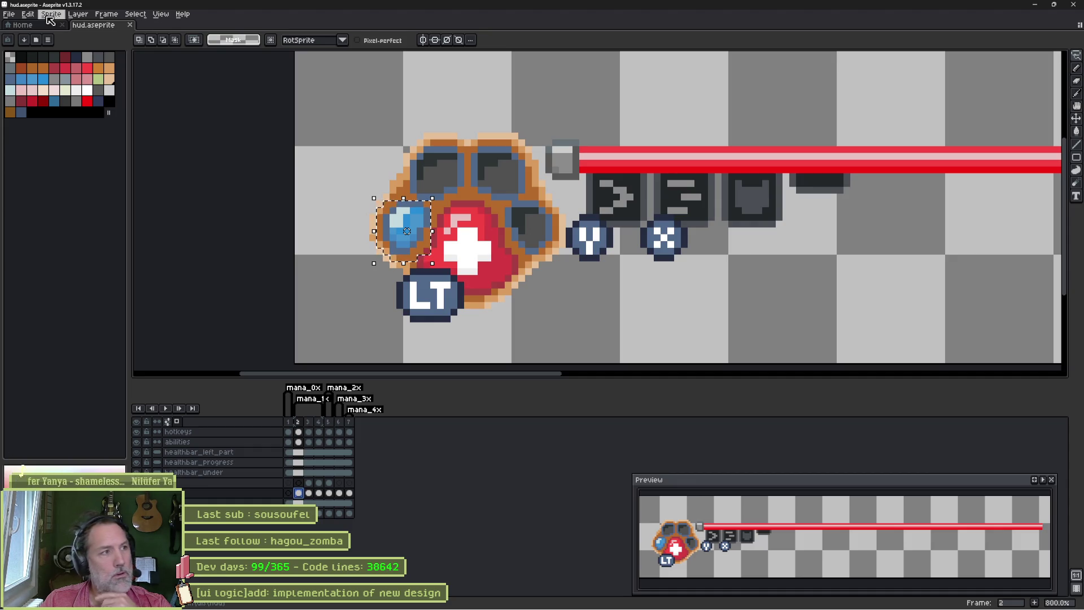
click(29, 14)
mouse_move(51, 229)
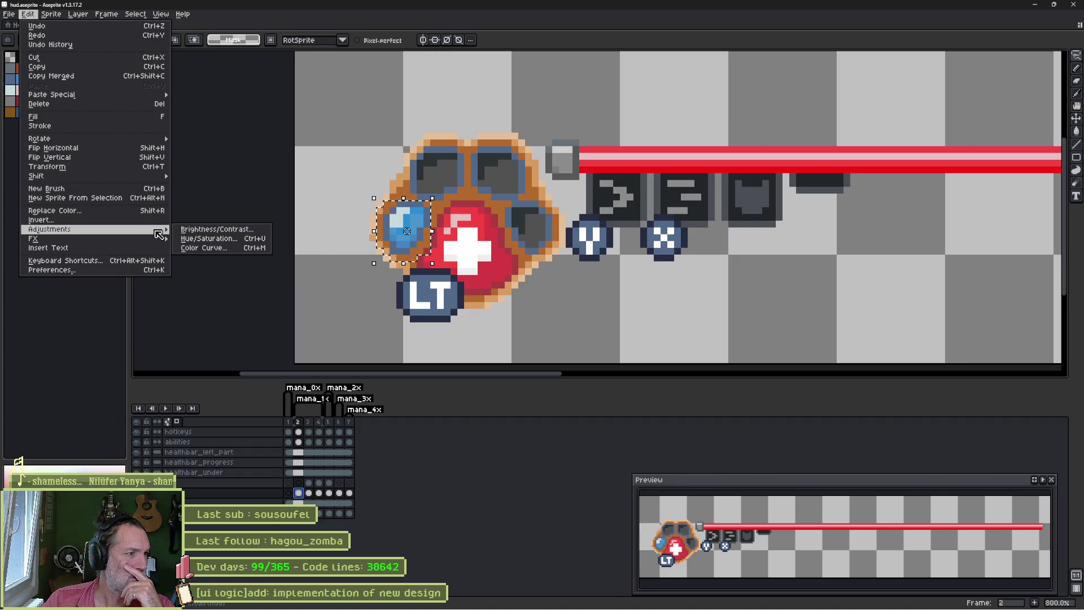
Step: Lower the orb's saturation to -25 on selected cels only, then move to the frame 3 cel
click(214, 238)
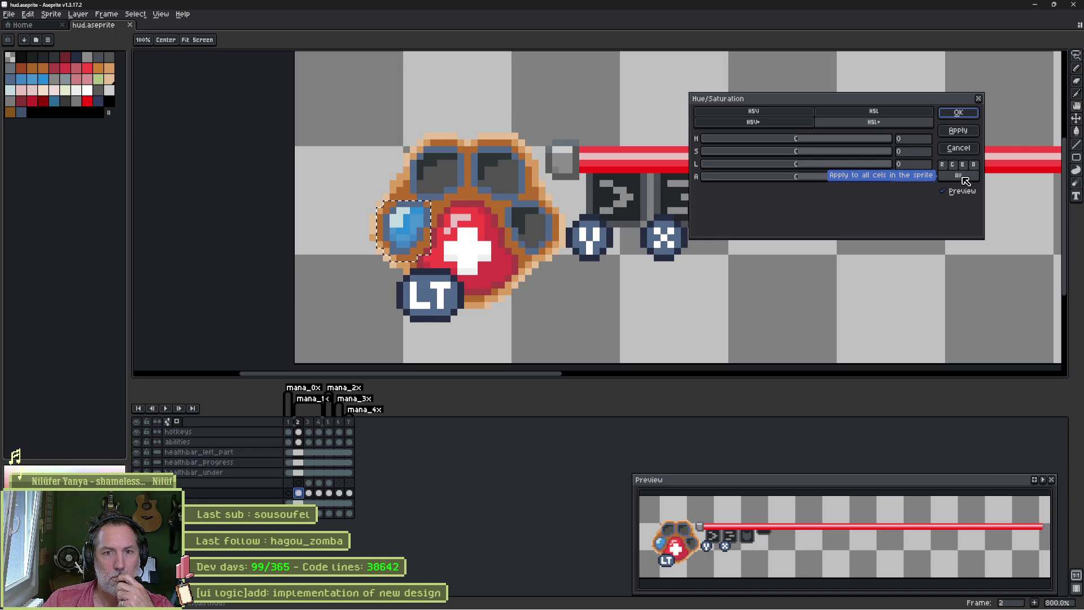
click(960, 175)
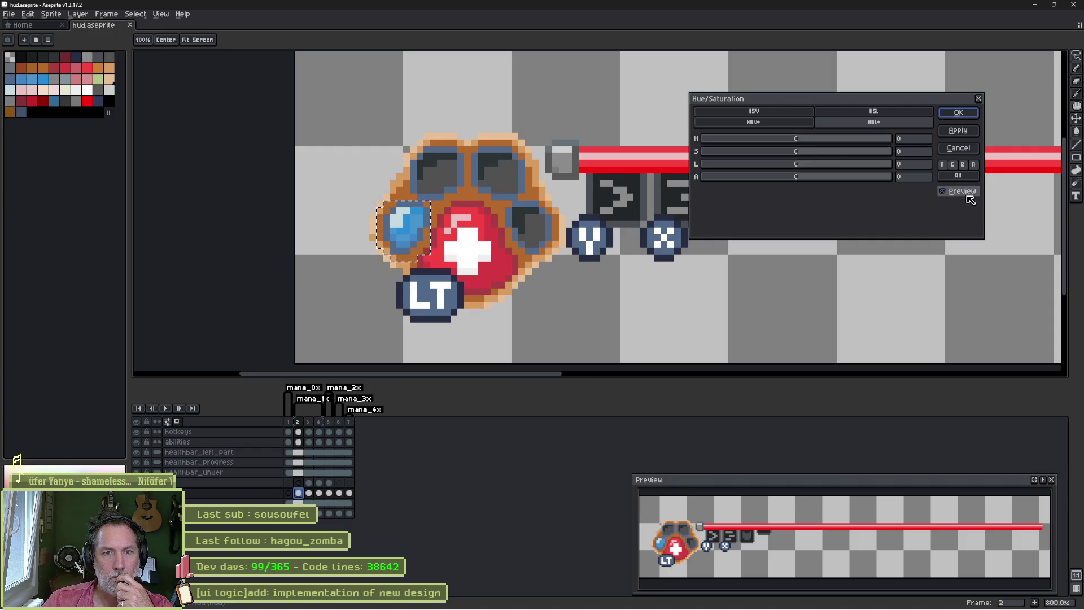
click(968, 181)
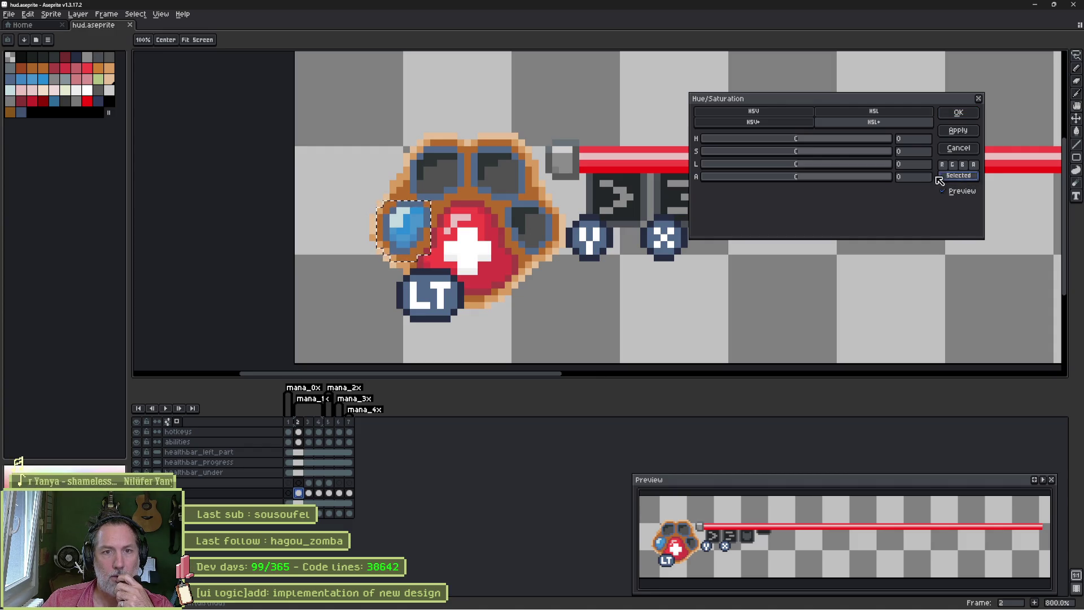
drag(797, 153, 783, 153)
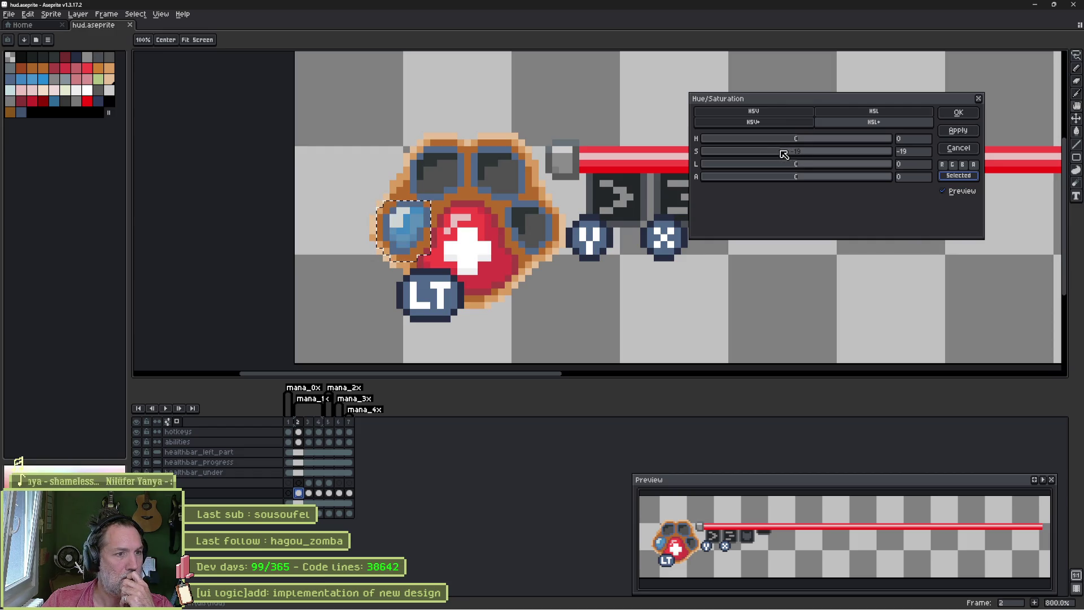
click(958, 112)
click(309, 493)
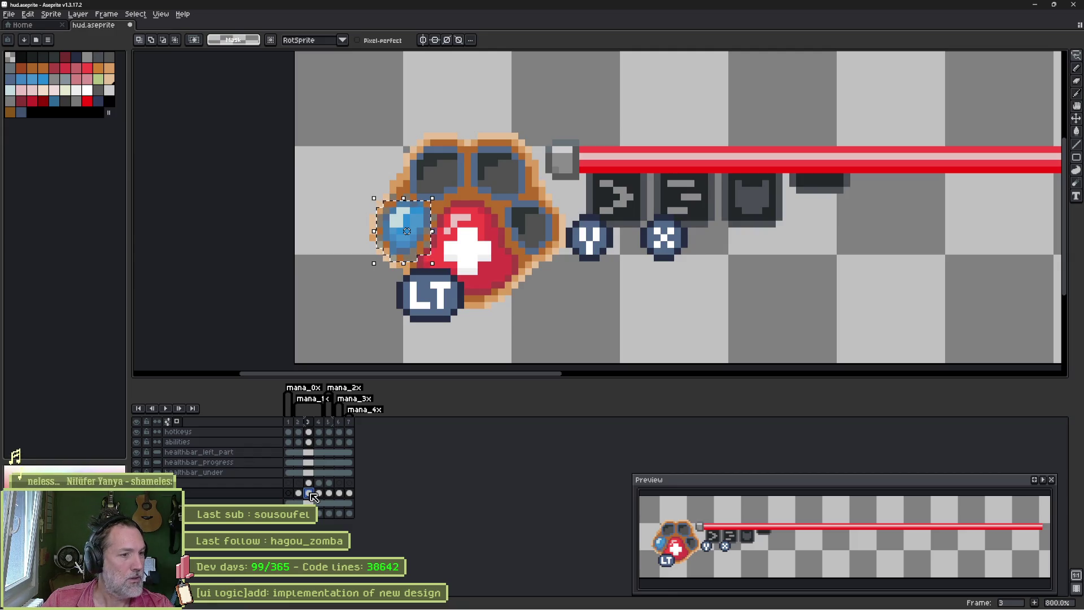
Step: Strongly boost the orb's saturation on frame 3 via Hue/Saturation
click(28, 14)
click(220, 236)
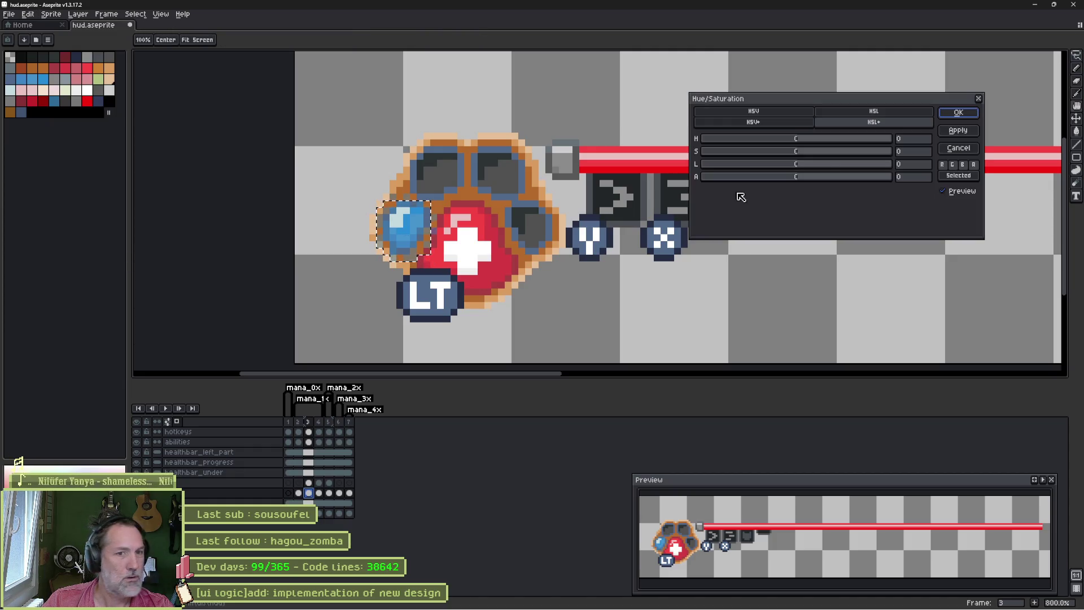
drag(796, 151, 885, 149)
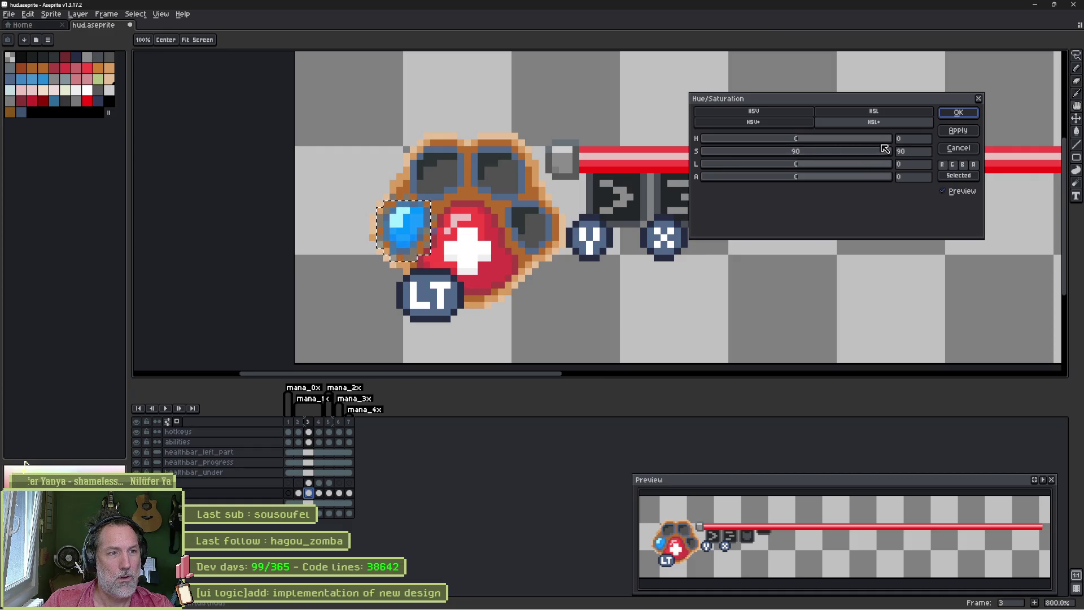
click(958, 113)
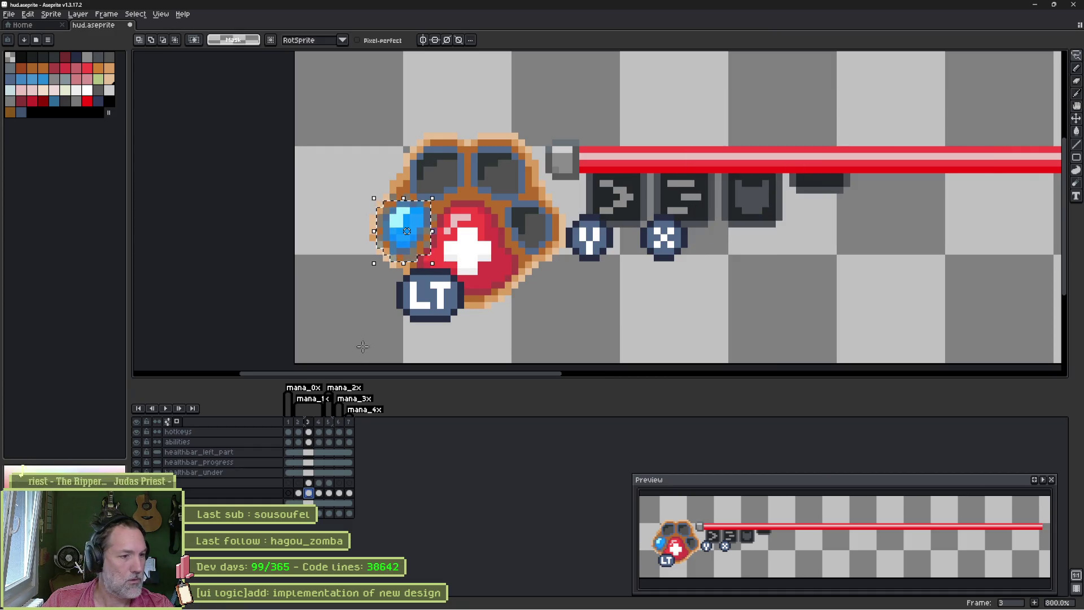
Step: Visit frame 4, clear the gem selection, step back to frame 3, and hide Aseprite for Godot
click(319, 492)
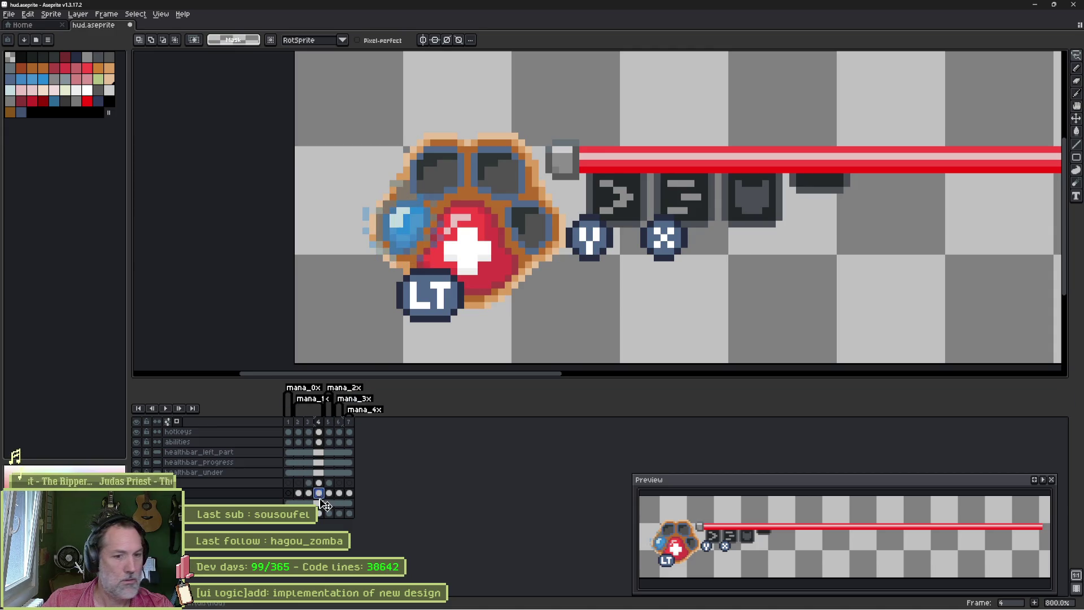
key(ctrl+d)
key(Left)
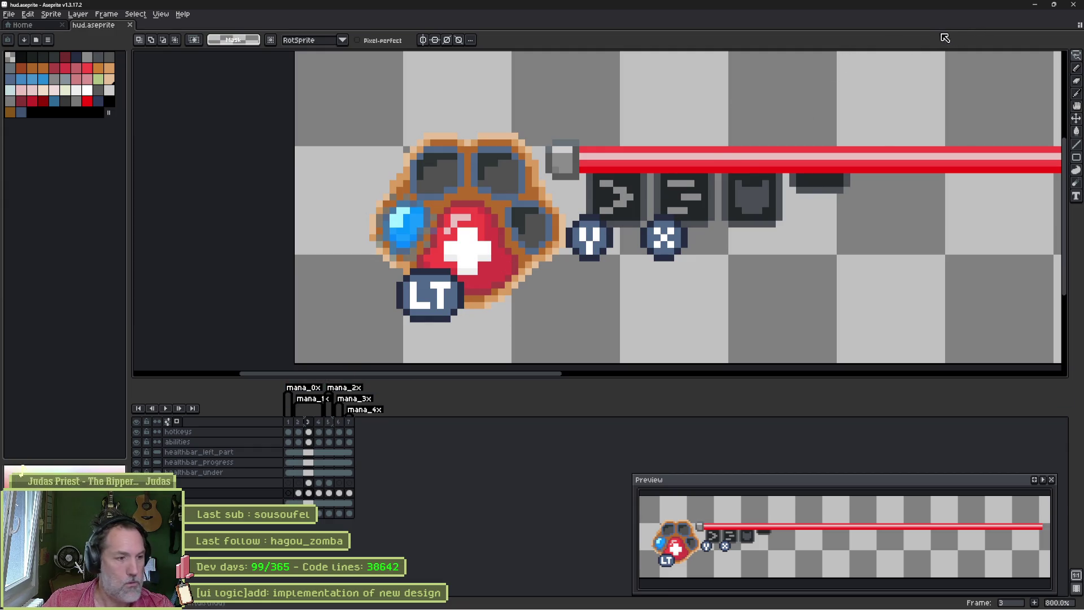
click(1040, 7)
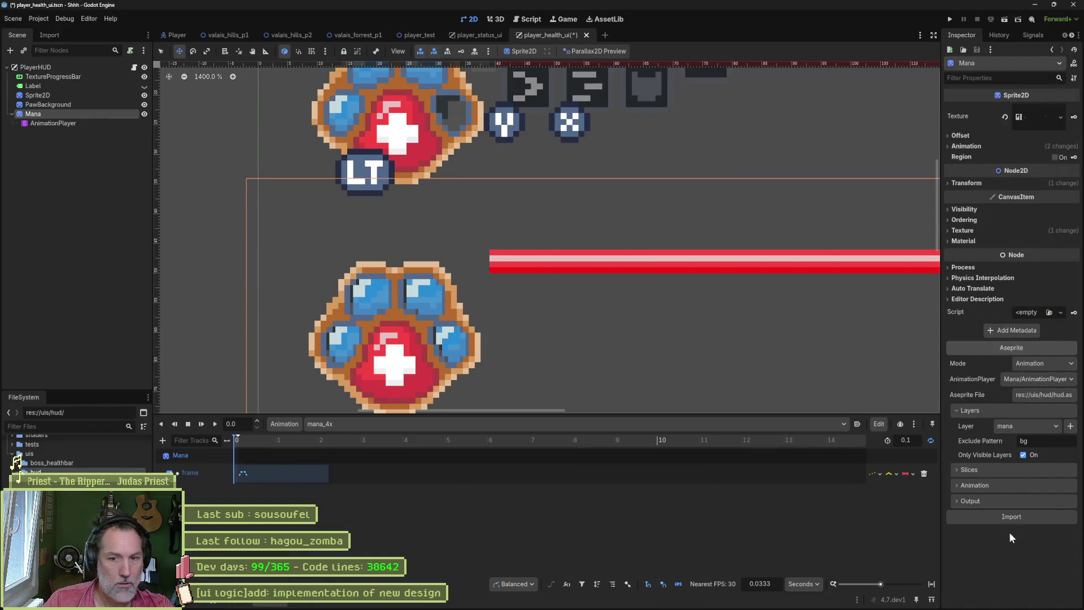
Step: Reimport the hud Aseprite file into the Mana sprite, reveal its frame grid settings, and select PawBackground
click(1020, 517)
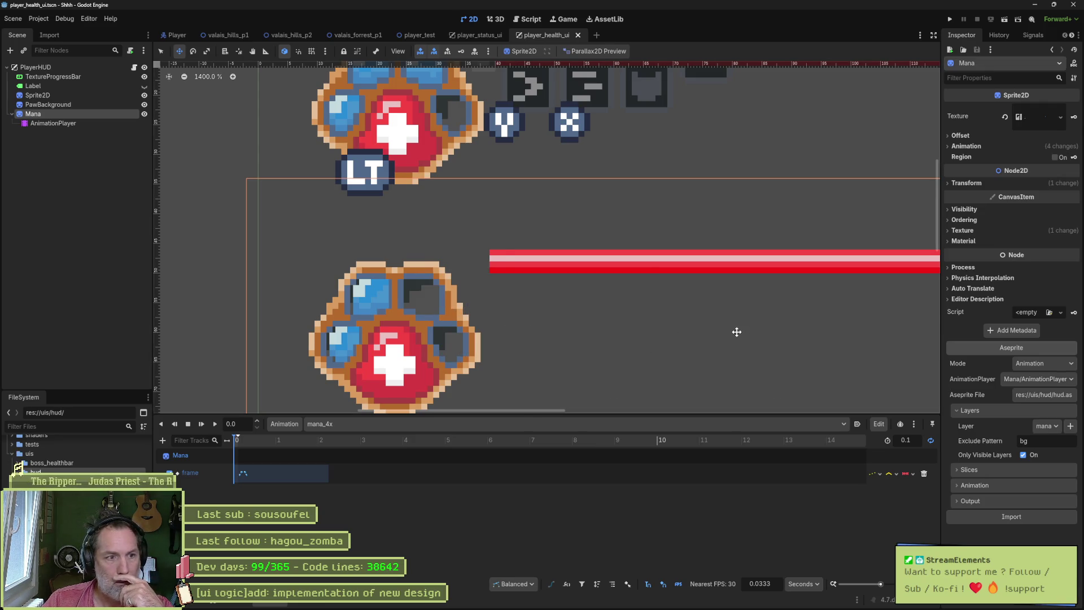
scroll(736, 331, down, 1)
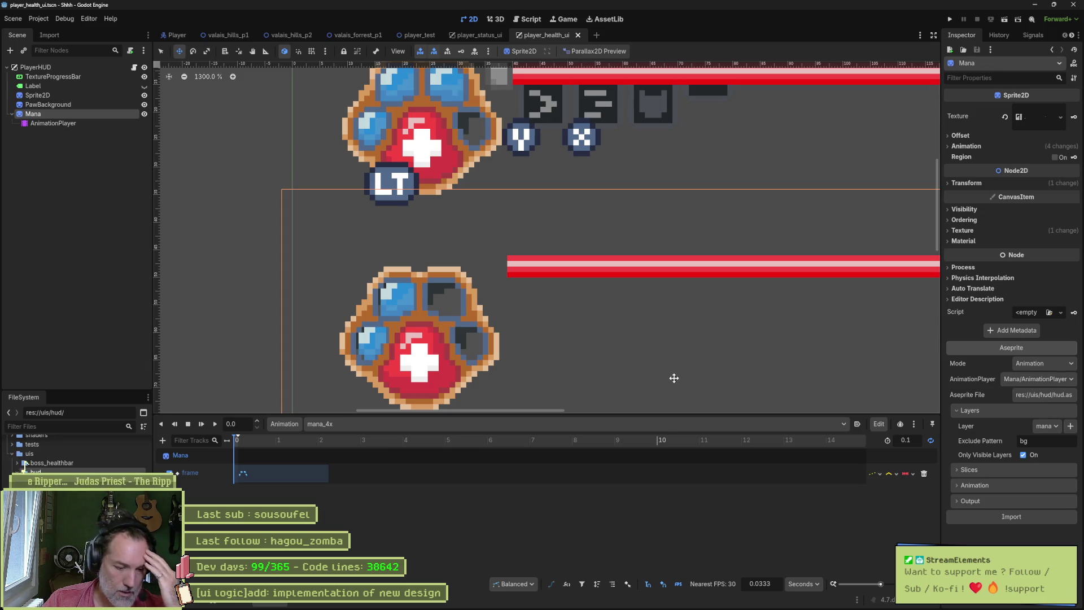
click(607, 600)
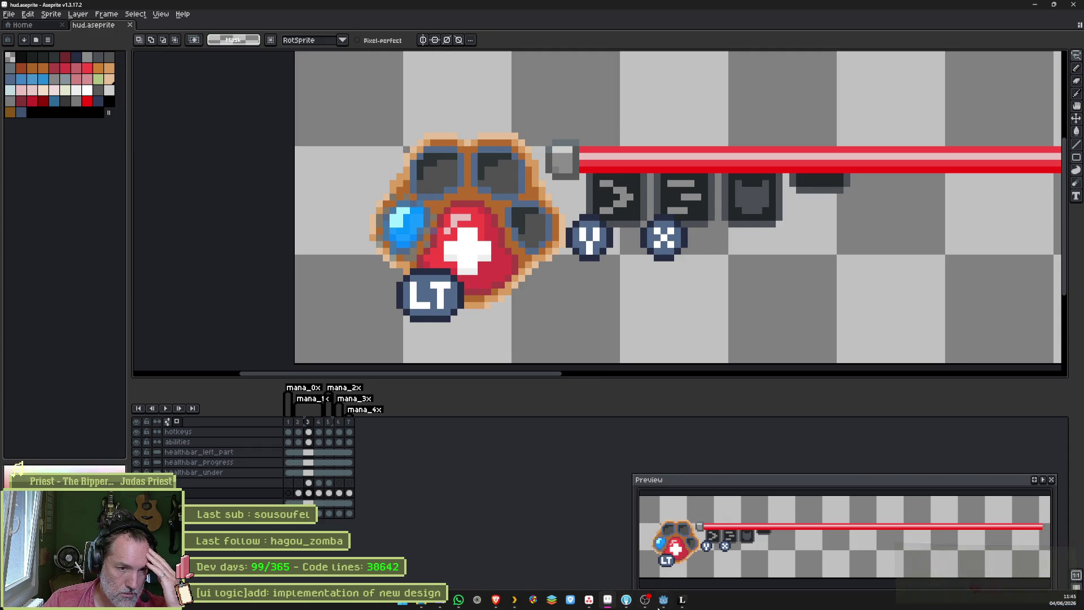
click(663, 600)
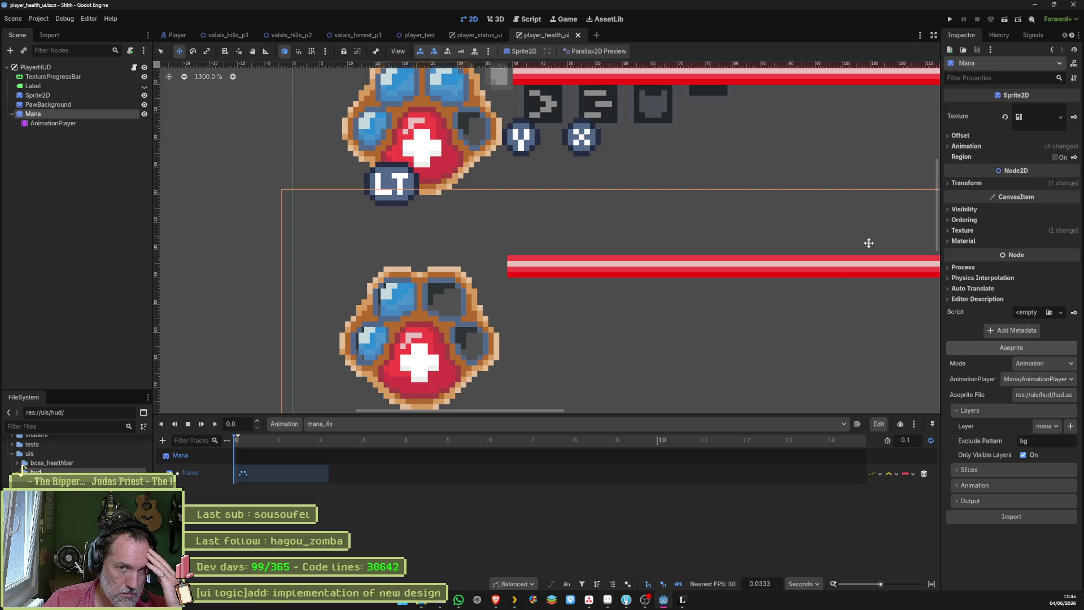
click(977, 149)
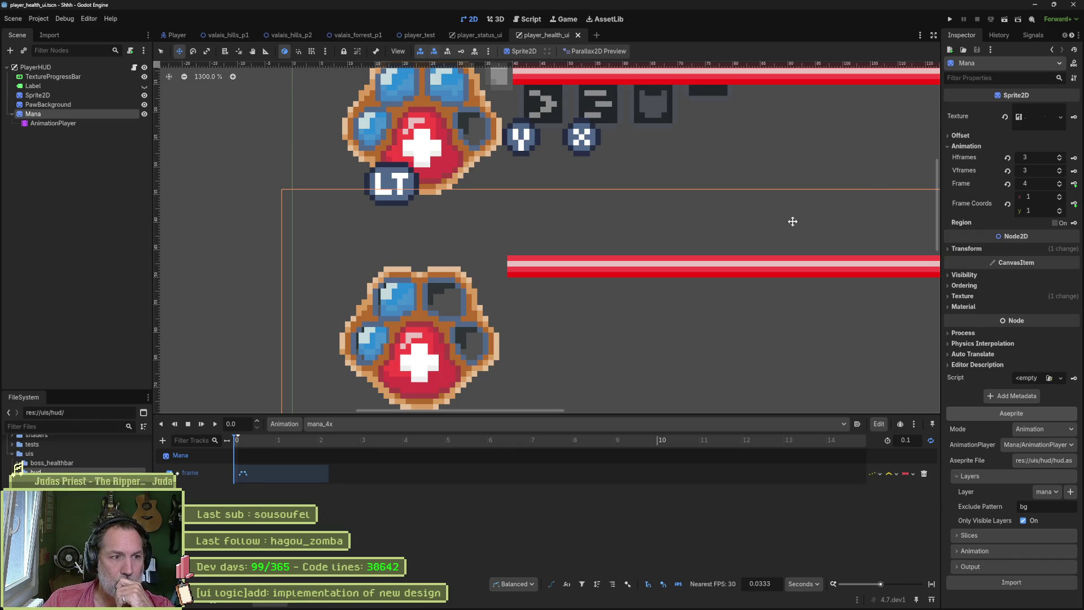
click(62, 105)
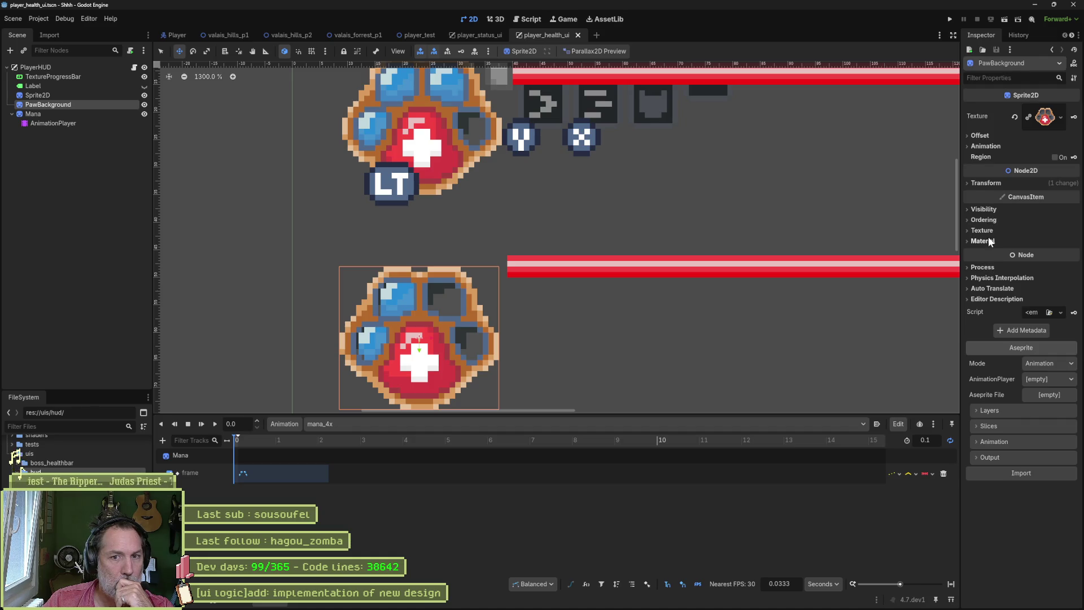
Step: Expand the Transform values of PawBackground and then of Mana to compare positions
click(985, 182)
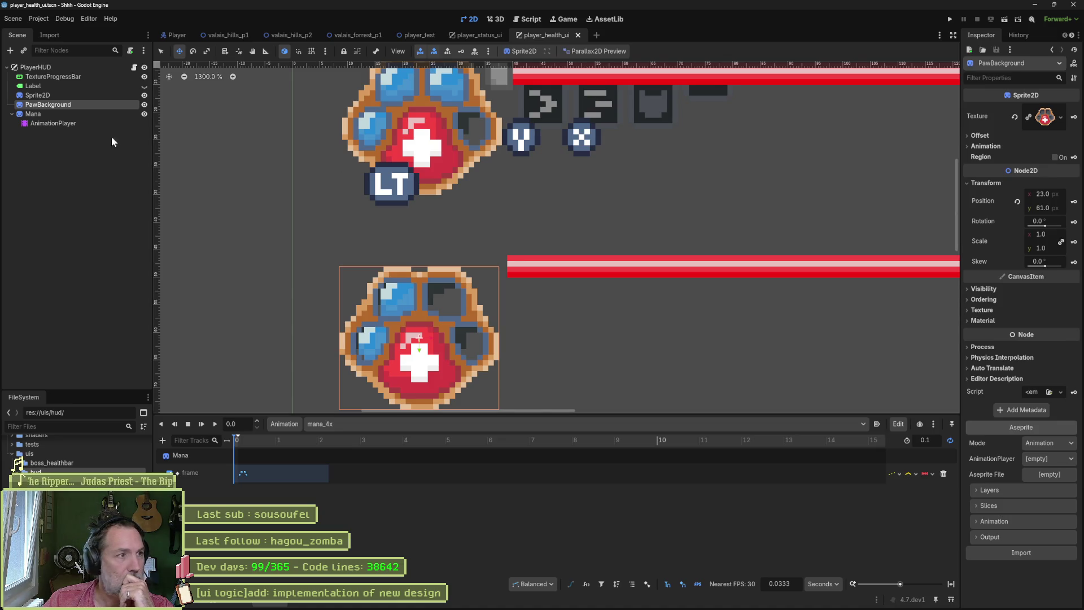
click(63, 113)
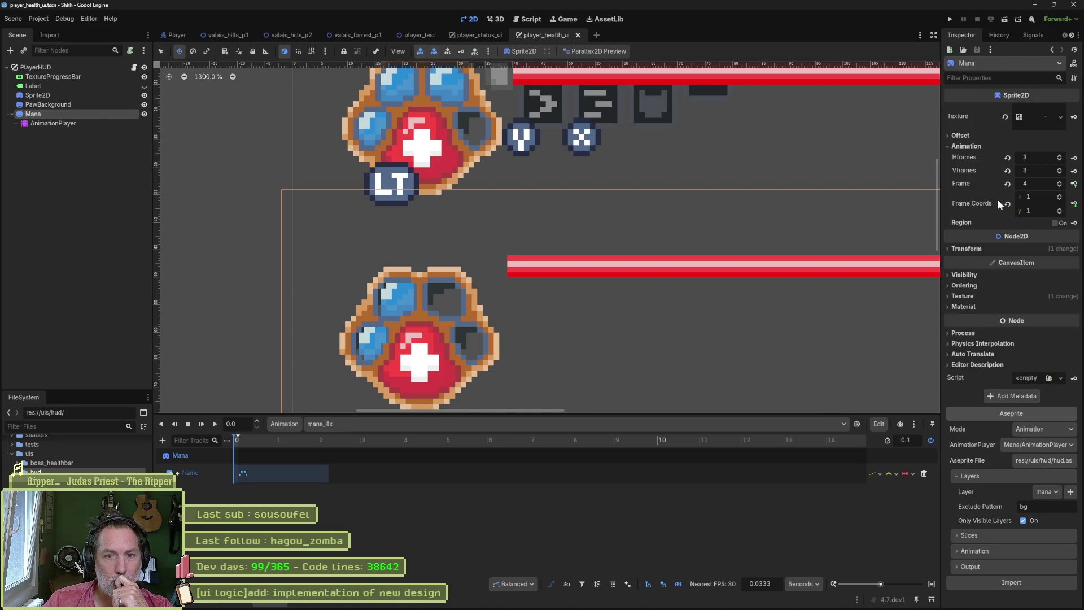
click(971, 249)
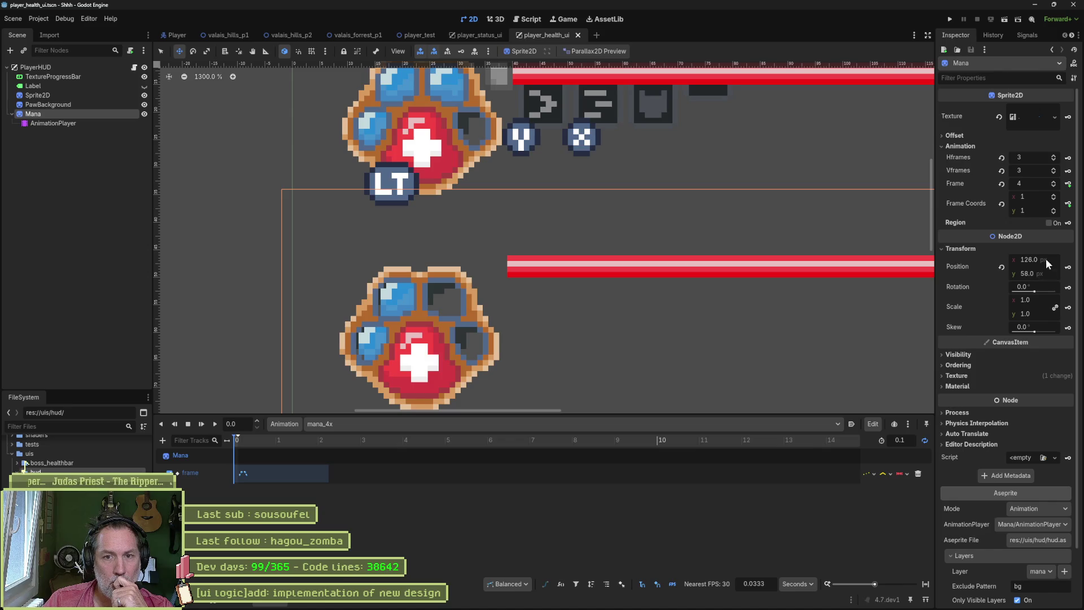
Step: Nudge the Mana sprite by a pixel and back to x 126, then list Mana's animations
key(Down)
key(Left)
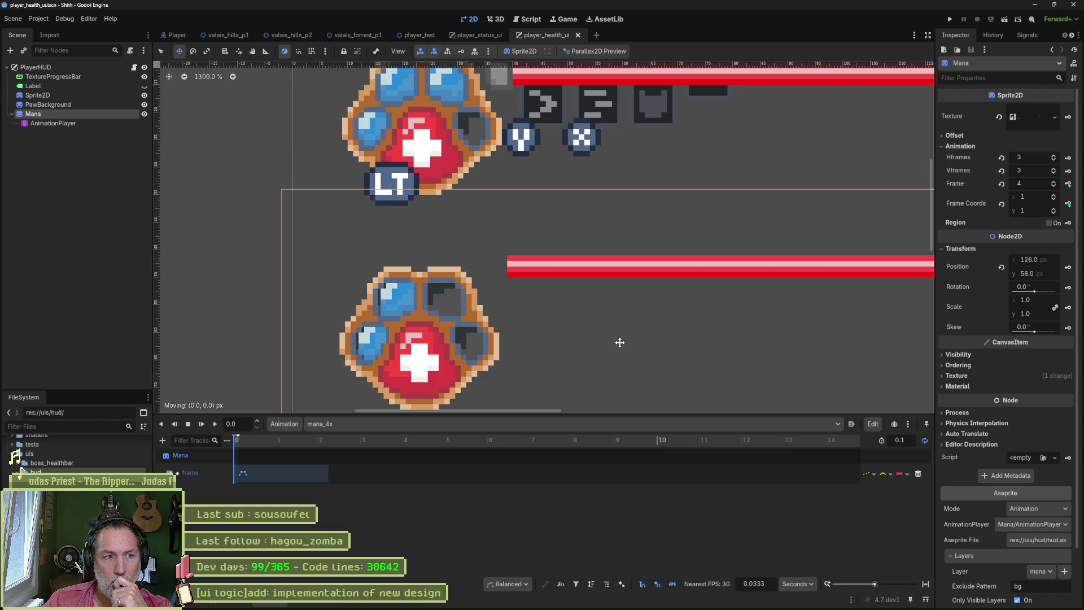
key(Right)
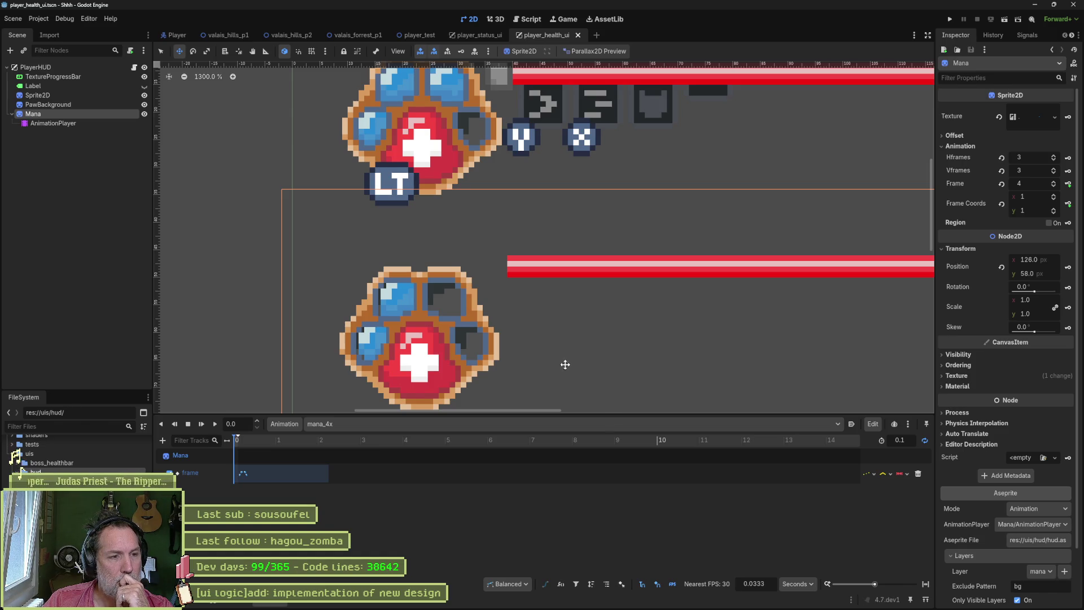
drag(564, 365, 510, 294)
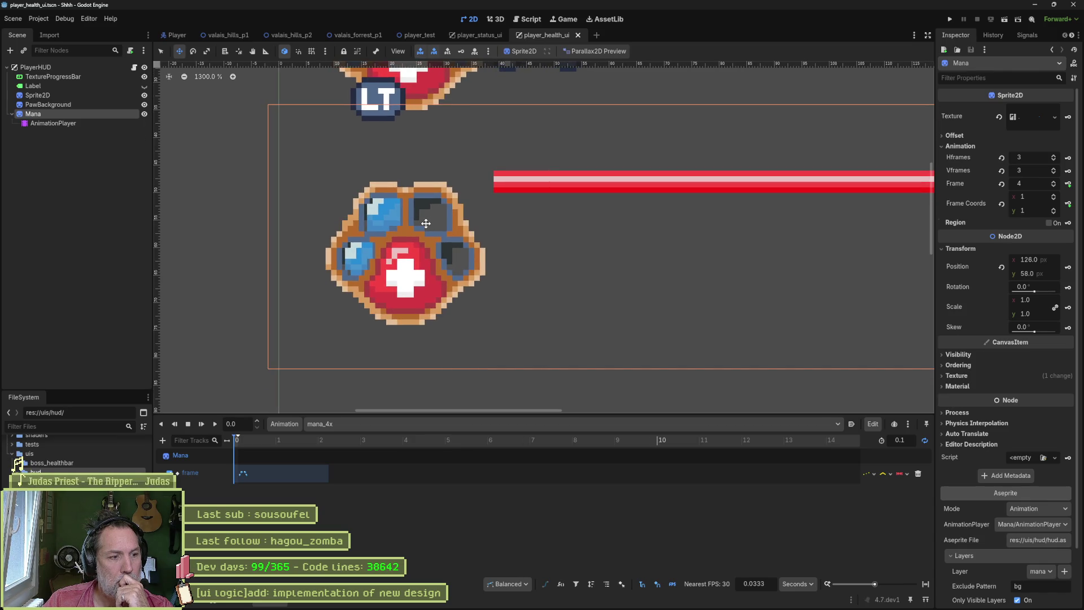
click(332, 423)
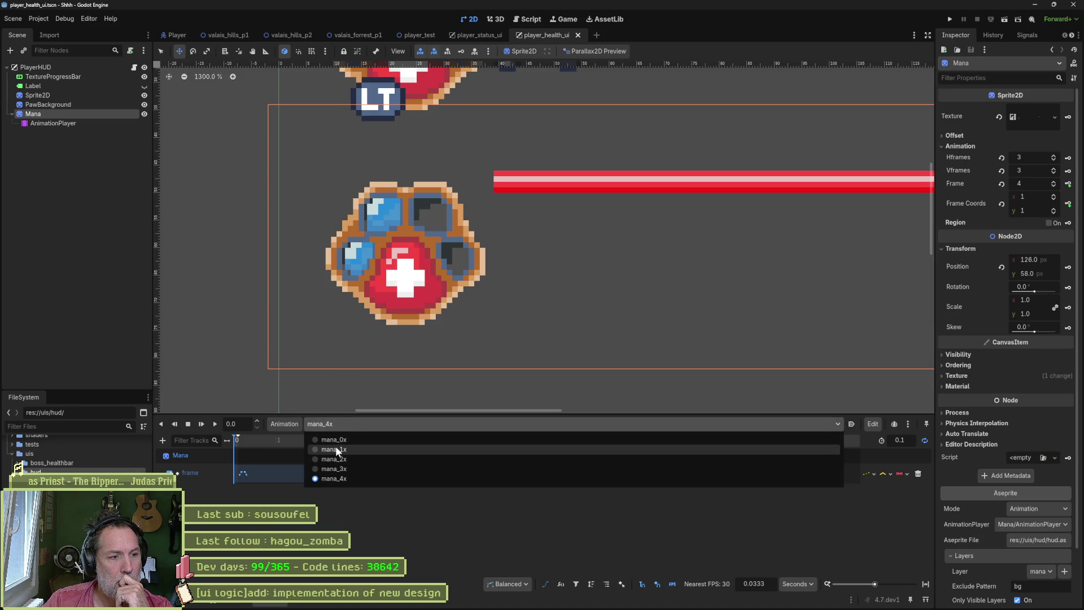
Step: Switch Mana to the mana_1x animation, fit it to the timeline, play and stop it
click(335, 446)
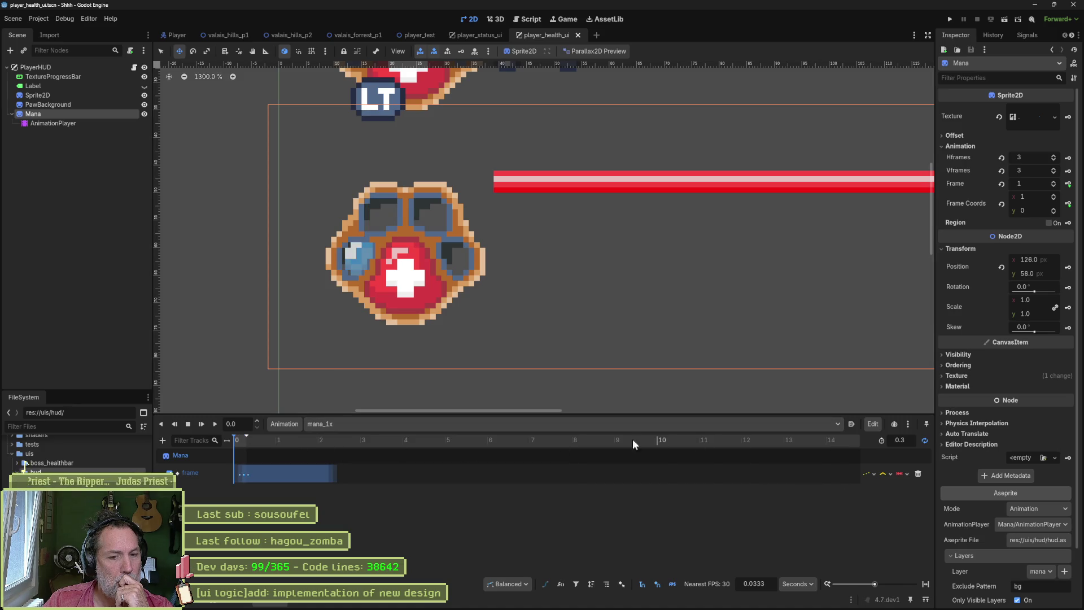
click(926, 584)
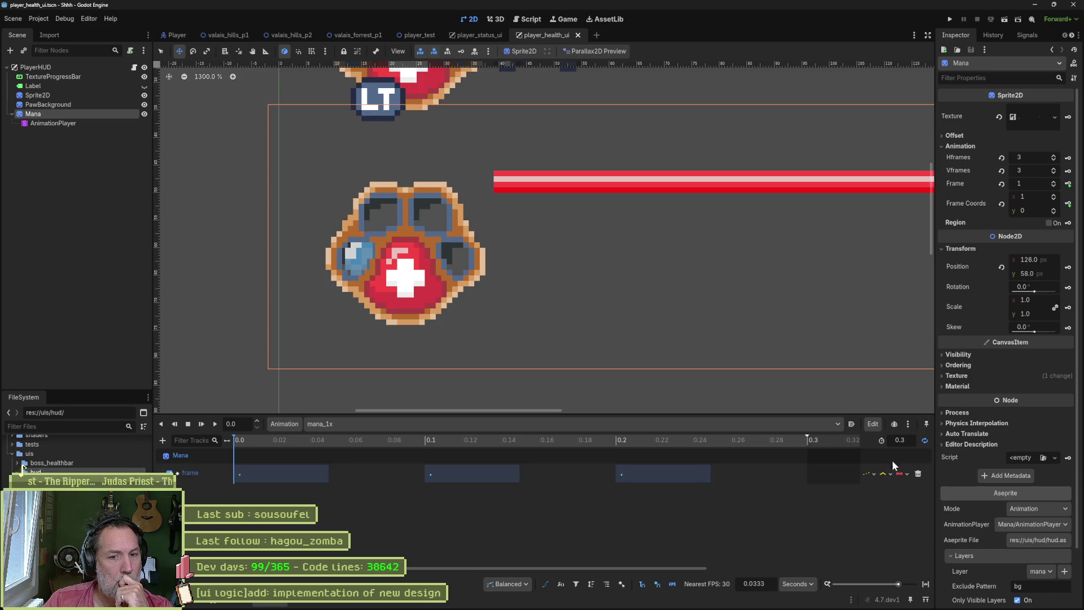
click(215, 424)
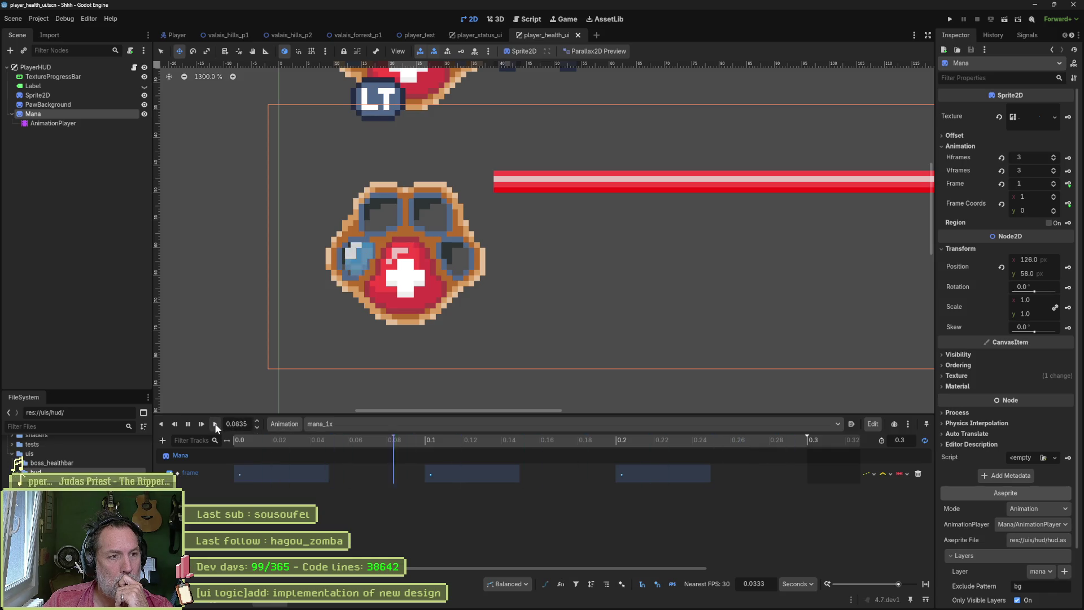
click(189, 423)
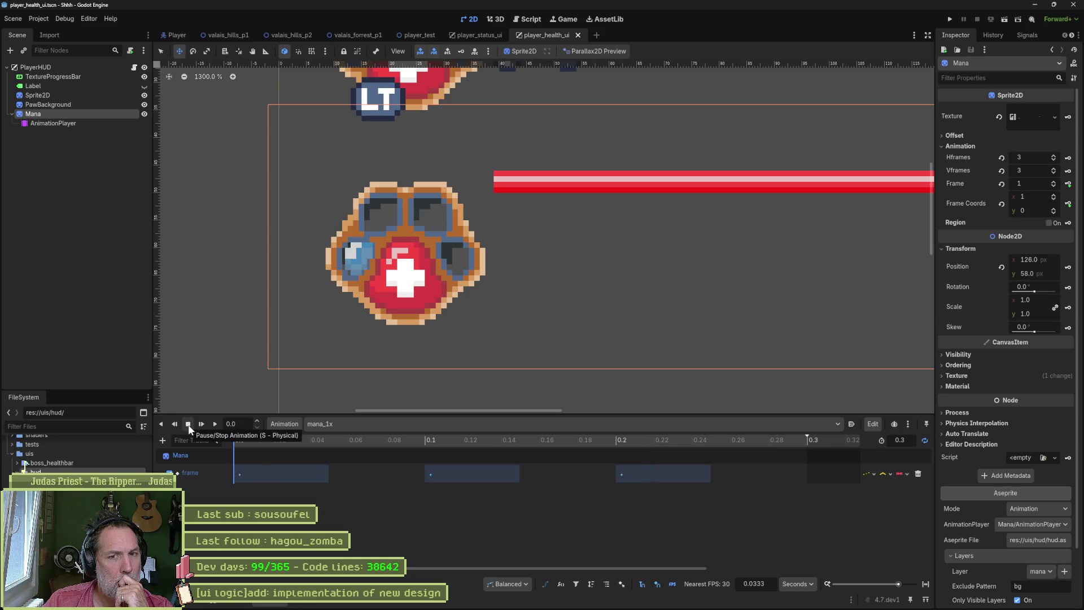
scroll(355, 280, up, 2)
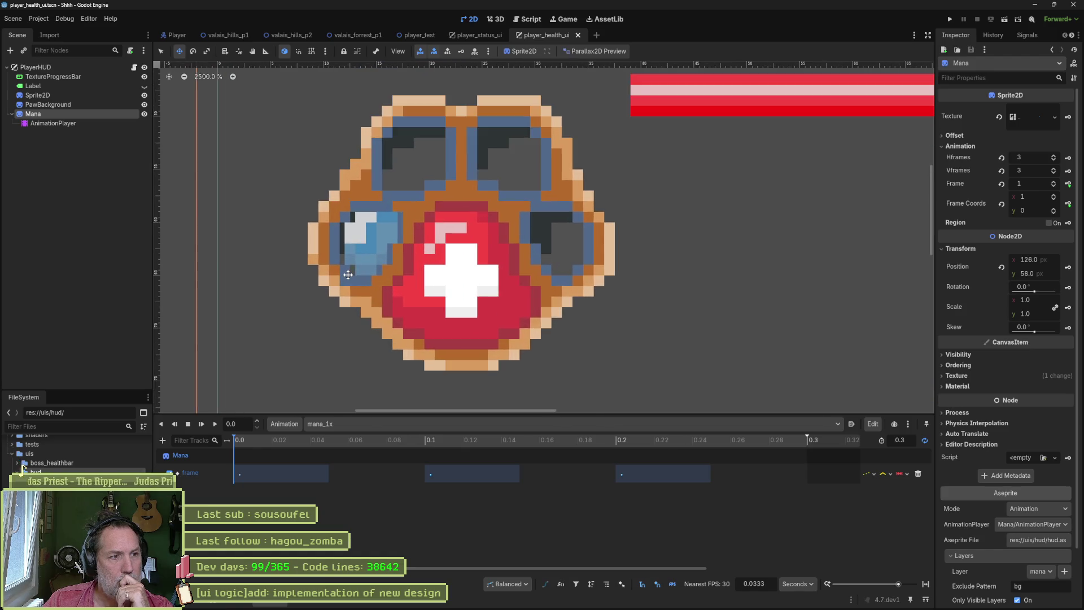
scroll(348, 275, up, 3)
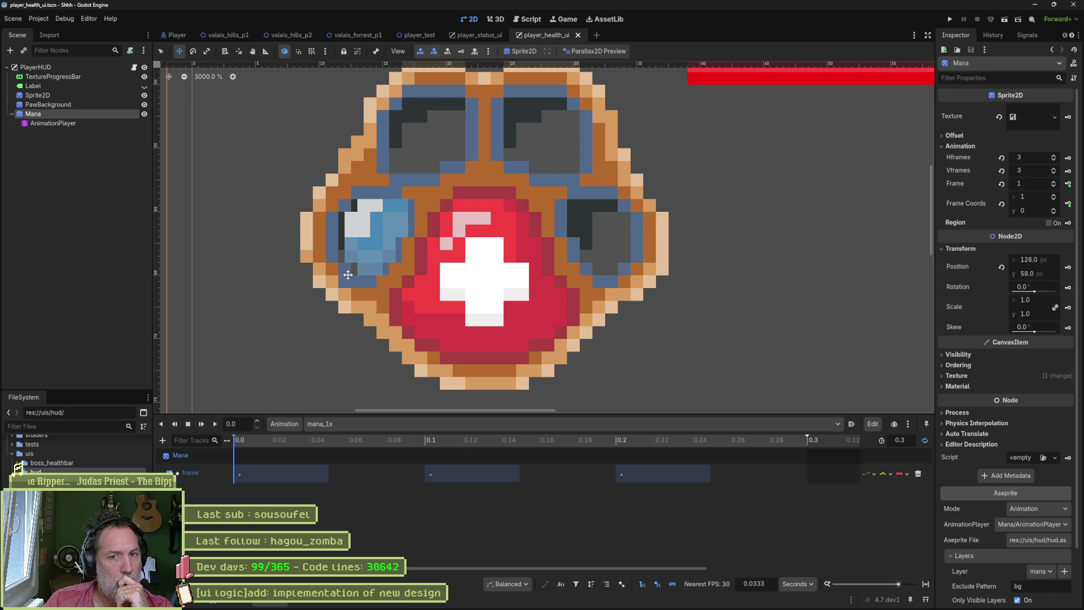
scroll(348, 274, down, 1)
scroll(348, 274, down, 1)
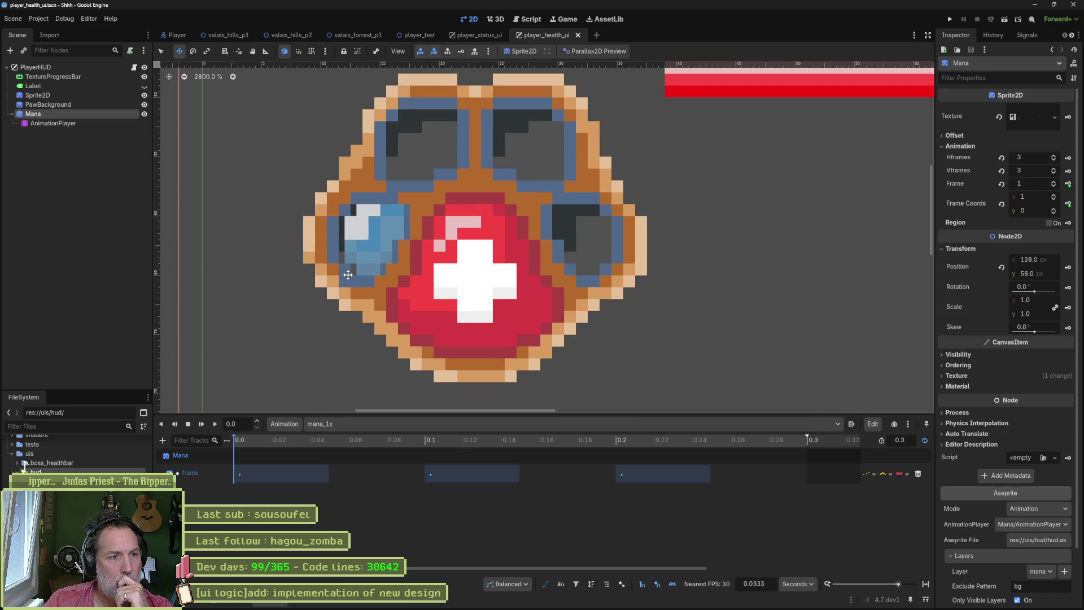
scroll(348, 274, down, 2)
scroll(348, 273, down, 2)
scroll(347, 273, down, 2)
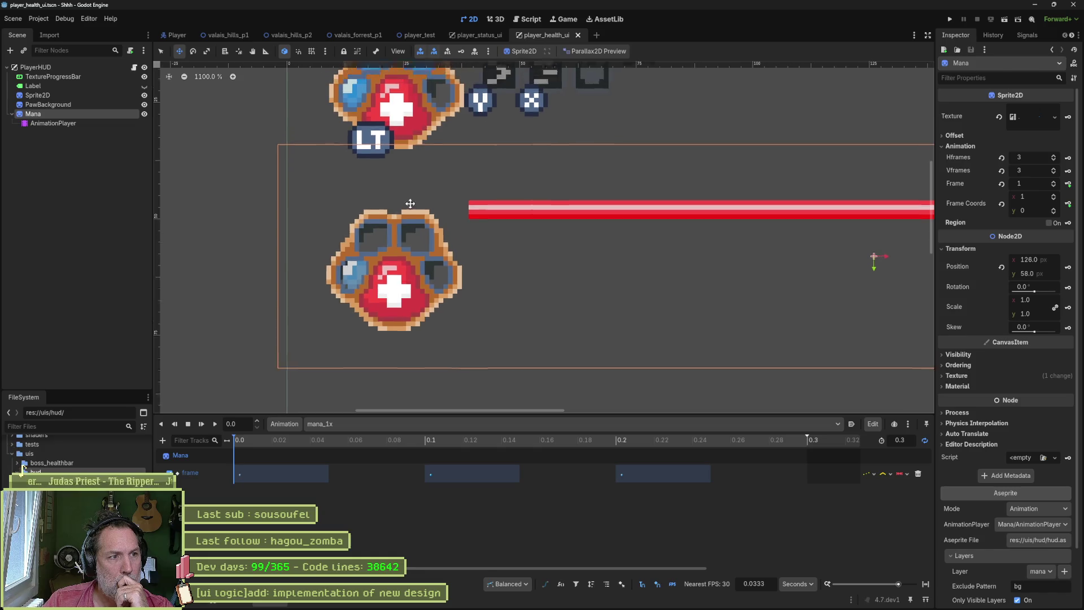
drag(413, 195, 375, 304)
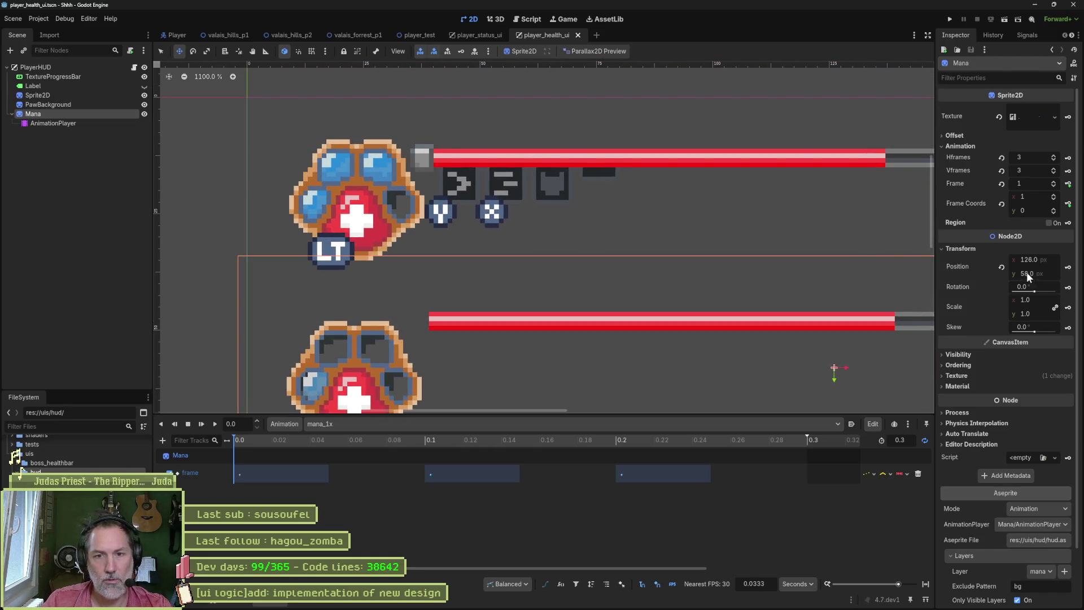
Step: Reset Mana's and PawBackground's positions to zero and turn off PawBackground's origin centering
click(1002, 266)
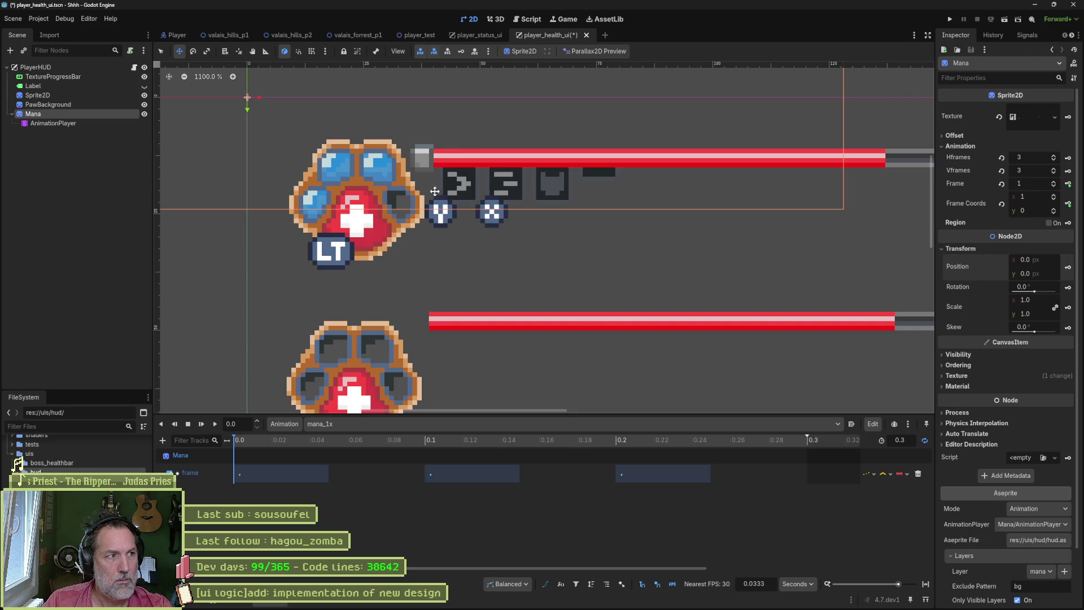
click(64, 103)
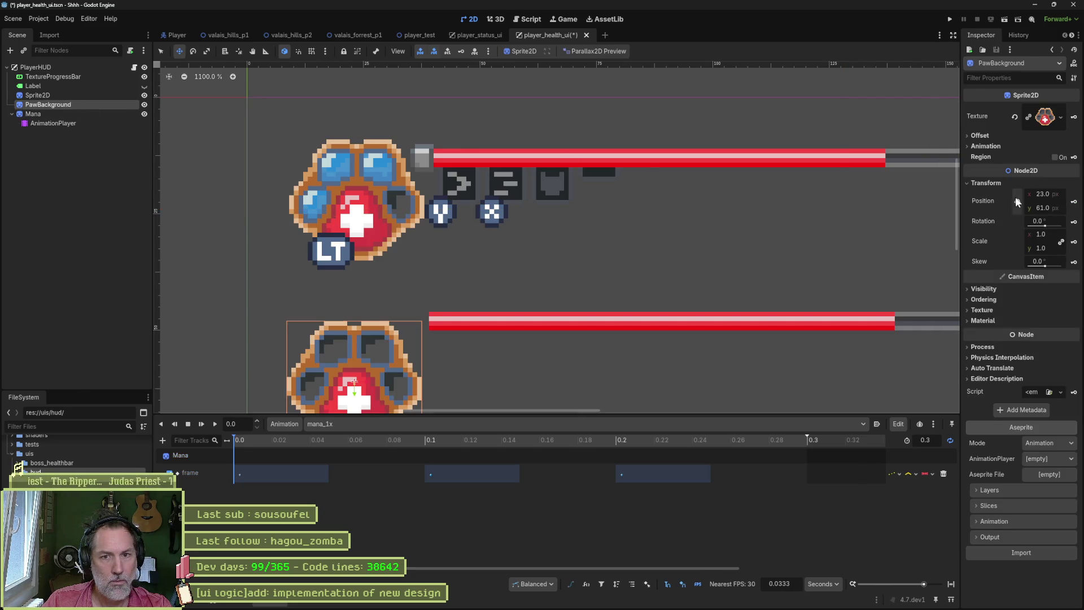
click(1017, 201)
key(f)
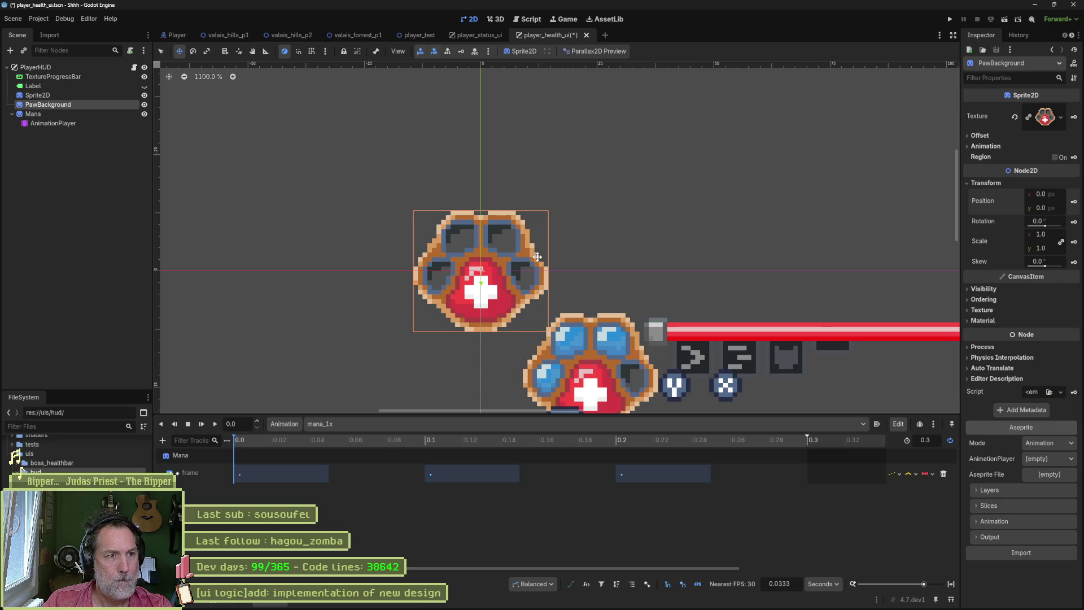
scroll(537, 257, up, 2)
scroll(537, 256, up, 3)
scroll(526, 259, up, 2)
scroll(508, 263, up, 2)
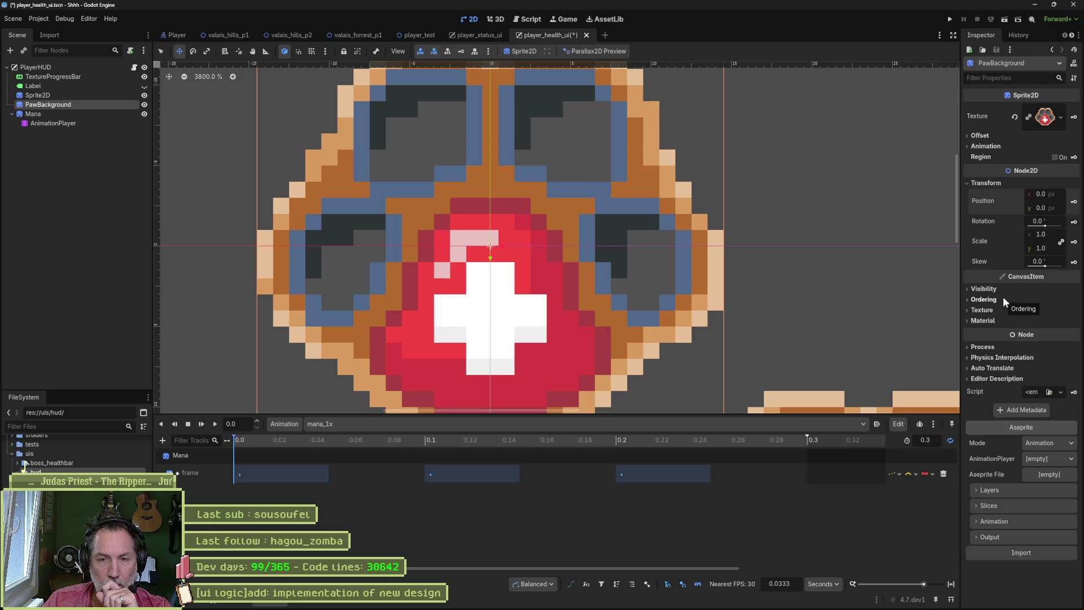
click(981, 136)
click(1028, 147)
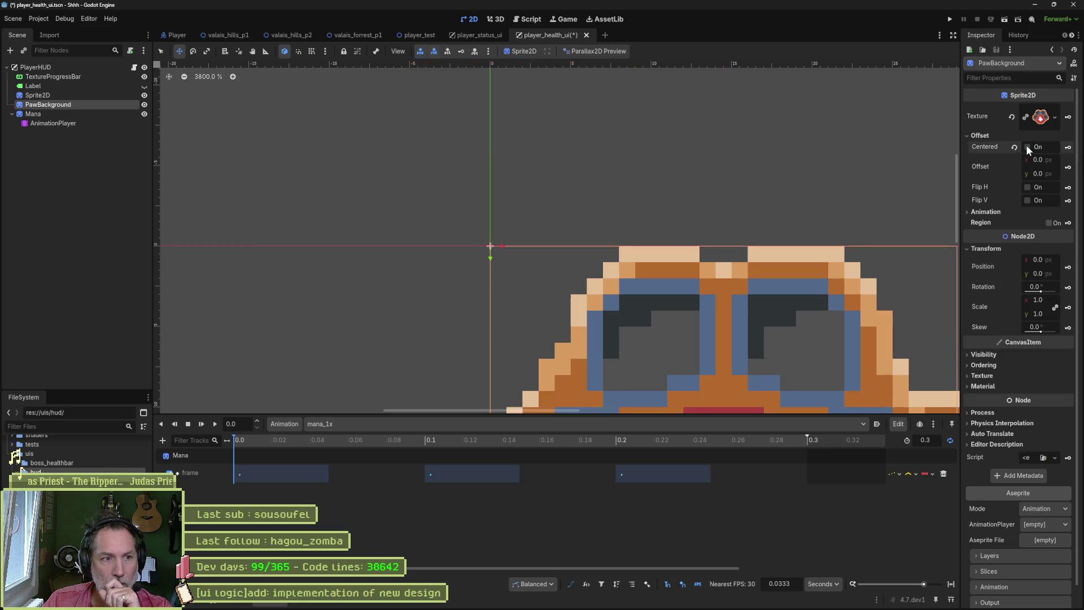
scroll(789, 329, down, 4)
scroll(789, 329, down, 1)
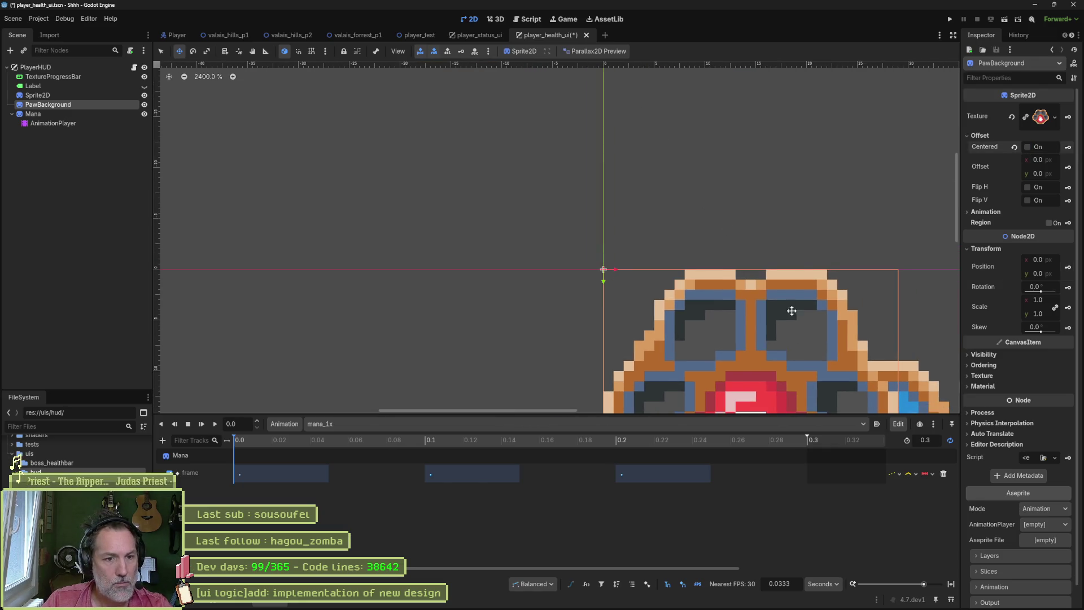
drag(789, 329, 490, 251)
scroll(233, 189, down, 1)
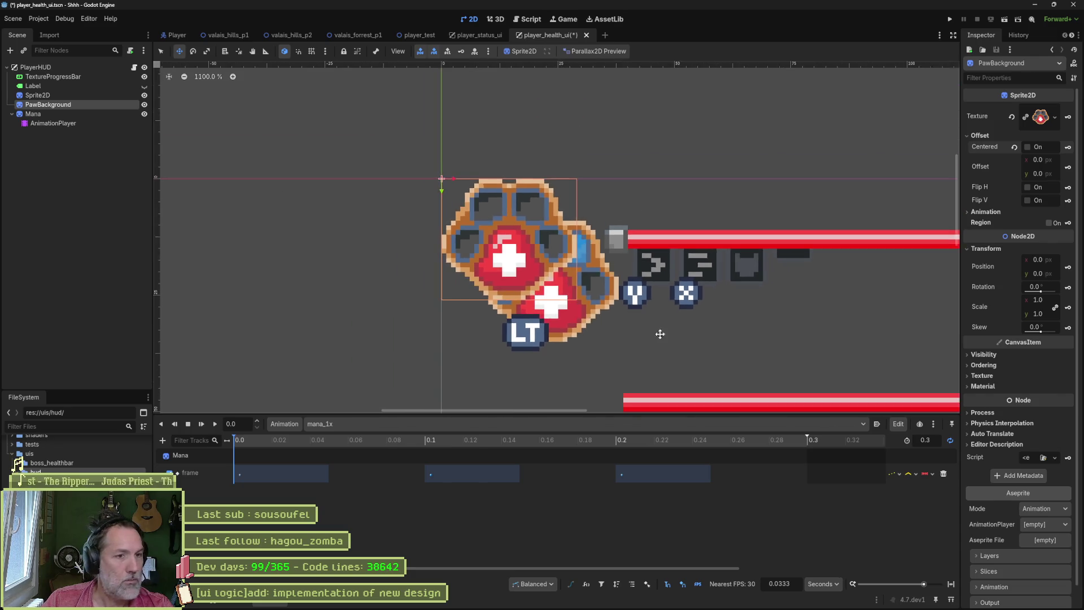
scroll(233, 188, down, 3)
Step: Drag the Mana sprite and the paw background down into the lower row, nudging the paw one pixel left
click(34, 114)
scroll(492, 242, down, 2)
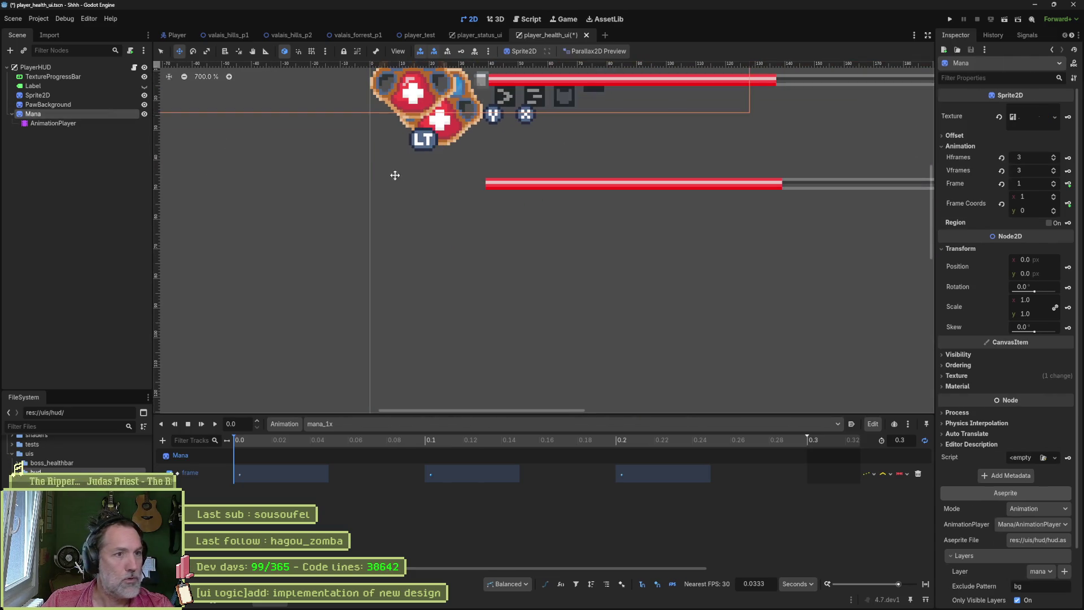
drag(492, 242, 775, 430)
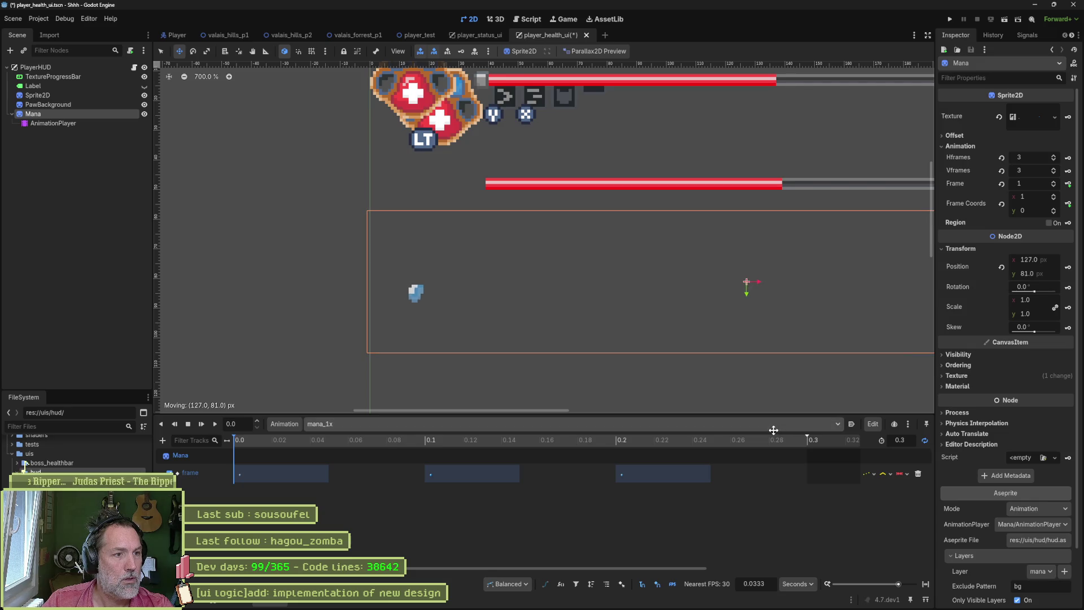
click(74, 104)
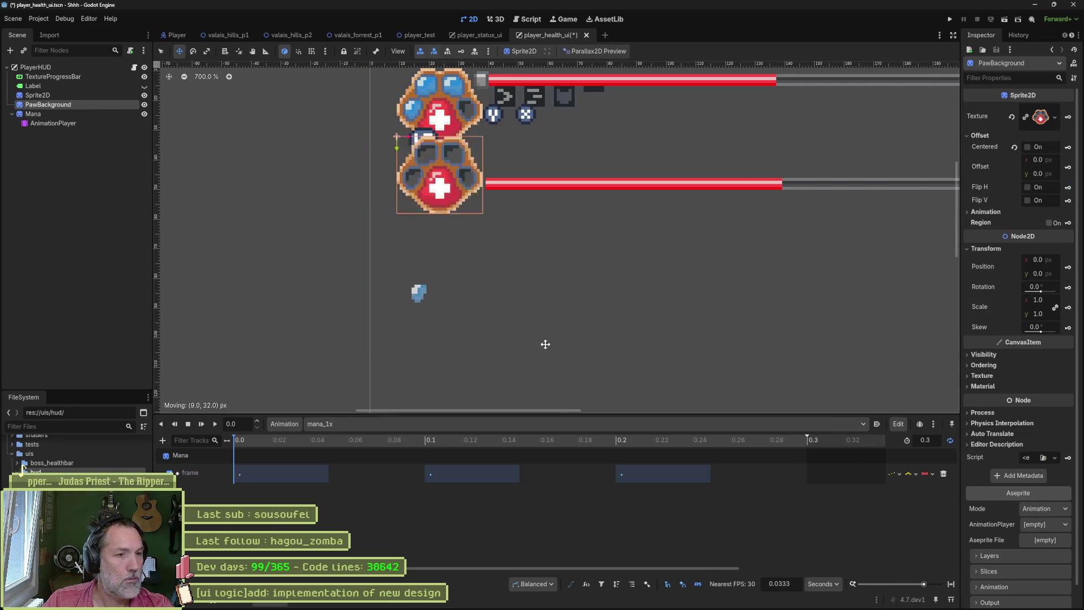
drag(423, 106, 458, 293)
drag(552, 440, 546, 440)
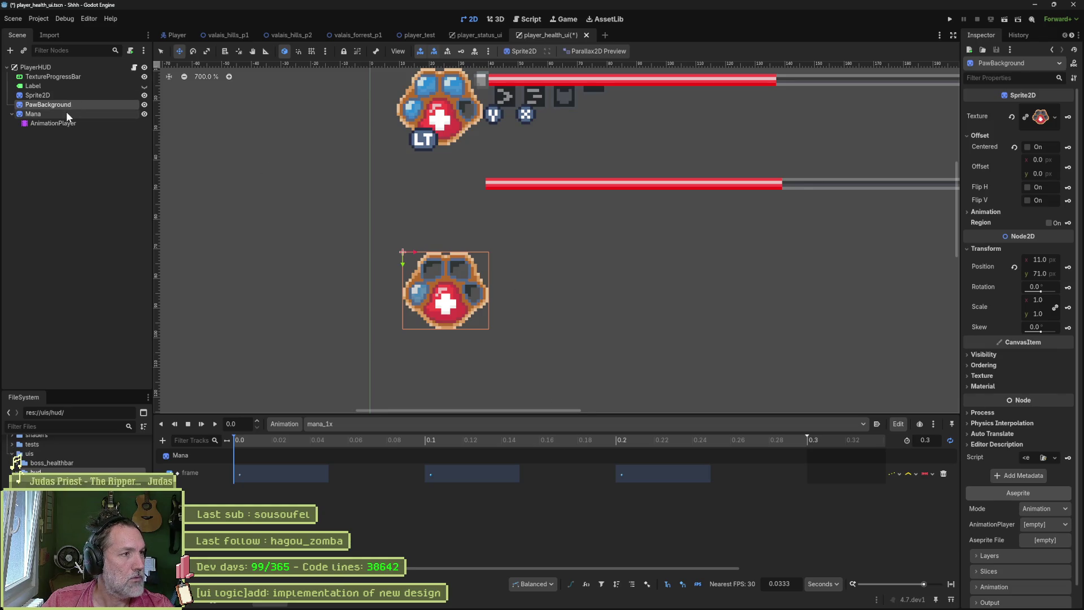
Step: Move the red TextureProgressBar beside the lower paw, save the scene, and reselect Mana
click(74, 76)
drag(581, 224, 593, 299)
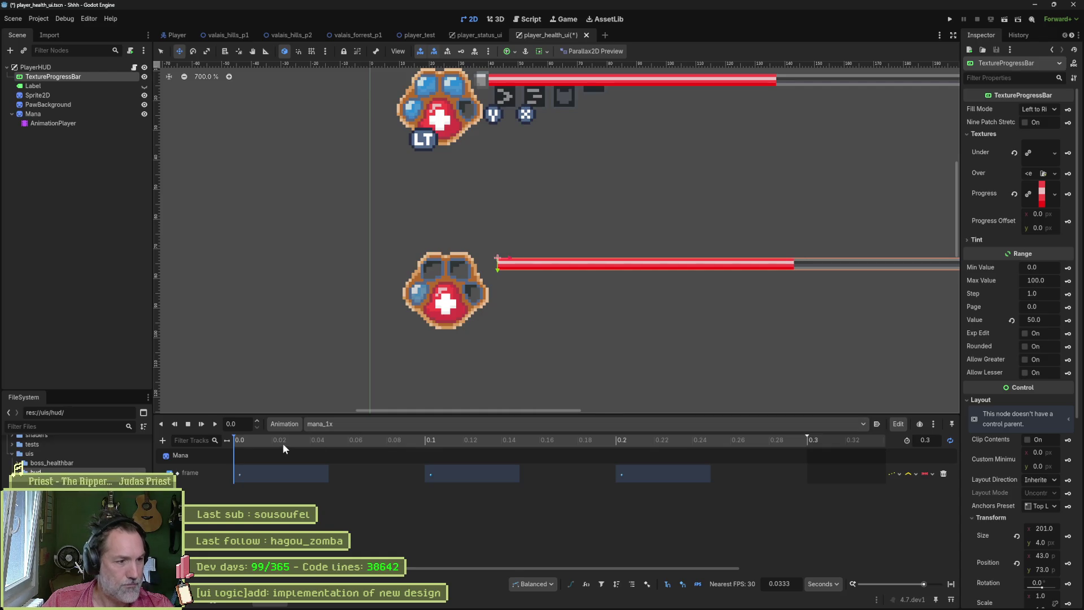
click(239, 440)
key(ctrl+s)
click(85, 115)
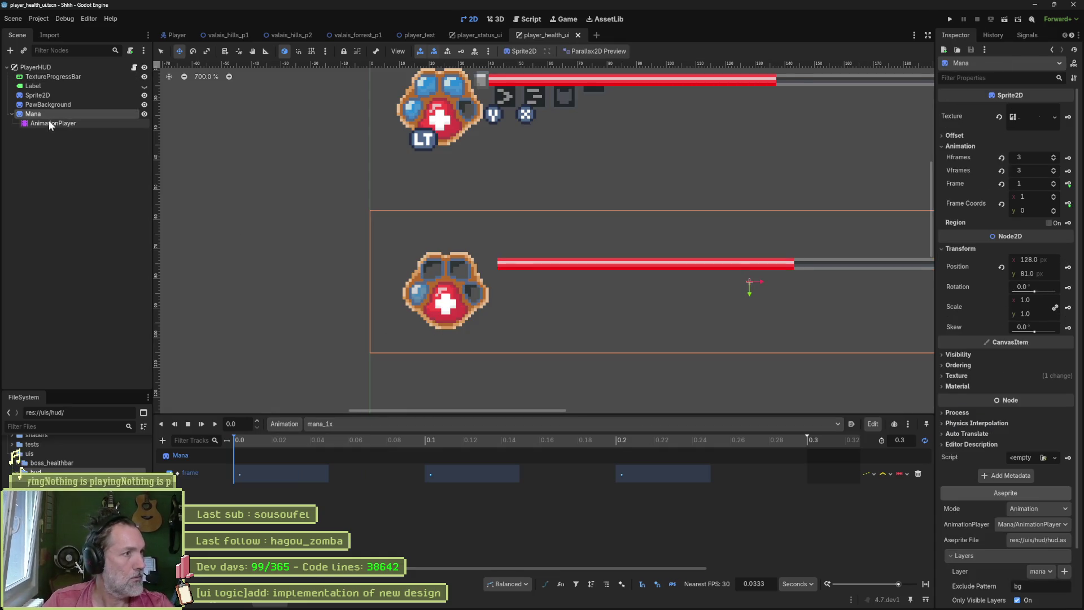
Step: Attach the existing mana.gd from res://uis/hud to the Mana node via Load
click(131, 53)
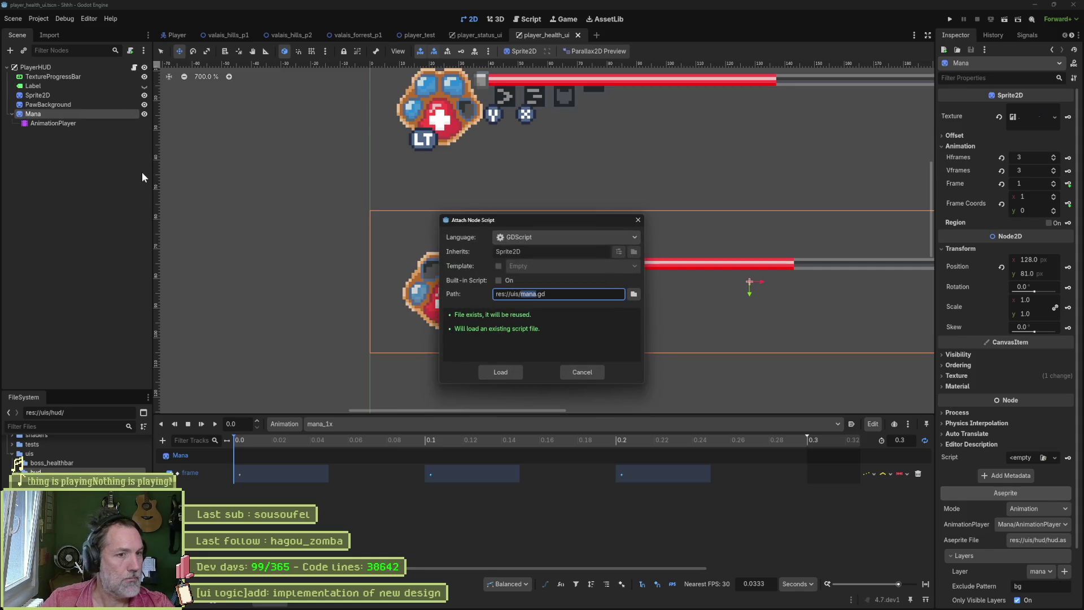
click(634, 295)
double_click(455, 210)
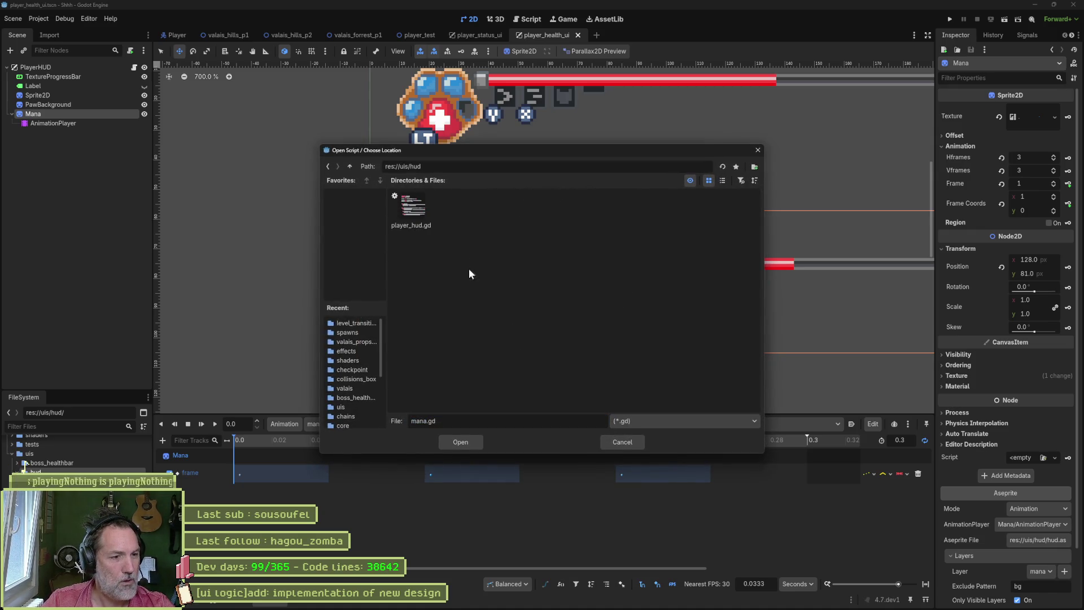
click(412, 422)
text(hud_)
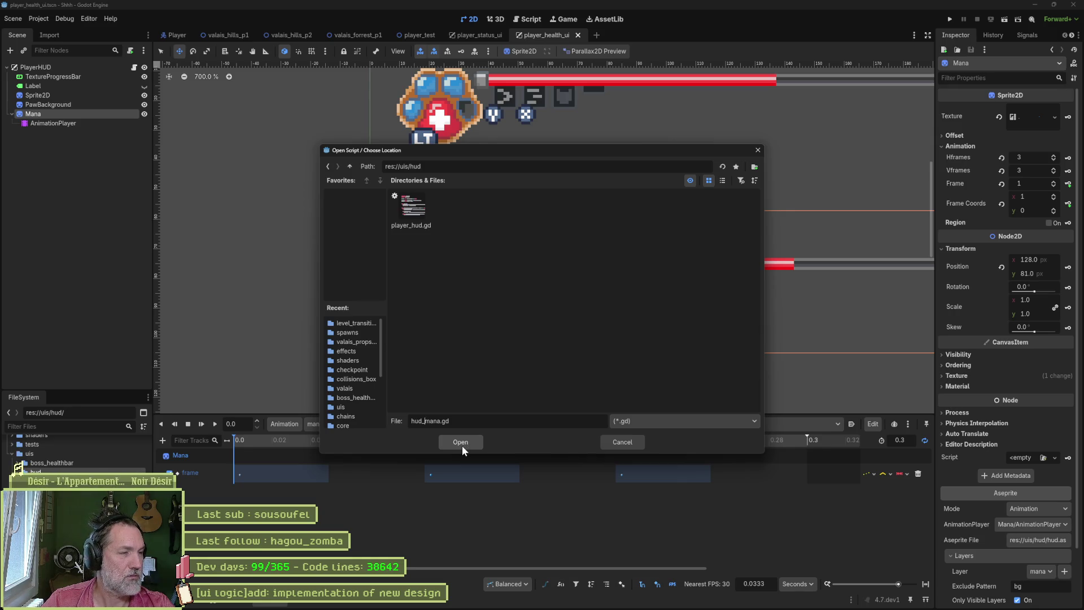
click(613, 437)
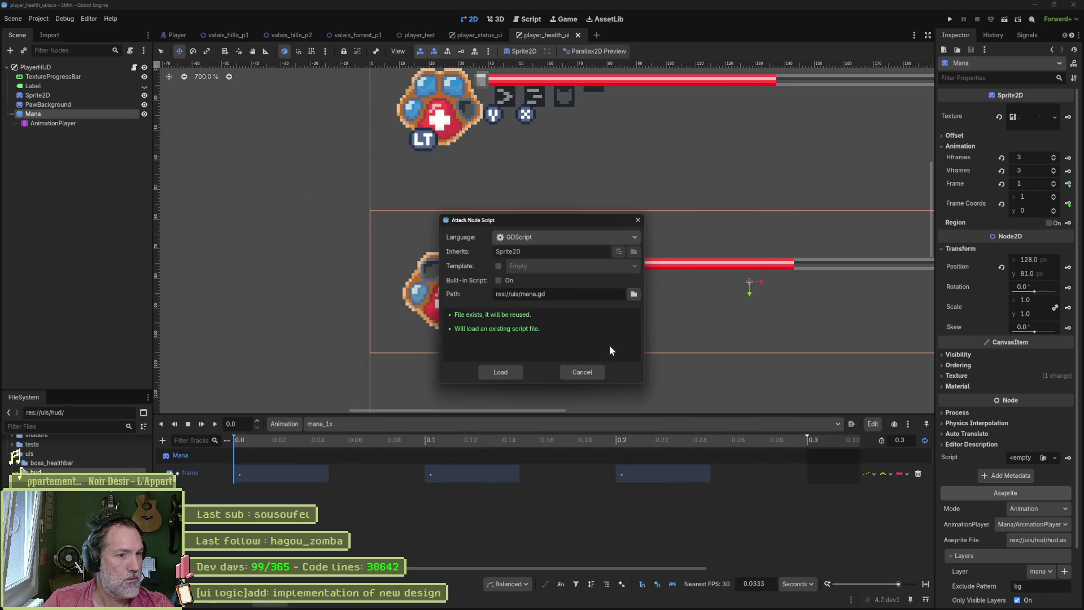
click(501, 371)
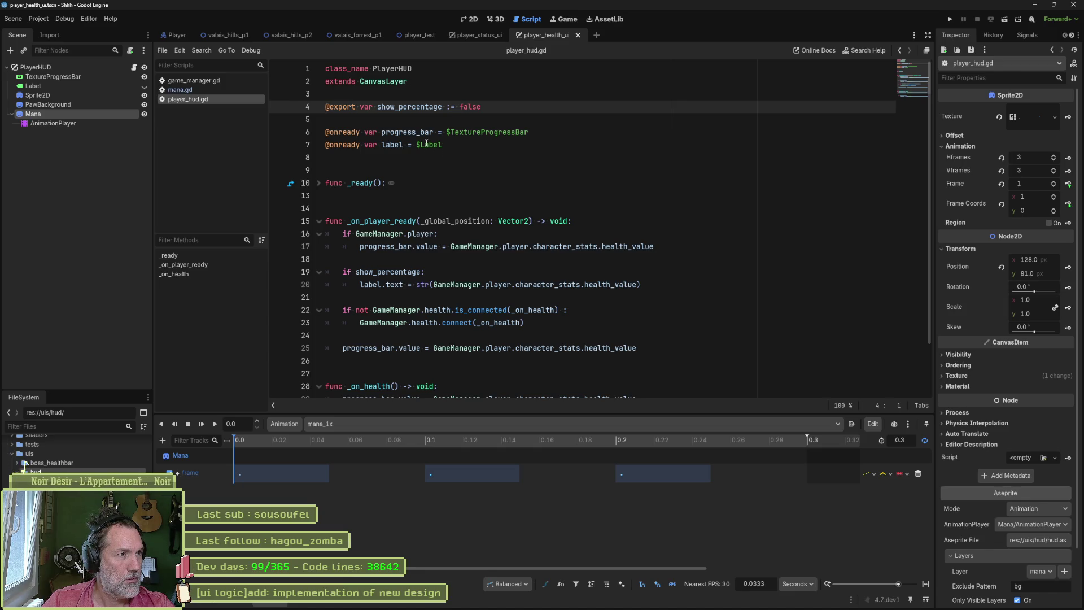
Step: Select the TextureProgressBar node and start renaming it
click(54, 76)
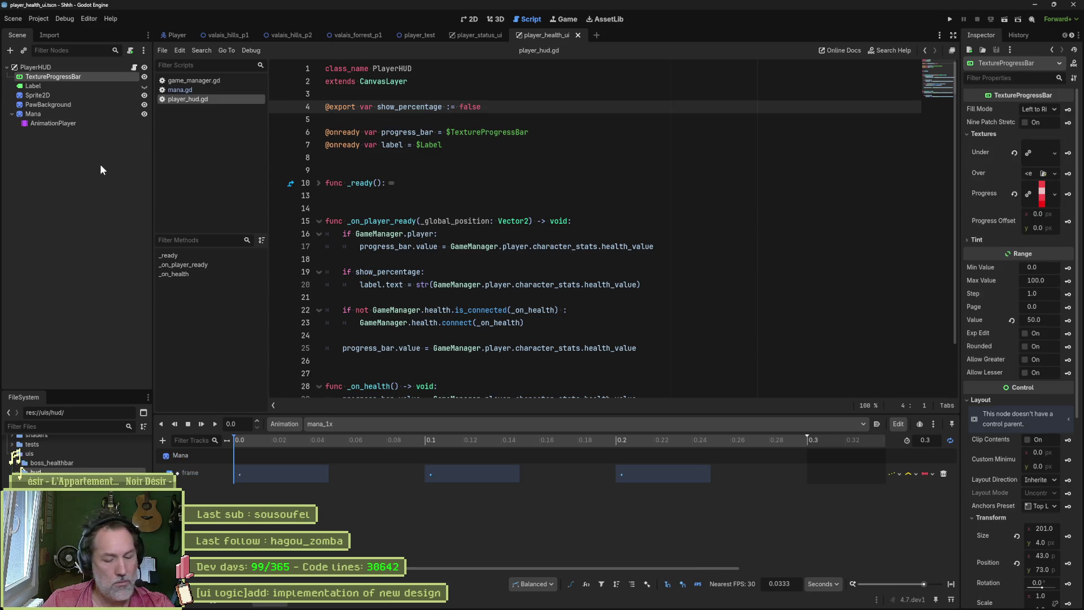
key(F2)
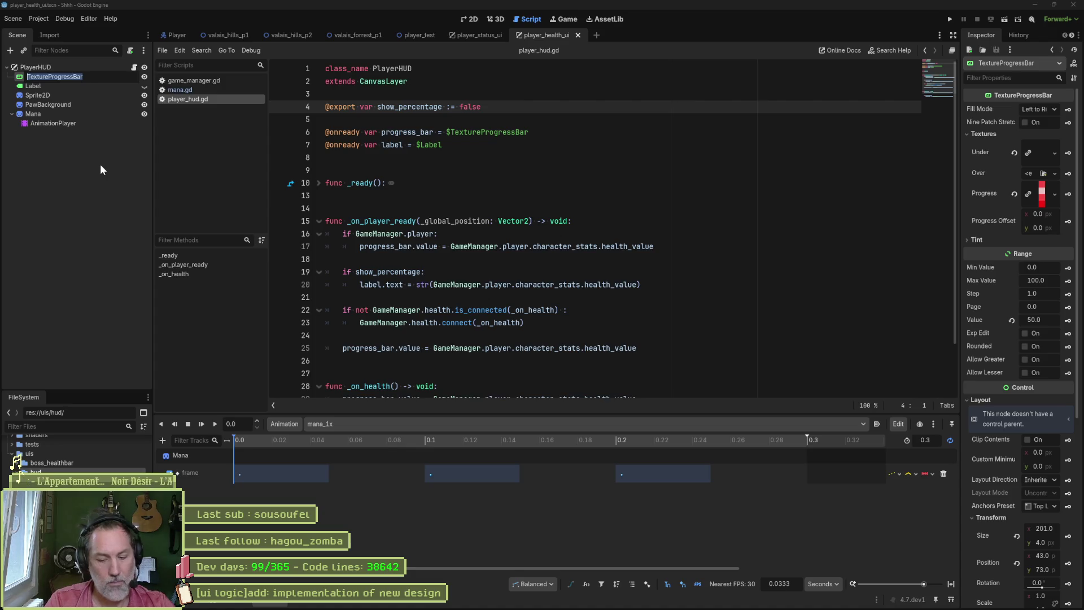
text(HealthBar)
Step: Confirm the HealthBar node name and rename the script's progress_bar variable to healthbar referencing $HealthBar
key(Return)
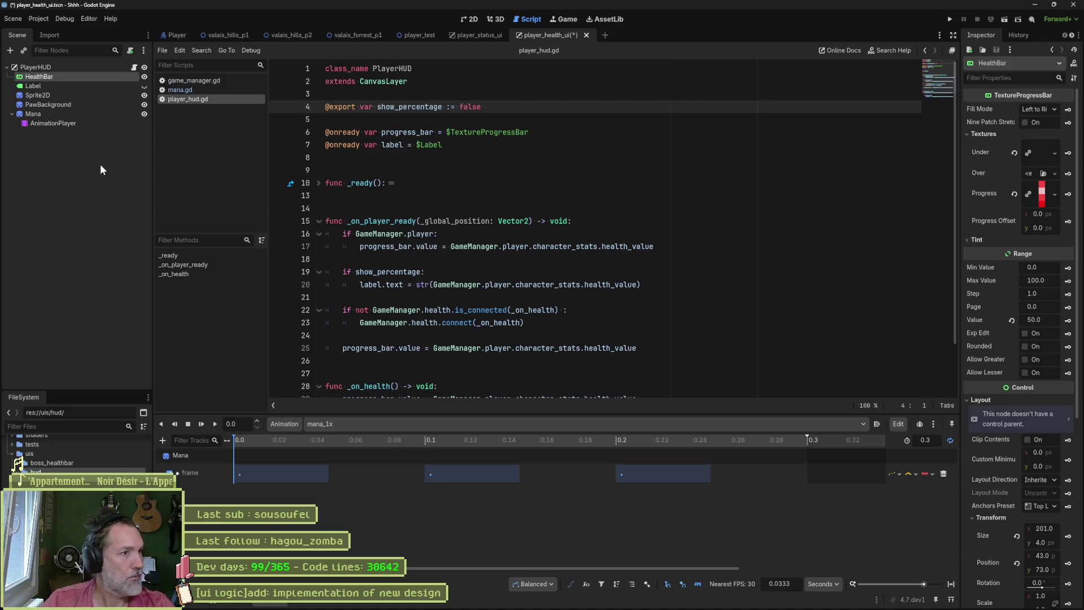
double_click(487, 132)
text(HealthBar)
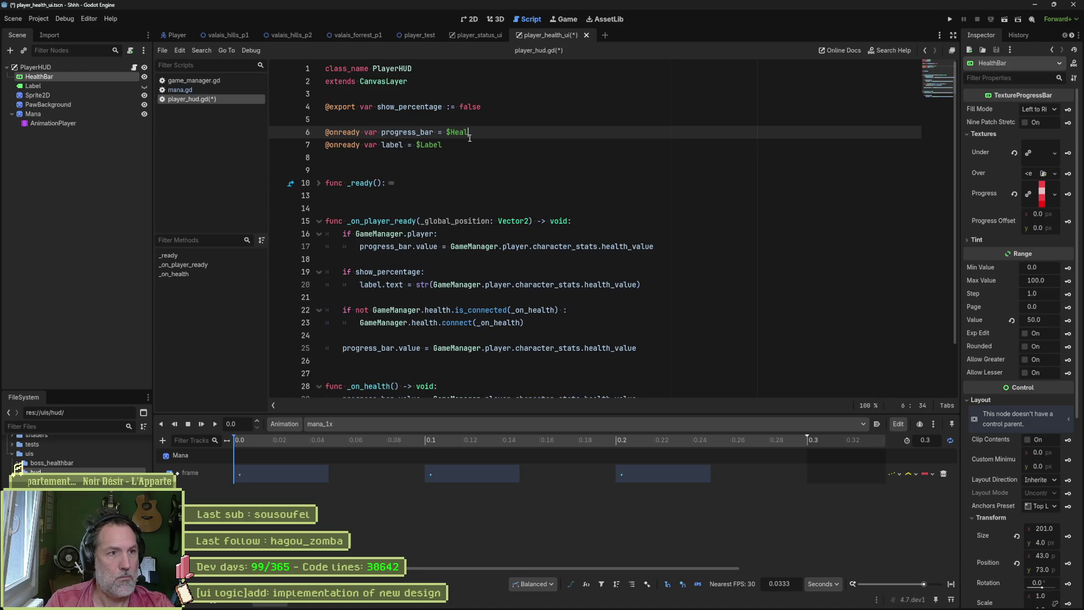
key(ctrl+s)
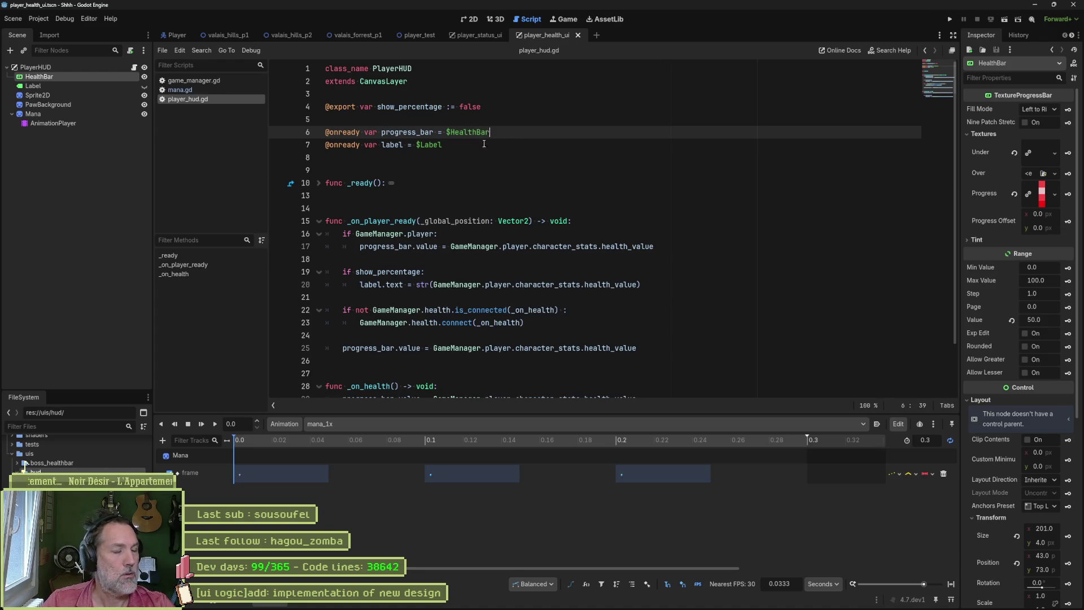
double_click(405, 132)
scroll(673, 187, down, 2)
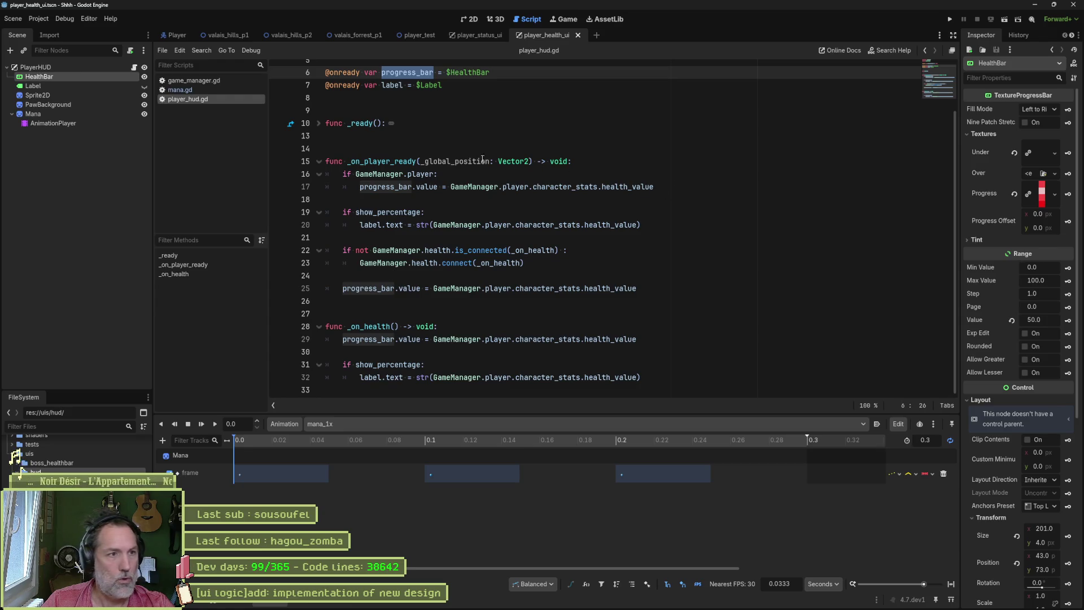
text(healthbar)
double_click(403, 82)
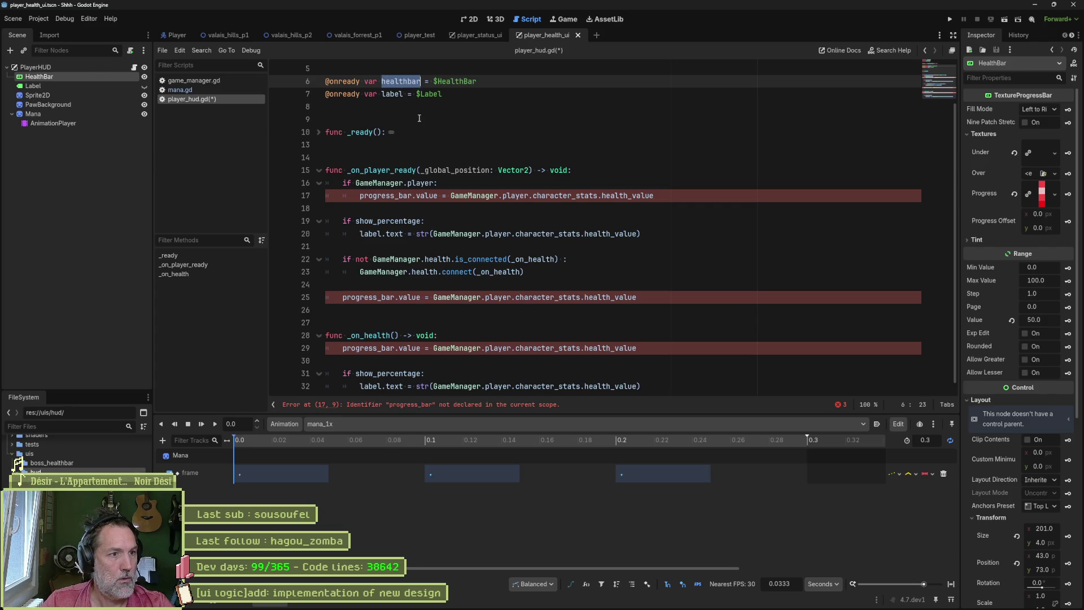
key(ctrl+c)
Step: Replace the progress_bar references on lines 17, 25 and 29 with healthbar
double_click(386, 196)
scroll(386, 195, down, 1)
key(ctrl+v)
double_click(370, 287)
key(ctrl+v)
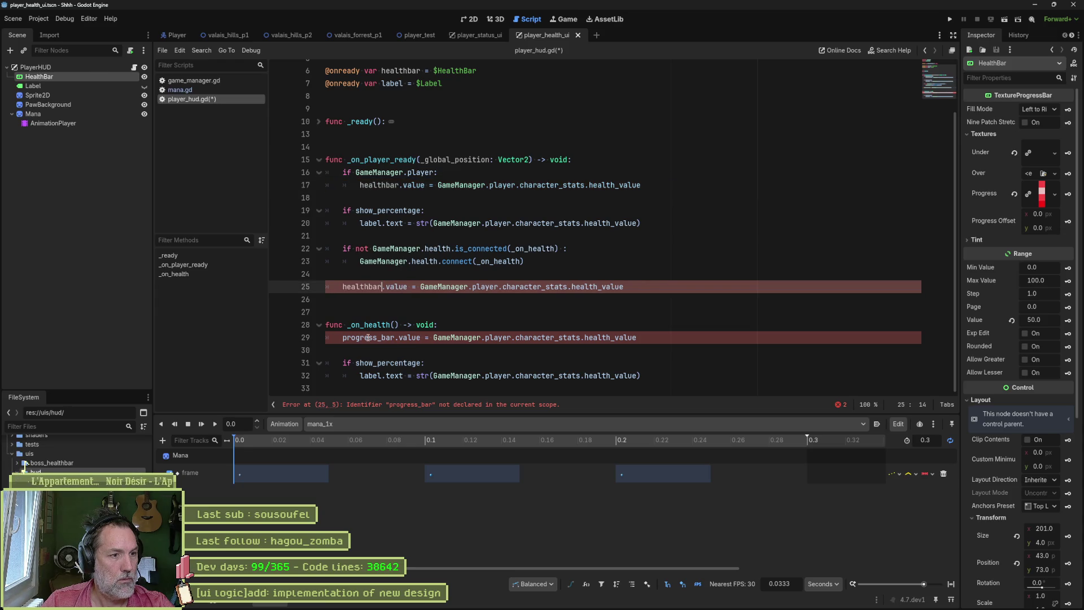
double_click(369, 338)
key(ctrl+v)
scroll(507, 301, up, 1)
key(Escape)
scroll(520, 299, up, 1)
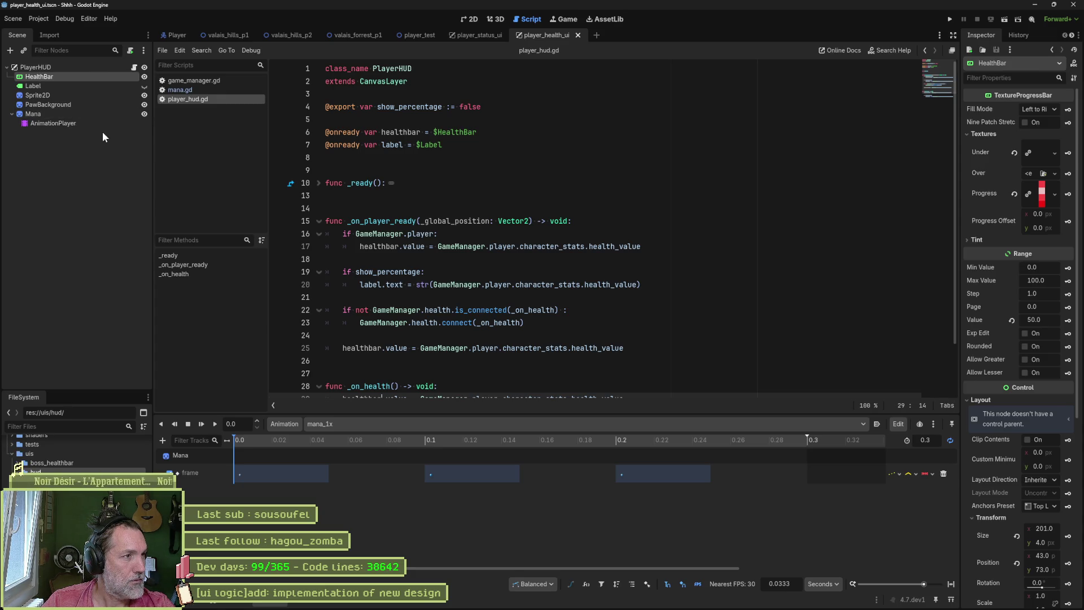
Step: Check the script attached to PlayerHUD and bring up the player_status_ui scene
click(134, 68)
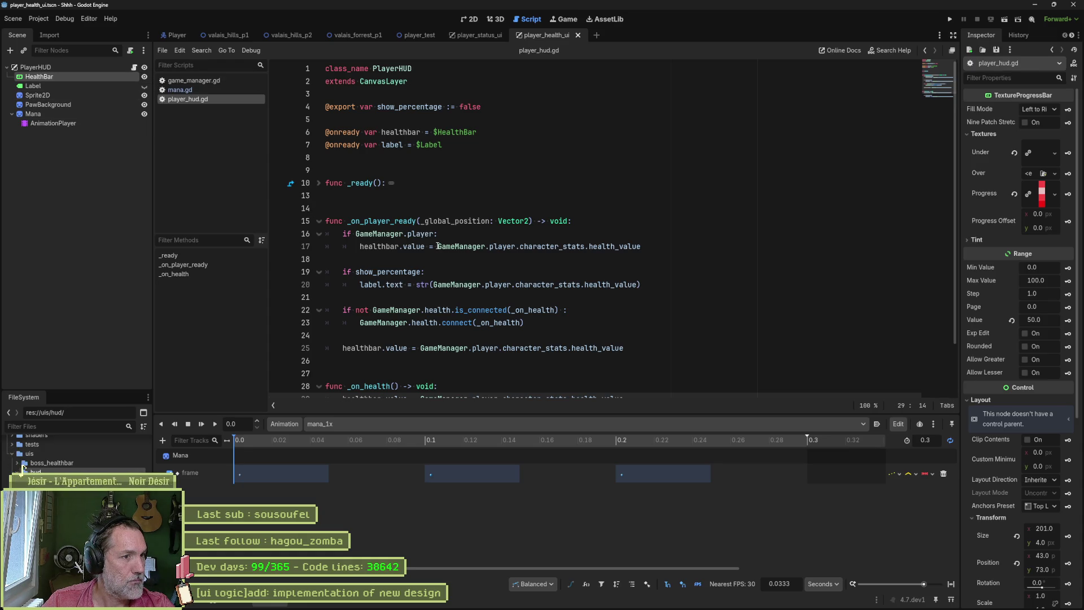
scroll(520, 307, down, 2)
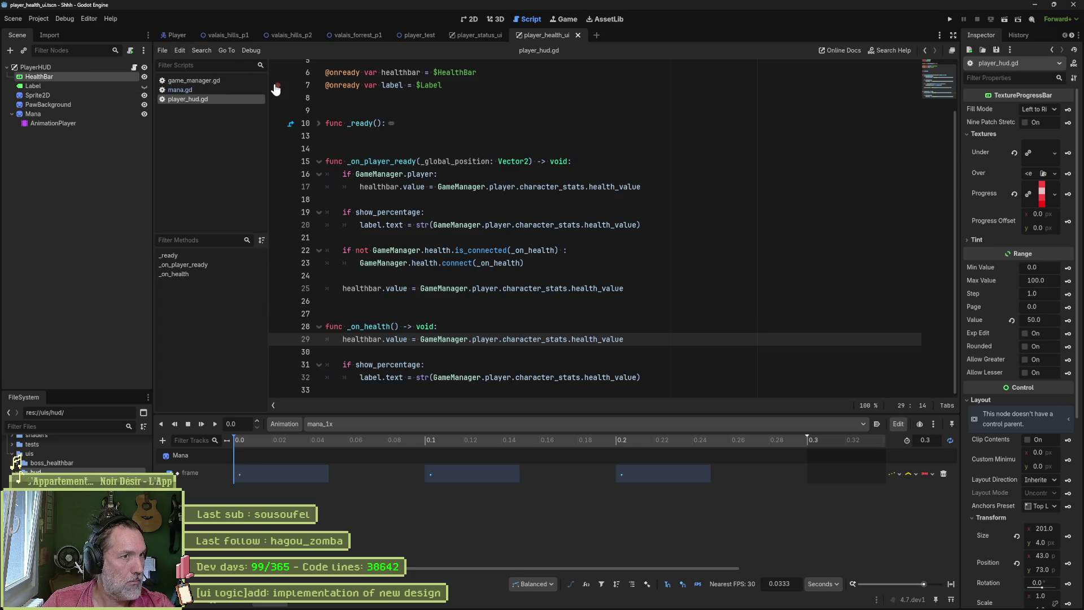
click(477, 34)
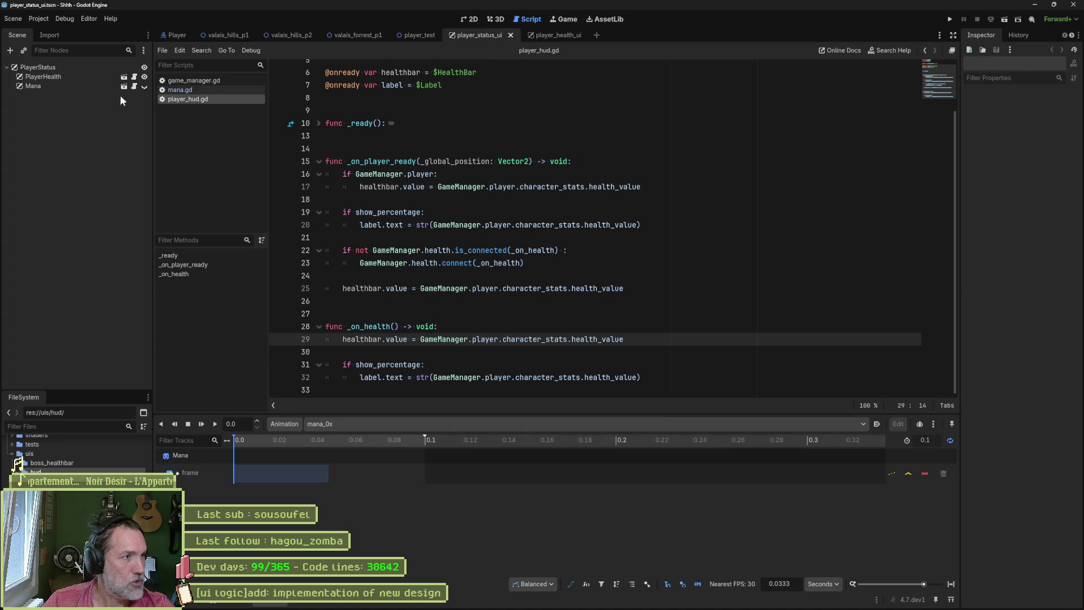
Step: Read through mana.gd's signal connections, show_percentage usage and on_mana handler
click(174, 90)
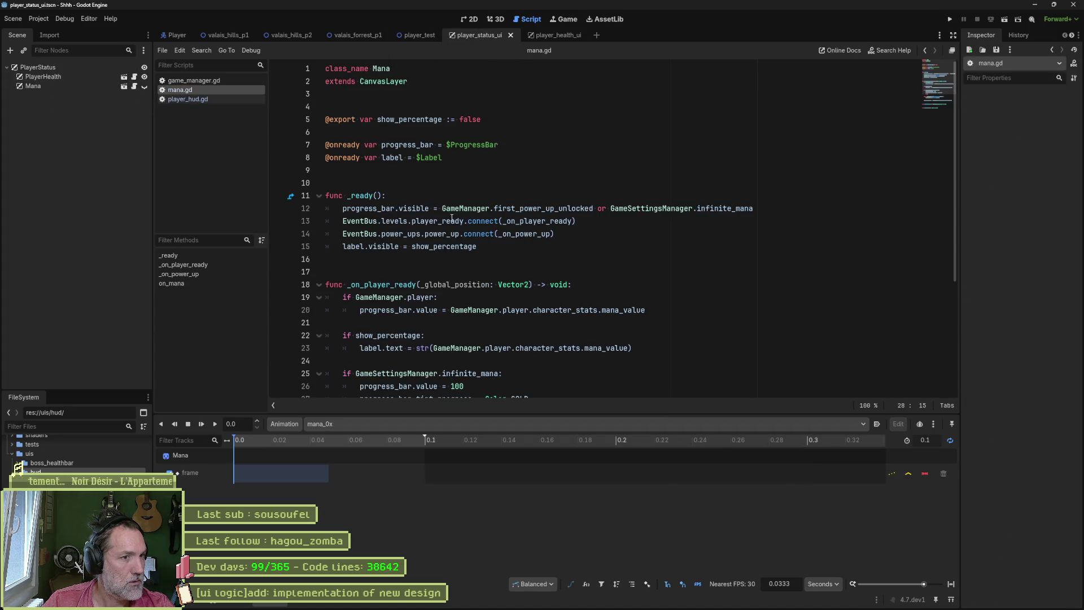
double_click(522, 235)
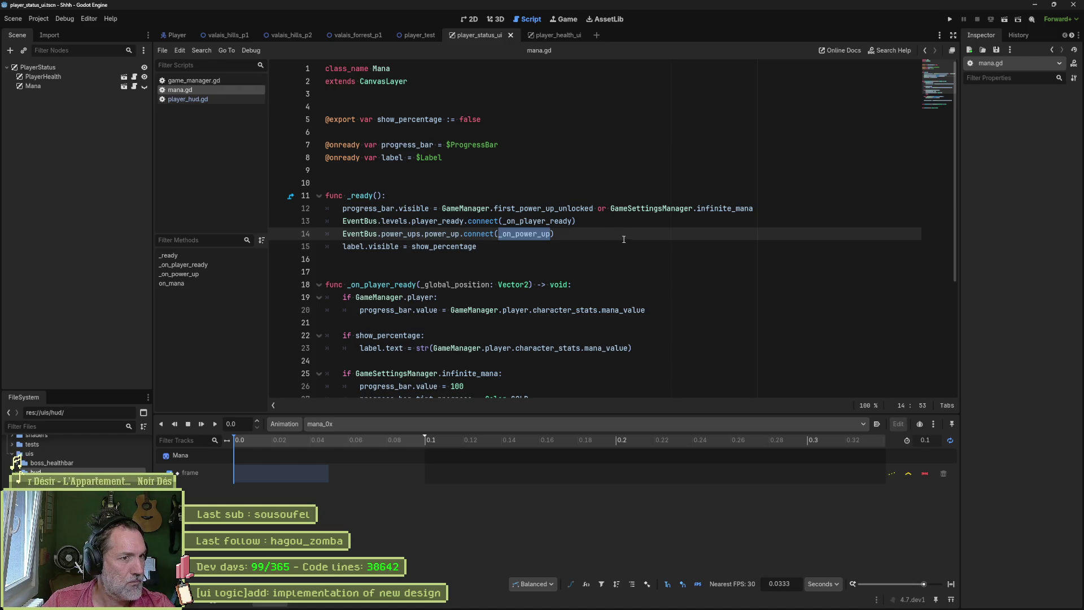
double_click(543, 222)
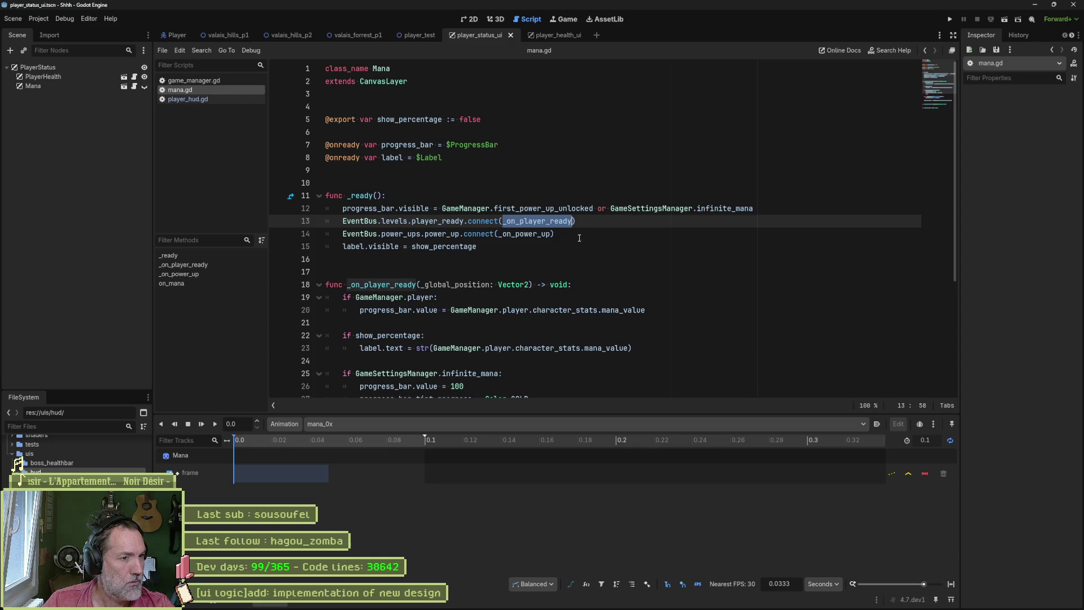
double_click(456, 247)
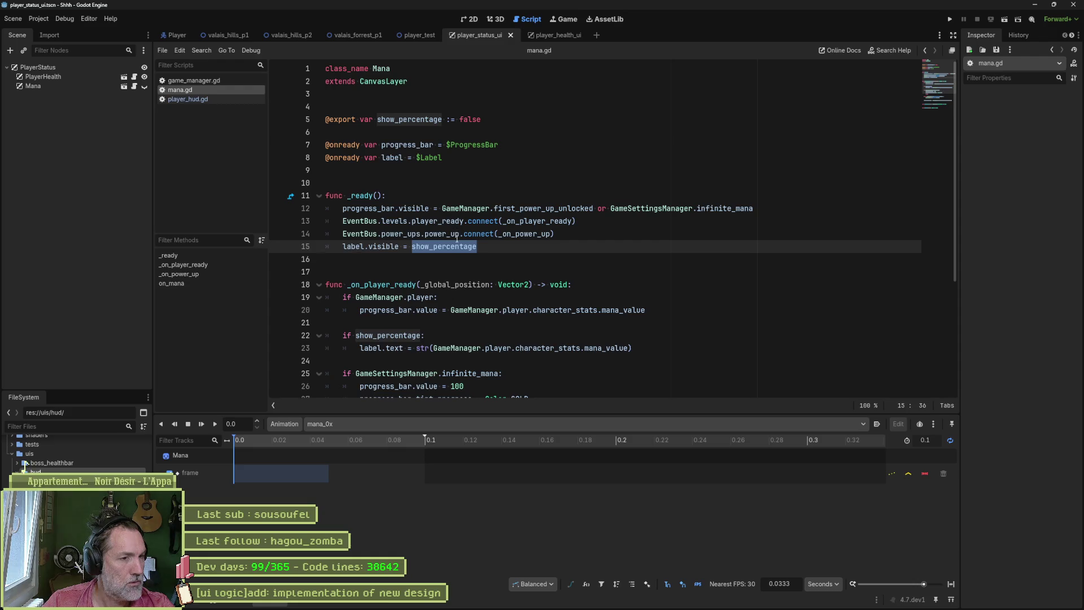
scroll(429, 230, down, 4)
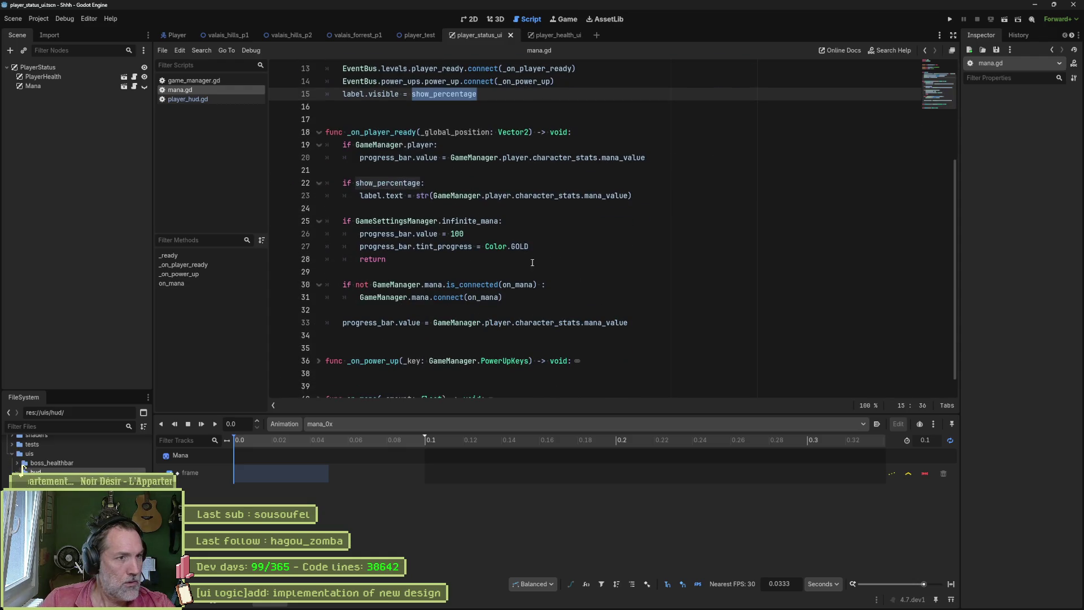
scroll(420, 283, down, 1)
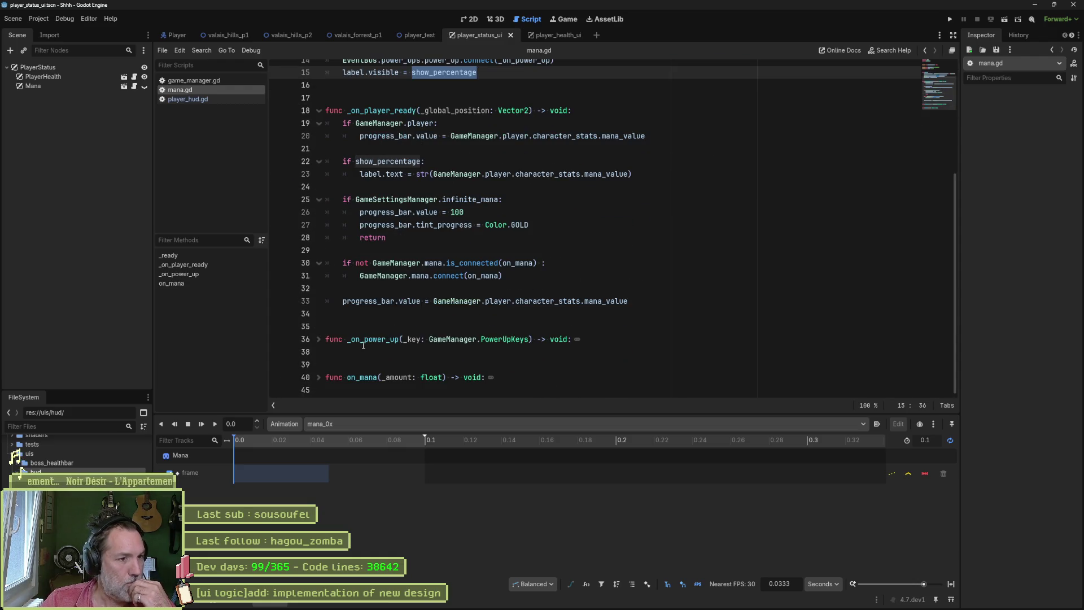
click(317, 377)
scroll(360, 339, down, 2)
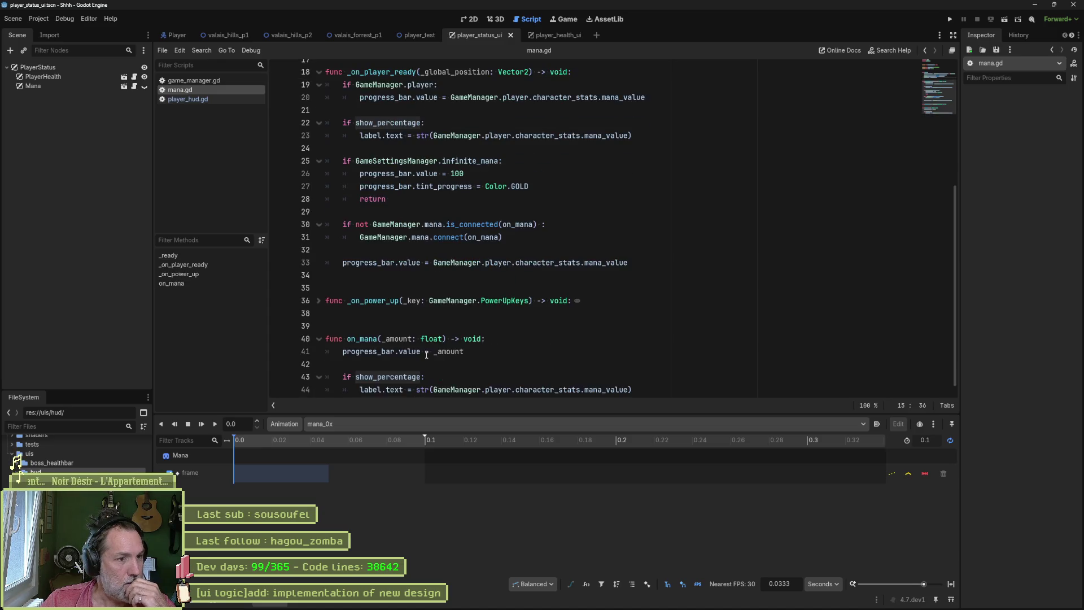
click(360, 327)
double_click(361, 326)
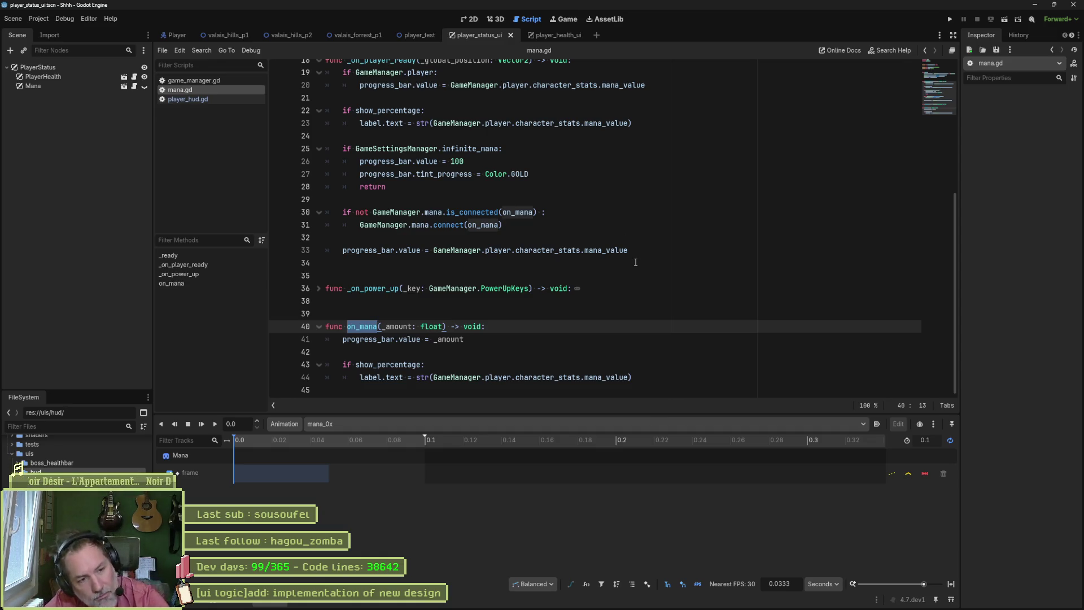
scroll(625, 250, up, 6)
scroll(626, 251, down, 5)
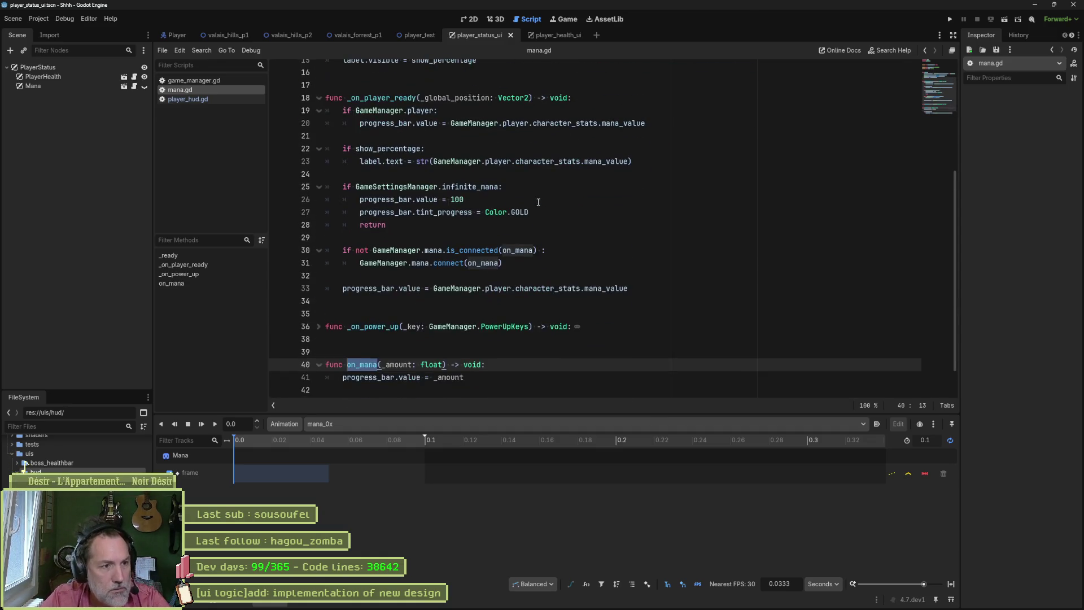
Step: Select and copy mana.gd's whole _ready function, then return to player_hud.gd
drag(644, 289, 284, 74)
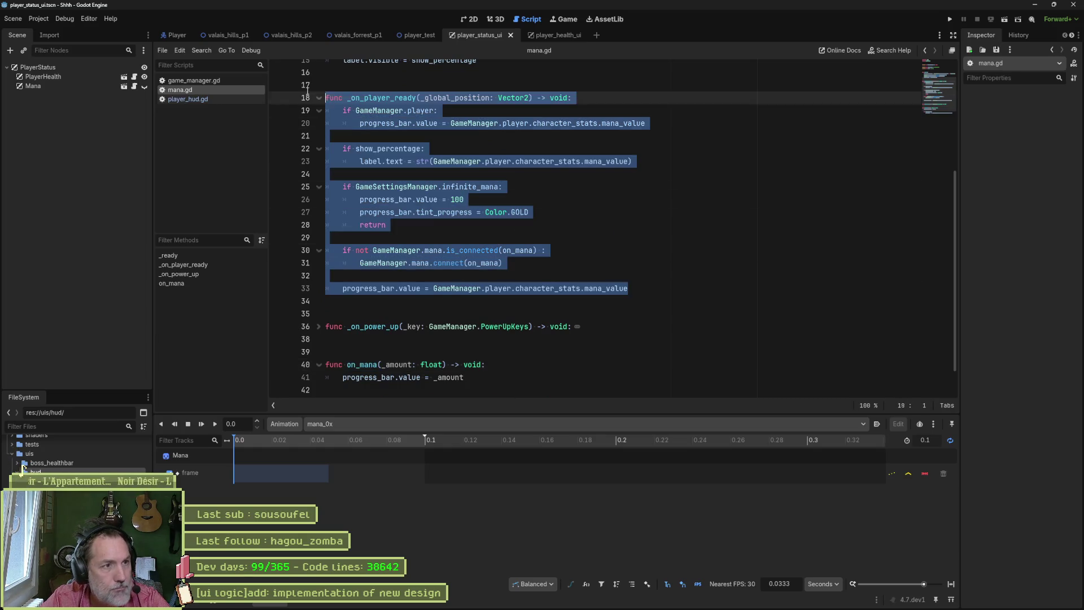
scroll(407, 119, up, 5)
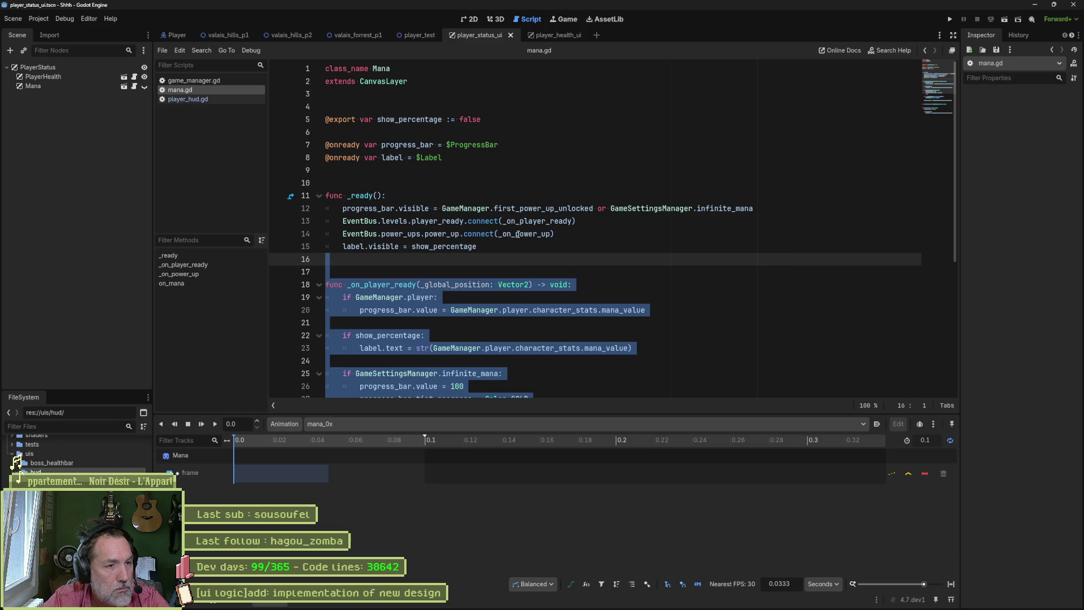
mouse_move(479, 246)
mouse_down()
mouse_move(299, 211)
mouse_move(289, 197)
mouse_up()
key(ctrl+c)
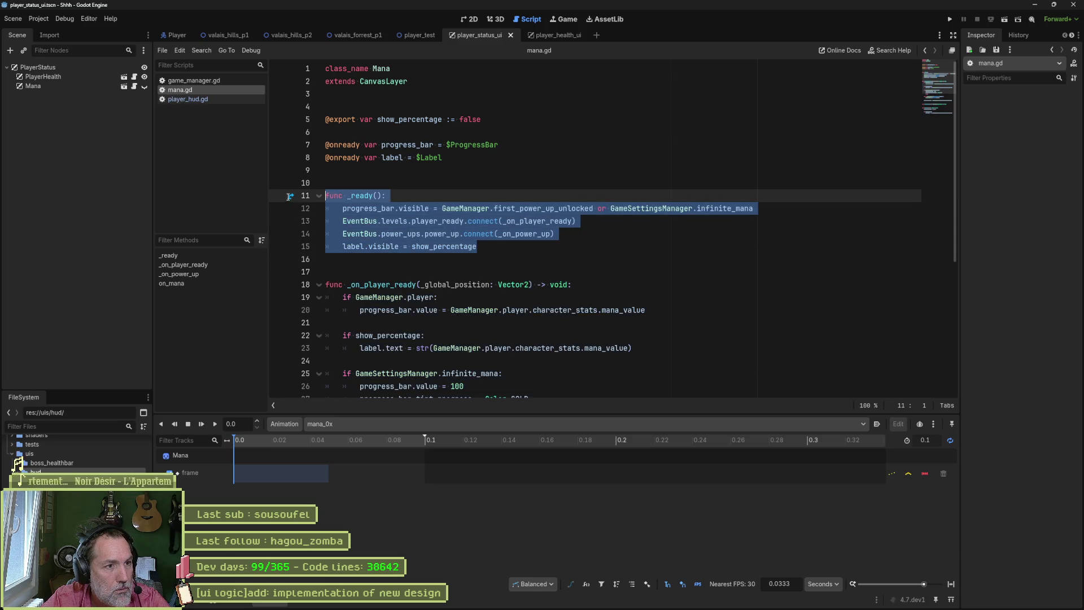
click(202, 100)
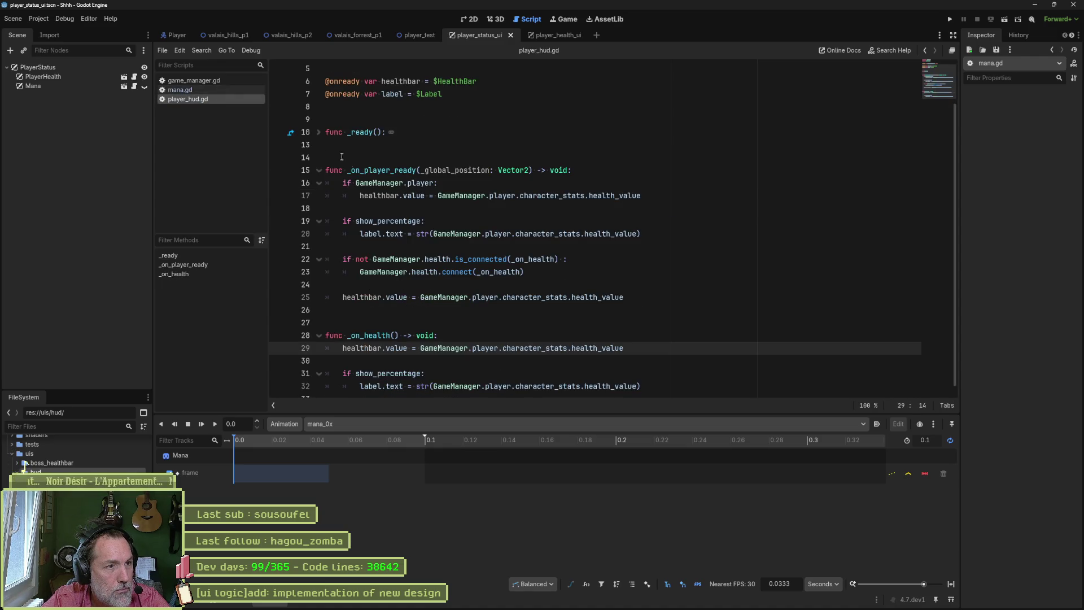
Step: Paste mana.gd's _ready code on a new line at the end of player_hud.gd's _ready
click(320, 133)
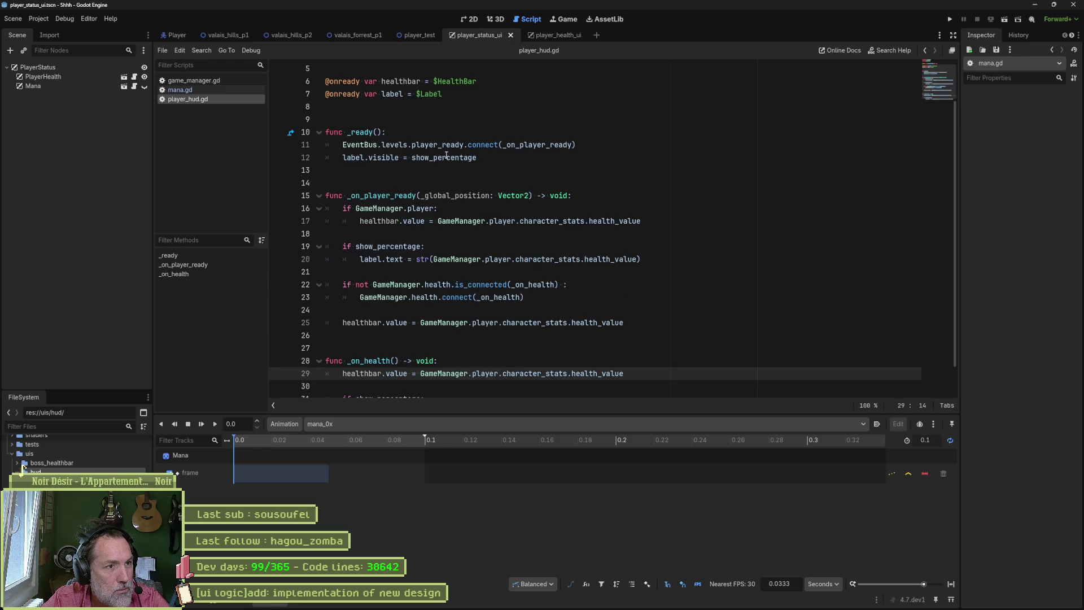
click(516, 158)
key(Return)
key(ctrl+v)
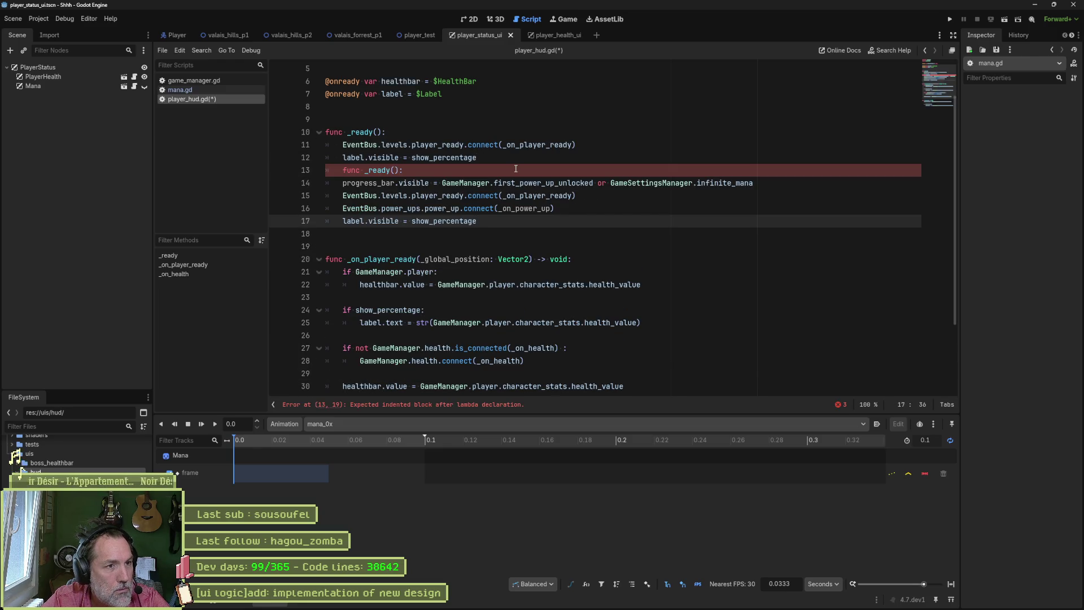
Step: Delete the duplicate func _ready, visibility and player_ready lines, keeping only the power_up connection
click(516, 169)
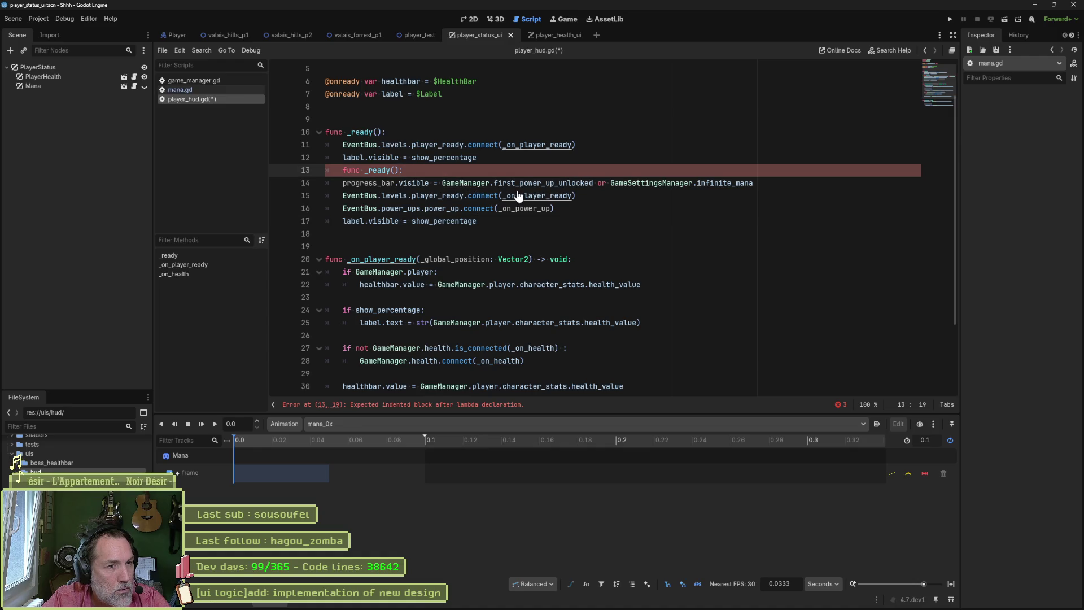
key(ctrl+shift+k)
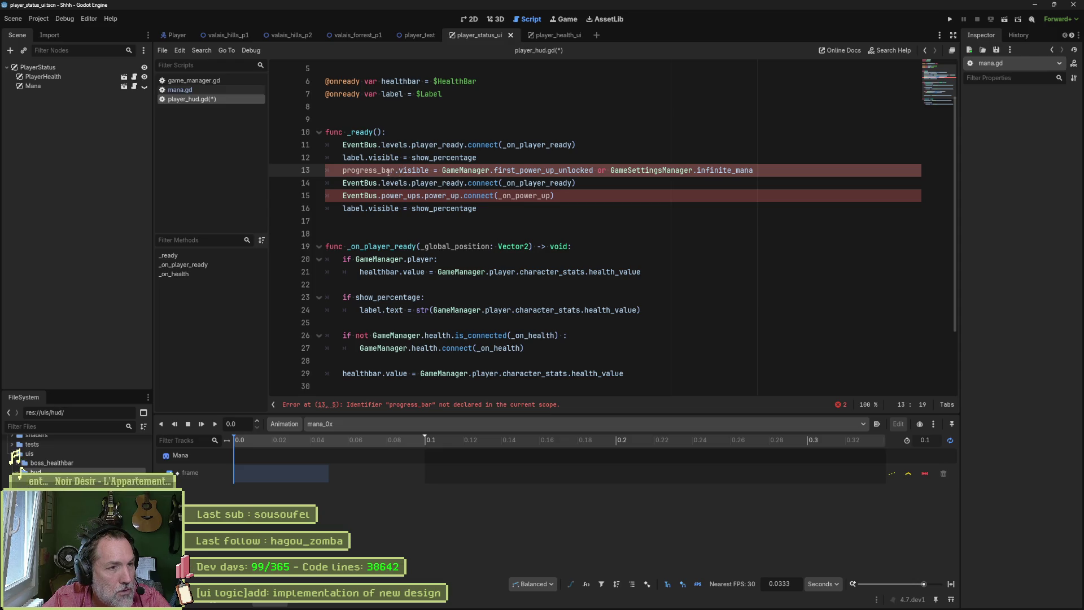
key(ctrl+shift+k)
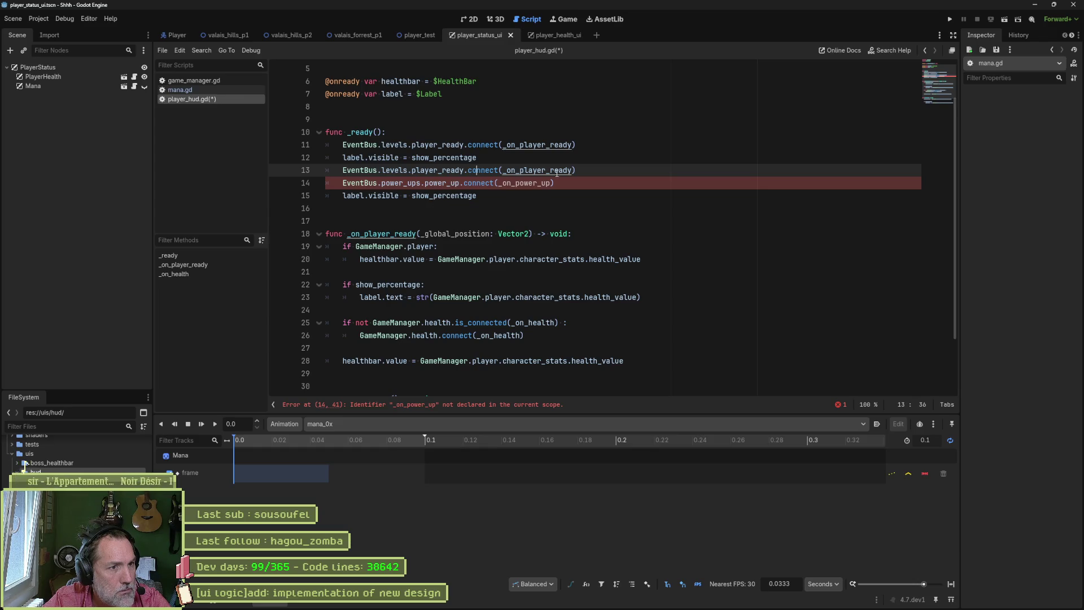
key(ctrl+shift+k)
click(485, 186)
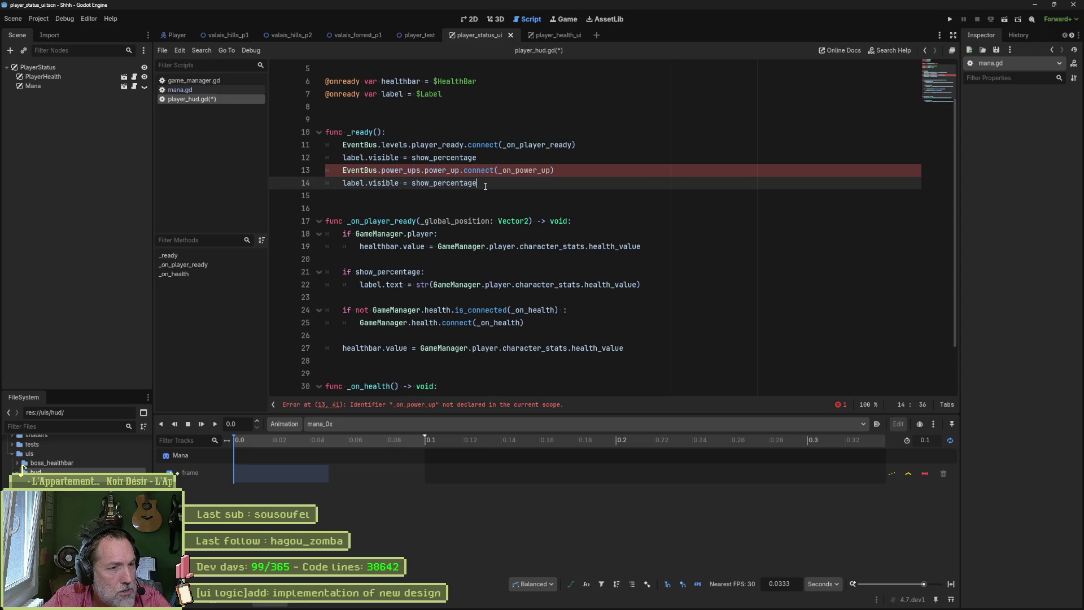
key(ctrl+shift+k)
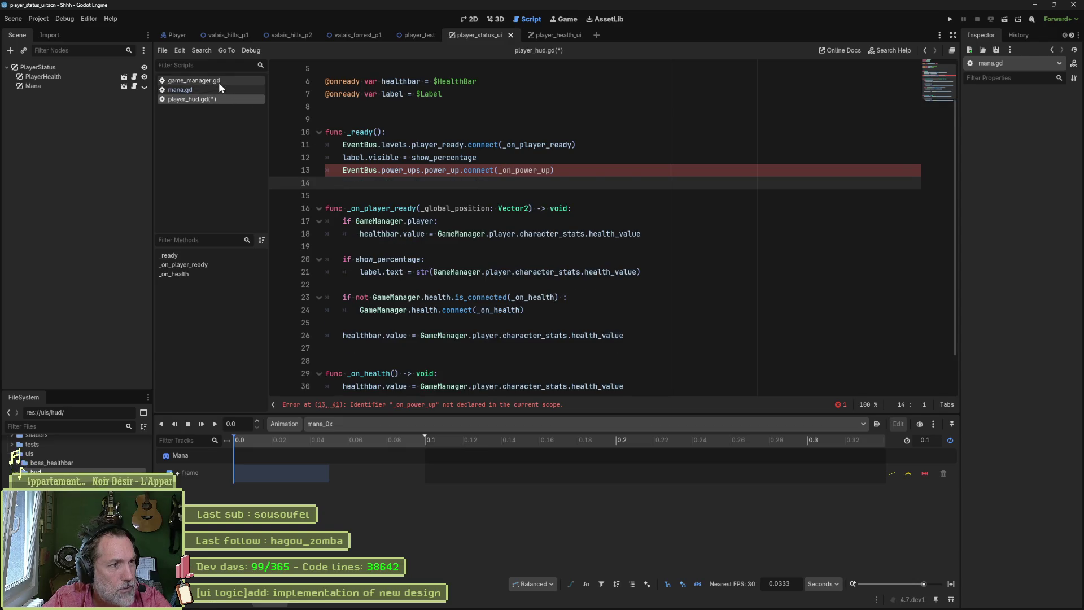
click(195, 81)
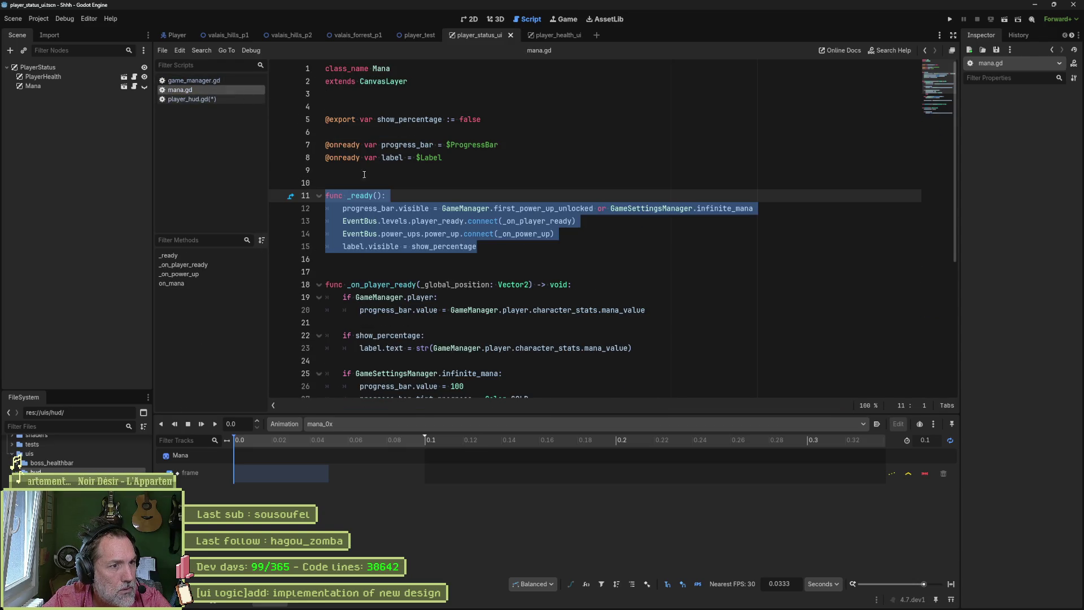
Step: Copy mana.gd's _on_power_up player-ready logic and try pasting it after player_hud.gd's health value line
click(521, 230)
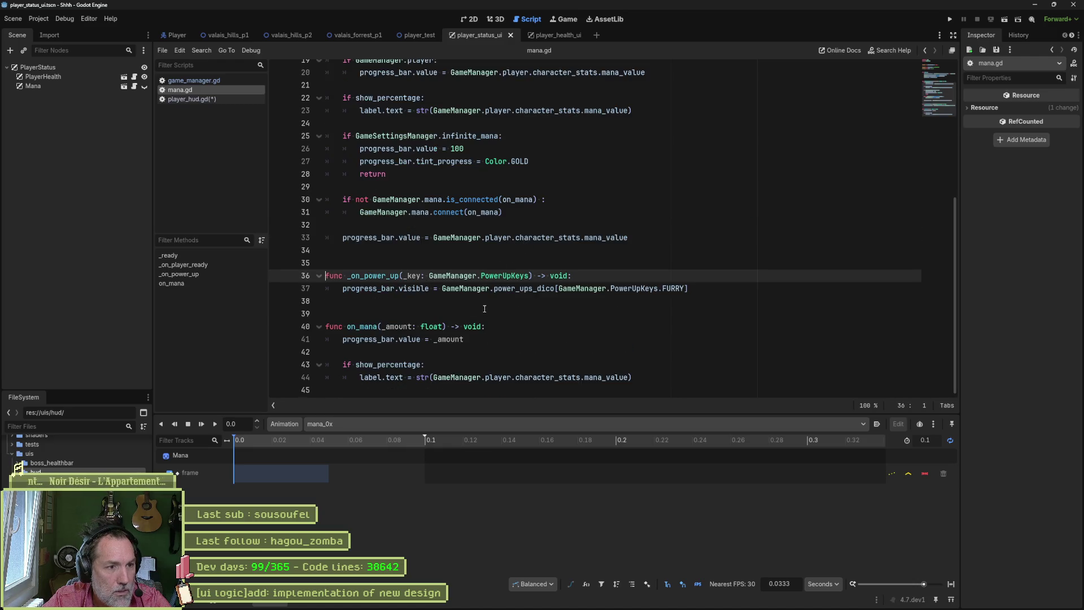
scroll(469, 197, up, 3)
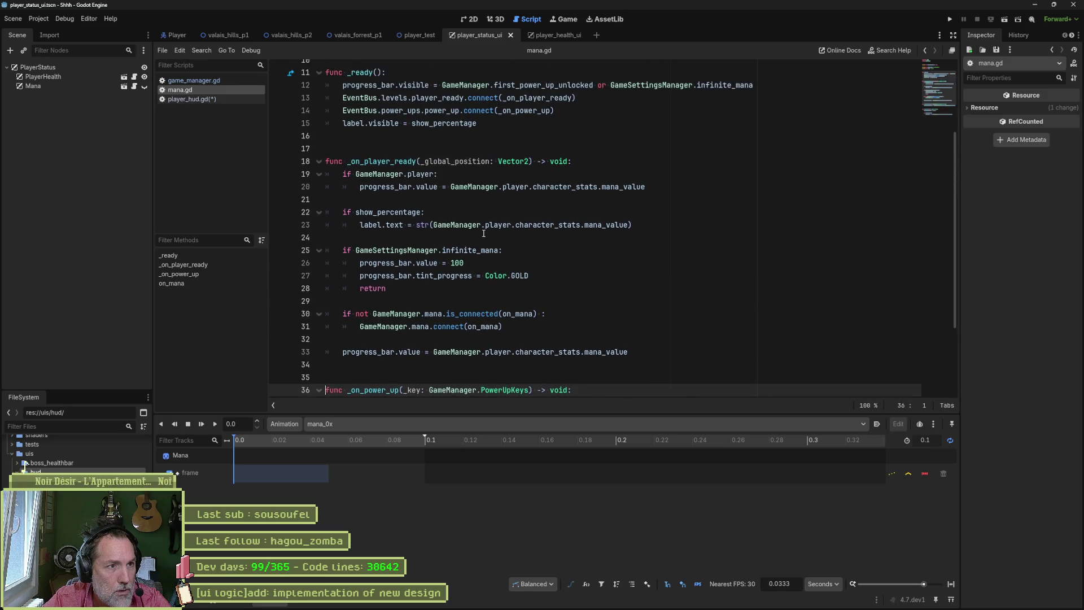
scroll(484, 234, down, 1)
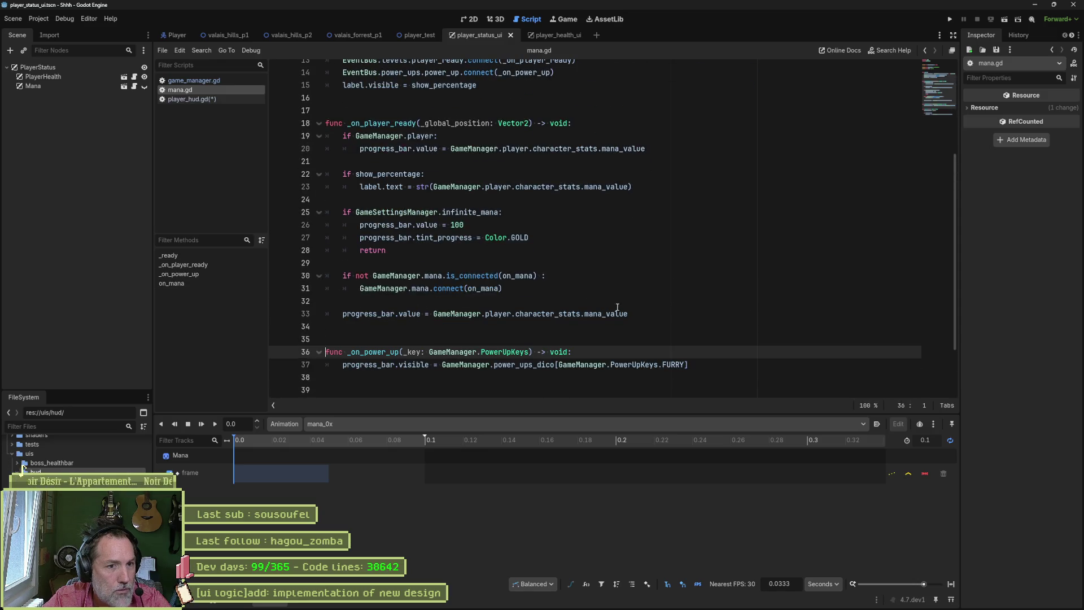
drag(629, 315, 315, 133)
key(ctrl+c)
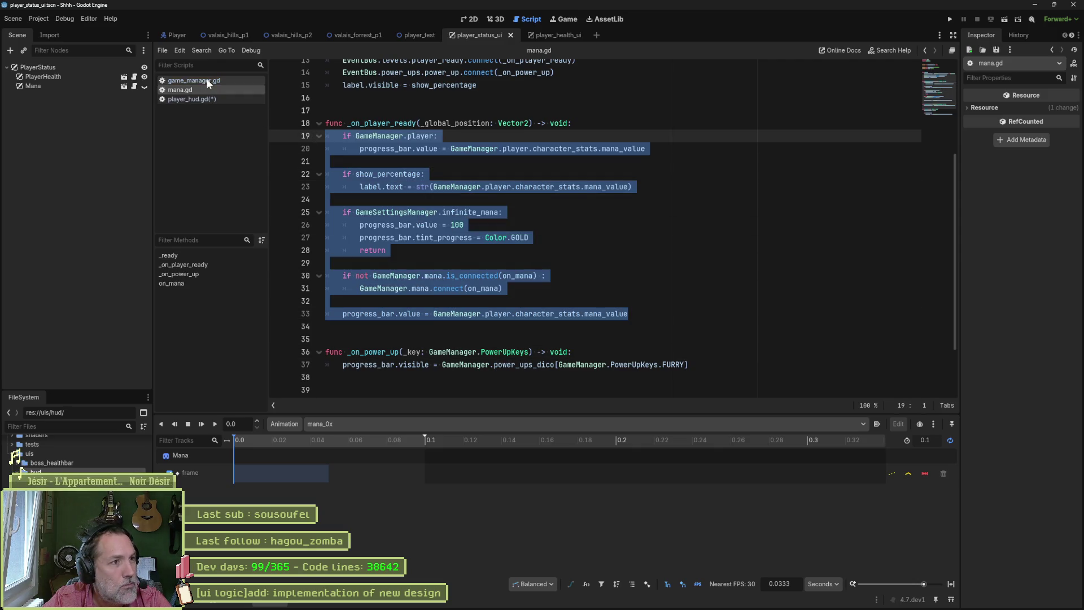
click(190, 99)
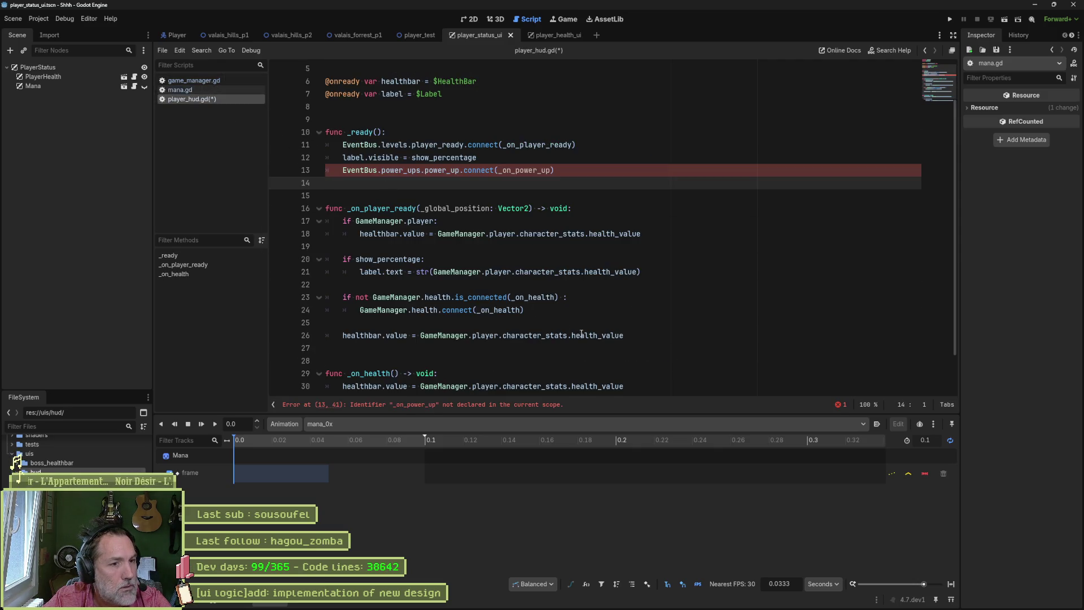
click(638, 336)
key(Return)
key(Return)
key(ctrl+v)
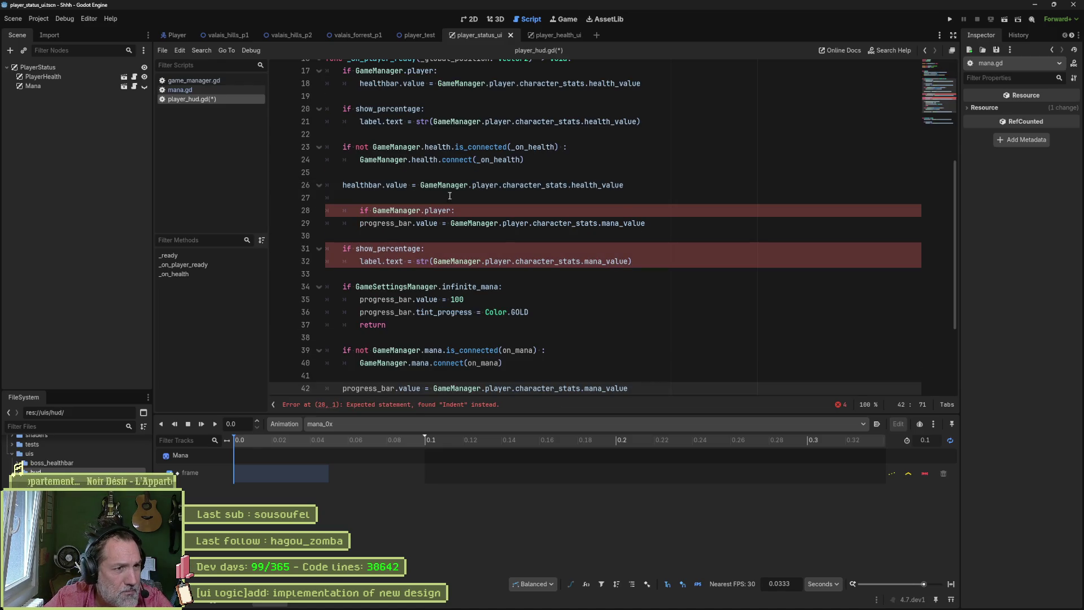
key(ctrl+z)
text(##)
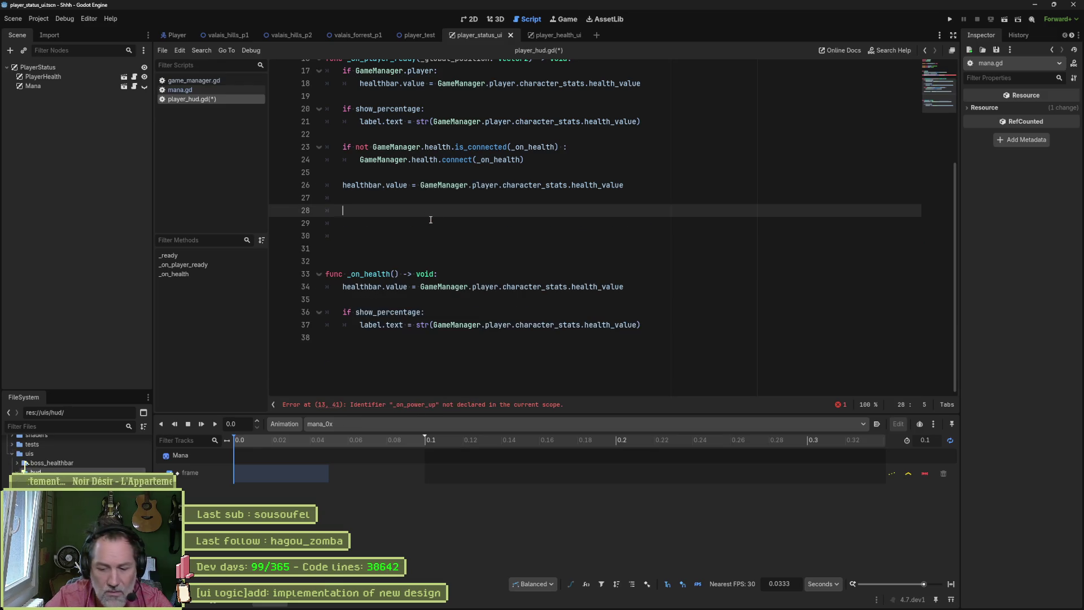
text(#)
Step: Paste the mana logic below a ### marker and unindent the GameManager.player line
key(Return)
key(ctrl+v)
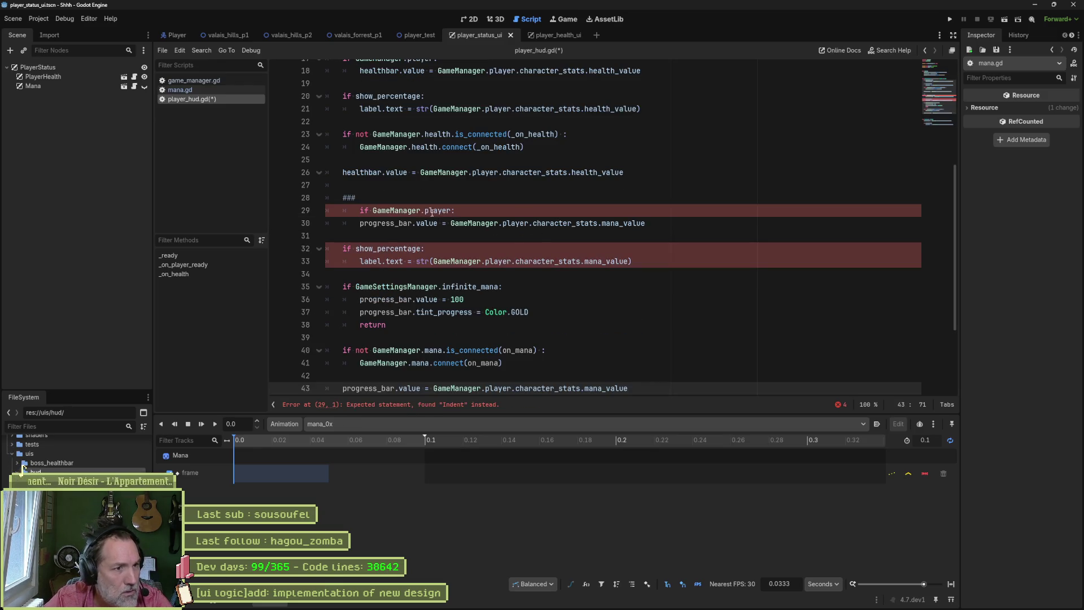
click(443, 210)
key(shift+Tab)
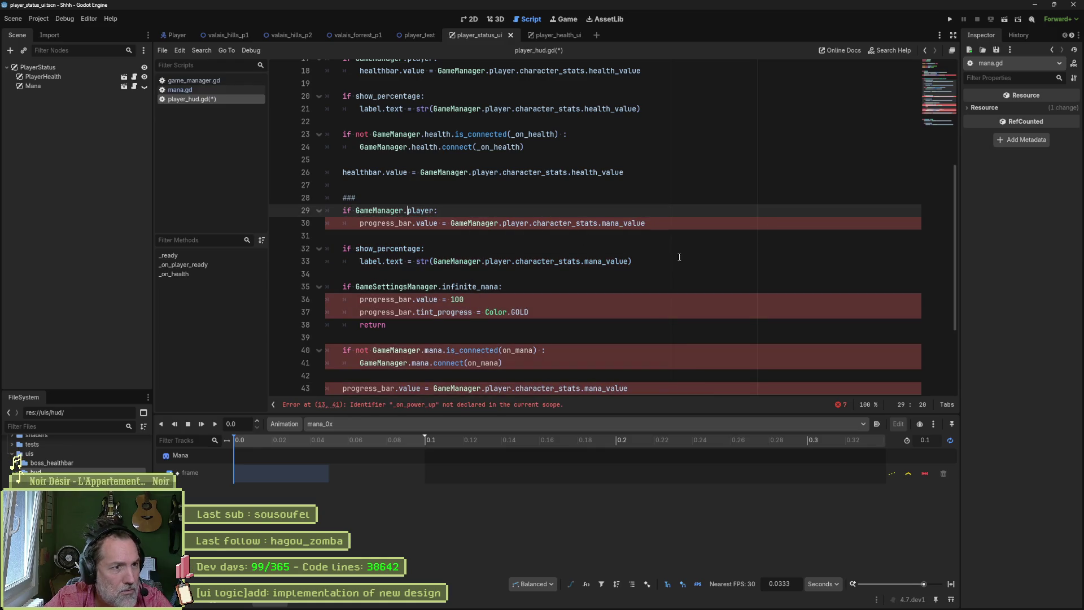
scroll(699, 260, up, 1)
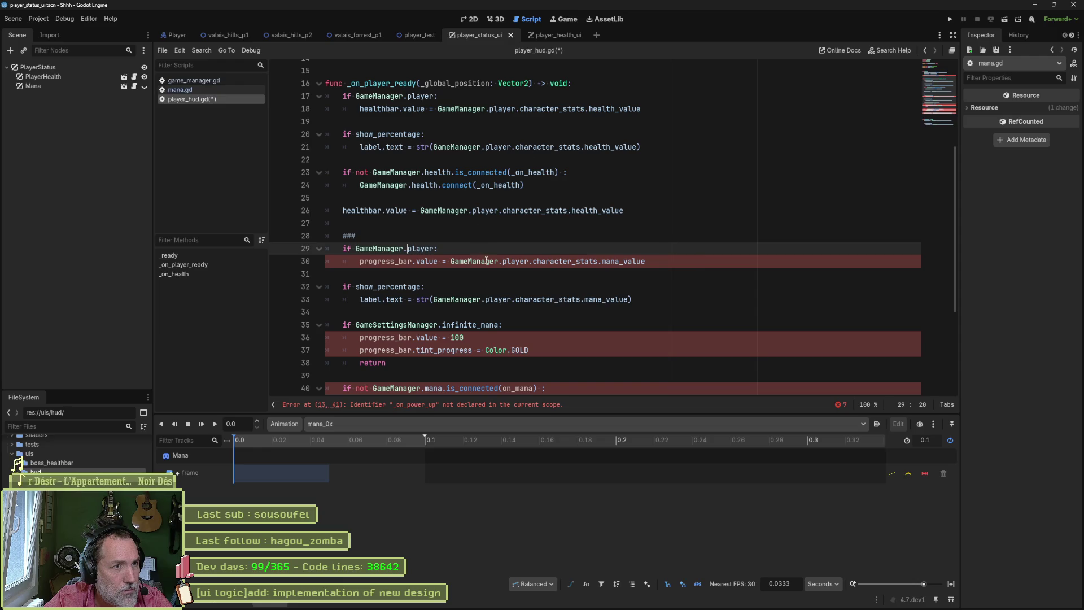
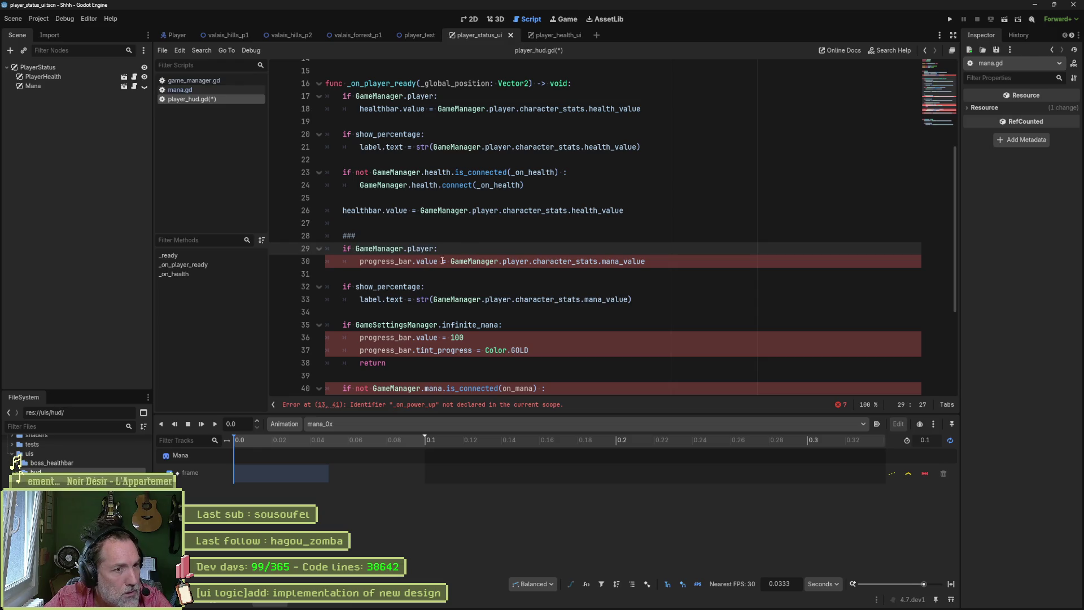
Step: Delete the duplicate player-ready and percentage-label blocks from the mana section
key(ctrl+shift+k)
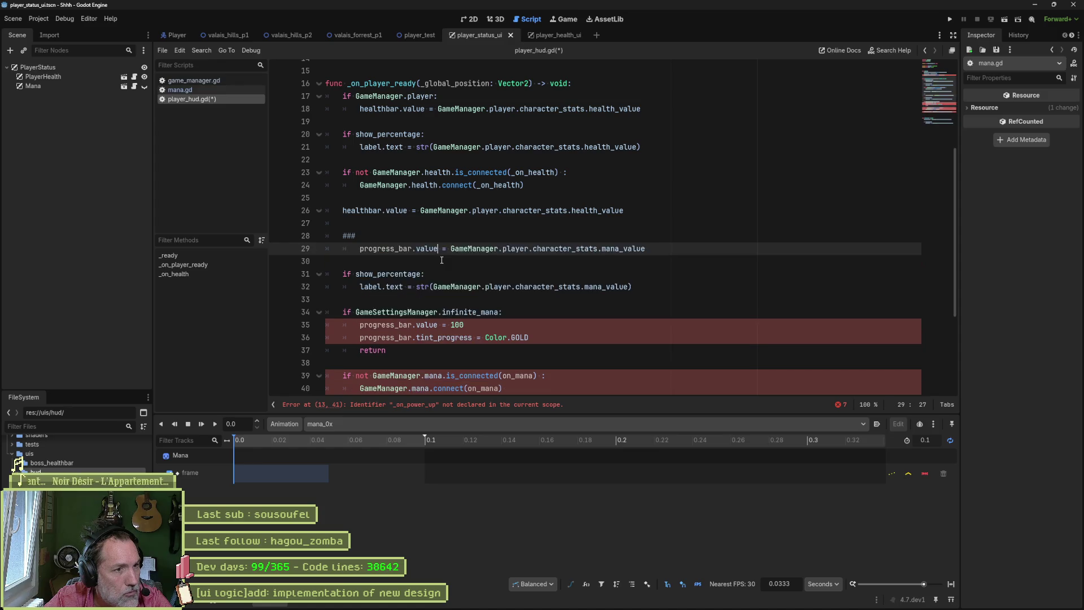
key(ctrl+shift+k)
key(ctrl+shift+k)
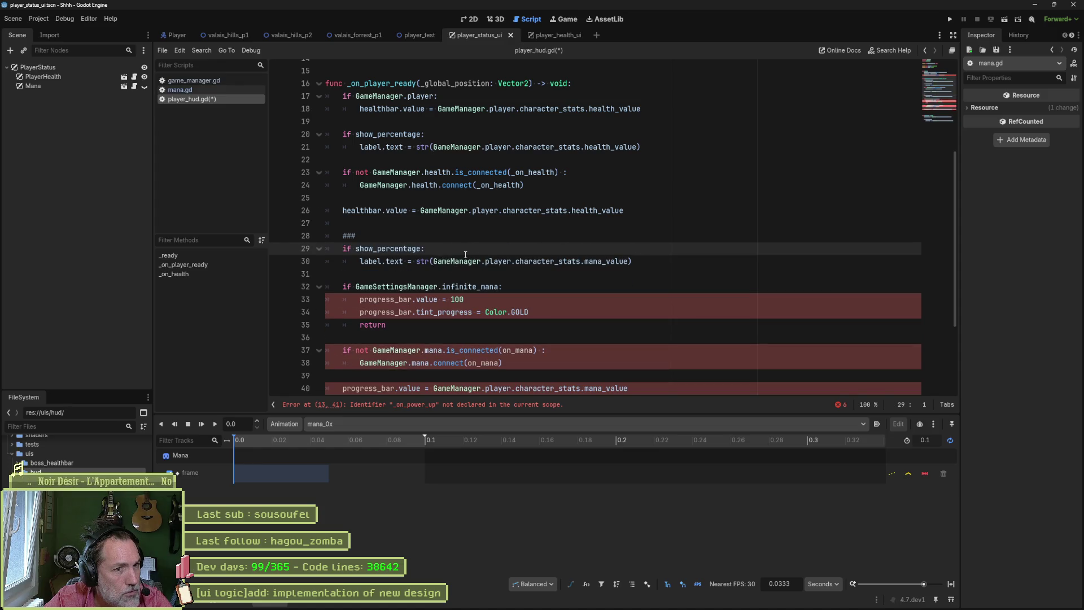
key(ctrl+shift+k)
key(ctrl+shift+k)
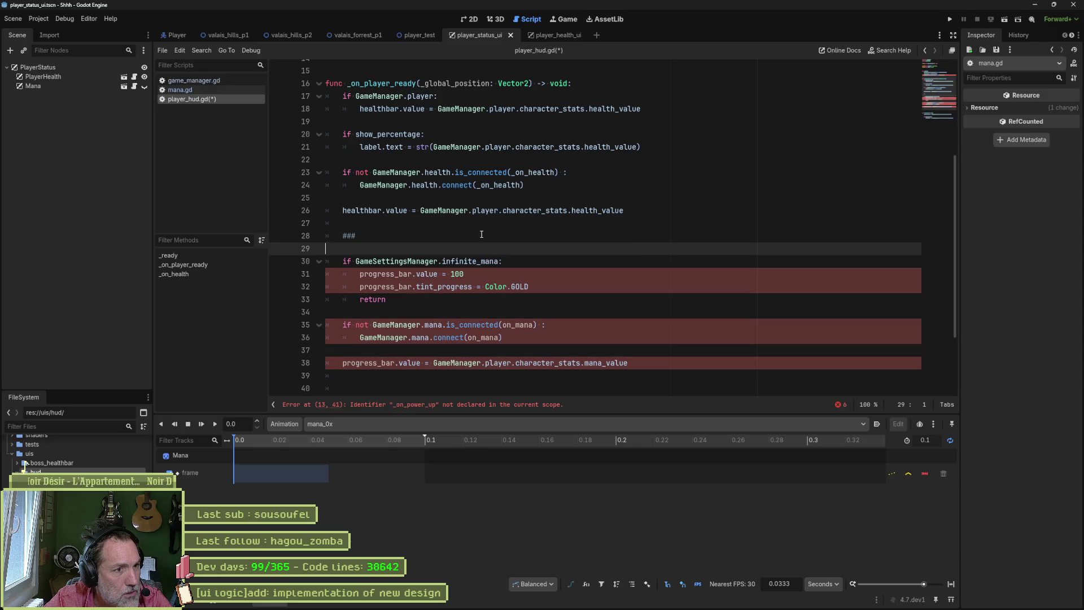
key(ctrl+shift+k)
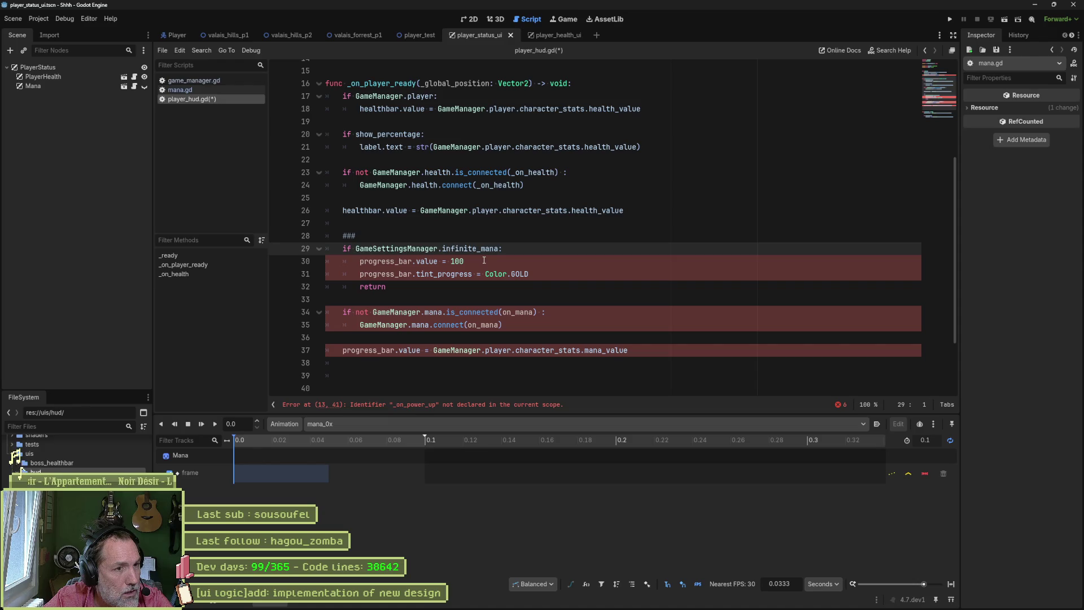
Step: Replace both progress_bar references in the infinite-mana block with healthbar, then switch to game_manager.gd
double_click(373, 108)
key(ctrl+c)
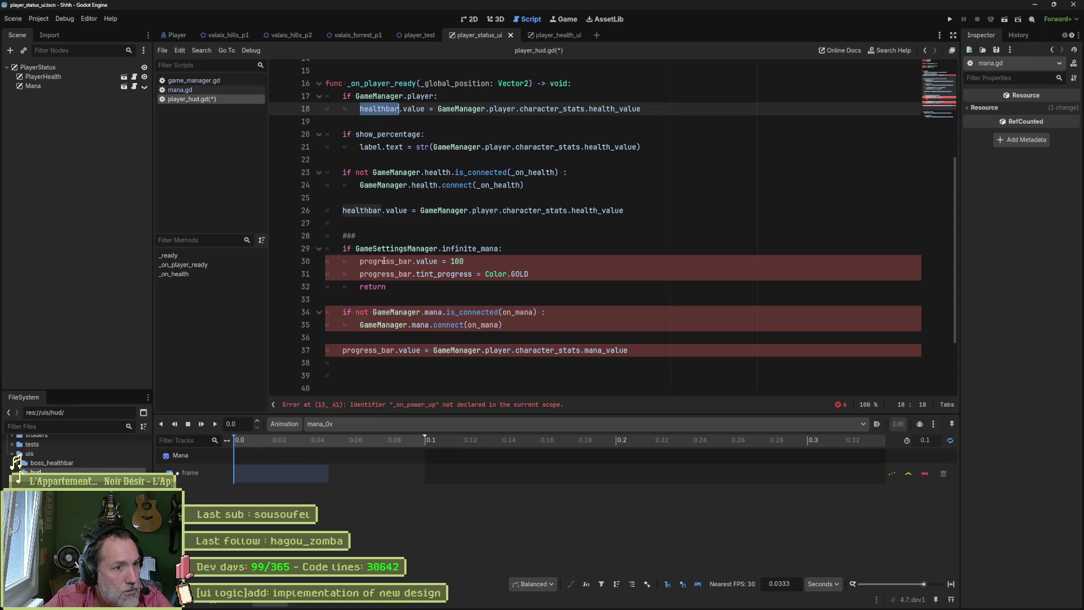
double_click(386, 261)
key(ctrl+v)
double_click(385, 273)
key(ctrl+v)
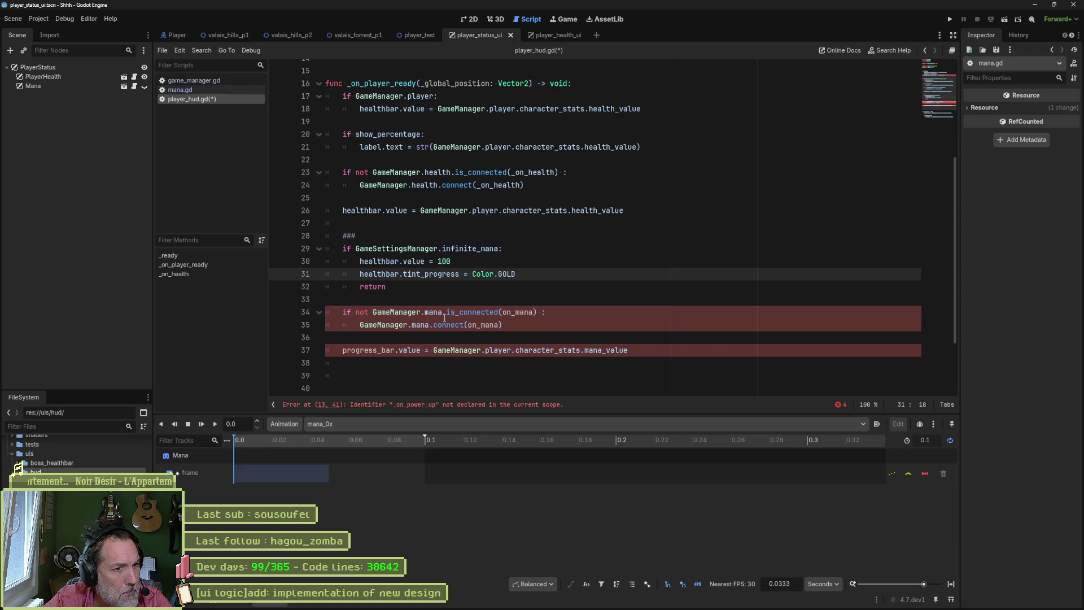
double_click(519, 313)
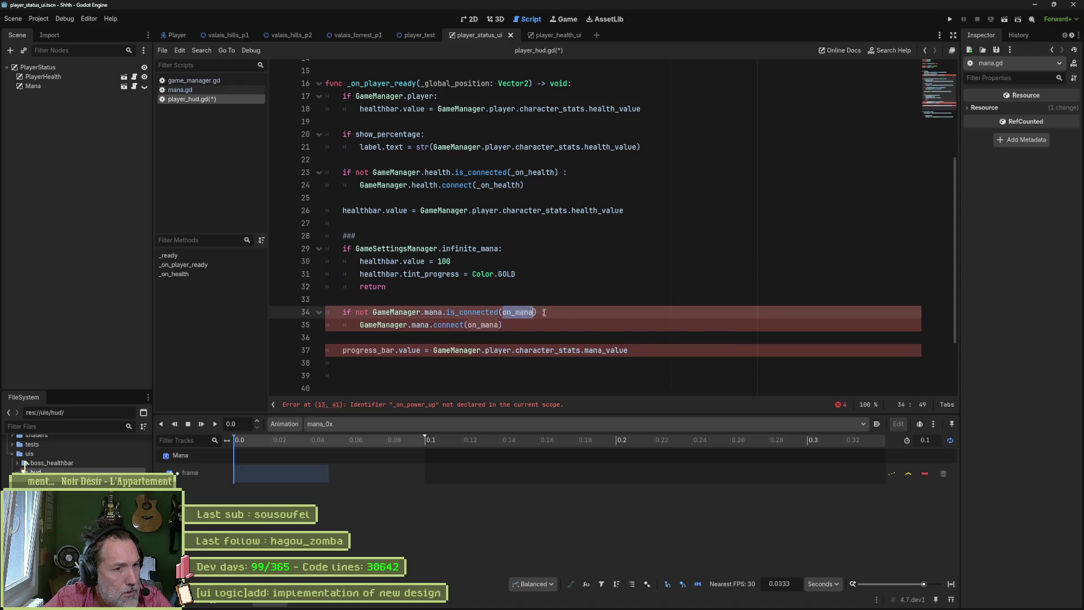
click(194, 81)
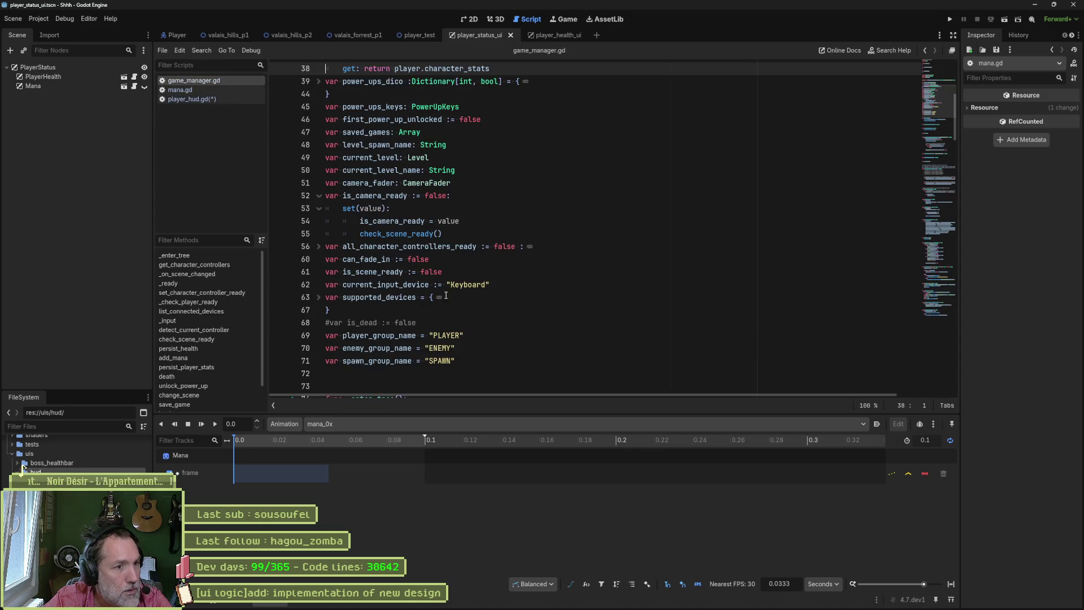
Step: Consult mana.gd for its on_mana handler code and return to player_hud.gd
click(180, 90)
click(503, 298)
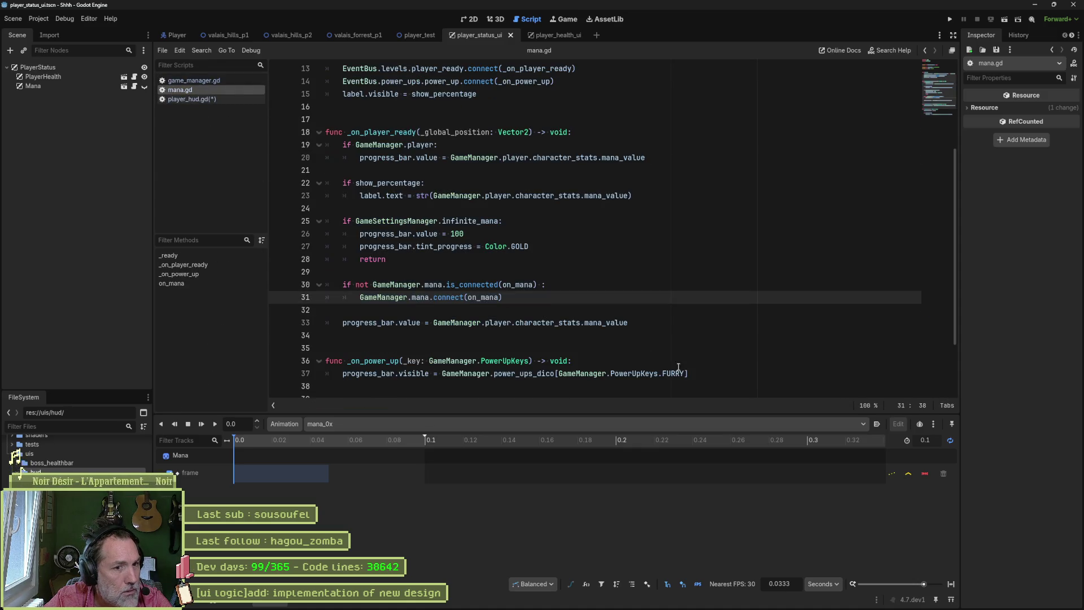
scroll(605, 329, down, 2)
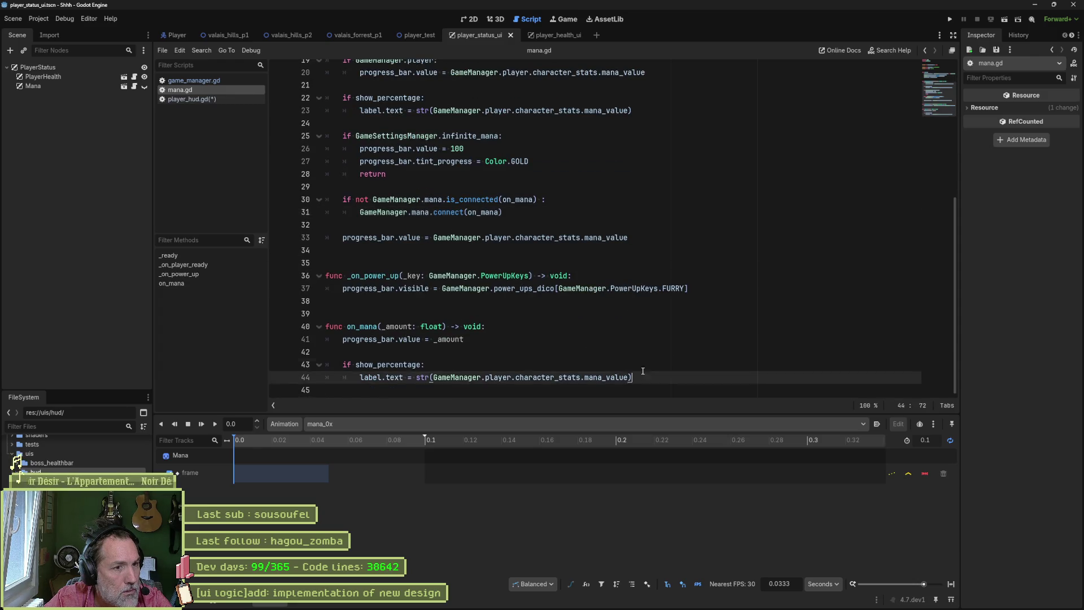
drag(637, 378, 709, 291)
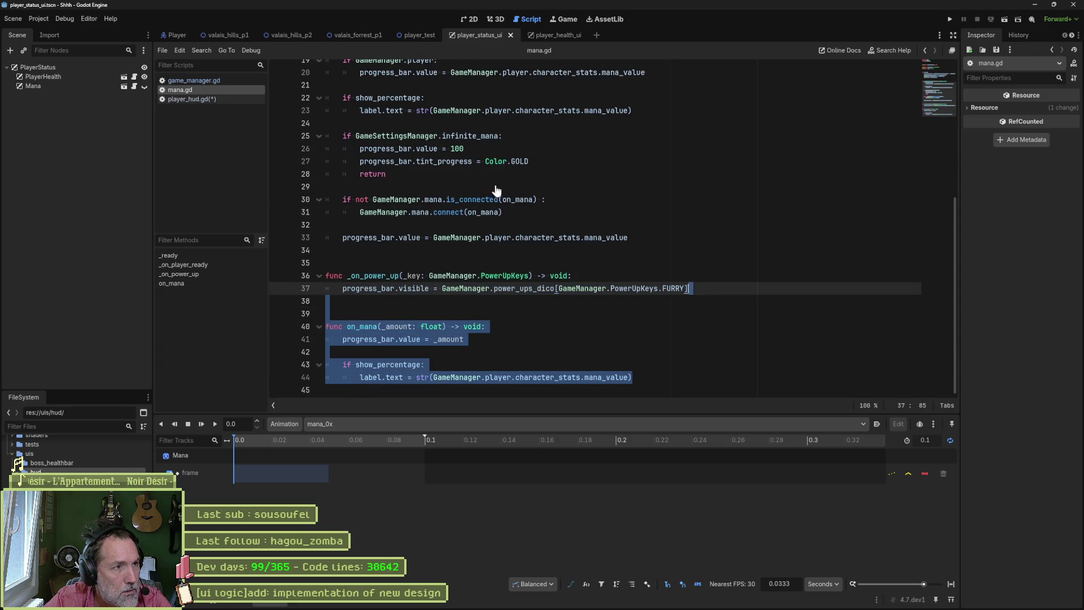
click(196, 98)
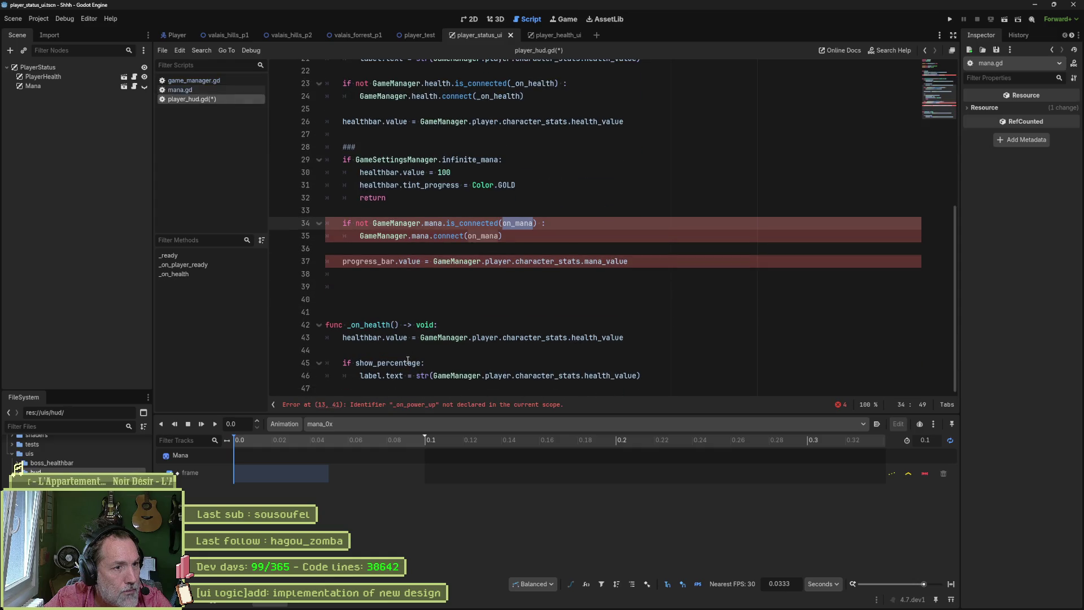
Step: Tidy blank lines and replace progress_bar with healthbar on the mana value line and in the on_mana handler
click(360, 278)
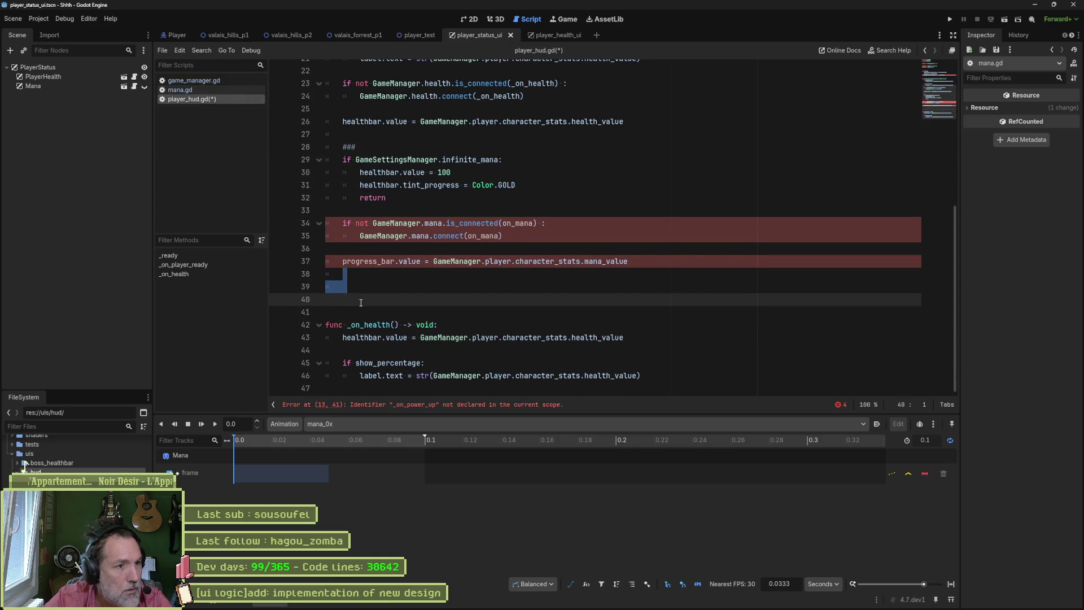
key(Delete)
key(Delete)
scroll(469, 336, down, 2)
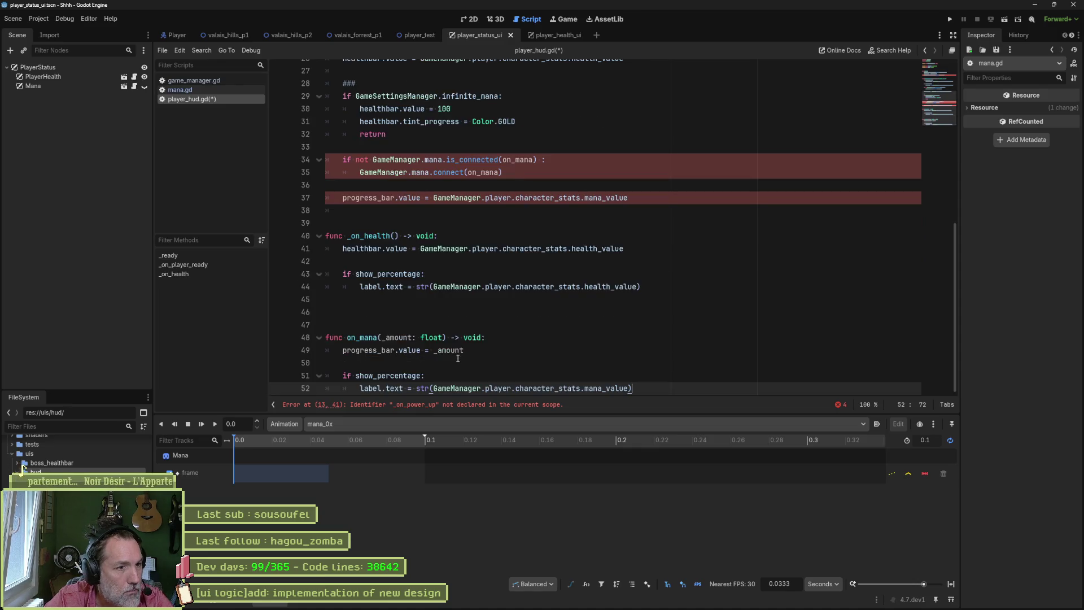
click(468, 298)
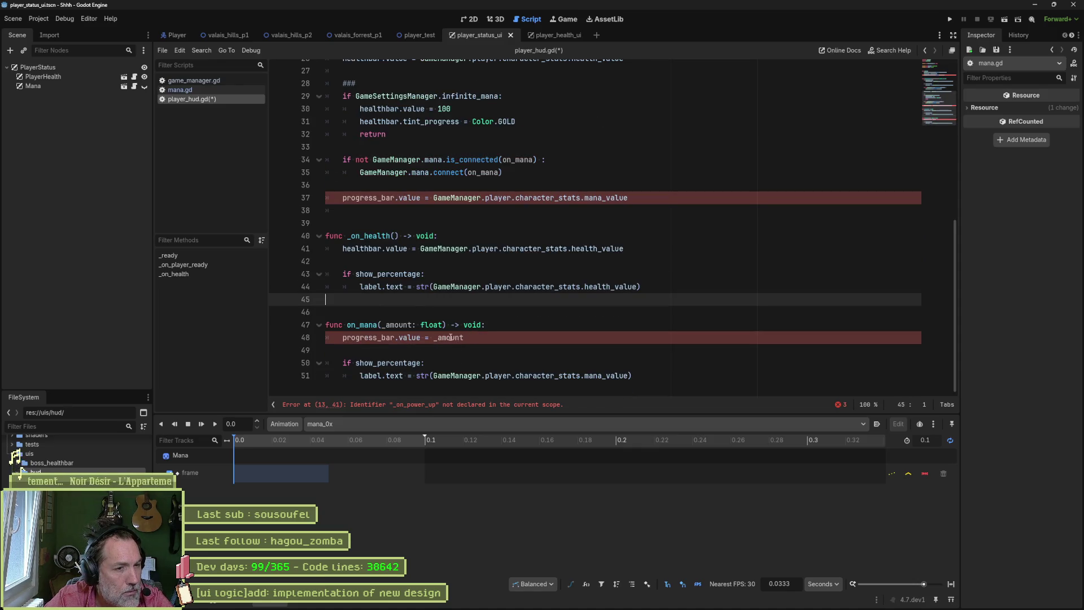
double_click(377, 121)
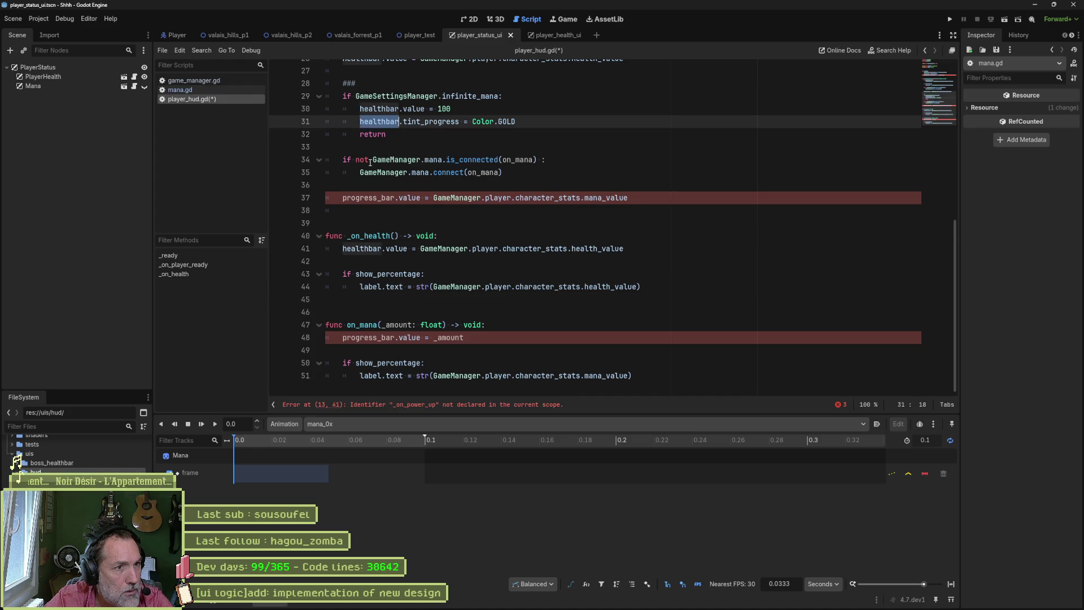
key(ctrl+c)
double_click(364, 198)
key(ctrl+v)
double_click(365, 337)
key(ctrl+v)
Step: Rename the handler to _on_mana and update the connection check and connect call to that name
click(346, 324)
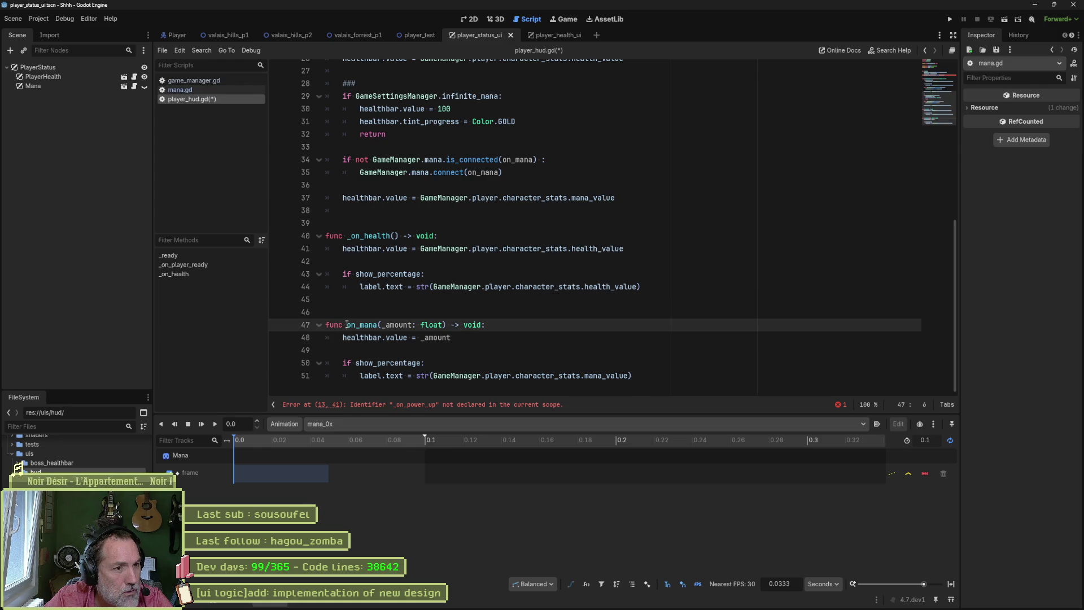
text(_)
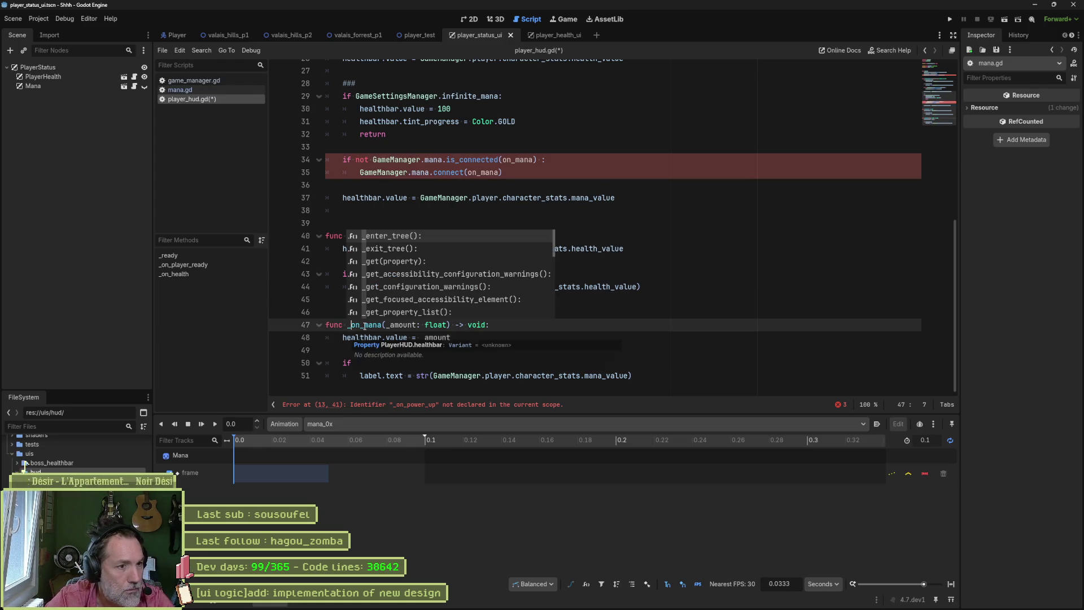
double_click(366, 325)
key(ctrl+c)
double_click(519, 160)
key(ctrl+v)
double_click(484, 172)
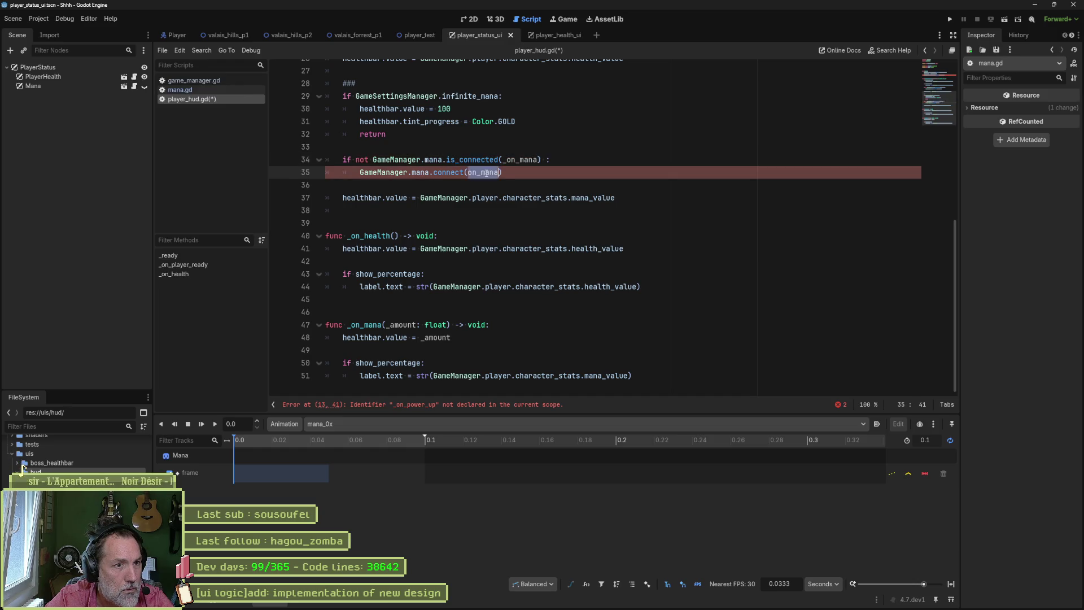
key(ctrl+v)
scroll(548, 192, up, 3)
scroll(547, 190, up, 2)
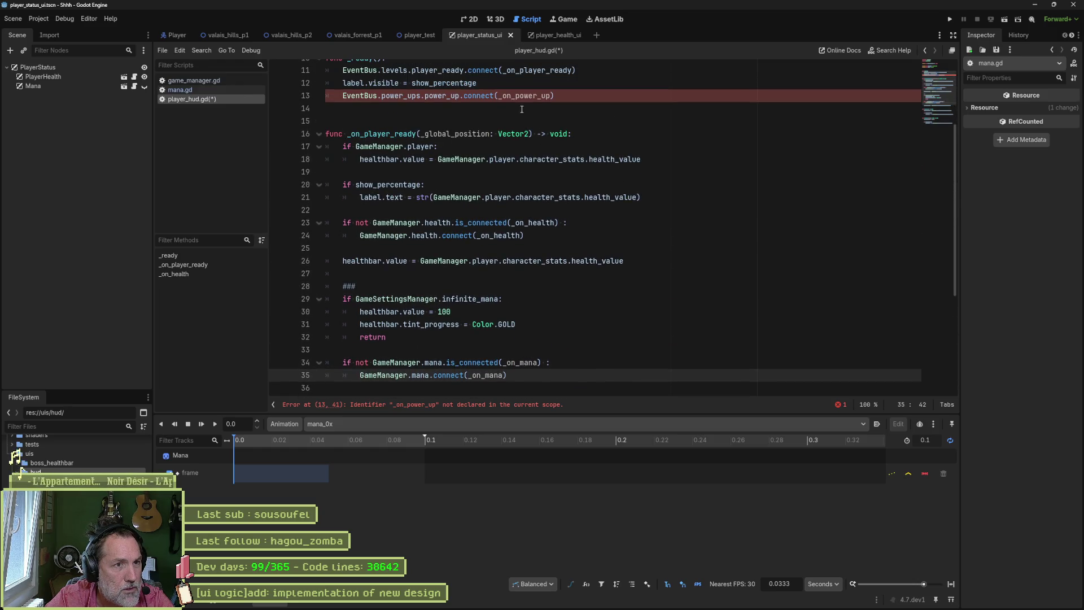
scroll(519, 104, up, 5)
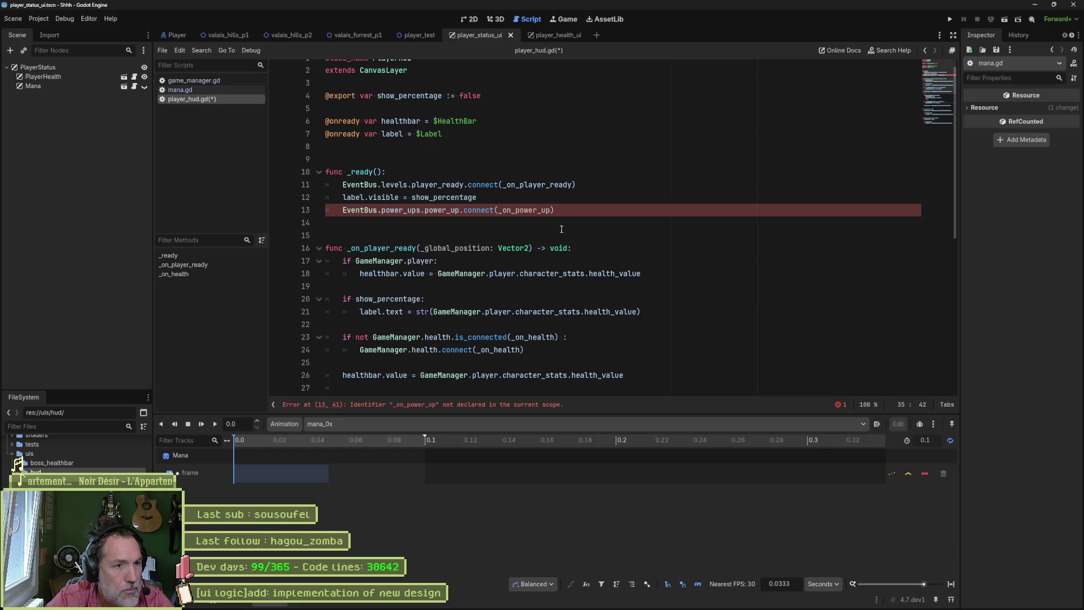
Step: Copy the _on_power_up function from mana.gd and paste it at the end of player_hud.gd
click(214, 88)
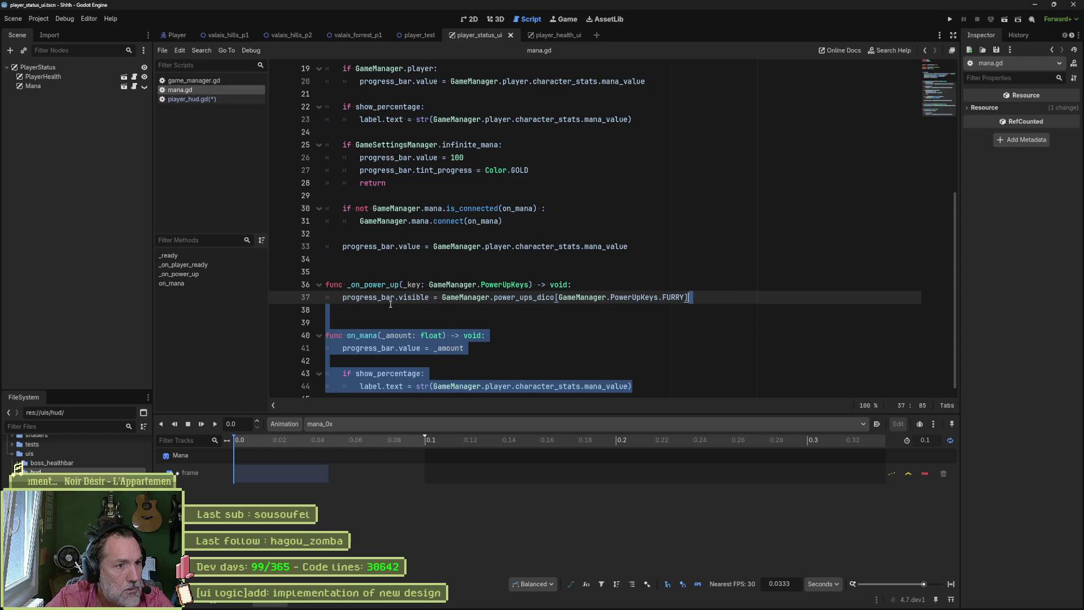
drag(694, 296, 706, 259)
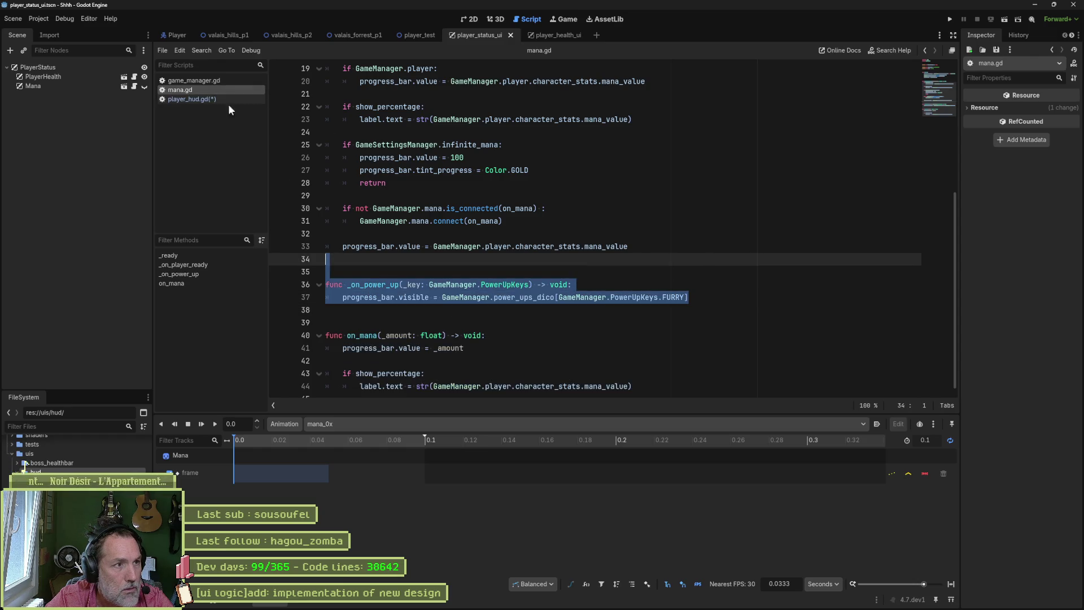
click(212, 82)
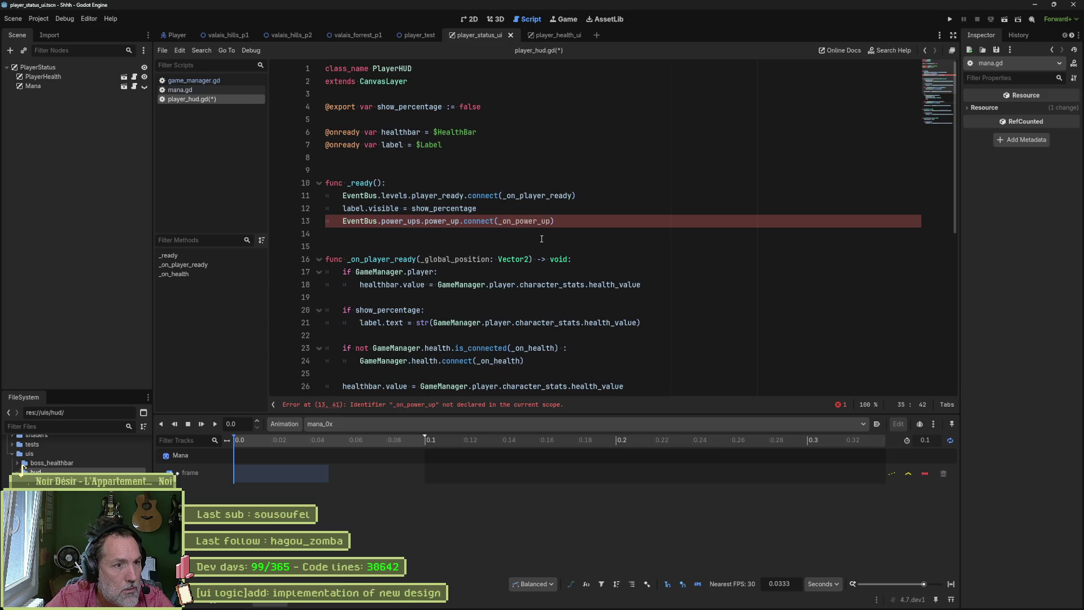
scroll(540, 236, down, 8)
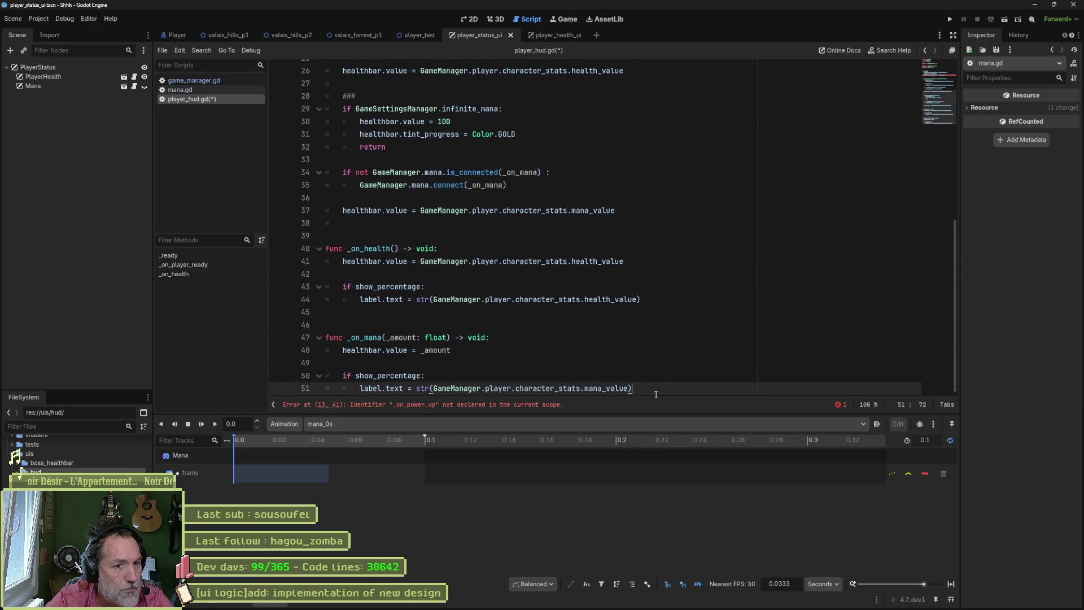
click(568, 381)
scroll(551, 364, down, 2)
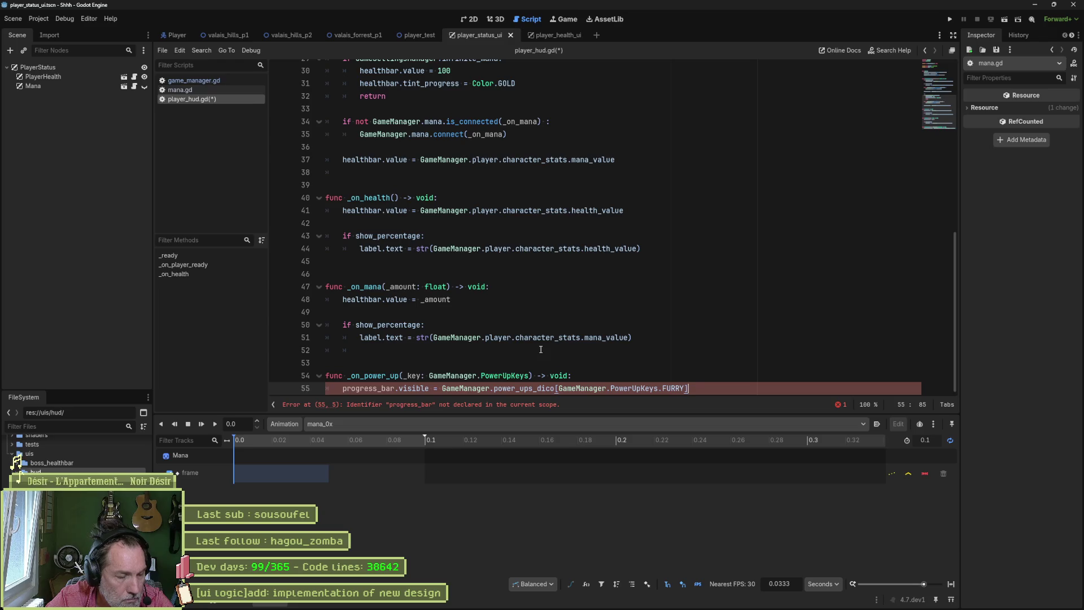
Step: Make _on_power_up toggle healthbar instead of progress_bar and save the script
double_click(364, 300)
double_click(368, 388)
key(ctrl+v)
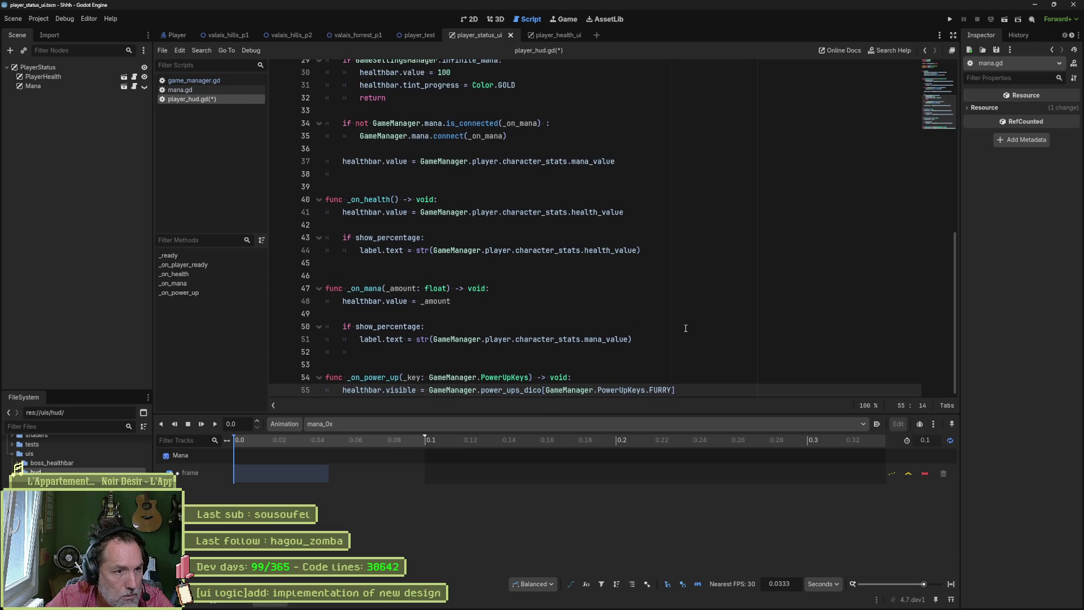
key(ctrl+s)
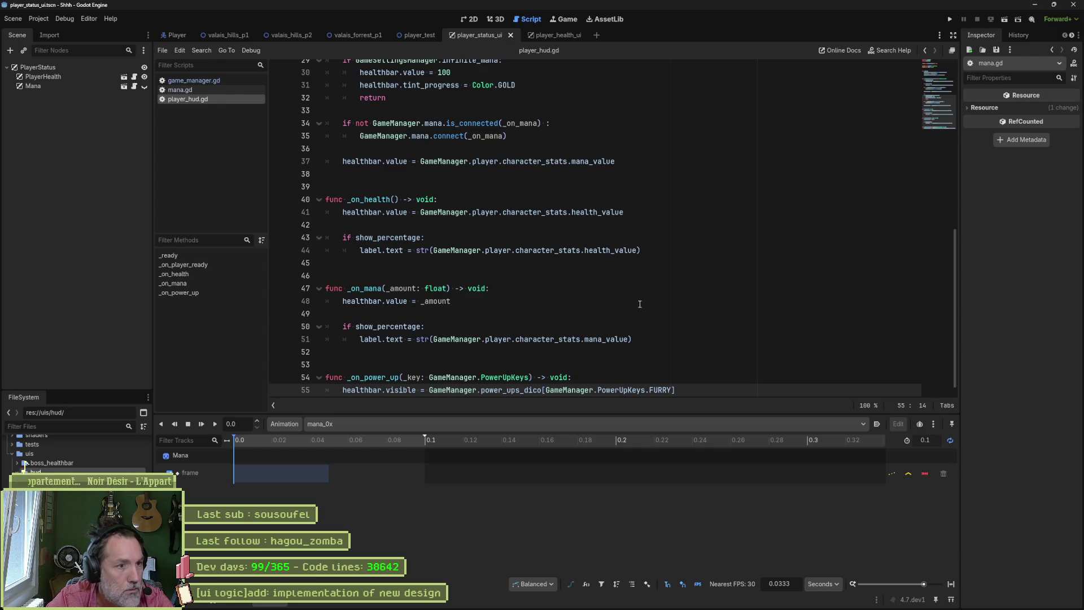
scroll(581, 305, up, 5)
scroll(581, 305, up, 5)
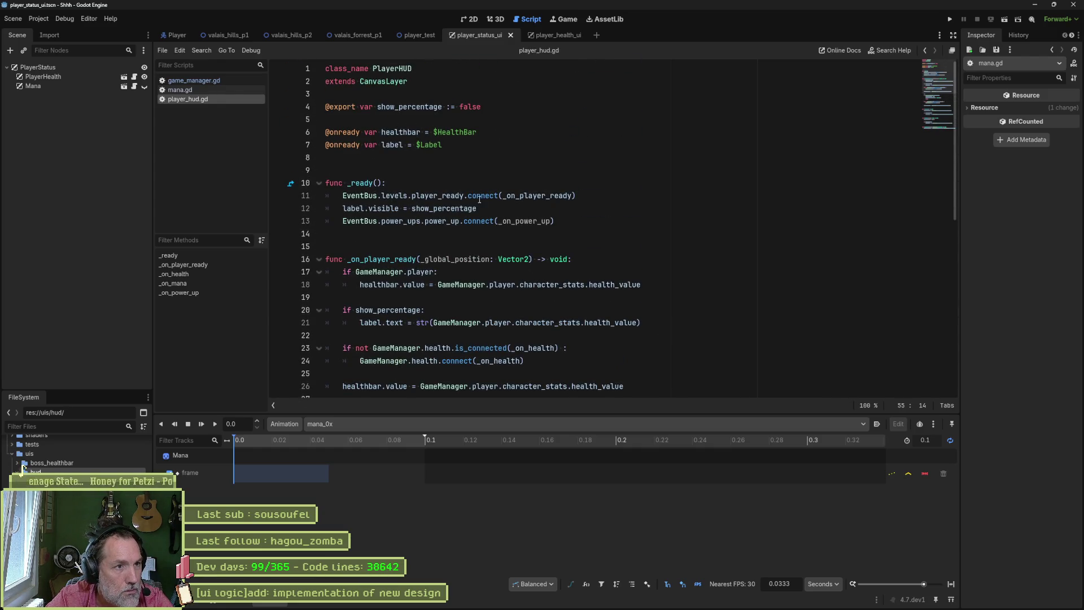
Step: Wrap the variable declarations in a #region fields … #endregion block and start a #region above _ready
click(343, 95)
key(Return)
text(#region fields)
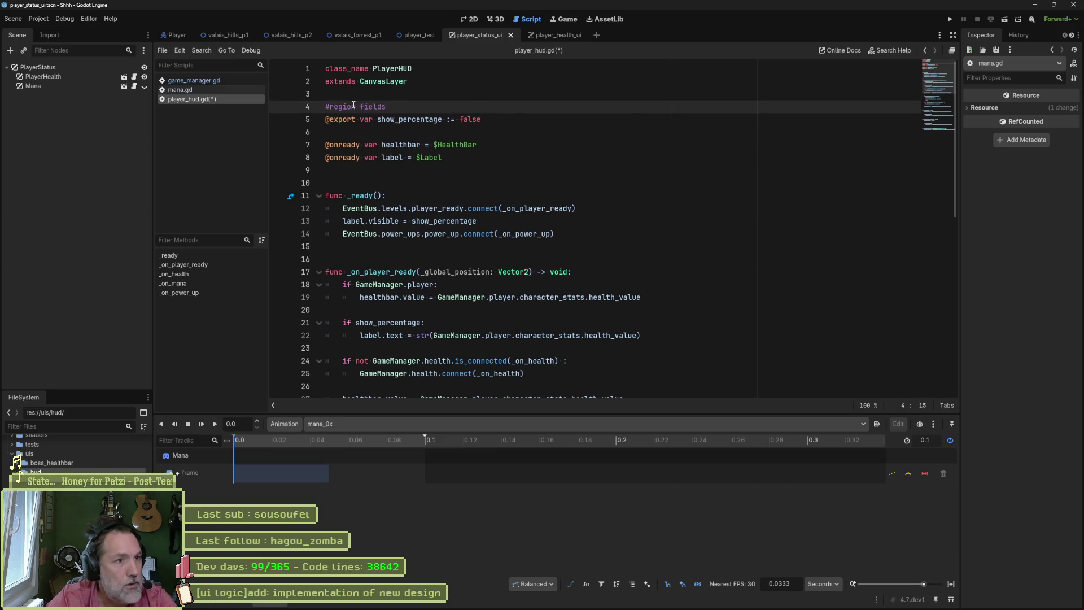
click(388, 168)
text(#)
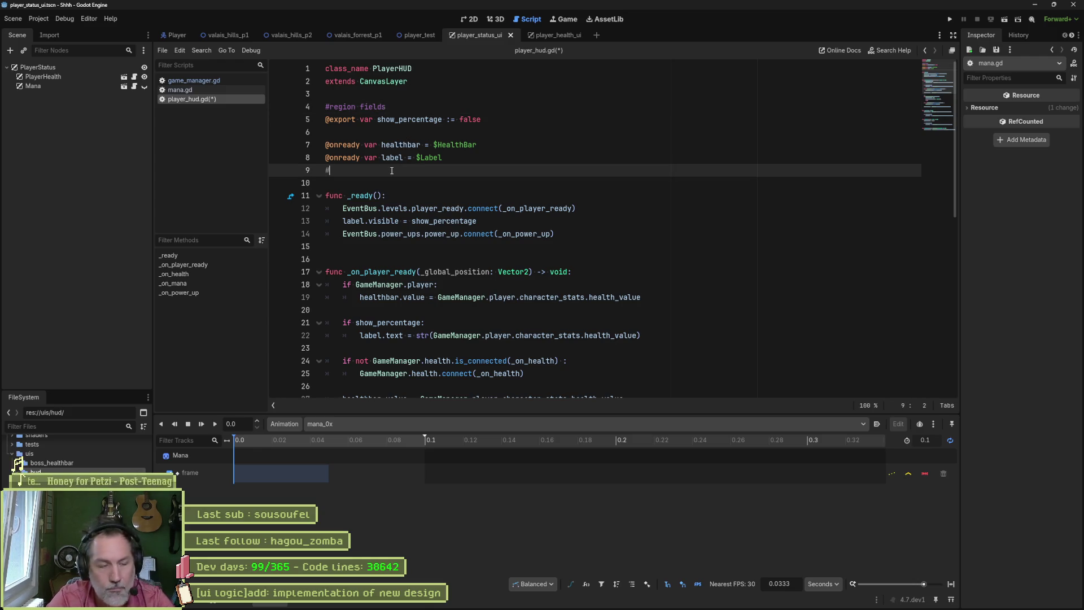
text(endregion)
key(Down)
key(Return)
text(#e)
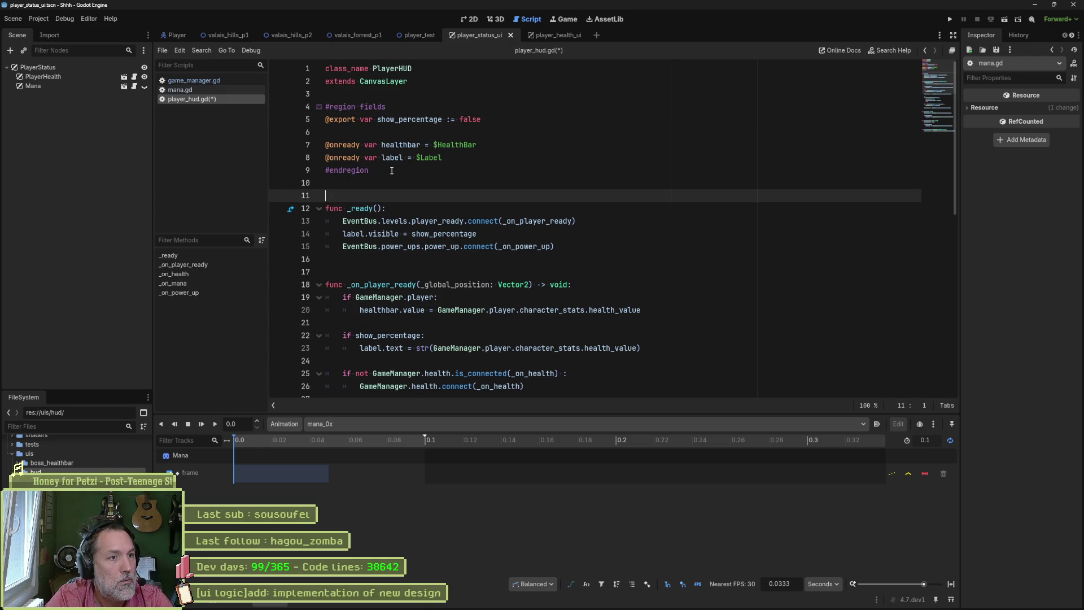
text(region)
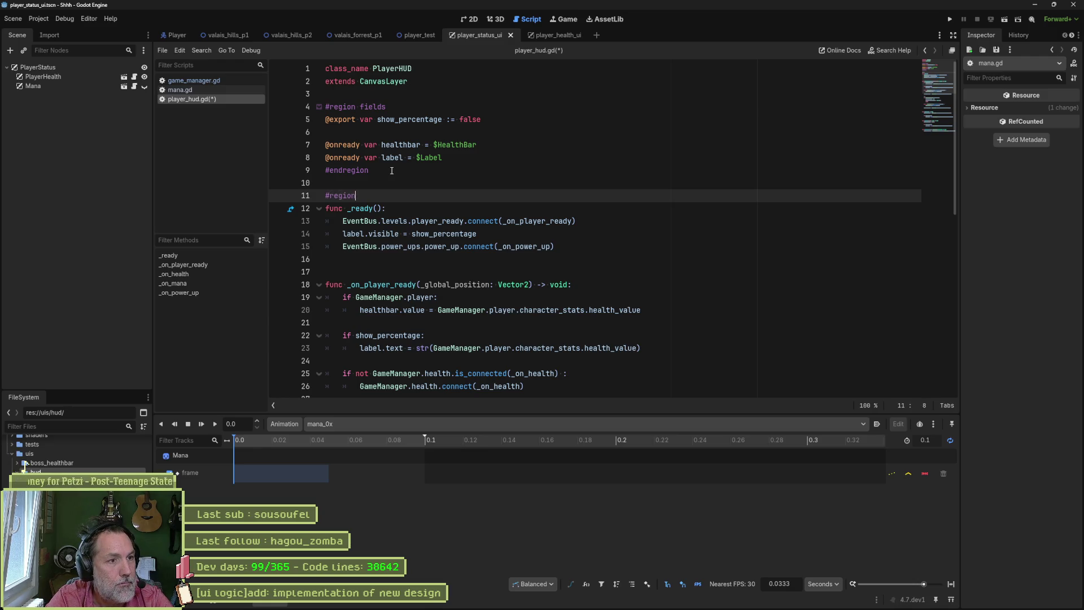